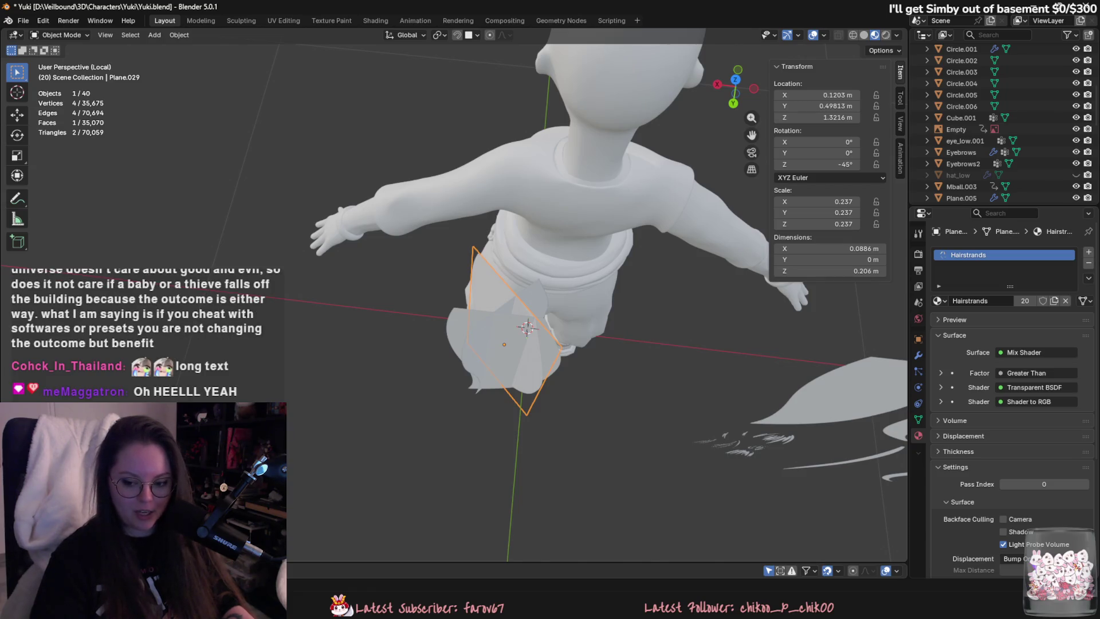
Move the other crossed hair plane horizontally into a new position.
{"action": "mouse_move", "coordinate": [651, 308]}
{"action": "middle_mouse_down"}
{"action": "mouse_move", "coordinate": [611, 259]}
{"action": "mouse_move", "coordinate": [567, 301]}
{"action": "mouse_move", "coordinate": [629, 335]}
{"action": "mouse_move", "coordinate": [582, 342]}
{"action": "mouse_move", "coordinate": [532, 328]}
{"action": "middle_mouse_up"}
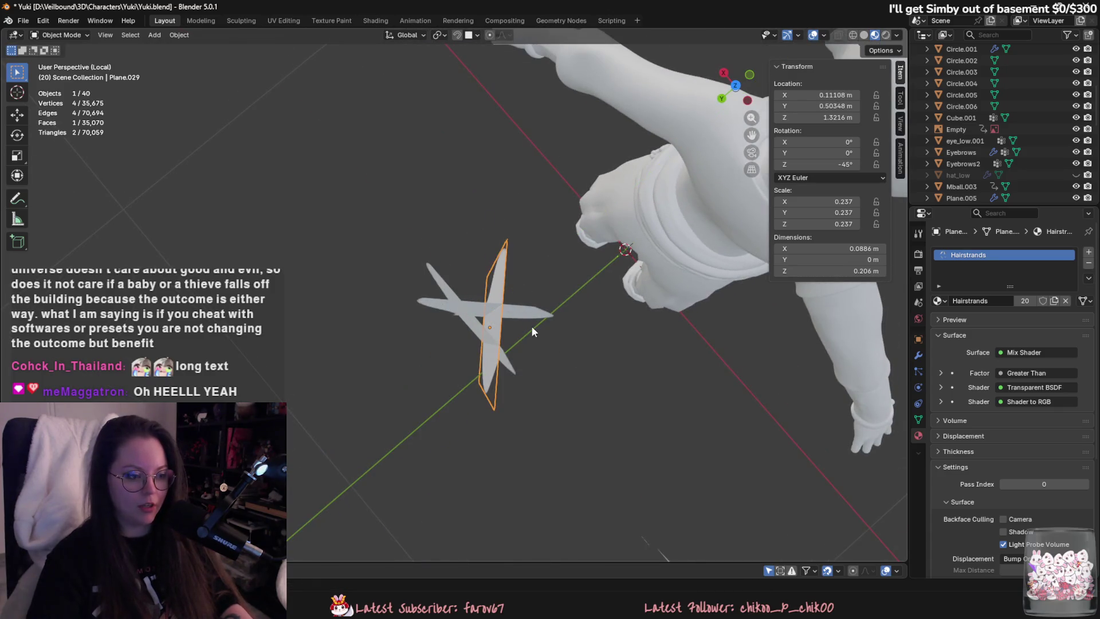
{"action": "left_click", "coordinate": [529, 321]}
{"action": "key", "text": "g"}
{"action": "key", "text": "shift+z"}
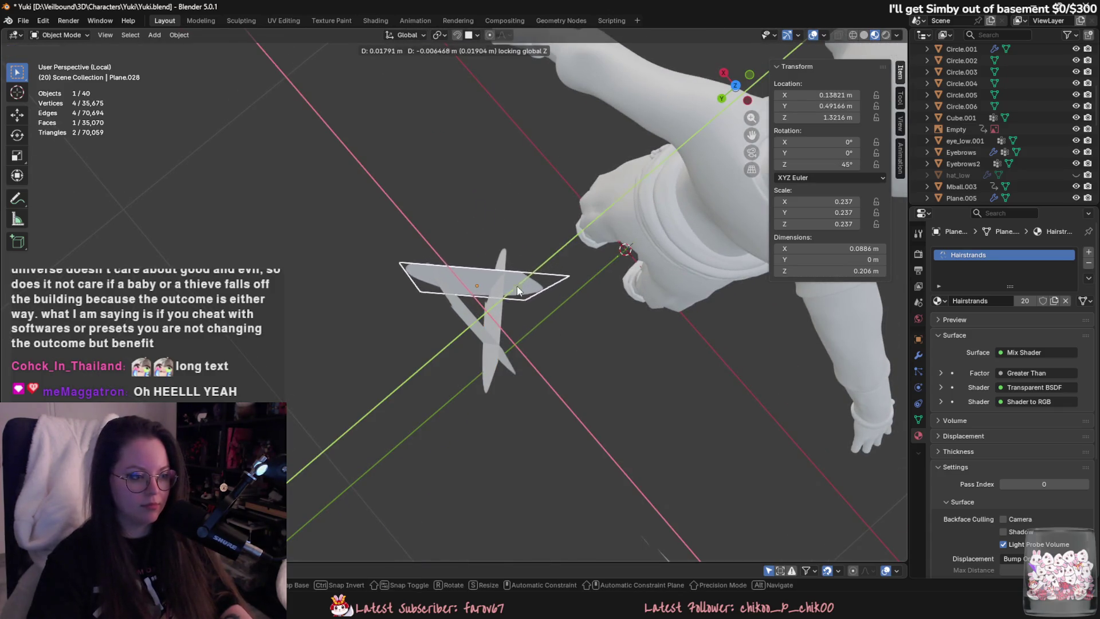
{"action": "left_click", "coordinate": [517, 290]}
Duplicate the hair plane, turn the copy 90° about Z and slide it horizontally.
{"action": "key", "text": "shift+d"}
{"action": "type", "text": "rz90"}
{"action": "key", "text": "Return"}
{"action": "key", "text": "g"}
{"action": "key", "text": "shift+z"}
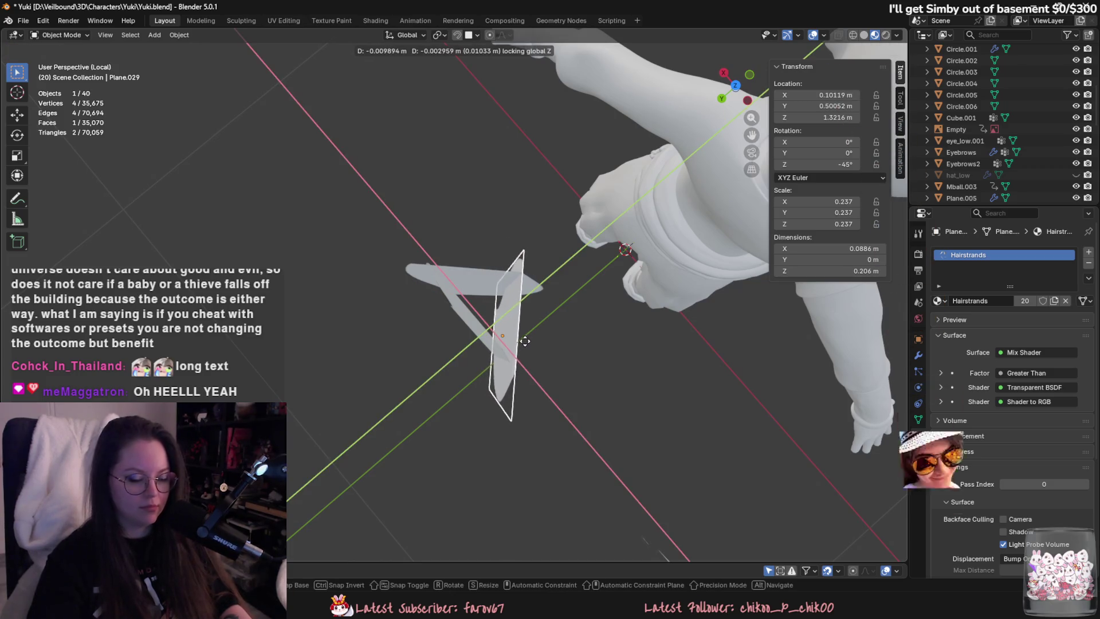
{"action": "left_click", "coordinate": [525, 341]}
Select all three crossed planes and join them into a single hair card mesh.
{"action": "mouse_move", "coordinate": [531, 353]}
{"action": "middle_mouse_down"}
{"action": "mouse_move", "coordinate": [686, 287]}
{"action": "mouse_move", "coordinate": [857, 290]}
{"action": "mouse_move", "coordinate": [670, 262]}
{"action": "mouse_move", "coordinate": [597, 301]}
{"action": "mouse_move", "coordinate": [603, 238]}
{"action": "mouse_move", "coordinate": [589, 400]}
{"action": "mouse_move", "coordinate": [447, 453]}
{"action": "middle_mouse_up"}
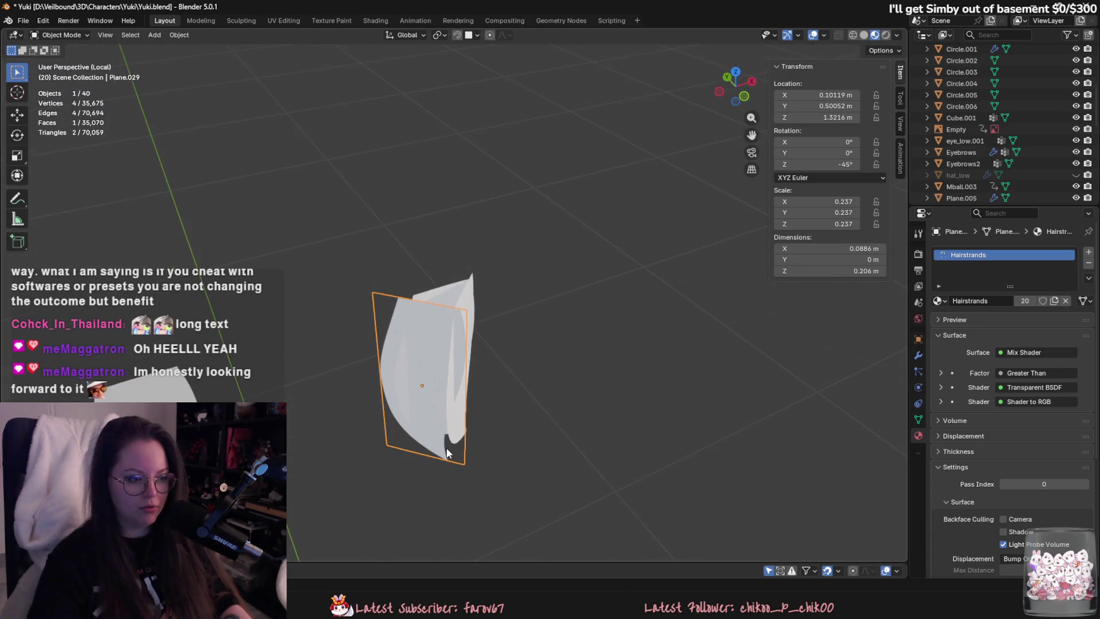
{"action": "left_click", "coordinate": [469, 308]}
{"action": "mouse_move", "coordinate": [469, 309]}
{"action": "middle_mouse_down"}
{"action": "mouse_move", "coordinate": [435, 348]}
{"action": "mouse_move", "coordinate": [493, 328]}
{"action": "middle_mouse_up"}
{"action": "left_click", "coordinate": [422, 322], "text": "shift"}
{"action": "left_click", "coordinate": [403, 306], "text": "shift"}
{"action": "scroll", "coordinate": [493, 329], "scroll_direction": "up", "scroll_amount": 1}
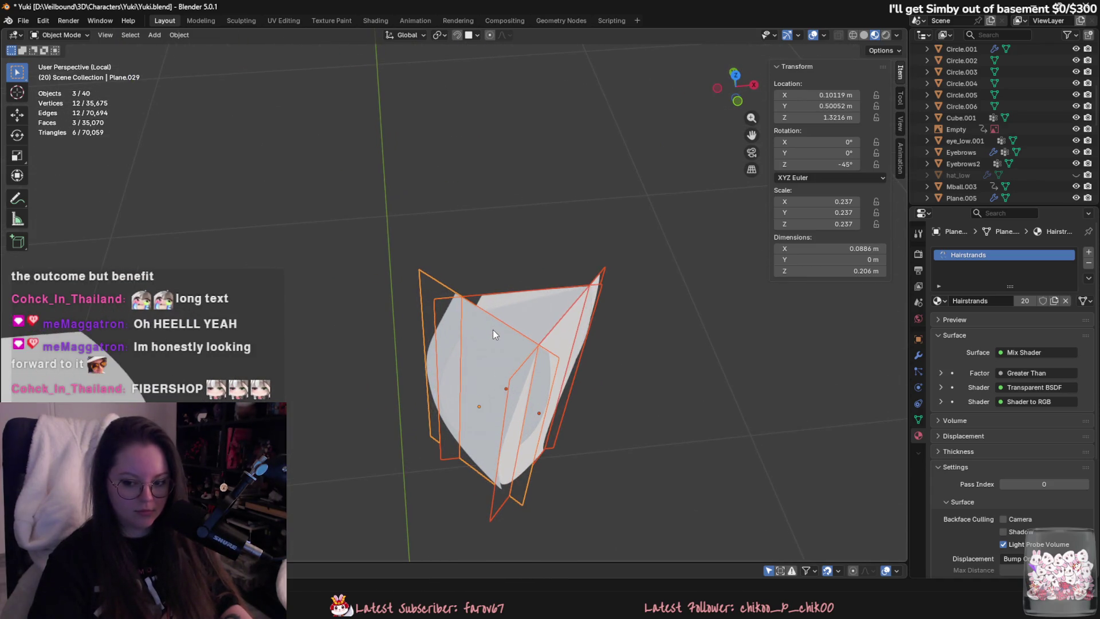
{"action": "scroll", "coordinate": [517, 335], "scroll_direction": "up", "scroll_amount": 1}
{"action": "key", "text": "ctrl+j"}
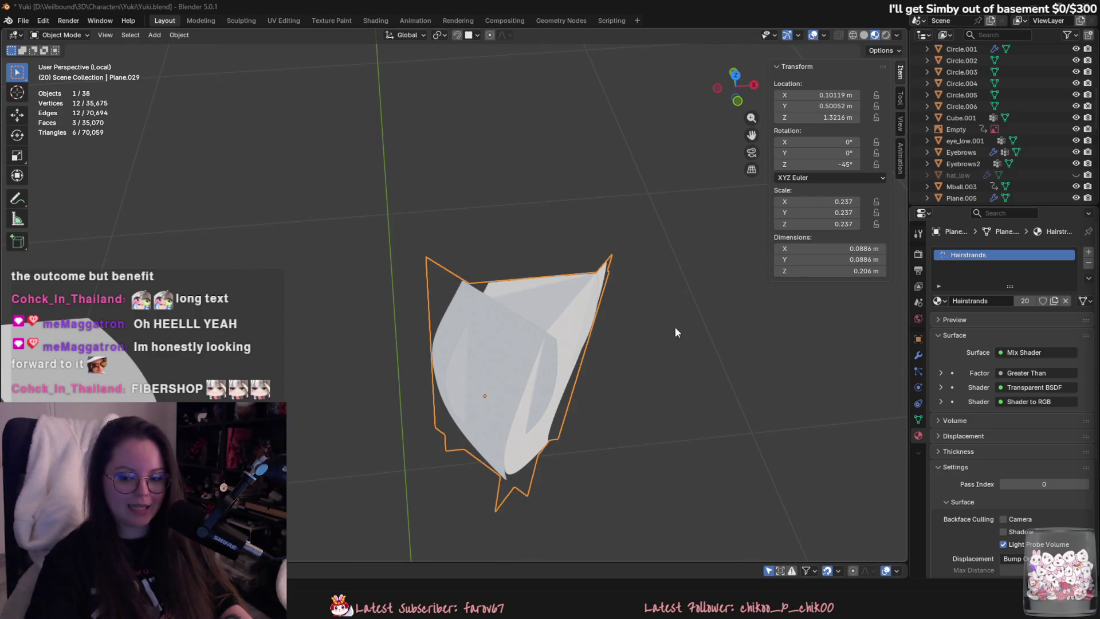
Add a NURBS path and raise it vertically to head height.
{"action": "mouse_move", "coordinate": [675, 327]}
{"action": "middle_mouse_down"}
{"action": "mouse_move", "coordinate": [596, 255]}
{"action": "mouse_move", "coordinate": [613, 189]}
{"action": "middle_mouse_up"}
{"action": "left_click", "coordinate": [154, 35]}
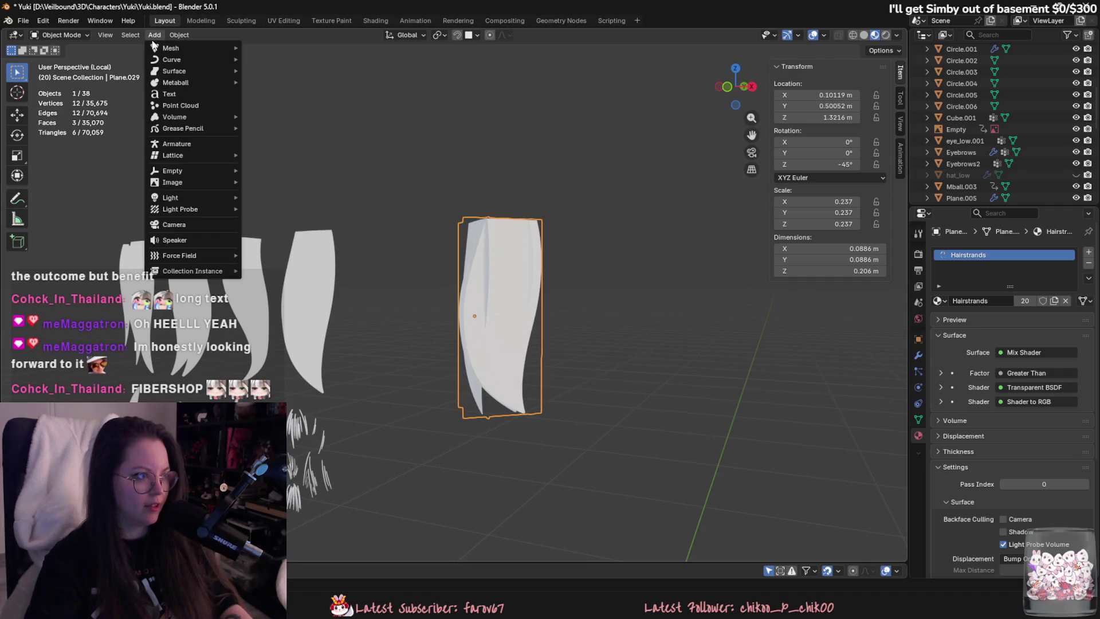
{"action": "mouse_move", "coordinate": [190, 48]}
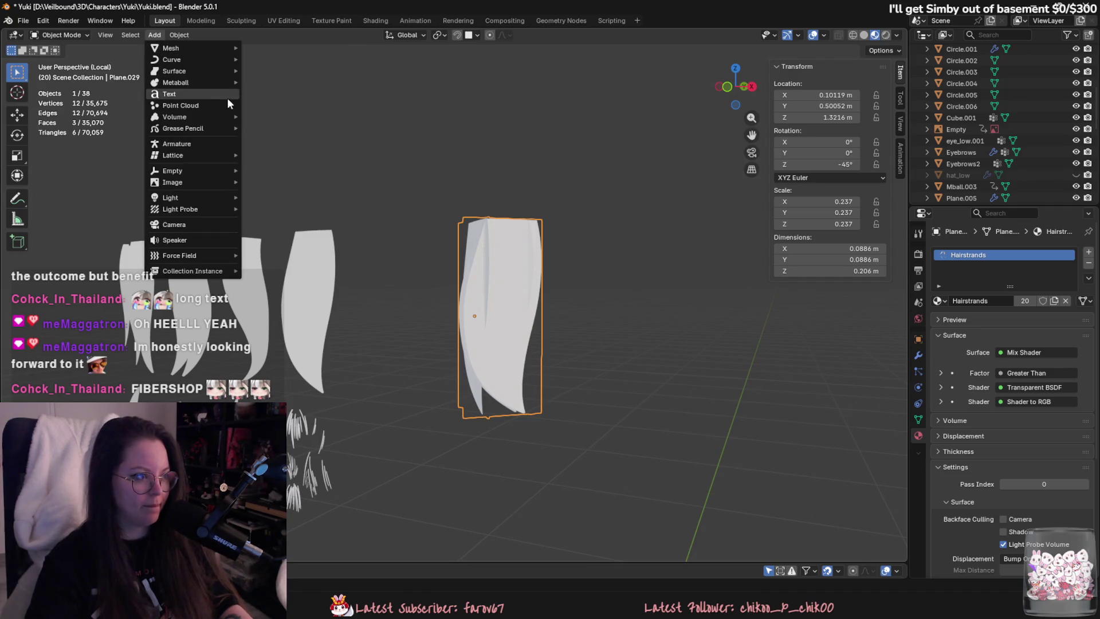
{"action": "left_click", "coordinate": [266, 109]}
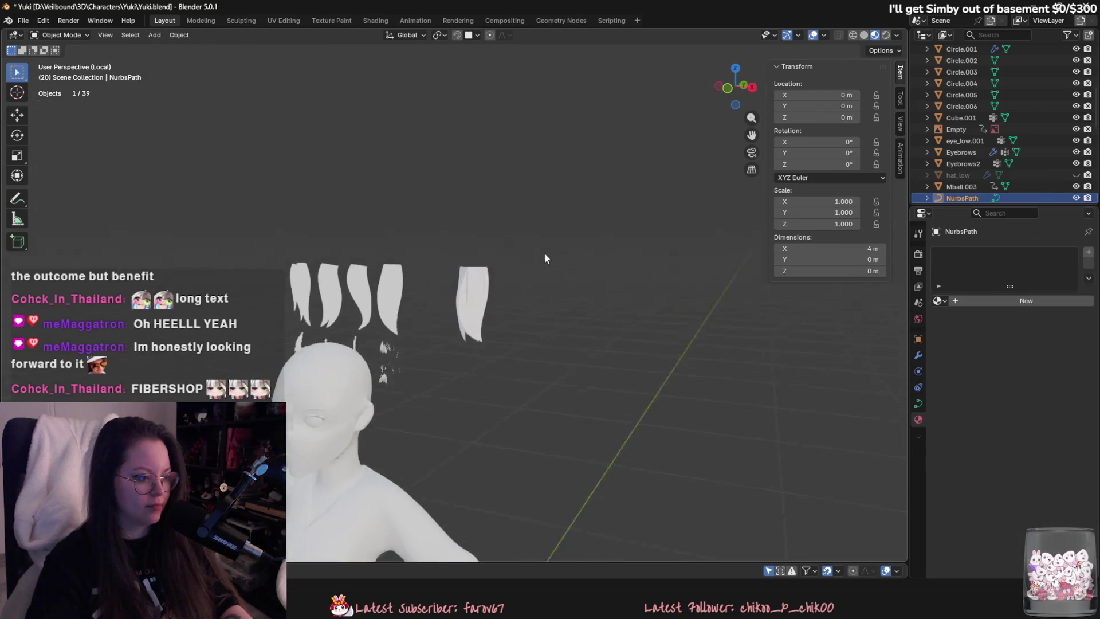
{"action": "scroll", "coordinate": [544, 253], "scroll_direction": "down", "scroll_amount": 5}
{"action": "key", "text": "g"}
{"action": "key", "text": "z"}
{"action": "left_click", "coordinate": [690, 351]}
Scale the path down to 0.175 and lower it slightly along Z.
{"action": "key", "text": "s"}
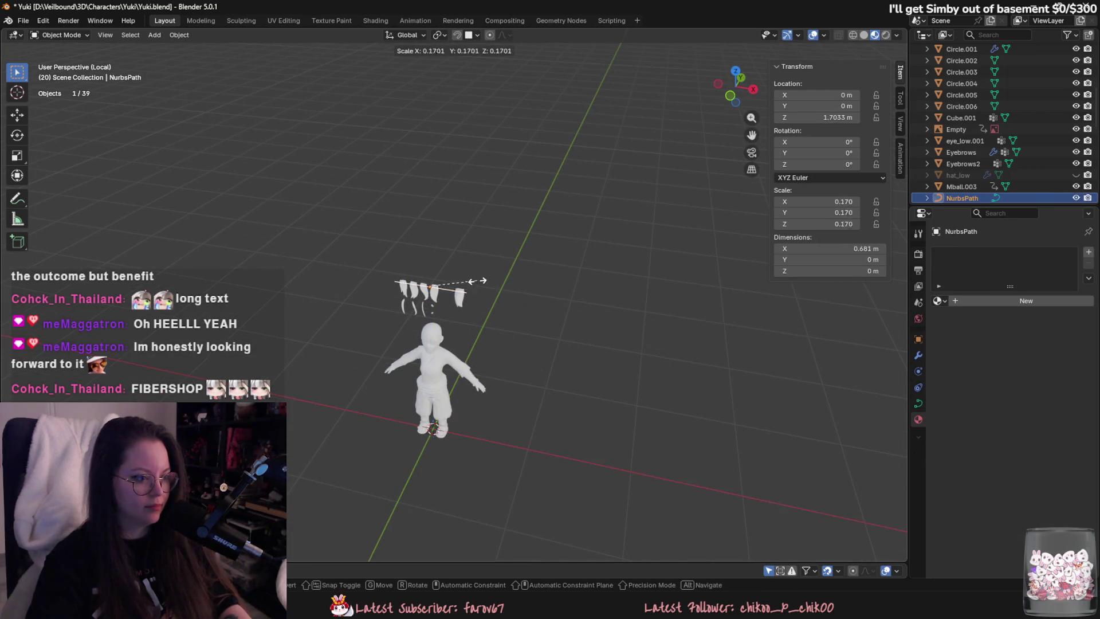
{"action": "left_click", "coordinate": [483, 287]}
{"action": "scroll", "coordinate": [567, 283], "scroll_direction": "up", "scroll_amount": 3}
{"action": "key", "text": "g"}
{"action": "key", "text": "z"}
{"action": "left_click", "coordinate": [580, 363]}
{"action": "scroll", "coordinate": [515, 332], "scroll_direction": "up", "scroll_amount": 3}
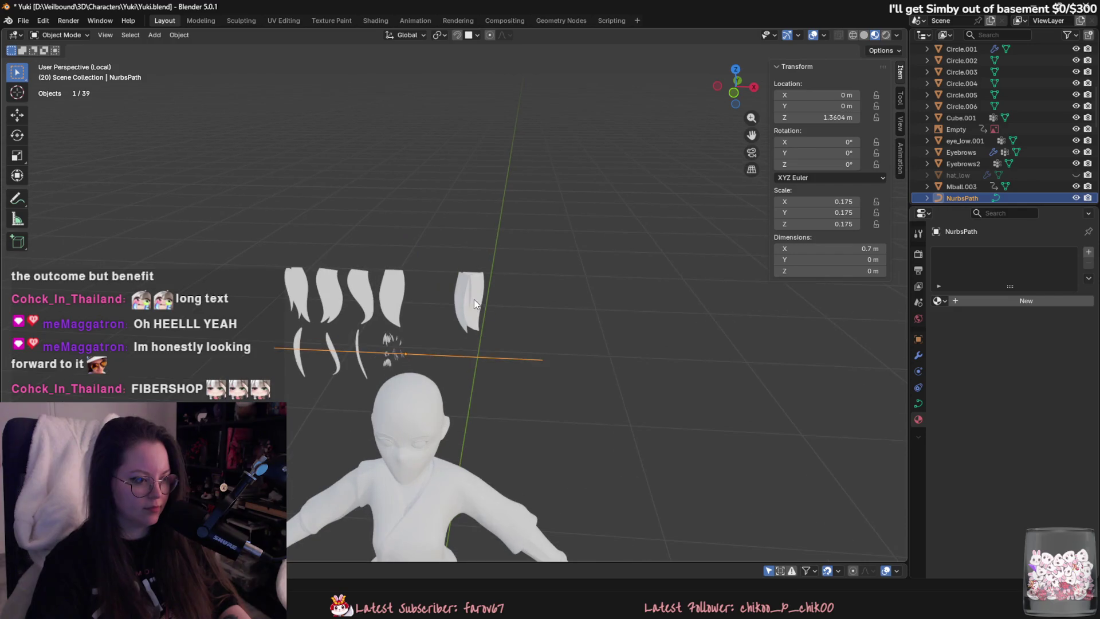
Shift the path along Y and X beside the hair pieces.
{"action": "left_click", "coordinate": [473, 299]}
{"action": "left_click", "coordinate": [500, 354]}
{"action": "key", "text": "g"}
{"action": "key", "text": "y"}
{"action": "key", "text": "Escape"}
{"action": "key", "text": "g"}
{"action": "key", "text": "x"}
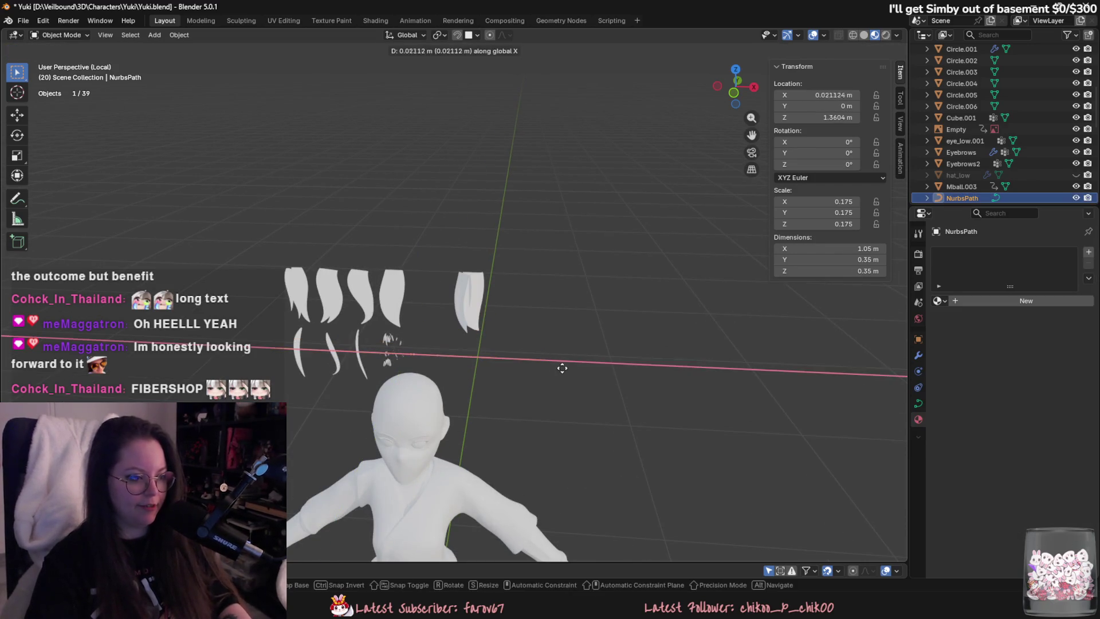
{"action": "key", "text": "Escape"}
Rotate the merged hair card around X and save Yuki.blend.
{"action": "left_click", "coordinate": [472, 287]}
{"action": "left_click", "coordinate": [483, 356]}
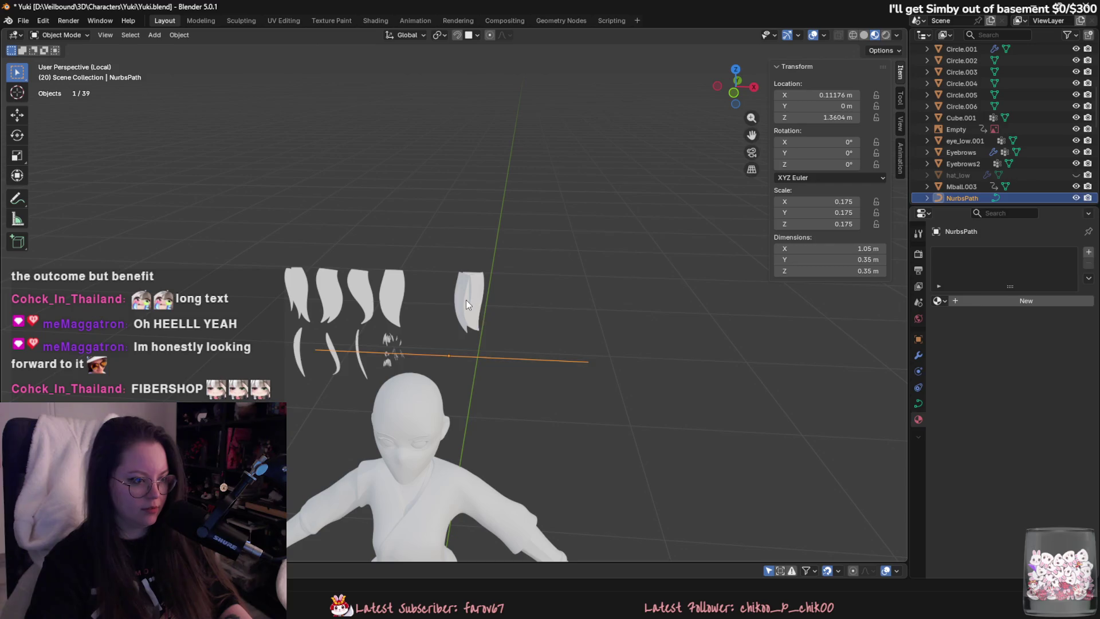
{"action": "left_click", "coordinate": [466, 300]}
{"action": "key", "text": "r"}
{"action": "key", "text": "x"}
{"action": "key", "text": "Escape"}
{"action": "middle_click_drag", "start_coordinate": [466, 297], "coordinate": [449, 318]}
{"action": "key", "text": "ctrl+s"}
{"action": "middle_click_drag", "start_coordinate": [467, 368], "coordinate": [488, 369]}
Apply all transforms to the hair card and set its origin to geometry.
{"action": "key", "text": "ctrl+a"}
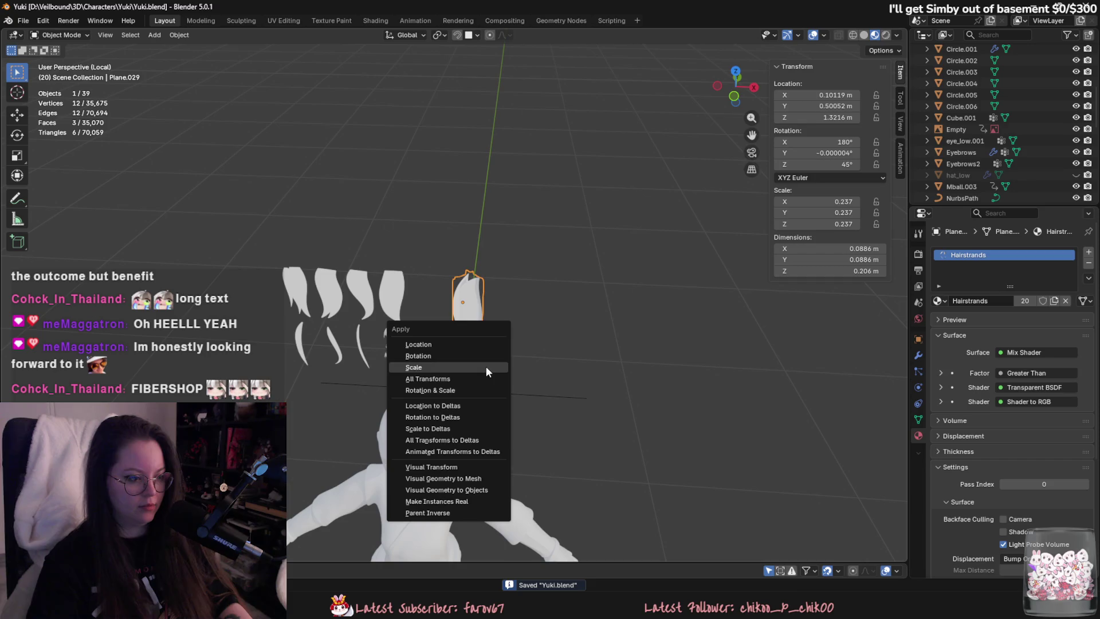
{"action": "left_click", "coordinate": [487, 379]}
{"action": "right_click", "coordinate": [485, 380]}
{"action": "mouse_move", "coordinate": [493, 413]}
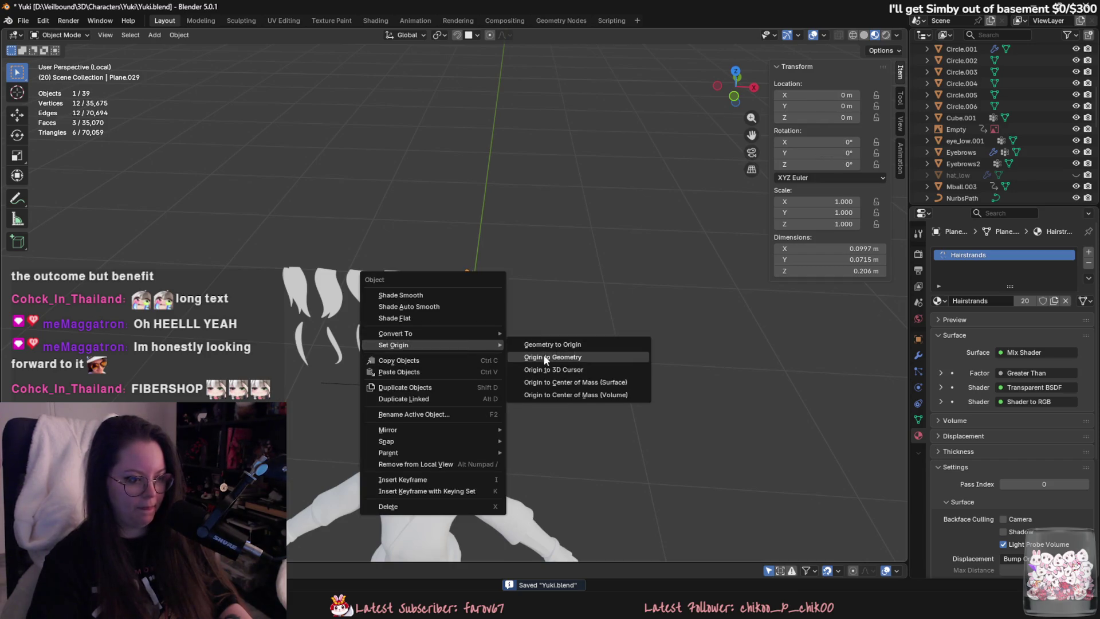
{"action": "left_click", "coordinate": [564, 422]}
{"action": "middle_click_drag", "start_coordinate": [531, 330], "coordinate": [567, 294]}
{"action": "scroll", "coordinate": [567, 301], "scroll_direction": "up", "scroll_amount": 2}
Set the NURBS path's bevel mode to Object in its Curve Data settings.
{"action": "left_click", "coordinate": [573, 374]}
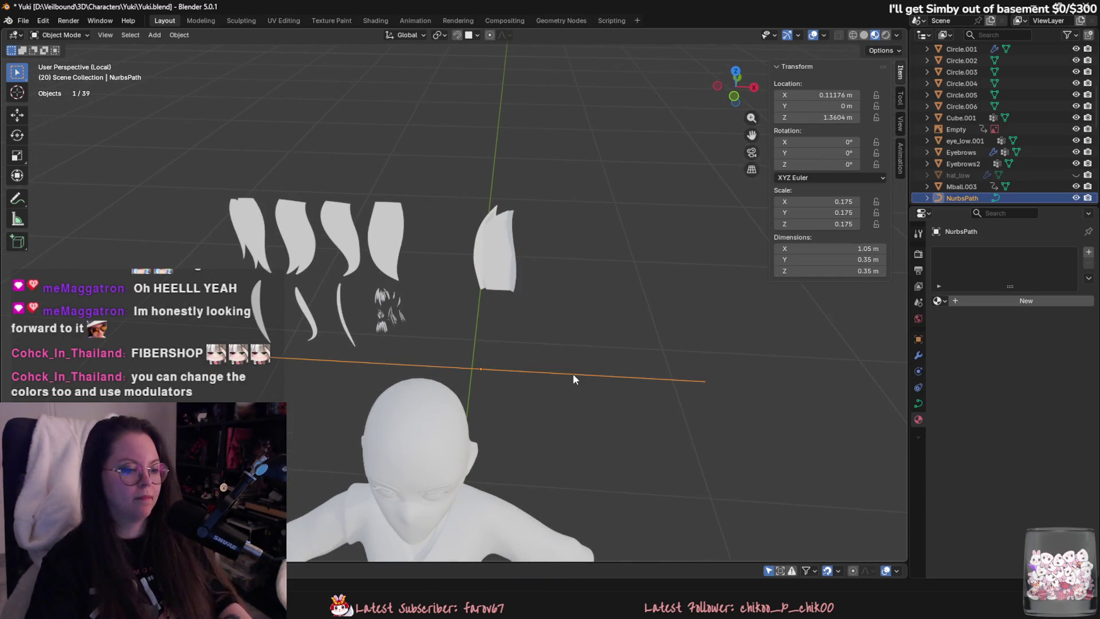
{"action": "left_click", "coordinate": [918, 404]}
{"action": "scroll", "coordinate": [1057, 452], "scroll_direction": "down", "scroll_amount": 1}
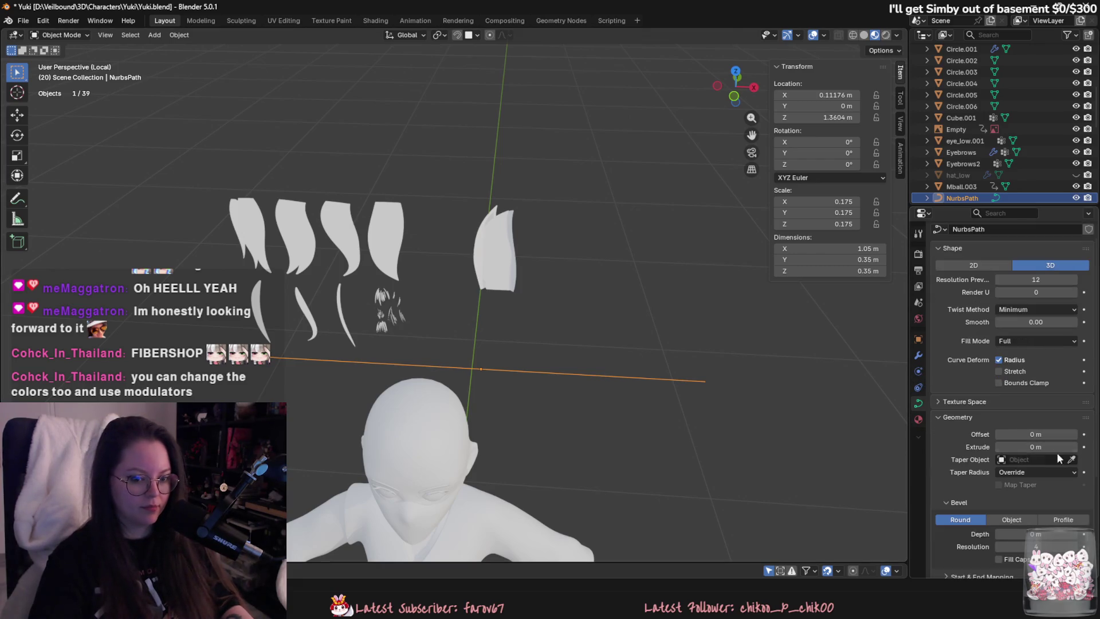
{"action": "left_click", "coordinate": [1012, 519]}
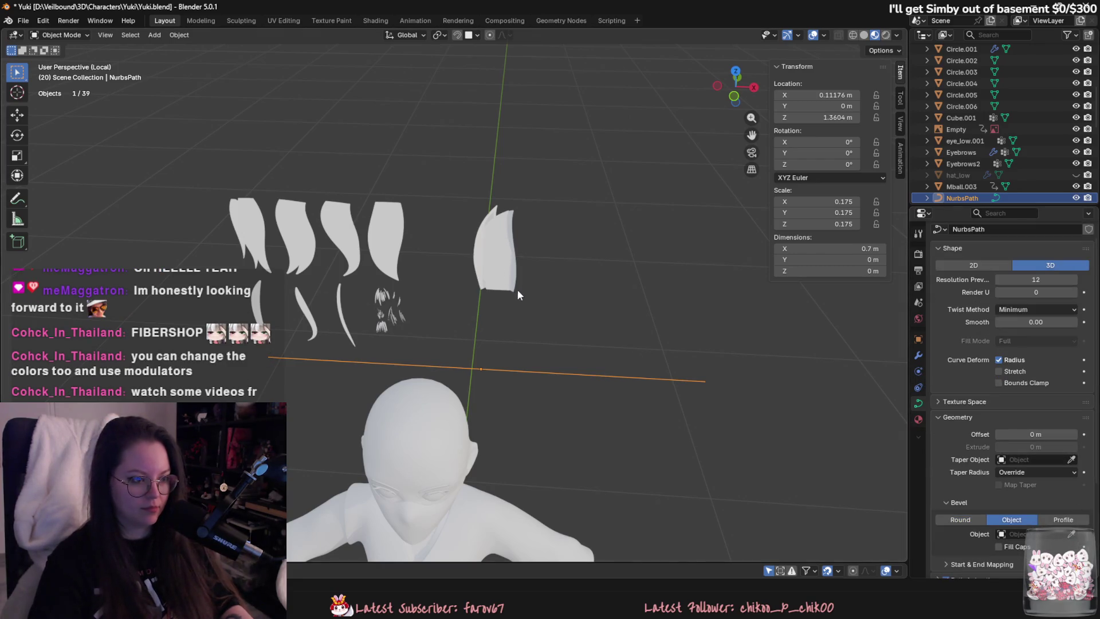
{"action": "scroll", "coordinate": [491, 237], "scroll_direction": "down", "scroll_amount": 2, "text": "shift"}
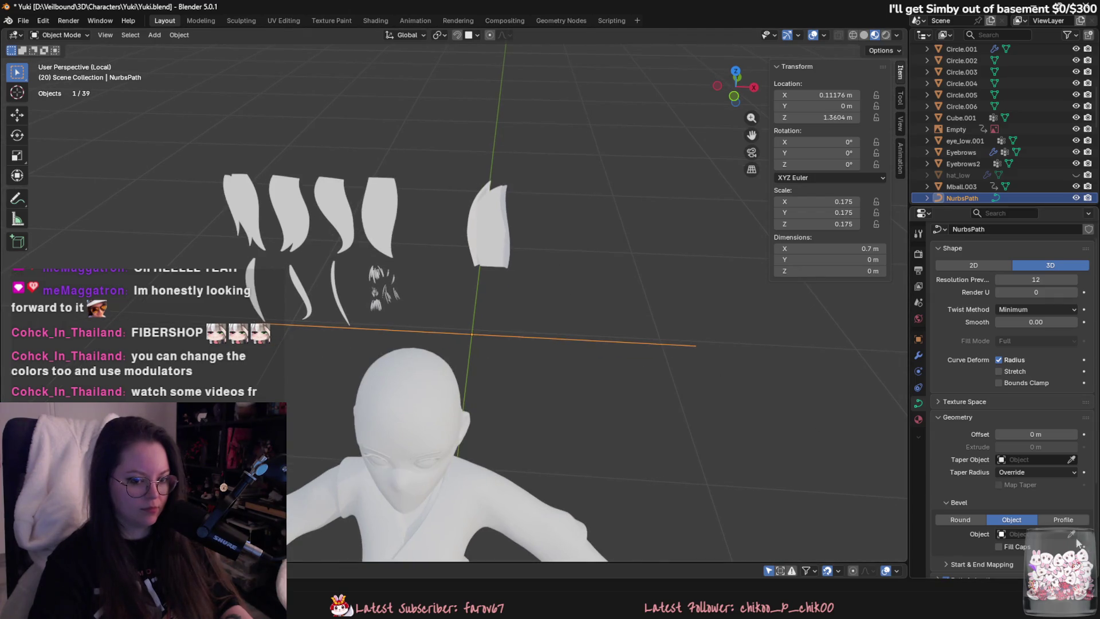
Select the right hair card, convert it to a curve, then undo the conversion.
{"action": "left_click", "coordinate": [485, 238]}
{"action": "left_click", "coordinate": [491, 230]}
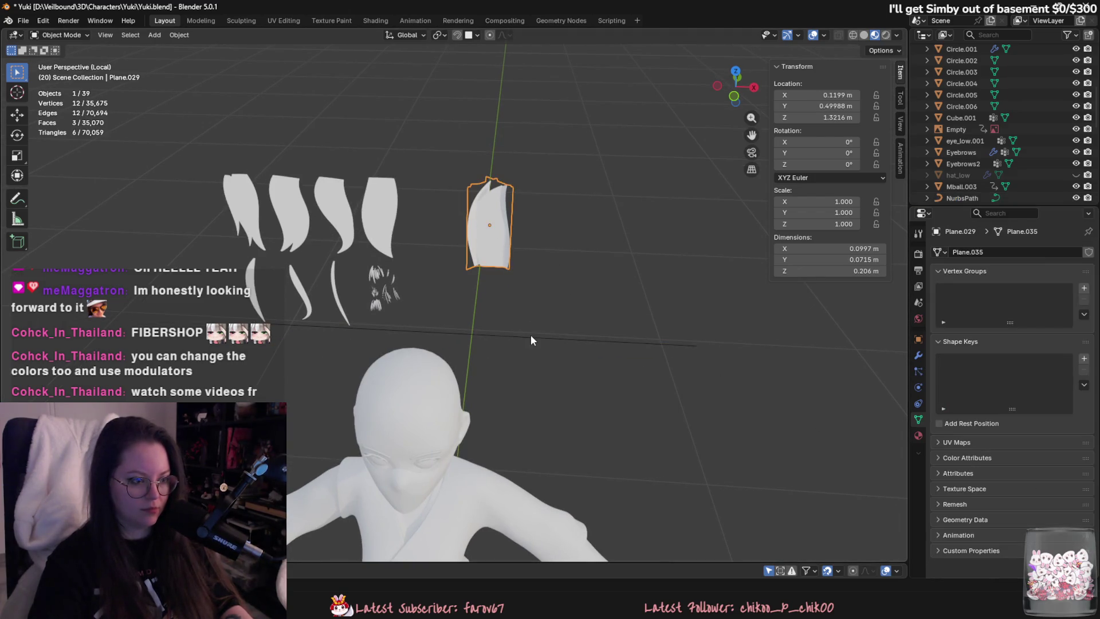
{"action": "key", "text": "ctrl+z"}
{"action": "scroll", "coordinate": [520, 296], "scroll_direction": "up", "scroll_amount": 2, "text": "shift"}
{"action": "left_click", "coordinate": [467, 263]}
{"action": "right_click", "coordinate": [468, 264]}
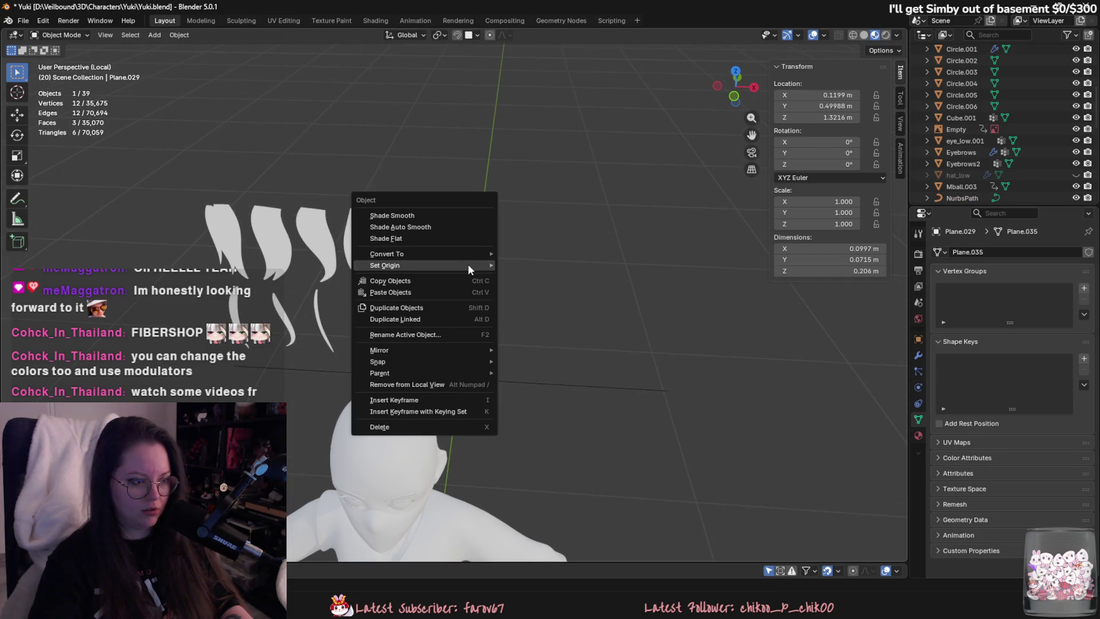
{"action": "mouse_move", "coordinate": [452, 252]}
{"action": "left_click", "coordinate": [528, 266]}
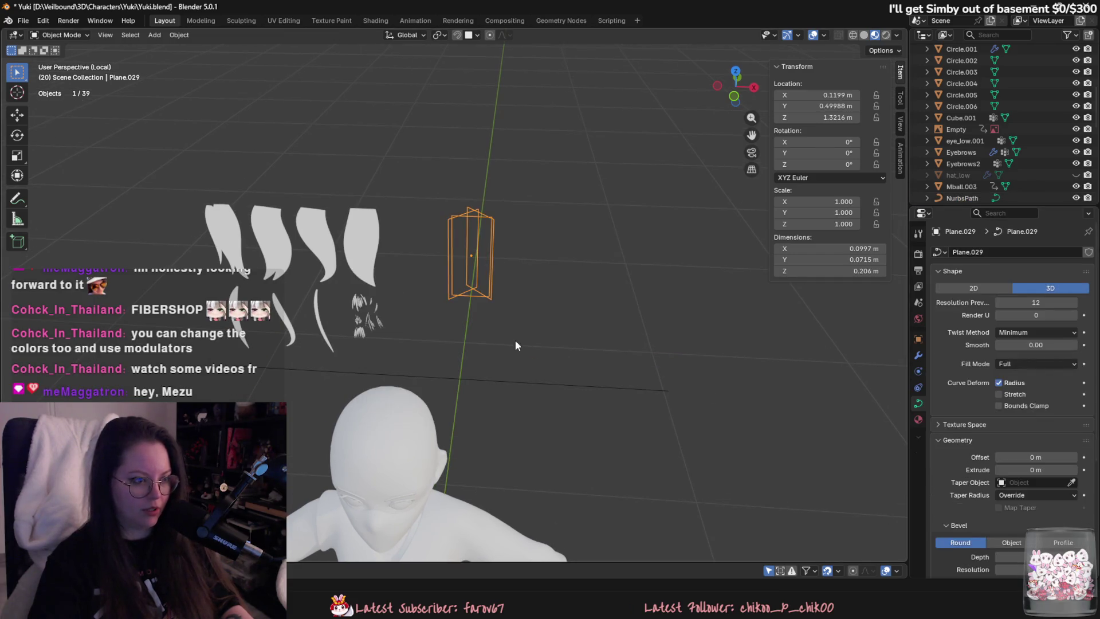
{"action": "scroll", "coordinate": [538, 302], "scroll_direction": "up", "scroll_amount": 2}
{"action": "key", "text": "ctrl+z"}
{"action": "key", "text": "ctrl+z"}
{"action": "middle_click_drag", "start_coordinate": [508, 266], "coordinate": [521, 317]}
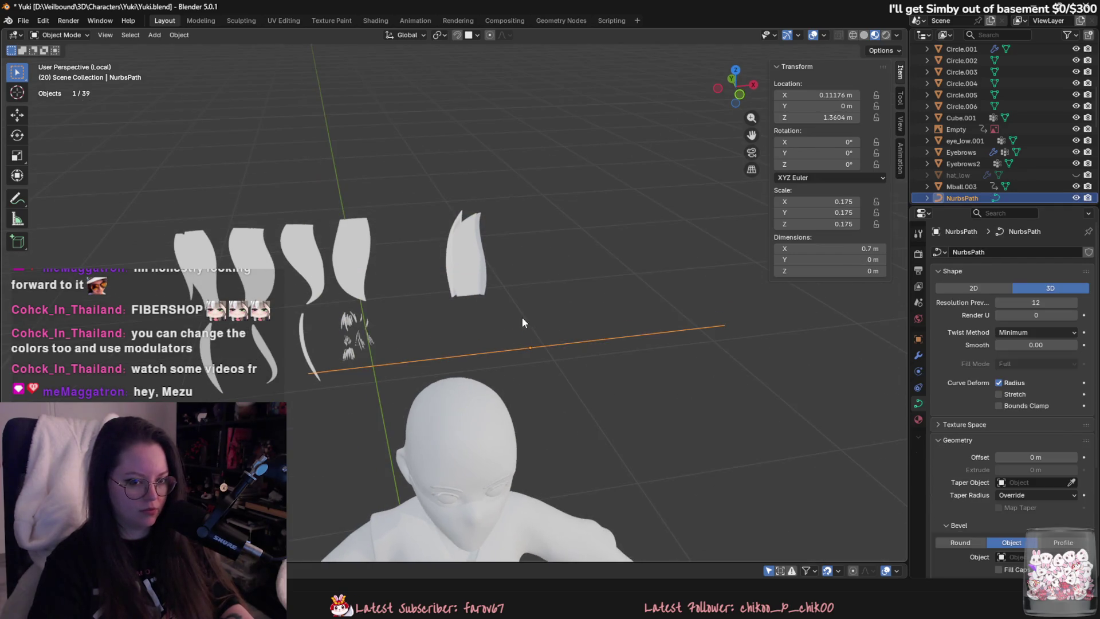
{"action": "scroll", "coordinate": [1018, 496], "scroll_direction": "down", "scroll_amount": 4}
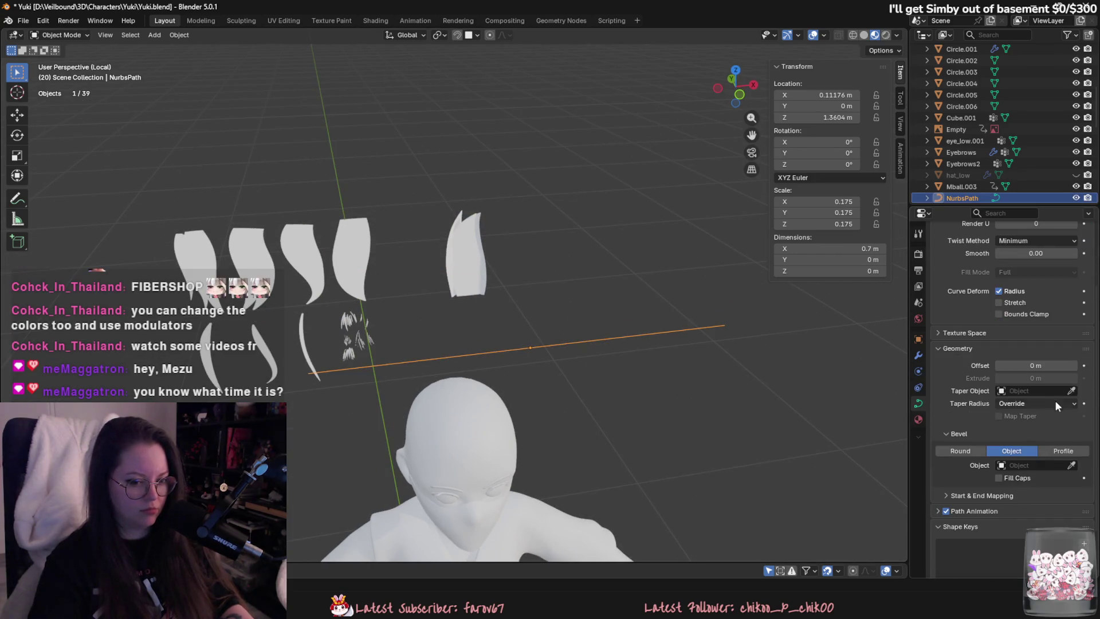
{"action": "middle_click_drag", "start_coordinate": [554, 313], "coordinate": [550, 275]}
{"action": "scroll", "coordinate": [1071, 504], "scroll_direction": "down", "scroll_amount": 3}
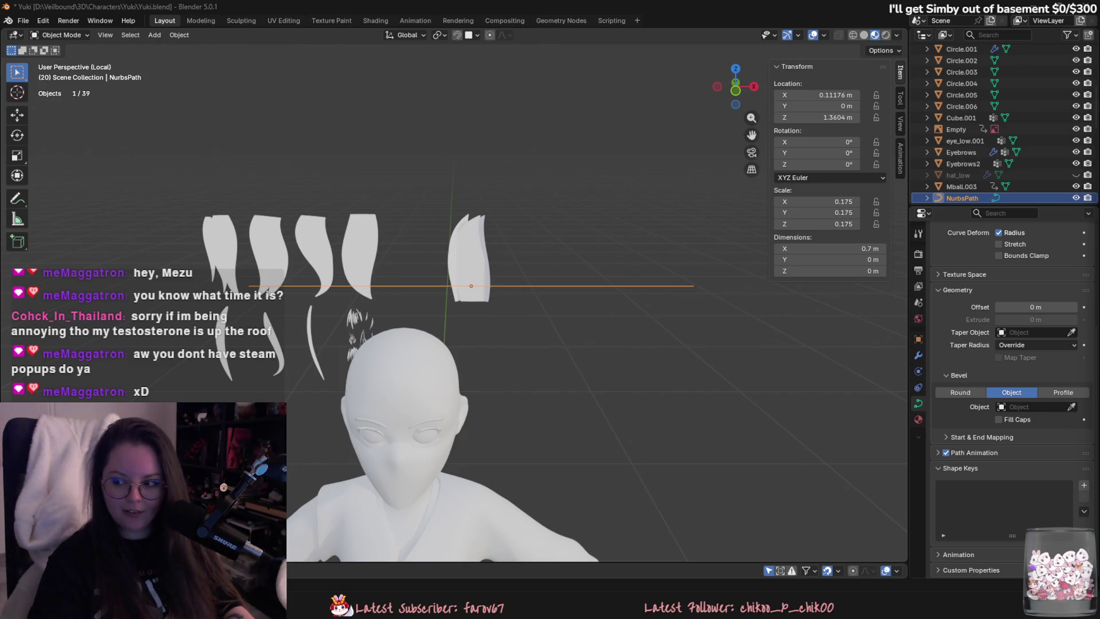
Switch between Steam and Blender and close the Steam friends list popup.
{"action": "key", "text": "alt+Tab"}
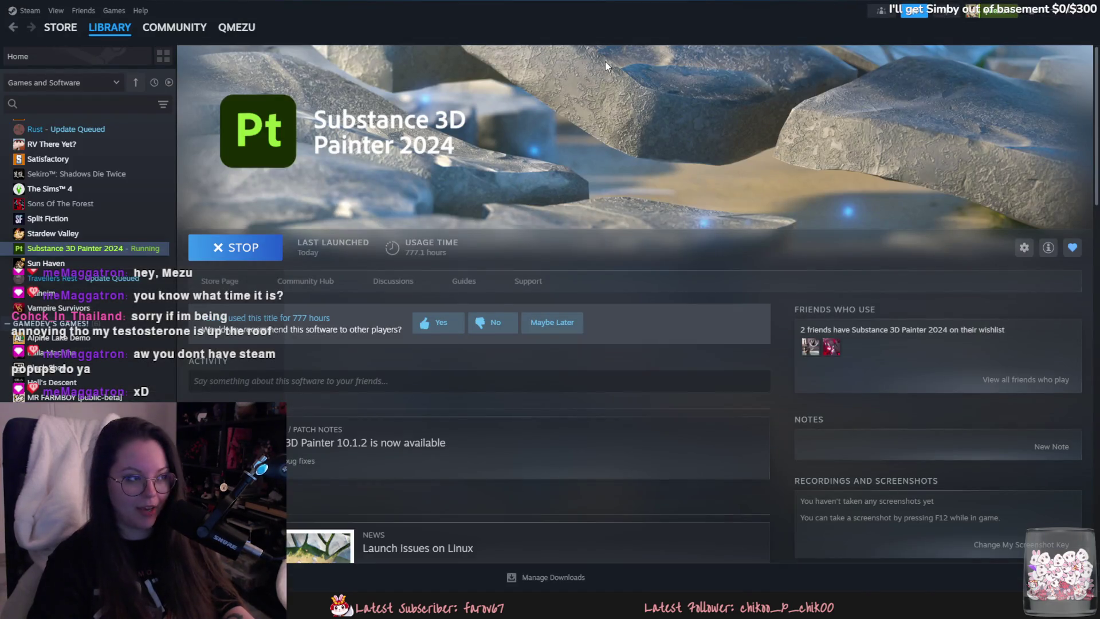
{"action": "key", "text": "alt+Tab"}
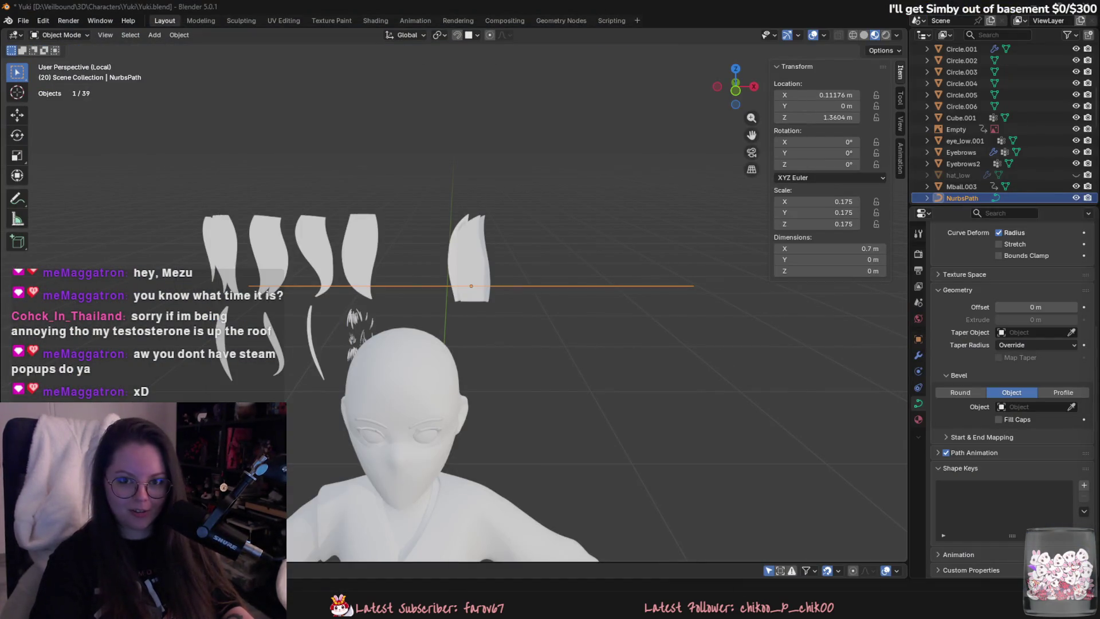
{"action": "key", "text": "alt+Tab"}
{"action": "scroll", "coordinate": [751, 305], "scroll_direction": "down", "scroll_amount": 2}
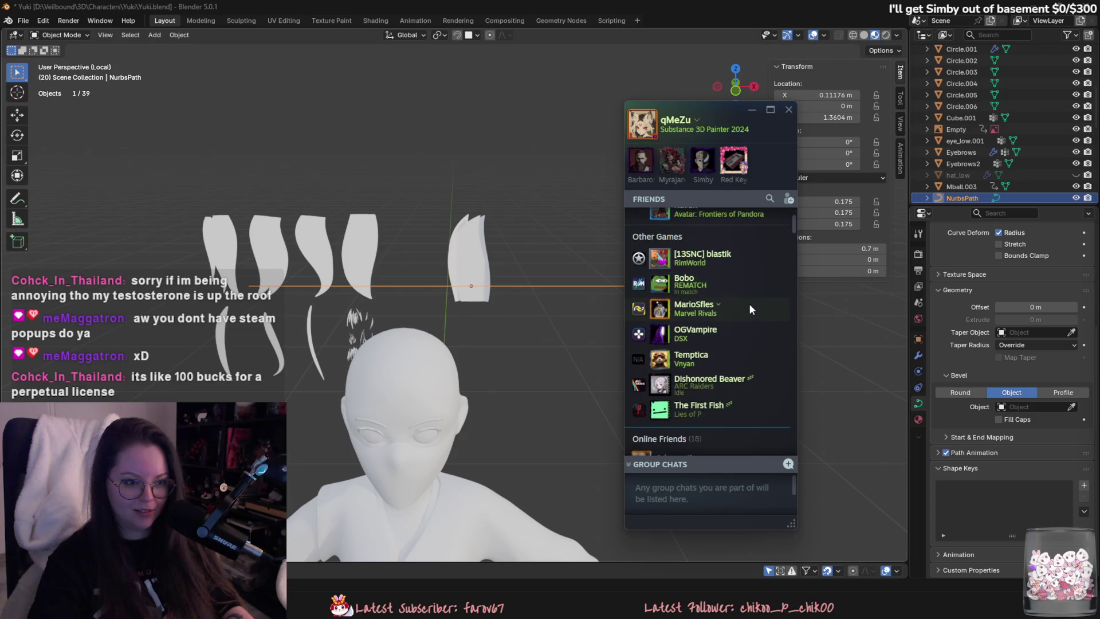
{"action": "scroll", "coordinate": [747, 303], "scroll_direction": "up", "scroll_amount": 1}
{"action": "scroll", "coordinate": [744, 301], "scroll_direction": "down", "scroll_amount": 4}
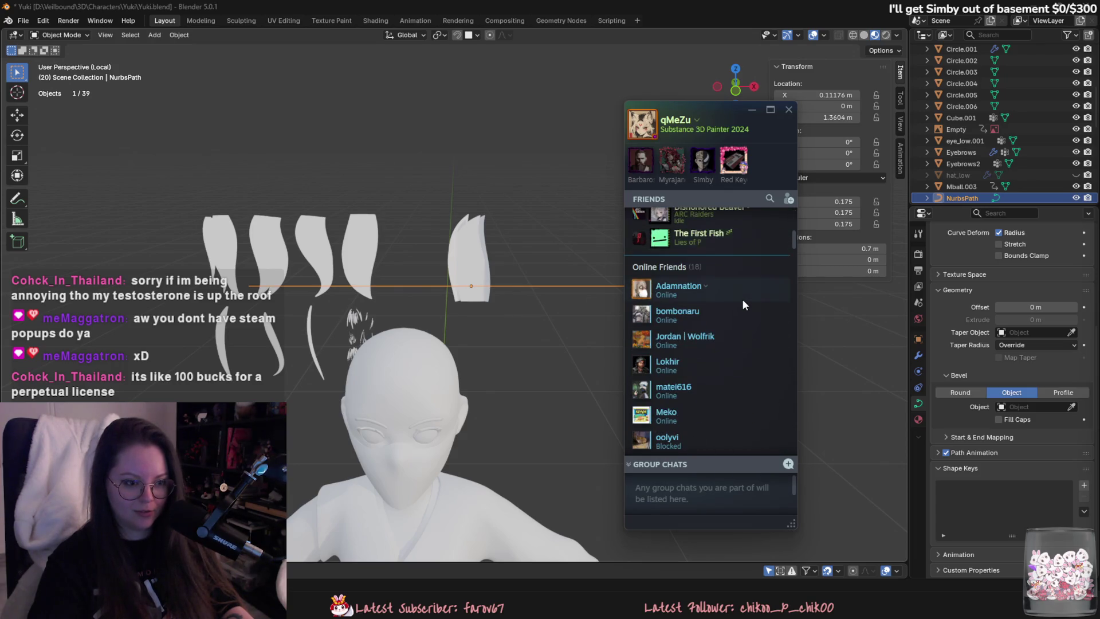
{"action": "scroll", "coordinate": [743, 301], "scroll_direction": "up", "scroll_amount": 5}
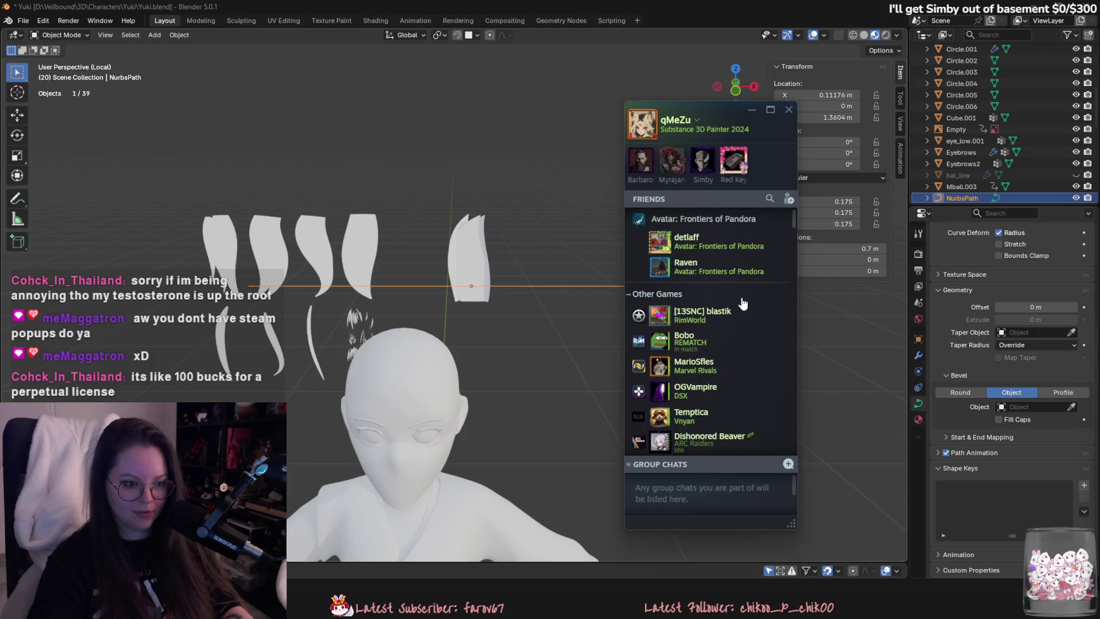
{"action": "left_click", "coordinate": [752, 109]}
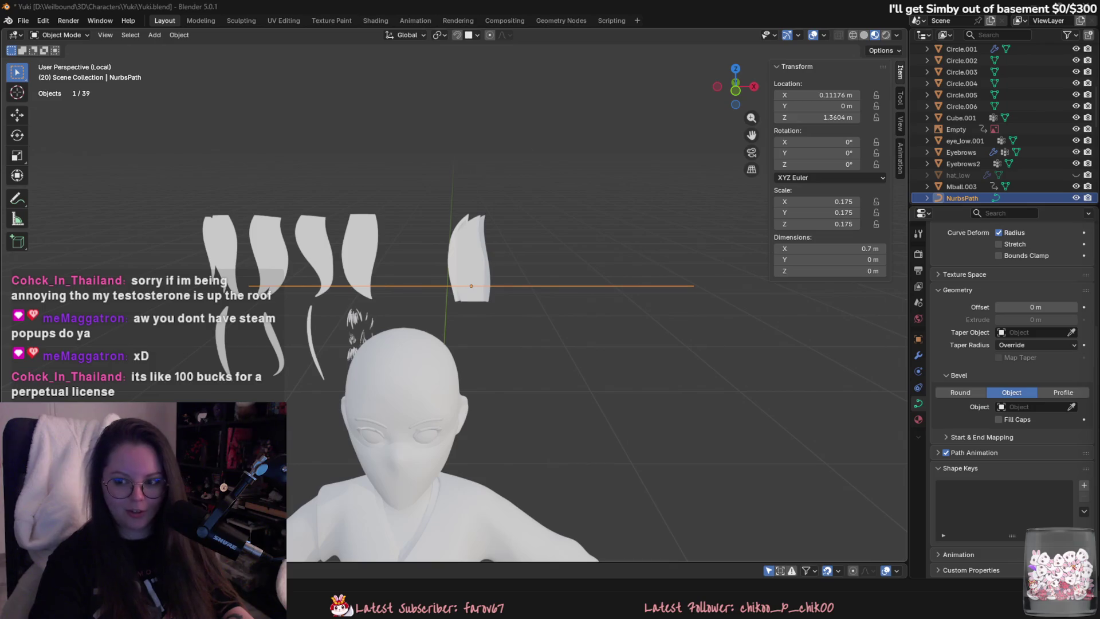
{"action": "key", "text": "alt+Tab"}
{"action": "mouse_move", "coordinate": [756, 347]}
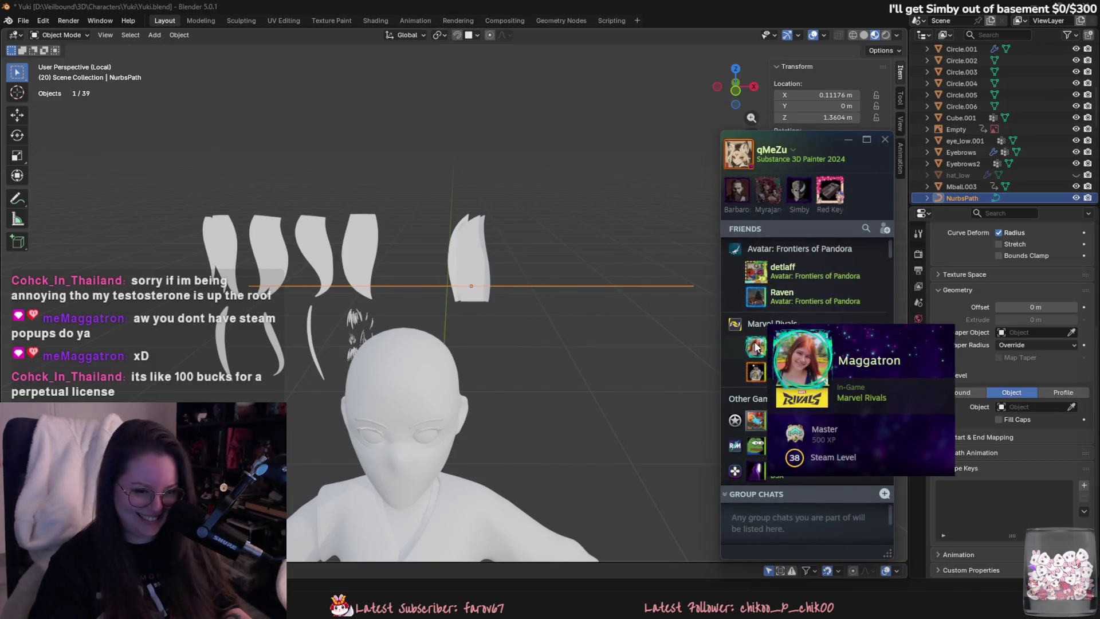
{"action": "key", "text": "alt+Tab"}
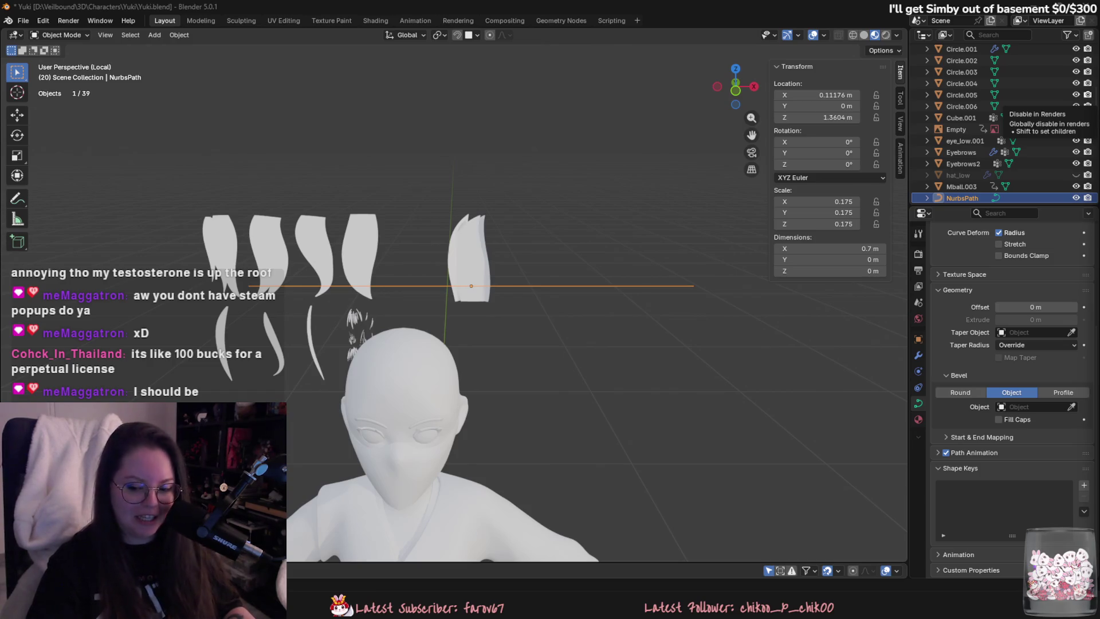
Skip the hair-cards tutorial ahead to the curve-bending part and pause it.
{"action": "key", "text": "super+d"}
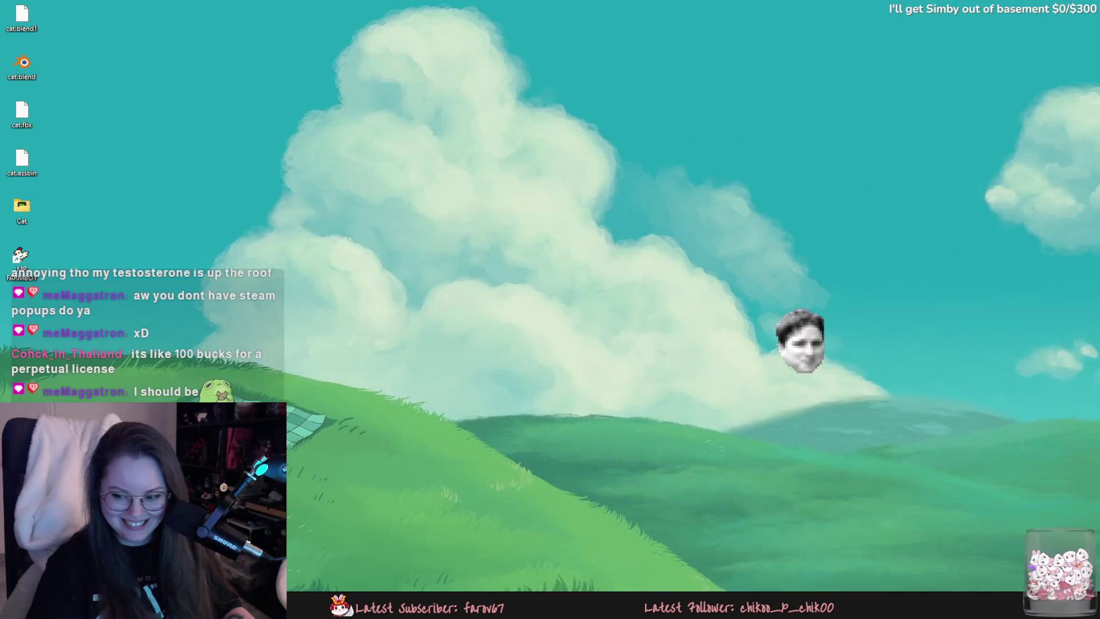
{"action": "key", "text": "alt+Tab"}
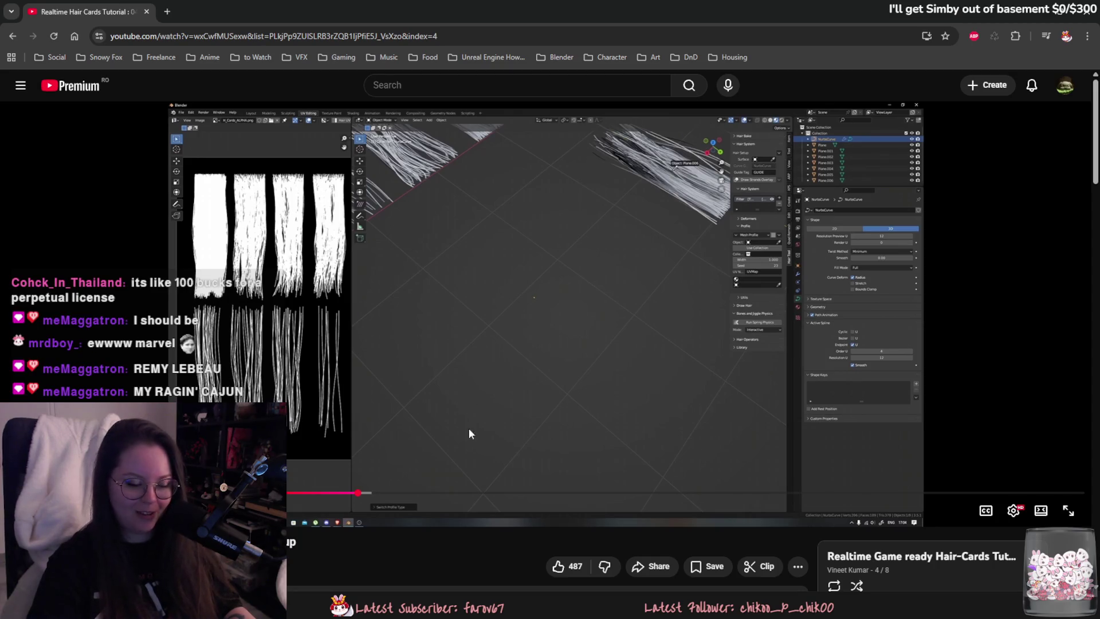
{"action": "left_click", "coordinate": [480, 493]}
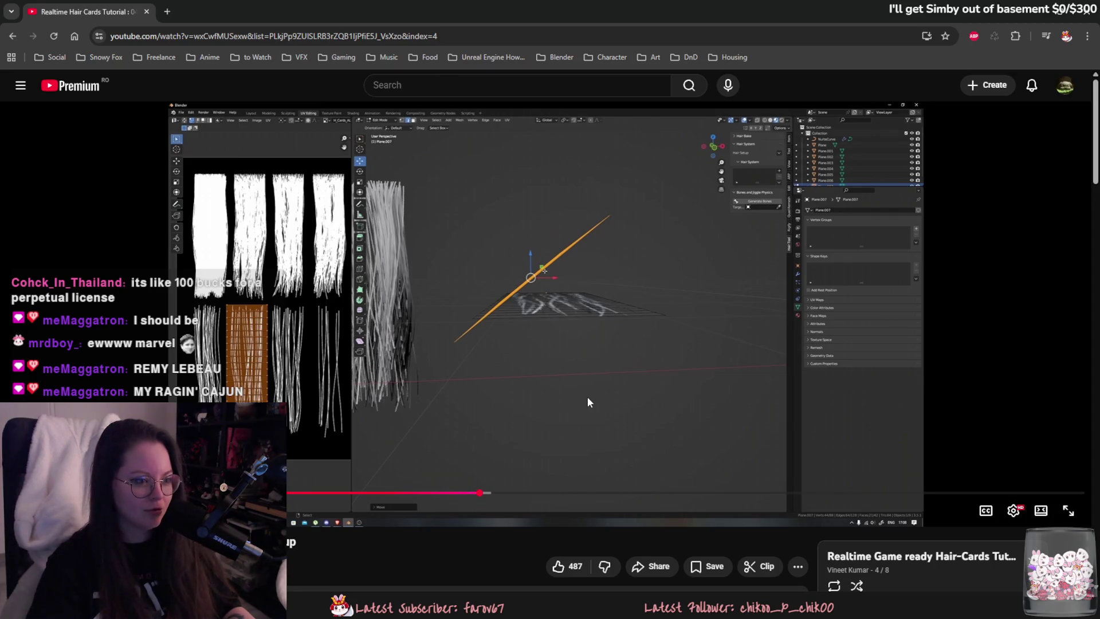
{"action": "left_click", "coordinate": [536, 492]}
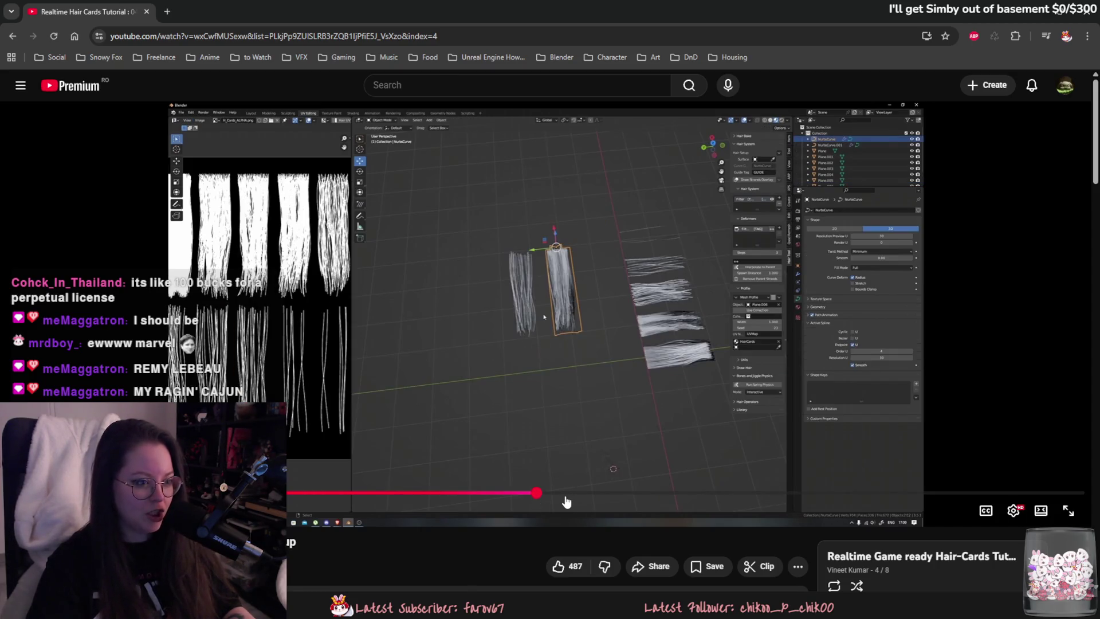
{"action": "left_click", "coordinate": [583, 494]}
{"action": "left_click", "coordinate": [631, 446]}
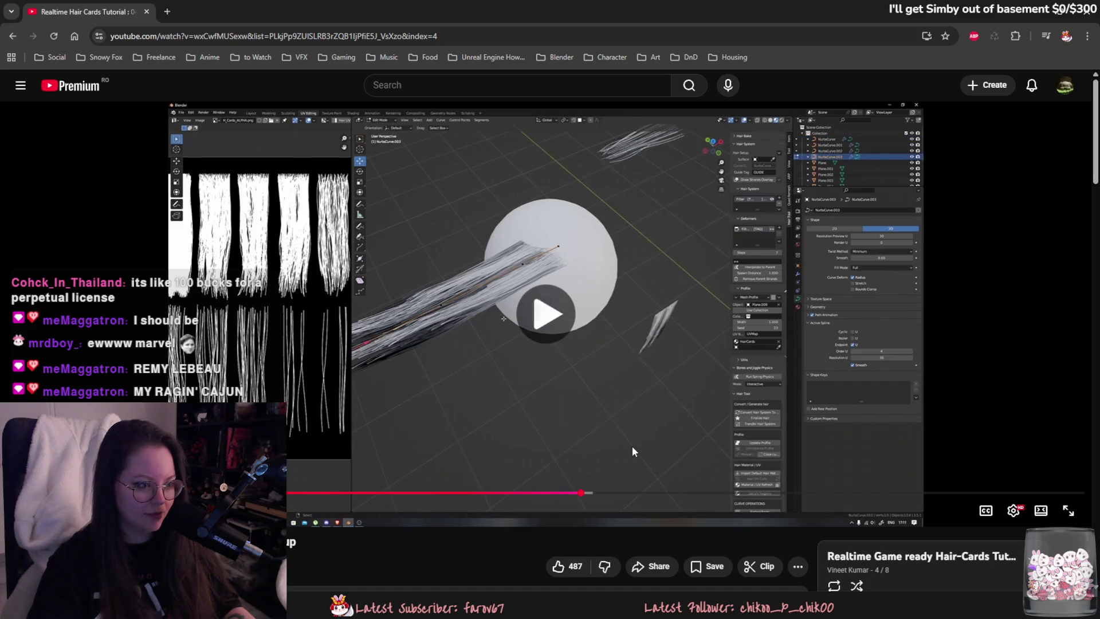
{"action": "left_click", "coordinate": [583, 452]}
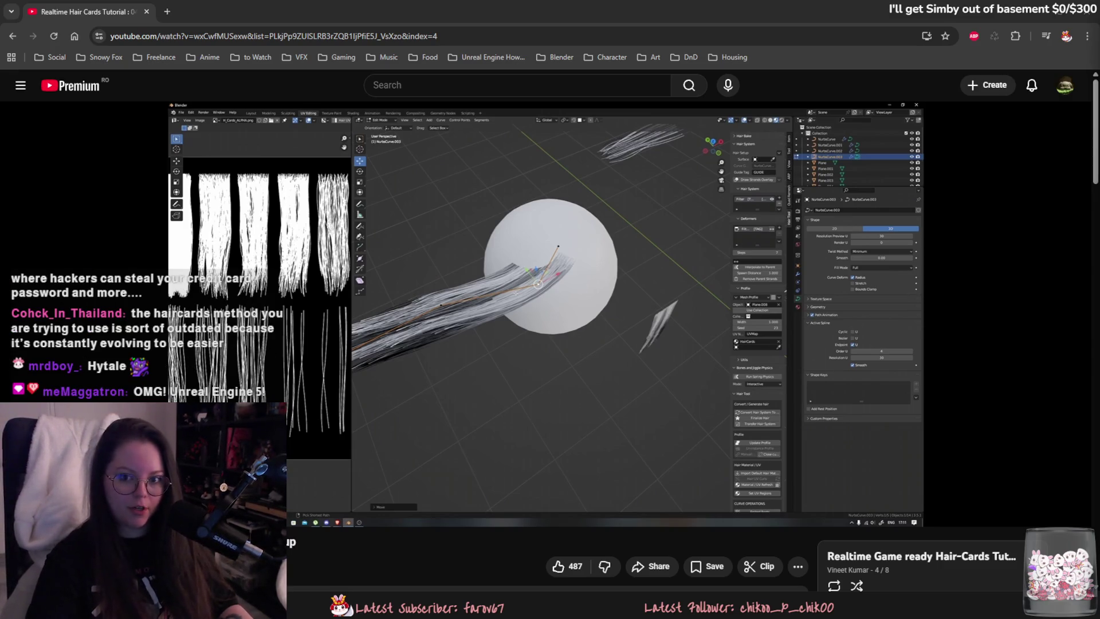
Back in Blender, give Plane.029 a Curve modifier targeting NurbsPath.
{"action": "key", "text": "alt+Tab"}
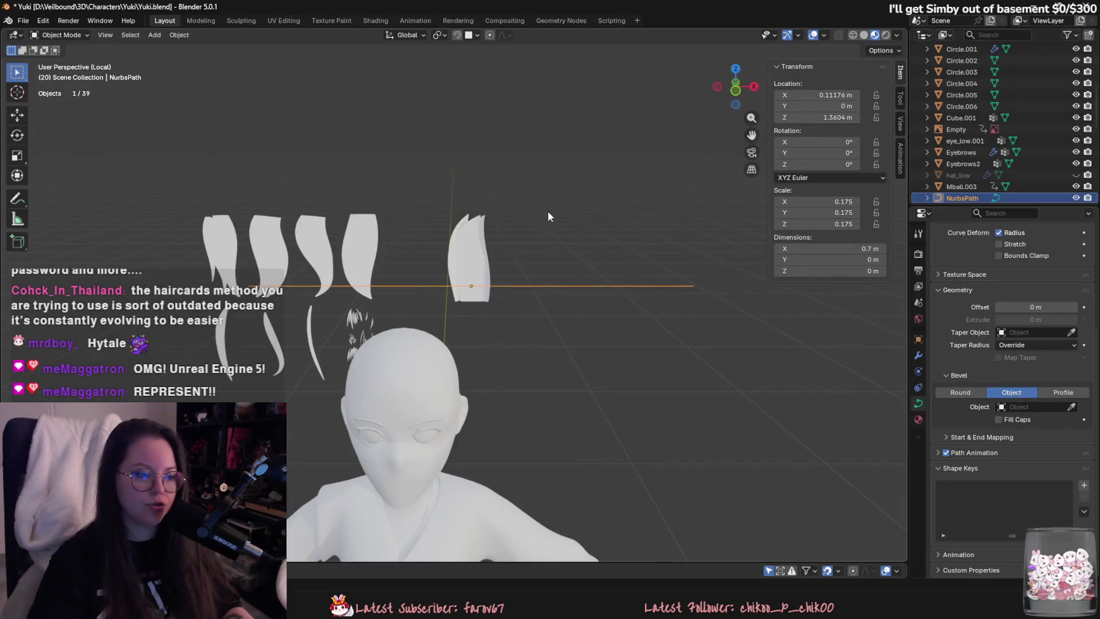
{"action": "middle_click_drag", "start_coordinate": [547, 217], "coordinate": [468, 256]}
{"action": "left_click", "coordinate": [469, 257]}
{"action": "left_click", "coordinate": [918, 355]}
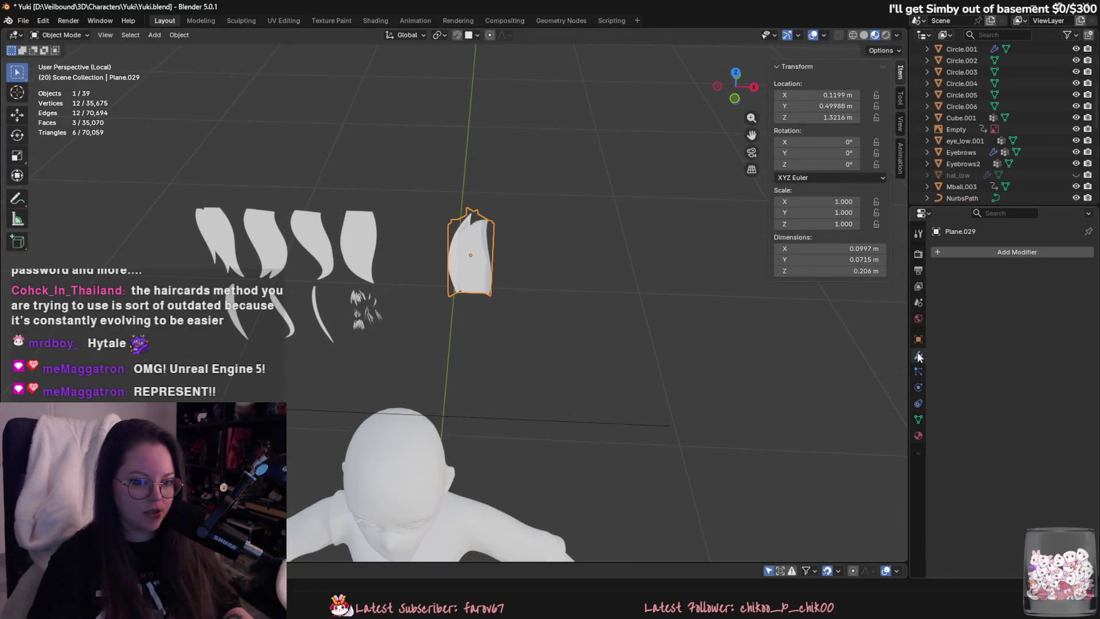
{"action": "left_click", "coordinate": [1010, 254]}
{"action": "type", "text": "curve"}
{"action": "key", "text": "Return"}
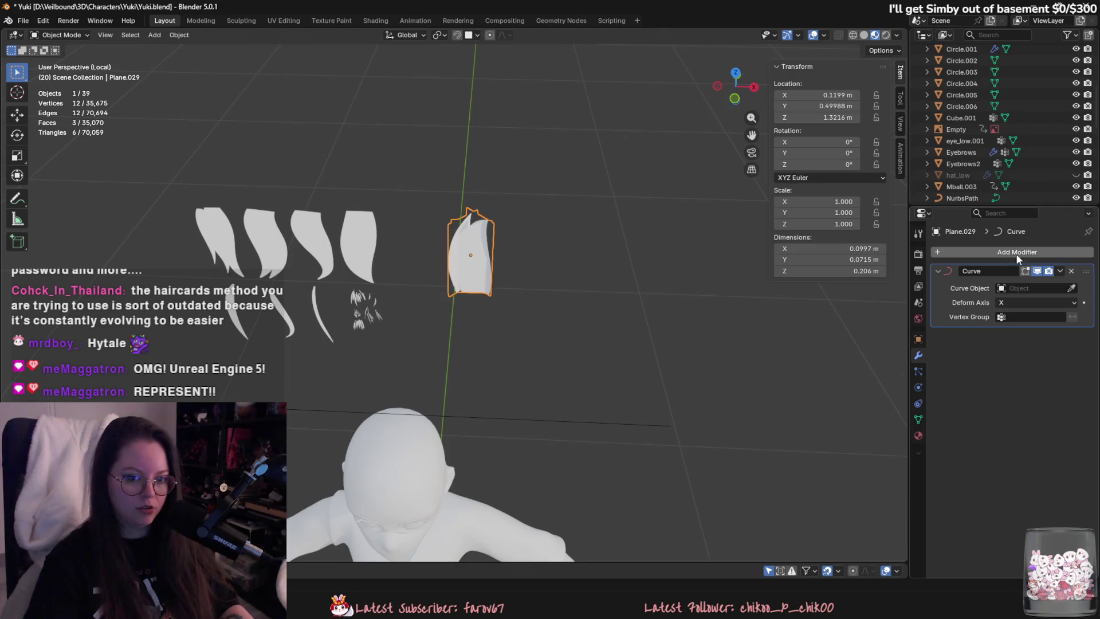
{"action": "left_click", "coordinate": [1071, 289]}
{"action": "left_click", "coordinate": [590, 418]}
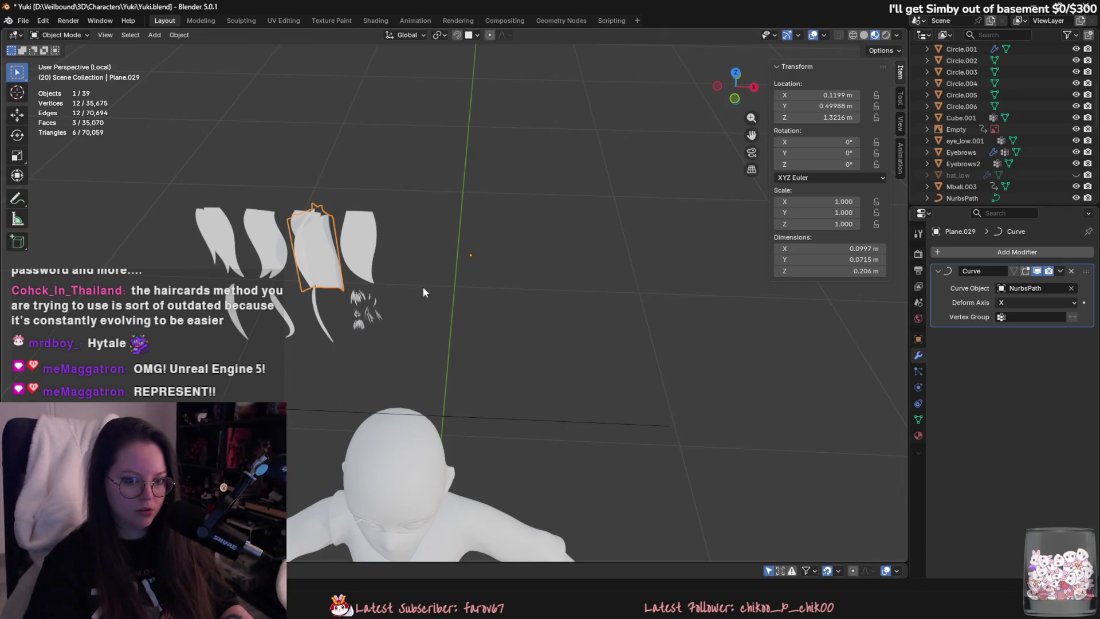
{"action": "left_click", "coordinate": [1031, 302]}
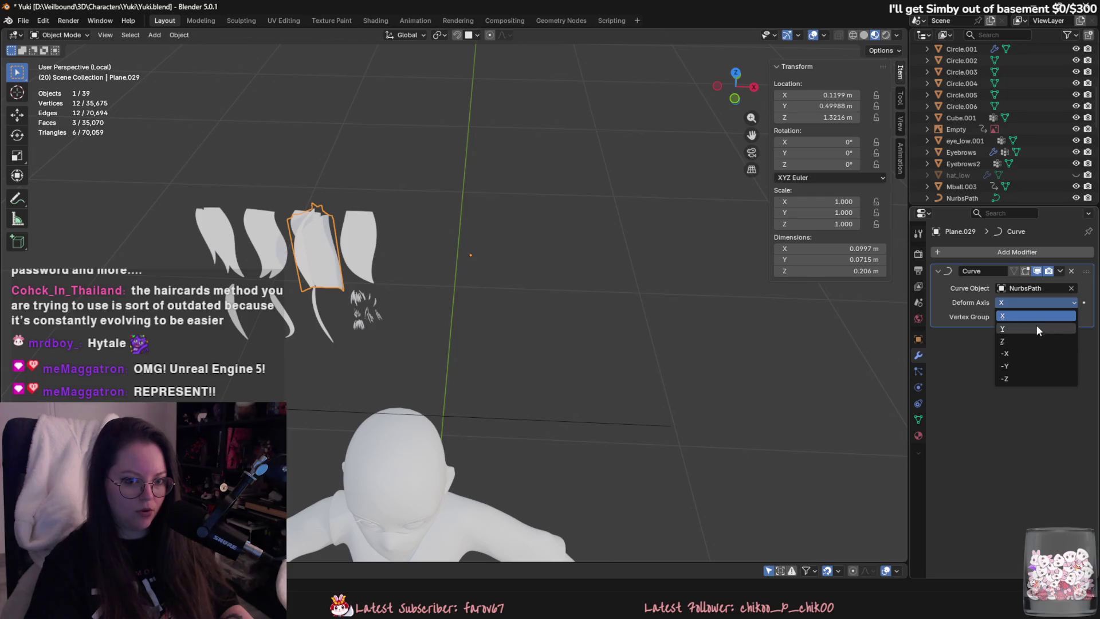
Bend the NurbsPath into an arc by moving its end control point up and right.
{"action": "left_click", "coordinate": [643, 423]}
{"action": "key", "text": "Tab"}
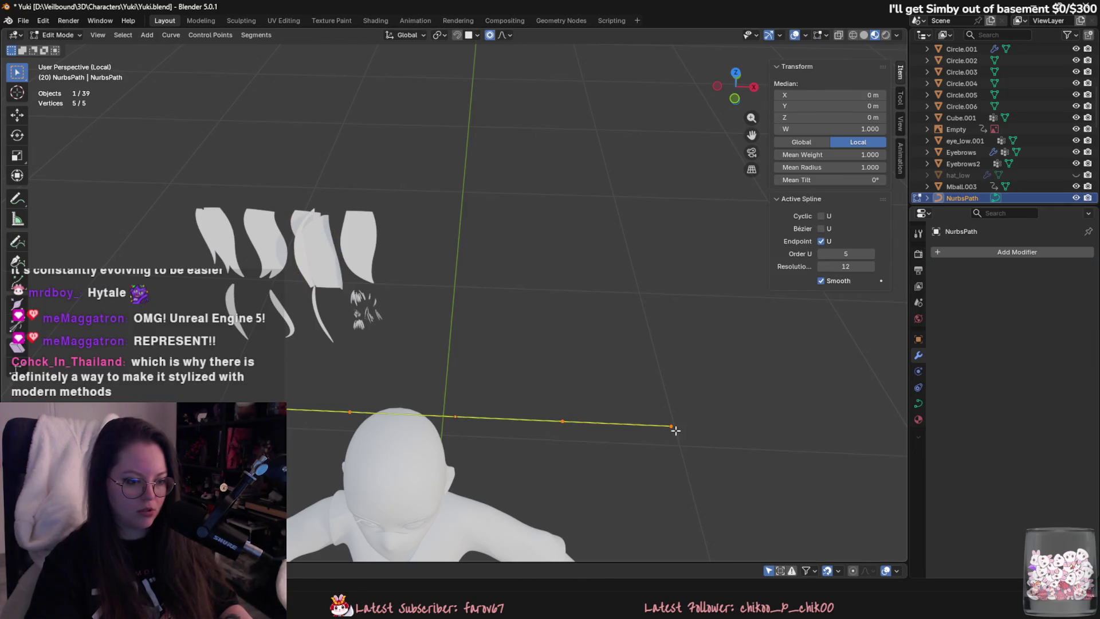
{"action": "left_click", "coordinate": [672, 426]}
{"action": "key", "text": "g"}
{"action": "left_click", "coordinate": [721, 381]}
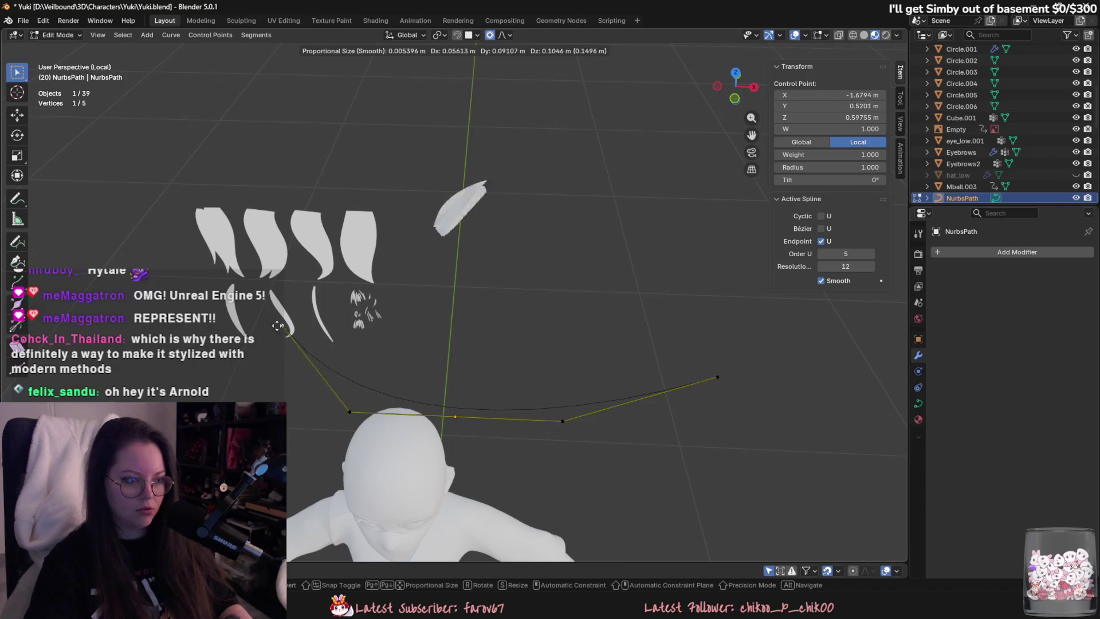
{"action": "key", "text": "Tab"}
Set Plane.029's deform axis to Y, then Z, inspecting the bend.
{"action": "left_click", "coordinate": [501, 211]}
{"action": "left_click", "coordinate": [1071, 303]}
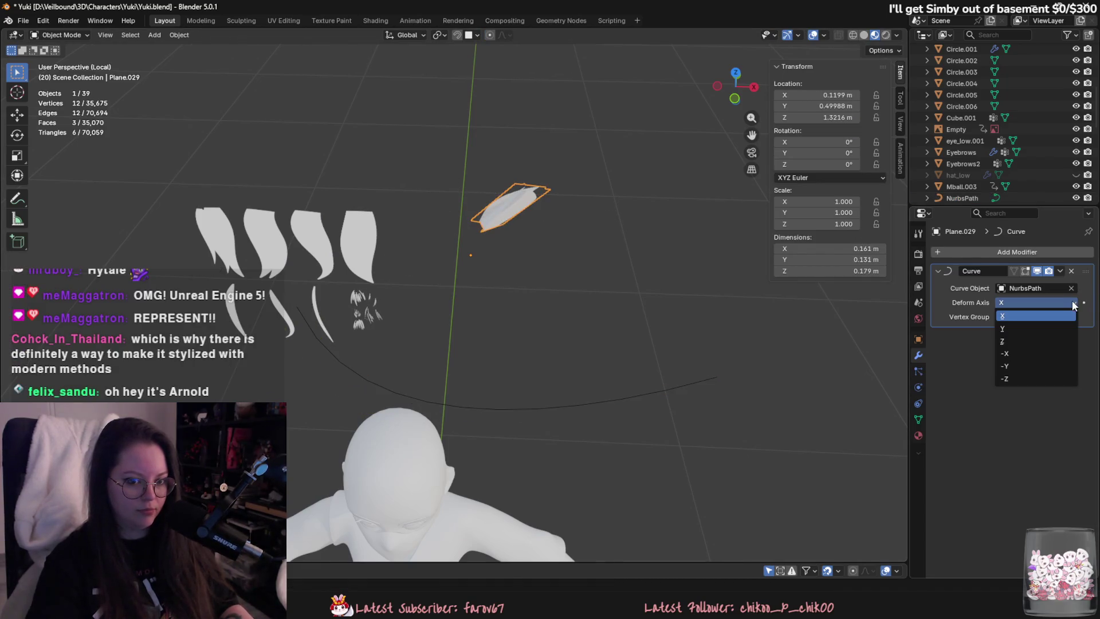
{"action": "left_click", "coordinate": [1053, 328]}
{"action": "mouse_move", "coordinate": [762, 349]}
{"action": "middle_mouse_down"}
{"action": "mouse_move", "coordinate": [734, 352]}
{"action": "mouse_move", "coordinate": [722, 329]}
{"action": "mouse_move", "coordinate": [830, 320]}
{"action": "middle_mouse_up"}
{"action": "left_click", "coordinate": [1024, 302]}
{"action": "left_click", "coordinate": [1018, 337]}
{"action": "mouse_move", "coordinate": [745, 321]}
{"action": "middle_mouse_down"}
{"action": "mouse_move", "coordinate": [552, 264]}
{"action": "mouse_move", "coordinate": [717, 319]}
{"action": "middle_mouse_up"}
Try the -X and -Y deform axes on the card's Curve modifier.
{"action": "left_click", "coordinate": [1017, 302]}
{"action": "left_click", "coordinate": [1025, 353]}
{"action": "left_click", "coordinate": [1026, 302]}
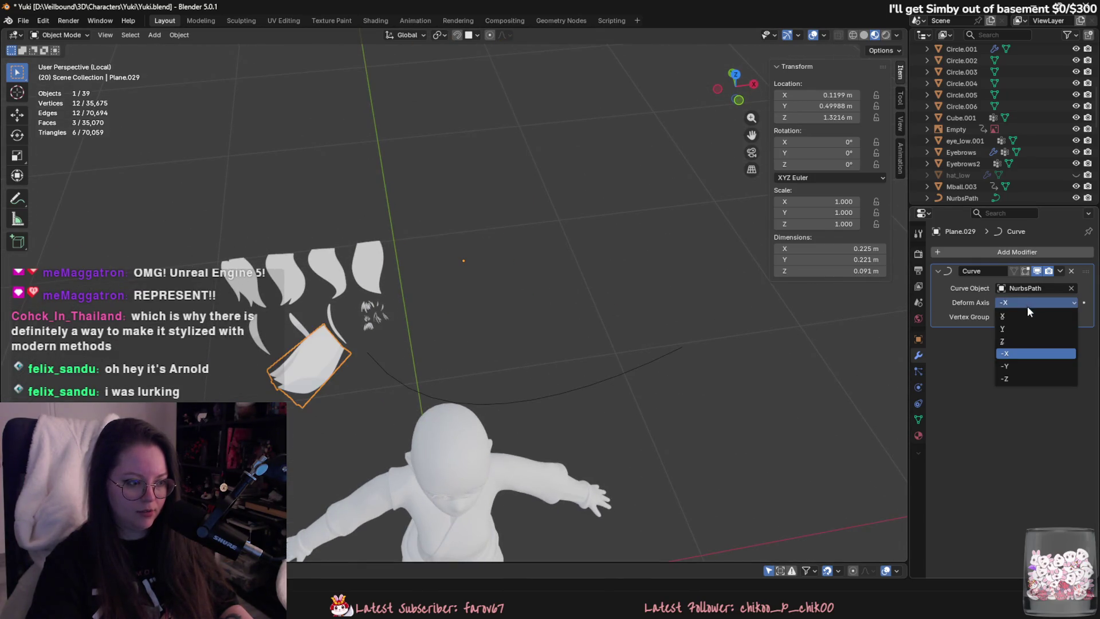
{"action": "left_click", "coordinate": [1034, 364]}
{"action": "left_click", "coordinate": [1036, 302]}
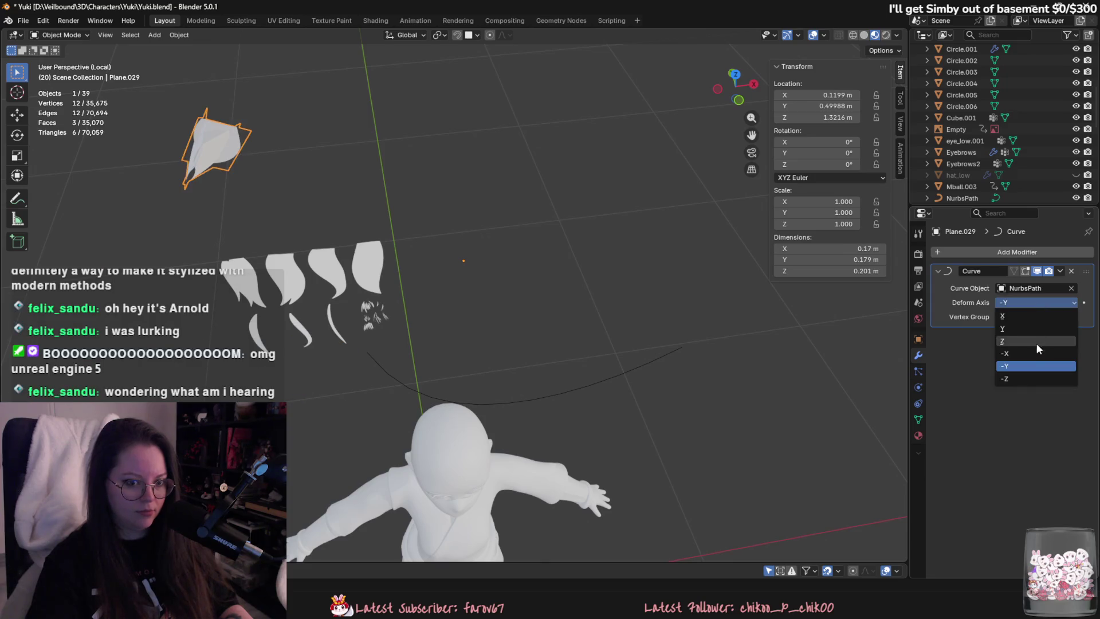
{"action": "left_click", "coordinate": [1034, 379]}
{"action": "scroll", "coordinate": [545, 275], "scroll_direction": "down", "scroll_amount": 4}
{"action": "left_click", "coordinate": [536, 307]}
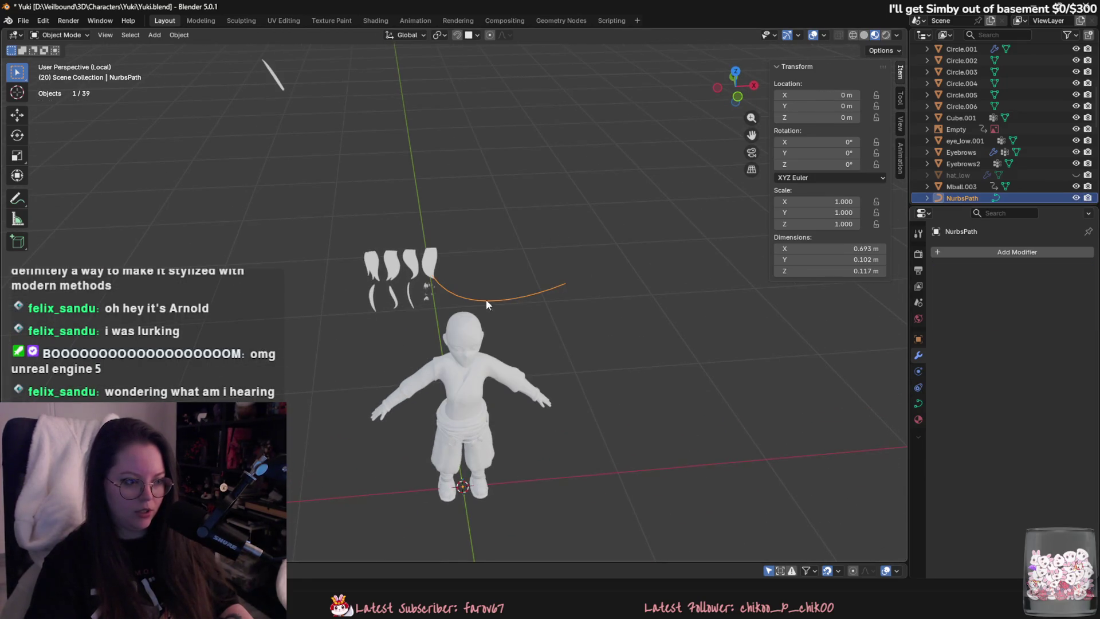
Undo the applied transform and the path bending so NurbsPath is straight again.
{"action": "left_click", "coordinate": [264, 71]}
{"action": "mouse_move", "coordinate": [352, 141]}
{"action": "middle_mouse_down"}
{"action": "mouse_move", "coordinate": [457, 295]}
{"action": "mouse_move", "coordinate": [520, 291]}
{"action": "middle_mouse_up"}
{"action": "key", "text": "ctrl+a"}
{"action": "left_click", "coordinate": [459, 297]}
{"action": "key", "text": "ctrl+z"}
{"action": "key", "text": "ctrl+z"}
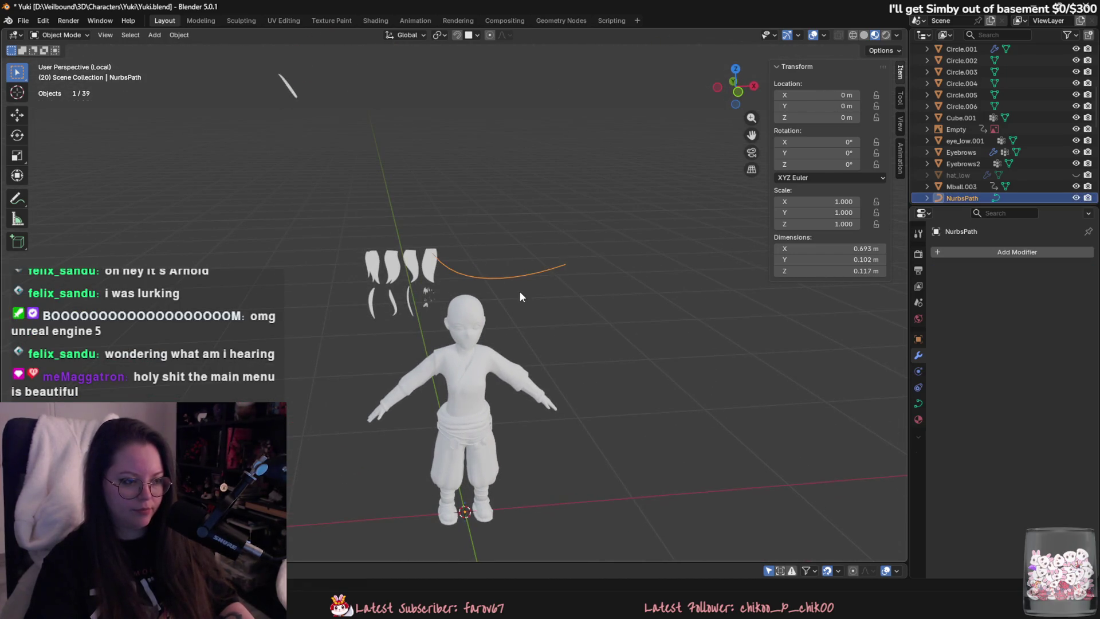
{"action": "key", "text": "ctrl+shift+z"}
{"action": "key", "text": "ctrl+z"}
{"action": "key", "text": "ctrl+z"}
{"action": "key", "text": "ctrl+z"}
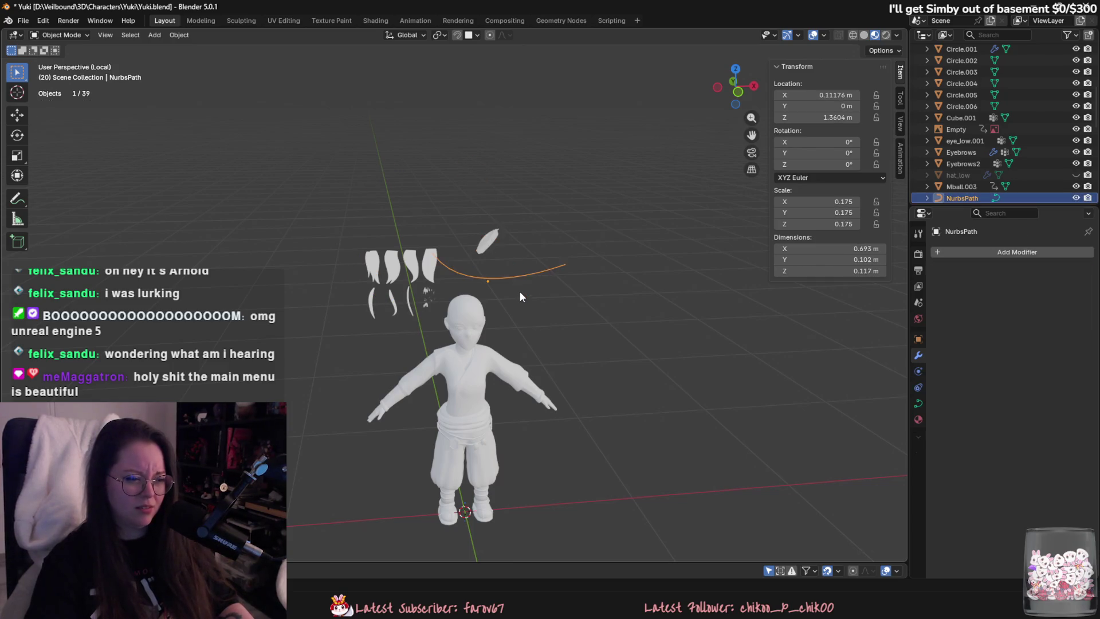
{"action": "key", "text": "ctrl+z"}
{"action": "key", "text": "ctrl+z"}
{"action": "key", "text": "ctrl+z"}
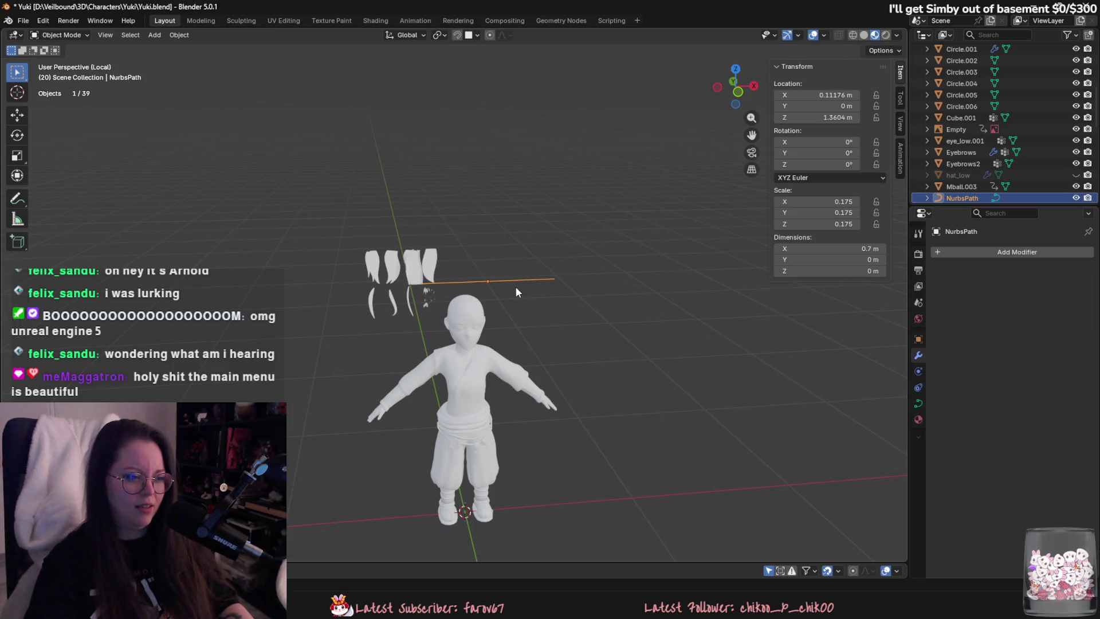
Snap NurbsPath to the 3D cursor at the world origin.
{"action": "middle_click_drag", "start_coordinate": [505, 280], "coordinate": [525, 246], "text": "shift"}
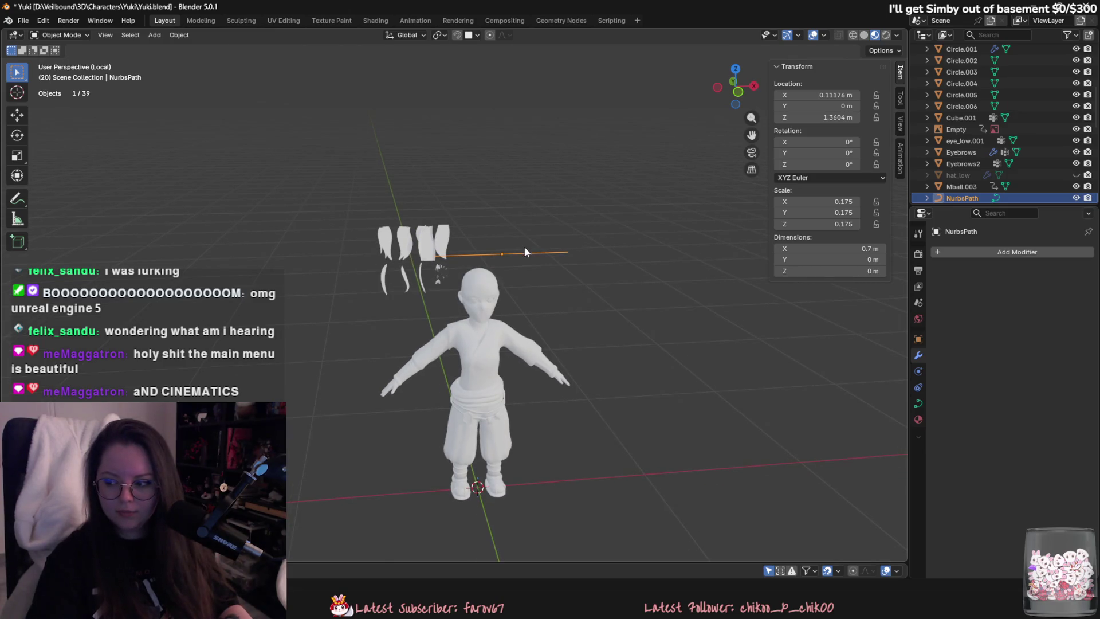
{"action": "key", "text": "shift+a"}
{"action": "key", "text": "Escape"}
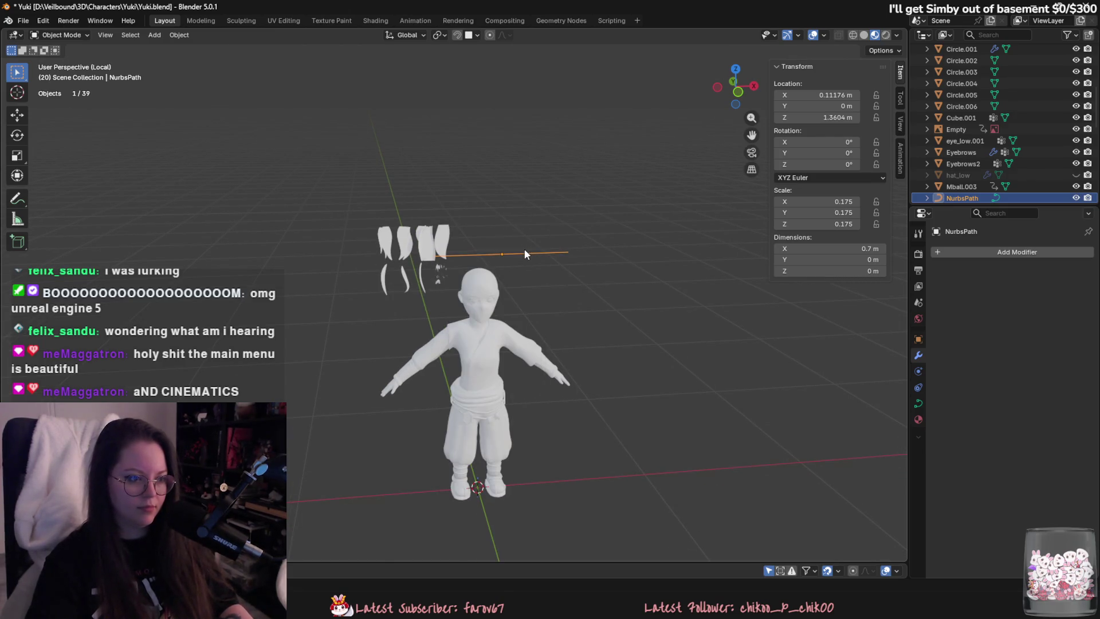
{"action": "key", "text": "shift+s"}
{"action": "key", "text": "Escape"}
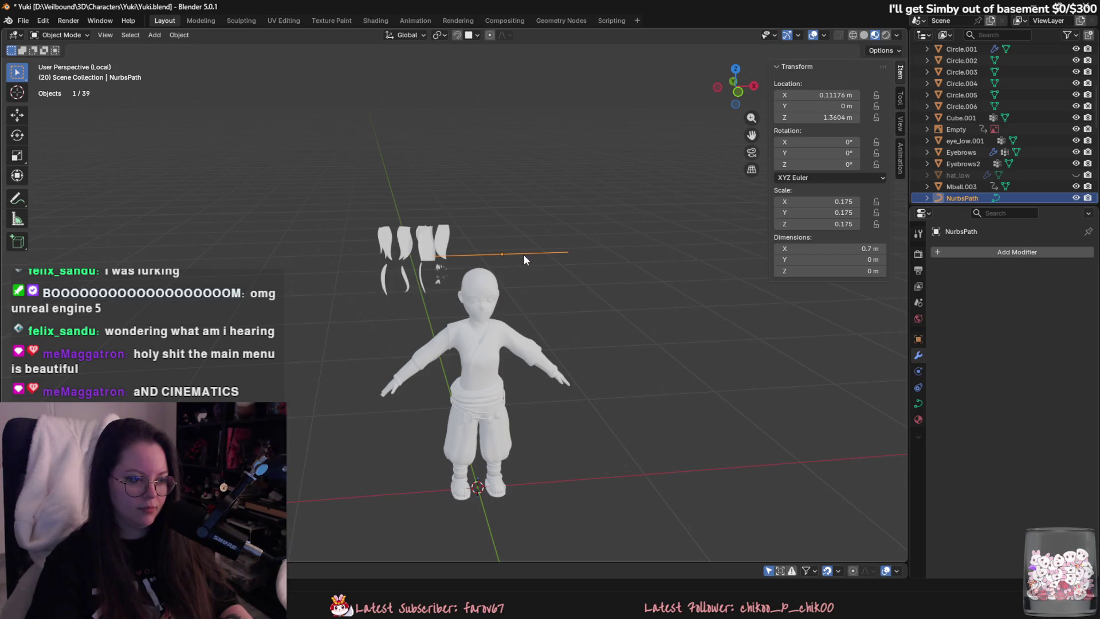
{"action": "right_click", "coordinate": [523, 254]}
{"action": "key", "text": "Escape"}
{"action": "key", "text": "shift+s"}
{"action": "left_click", "coordinate": [509, 195]}
Select the hair card Plane.029 to snap it next.
{"action": "mouse_move", "coordinate": [504, 261]}
{"action": "middle_mouse_down"}
{"action": "mouse_move", "coordinate": [497, 268]}
{"action": "mouse_move", "coordinate": [432, 233]}
{"action": "mouse_move", "coordinate": [425, 258]}
{"action": "middle_mouse_up"}
{"action": "left_click", "coordinate": [433, 236]}
{"action": "key", "text": "shift+s"}
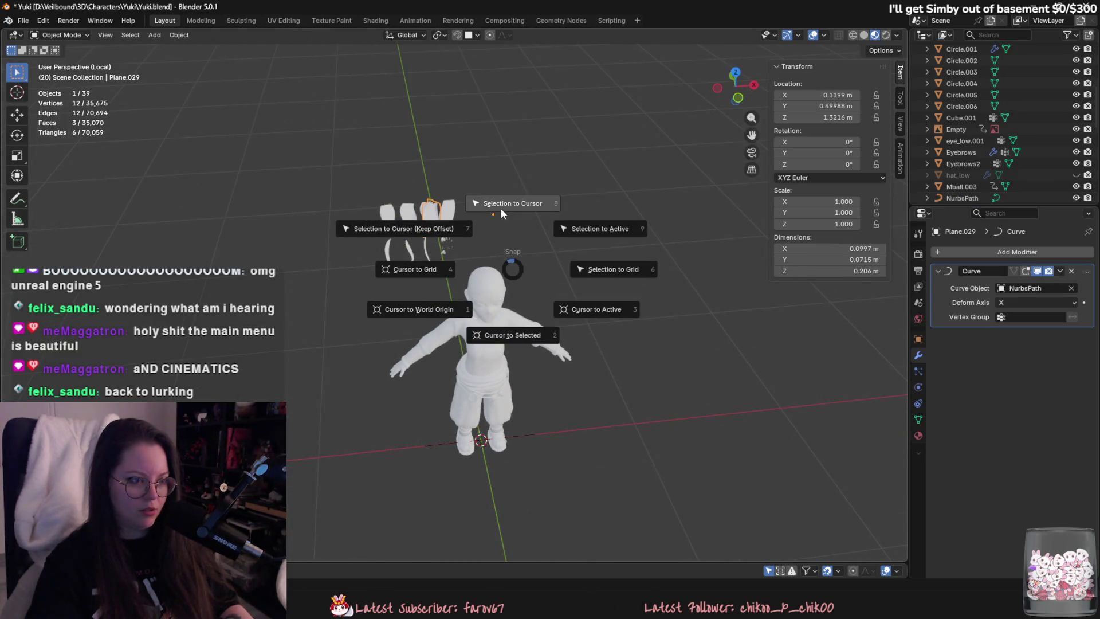
Move the hair card to the cursor and set its origin to geometry.
{"action": "left_click", "coordinate": [504, 252]}
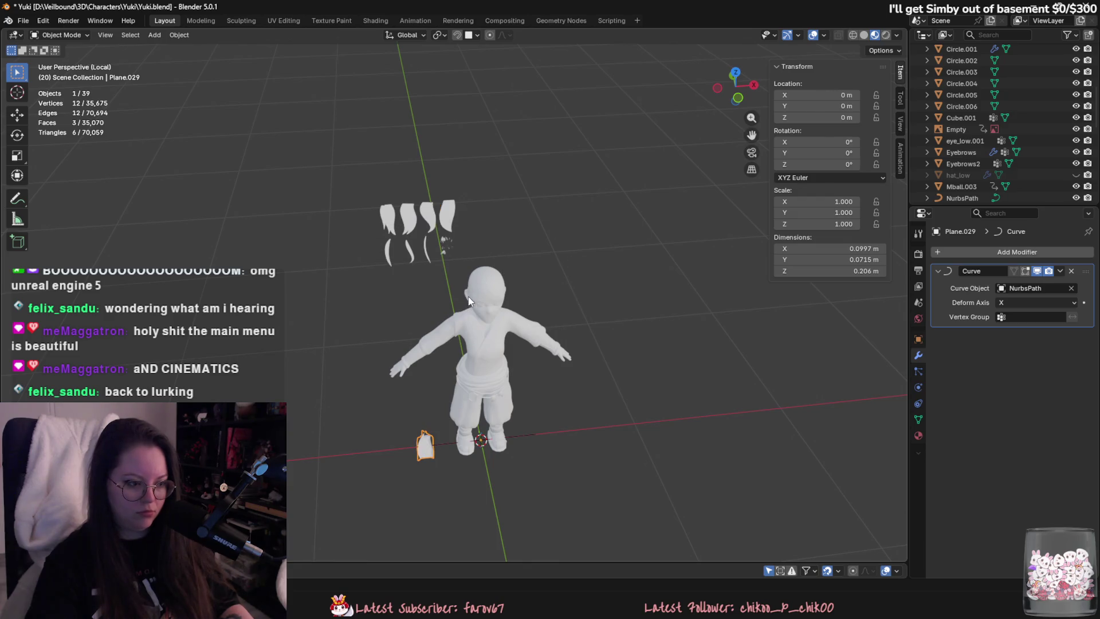
{"action": "right_click", "coordinate": [427, 448]}
{"action": "left_click", "coordinate": [491, 422]}
{"action": "key", "text": "shift+s"}
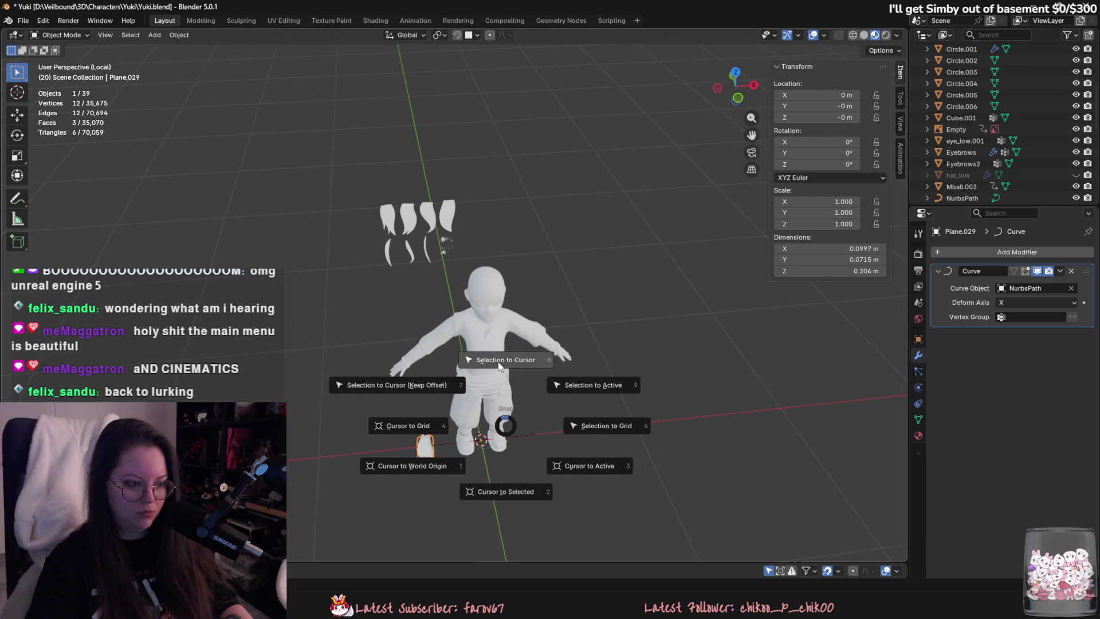
{"action": "middle_click_drag", "start_coordinate": [453, 436], "coordinate": [500, 334]}
{"action": "scroll", "coordinate": [499, 339], "scroll_direction": "up", "scroll_amount": 4}
{"action": "right_click", "coordinate": [435, 322]}
{"action": "mouse_move", "coordinate": [434, 322]}
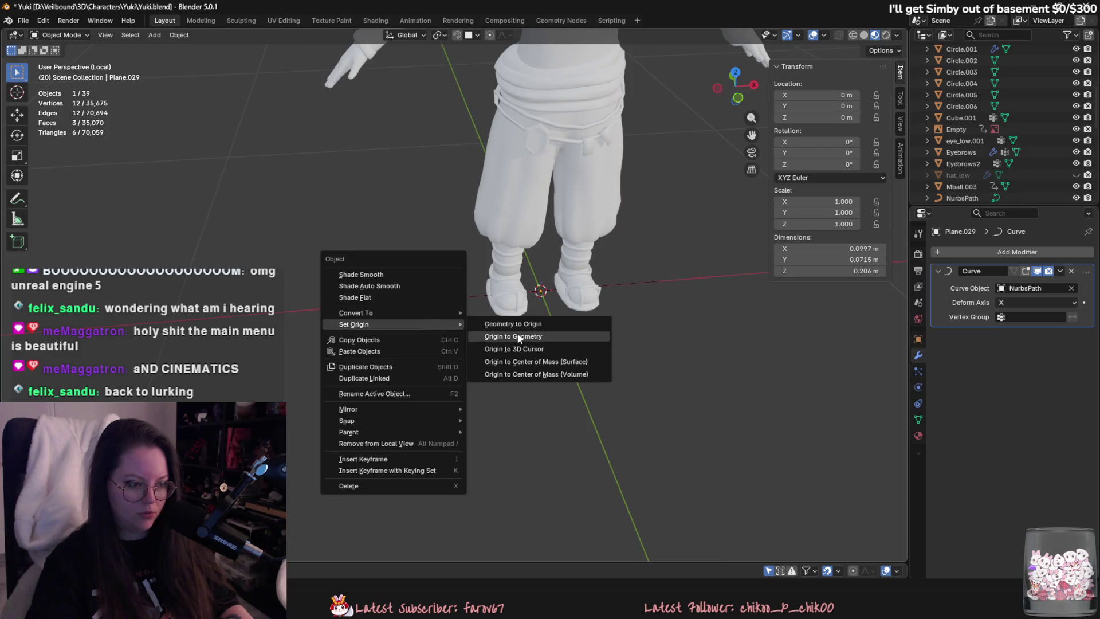
{"action": "left_click", "coordinate": [499, 337]}
Raise the hair plane along Z and delete its Curve modifier.
{"action": "key", "text": "g"}
{"action": "key", "text": "z"}
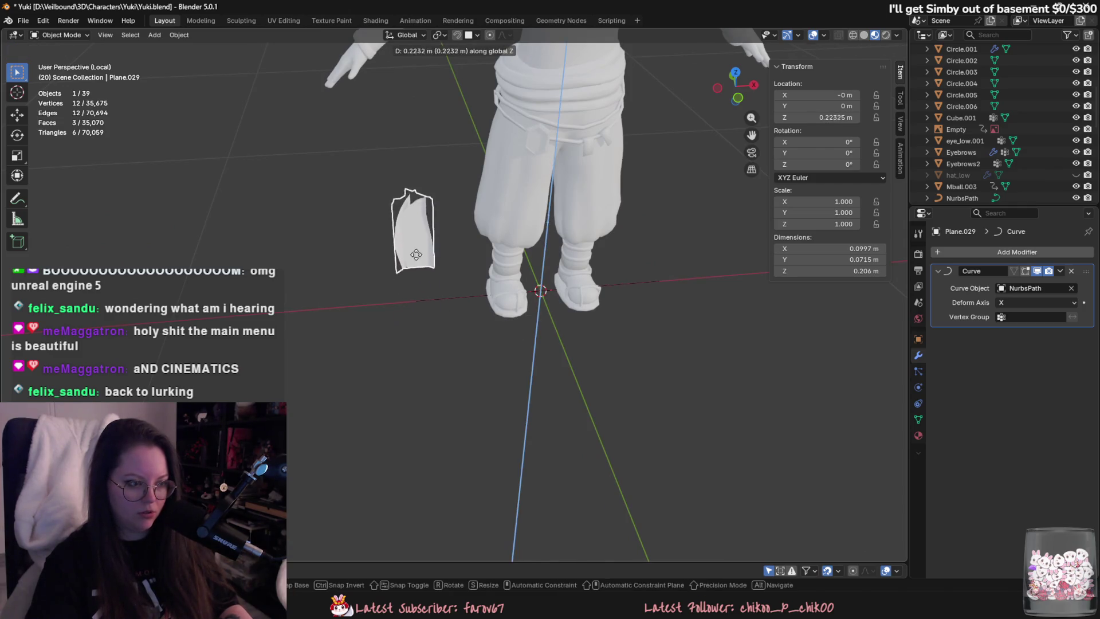
{"action": "left_click", "coordinate": [911, 269]}
{"action": "left_click", "coordinate": [1071, 271]}
Snap the hair plane to the 3D cursor at the world origin.
{"action": "mouse_move", "coordinate": [473, 252]}
{"action": "middle_mouse_down"}
{"action": "mouse_move", "coordinate": [547, 249]}
{"action": "mouse_move", "coordinate": [575, 229]}
{"action": "middle_mouse_up"}
{"action": "key", "text": "shift+s"}
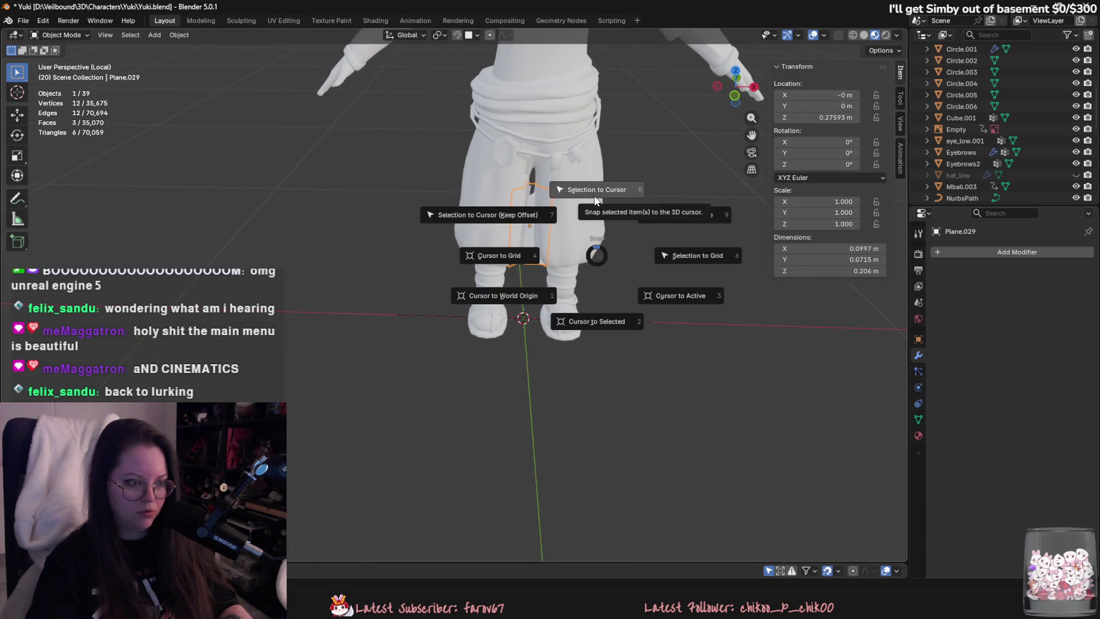
{"action": "left_click", "coordinate": [696, 218]}
{"action": "left_click", "coordinate": [964, 255]}
Add a Curve modifier to the hair plane with NurbsPath as its curve object.
{"action": "type", "text": "c"}
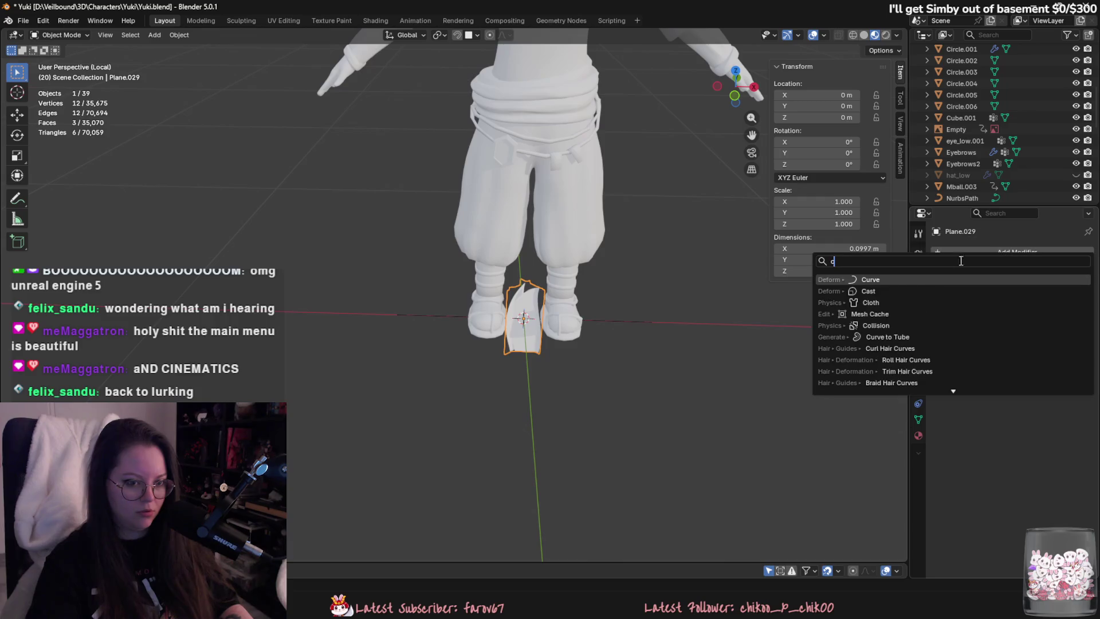
{"action": "left_click", "coordinate": [924, 283]}
{"action": "key", "text": "e"}
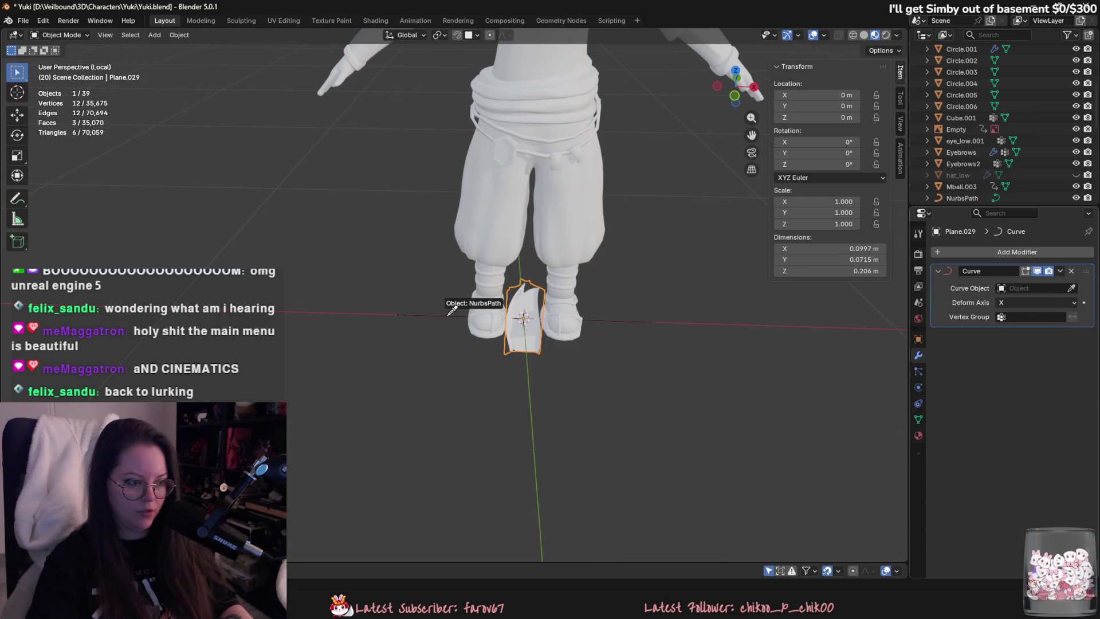
{"action": "left_click", "coordinate": [445, 316]}
{"action": "left_click", "coordinate": [1018, 305]}
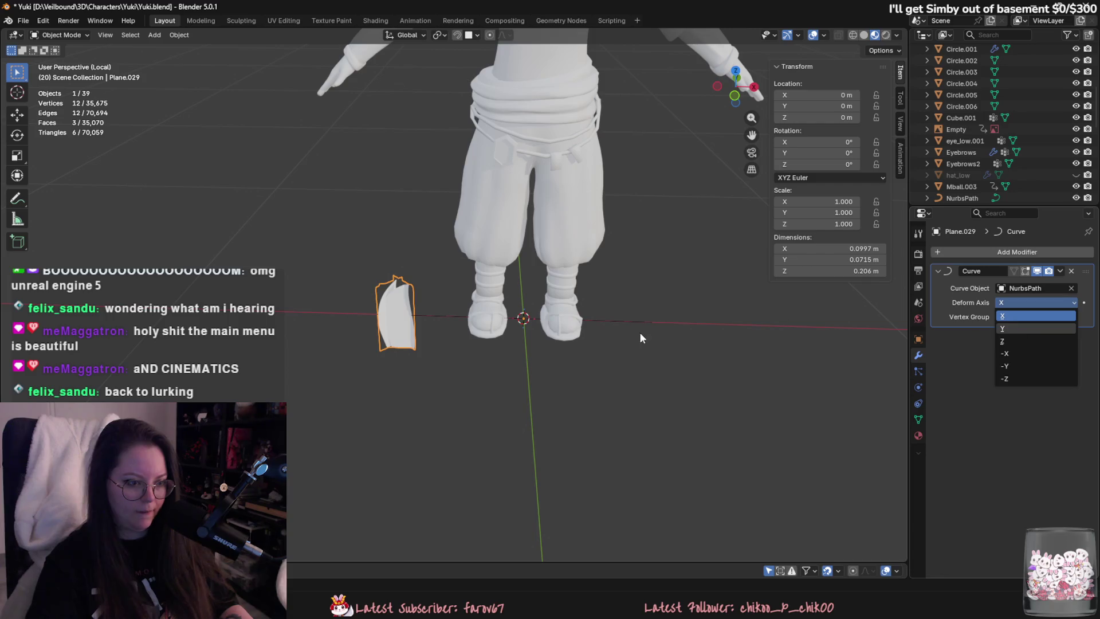
Try lifting NurbsPath's end point, cancel it, and reselect the hair plane.
{"action": "left_click", "coordinate": [616, 321]}
{"action": "key", "text": "Tab"}
{"action": "left_click", "coordinate": [401, 315]}
{"action": "key", "text": "g"}
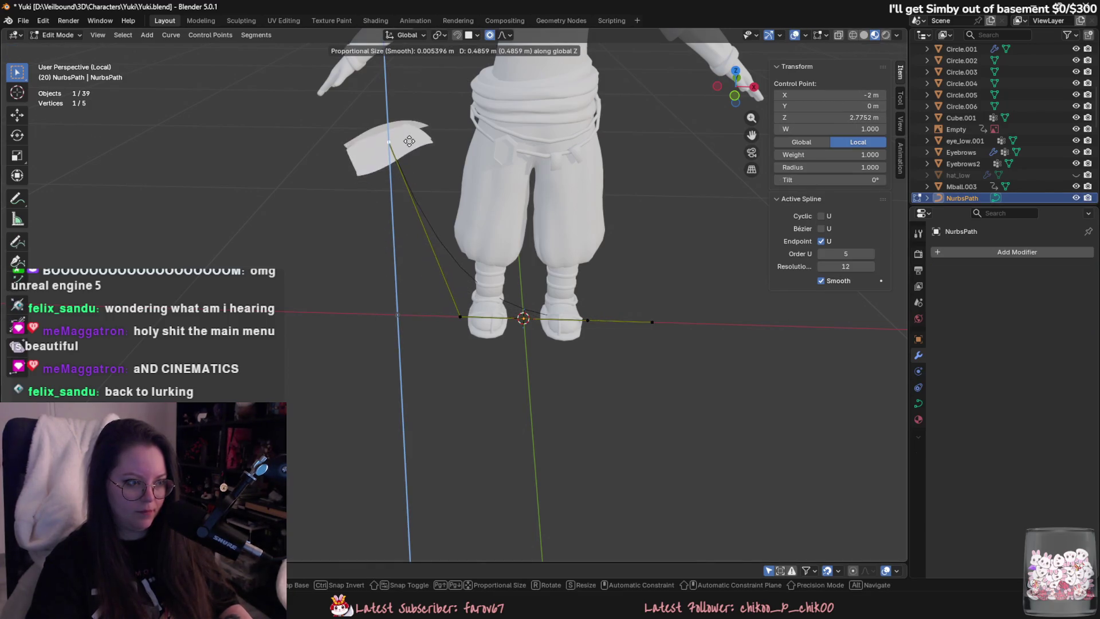
{"action": "right_click", "coordinate": [403, 197]}
{"action": "key", "text": "Tab"}
{"action": "left_click", "coordinate": [398, 300]}
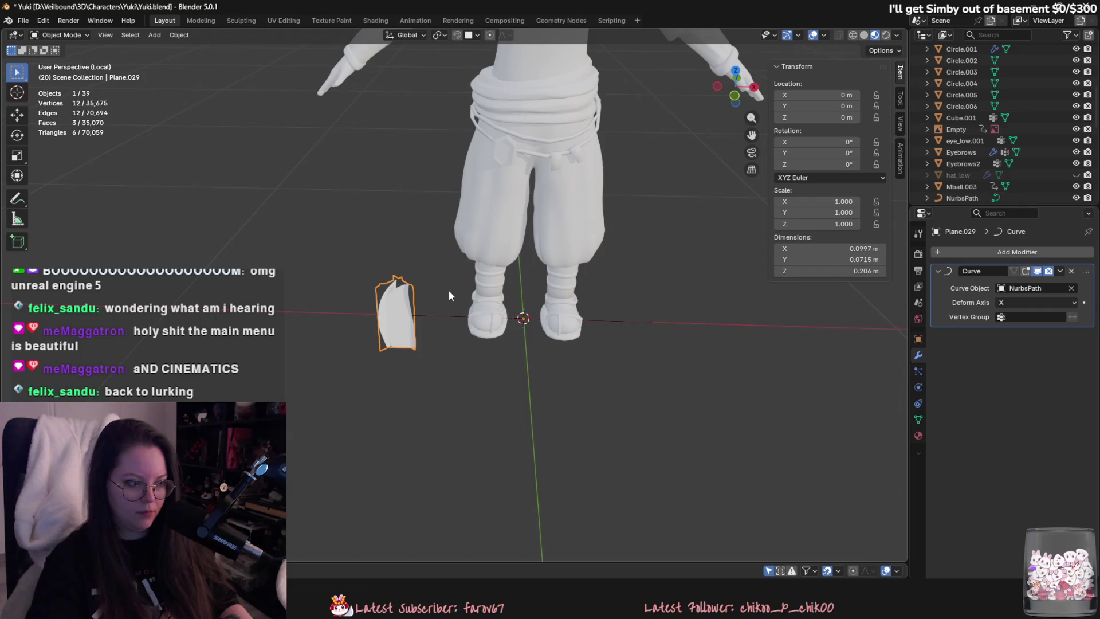
Rotate the hair plane 90° on Z, 90° on X, then 180° on Z.
{"action": "type", "text": "rx90"}
{"action": "right_click", "coordinate": [450, 289]}
{"action": "type", "text": "r"}
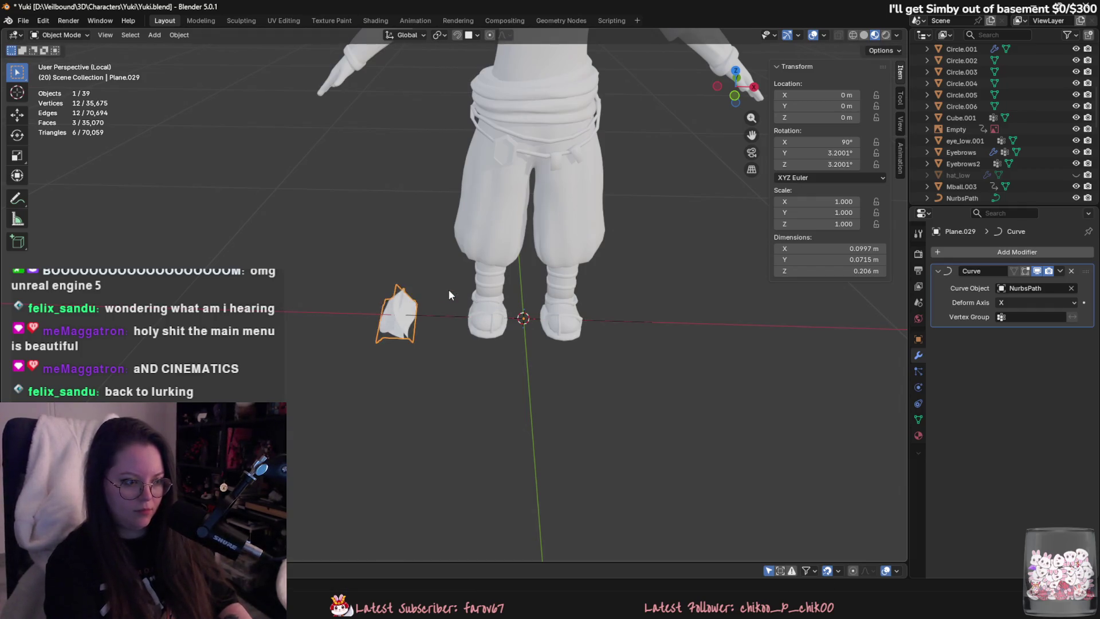
{"action": "type", "text": "z90"}
{"action": "key", "text": "Return"}
{"action": "type", "text": "rx"}
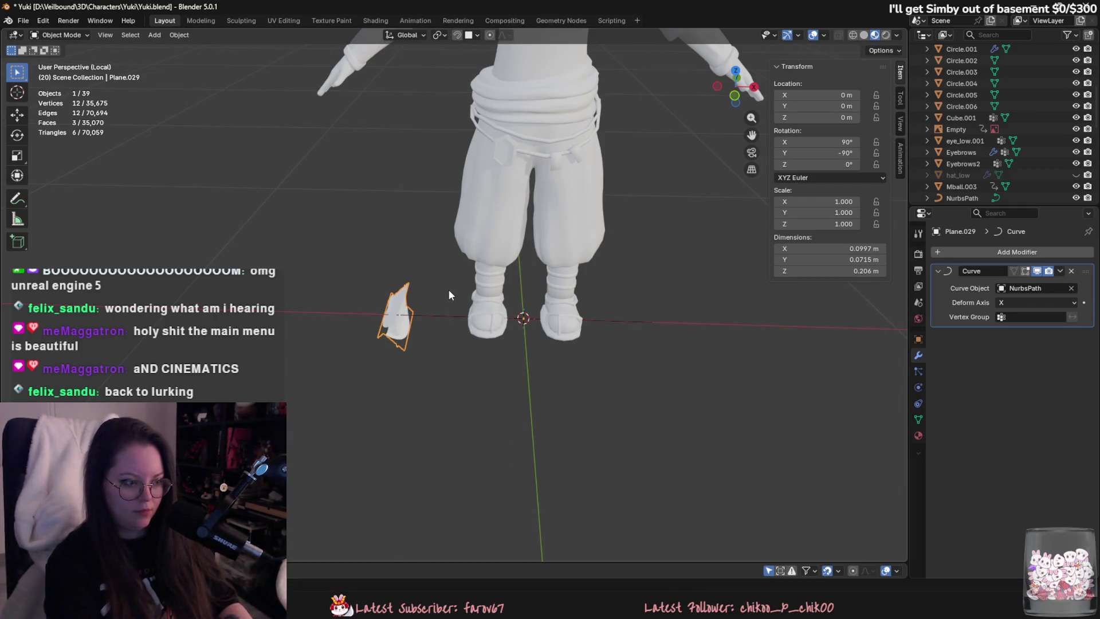
{"action": "type", "text": "90"}
{"action": "key", "text": "Return"}
{"action": "type", "text": "rz"}
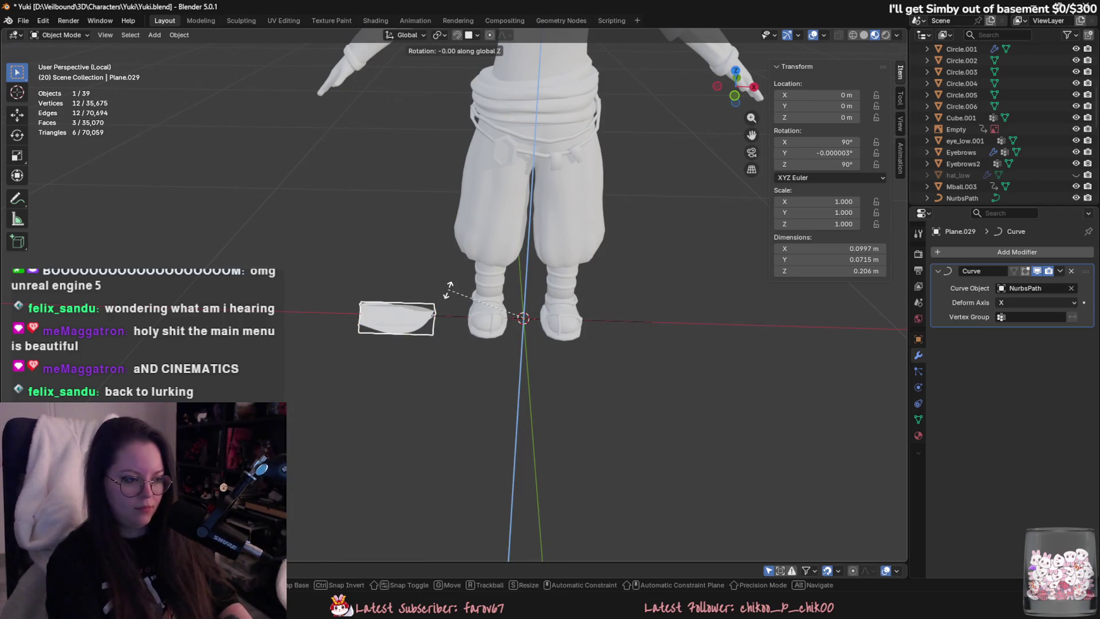
{"action": "type", "text": "180"}
{"action": "key", "text": "Return"}
{"action": "key", "text": "g"}
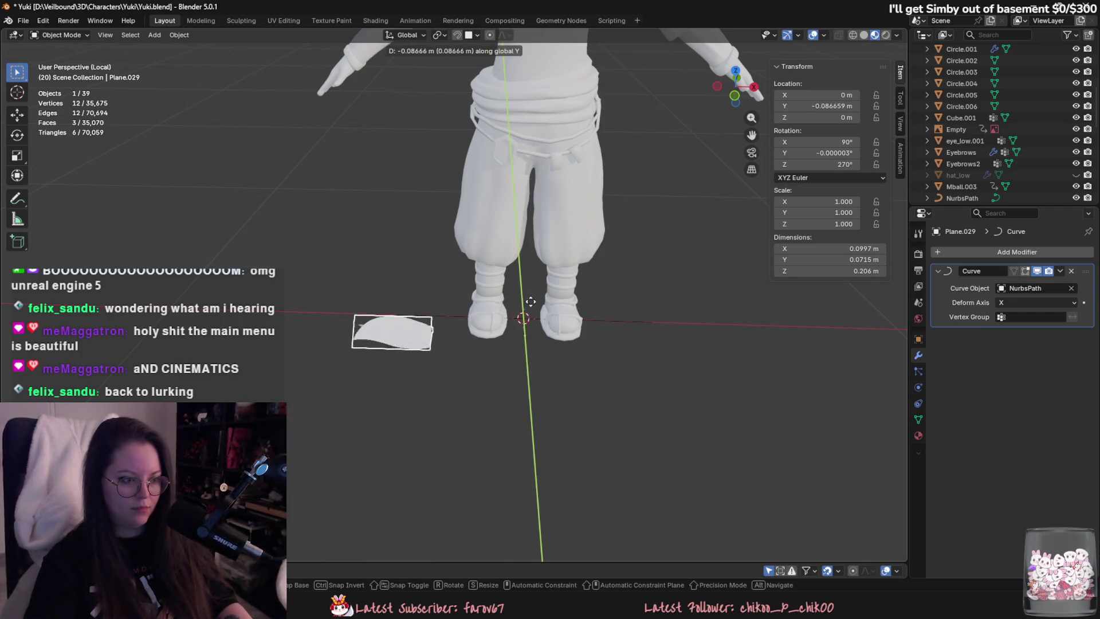
{"action": "key", "text": "x"}
{"action": "right_click", "coordinate": [586, 314]}
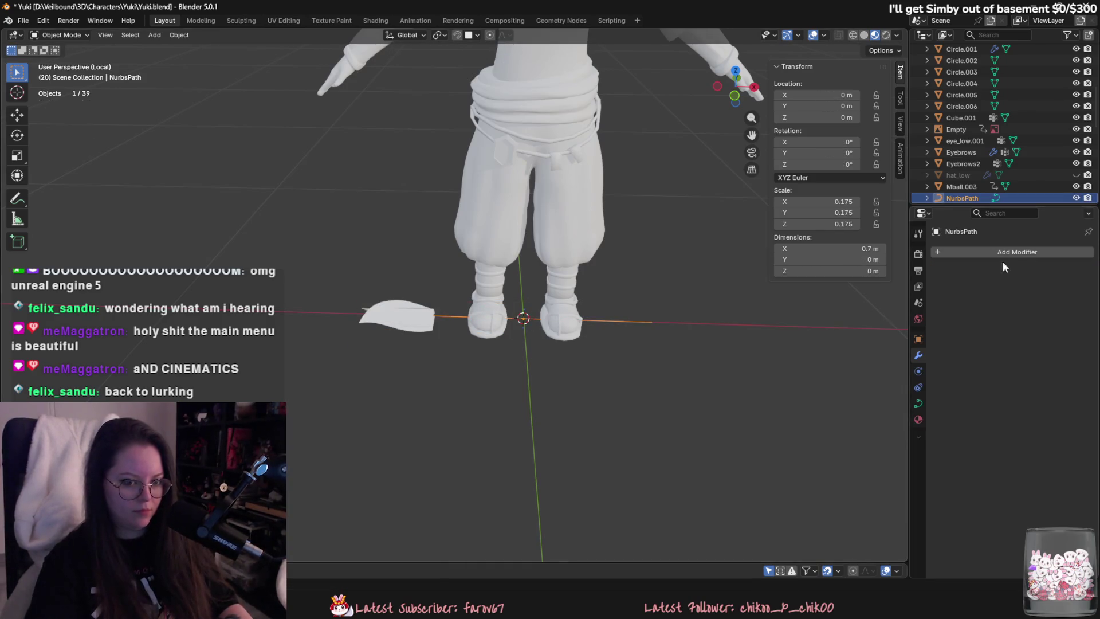
Try Z and Y deform axes, return to X, then delete the Curve modifier.
{"action": "left_click", "coordinate": [1052, 300]}
{"action": "left_click", "coordinate": [1032, 339]}
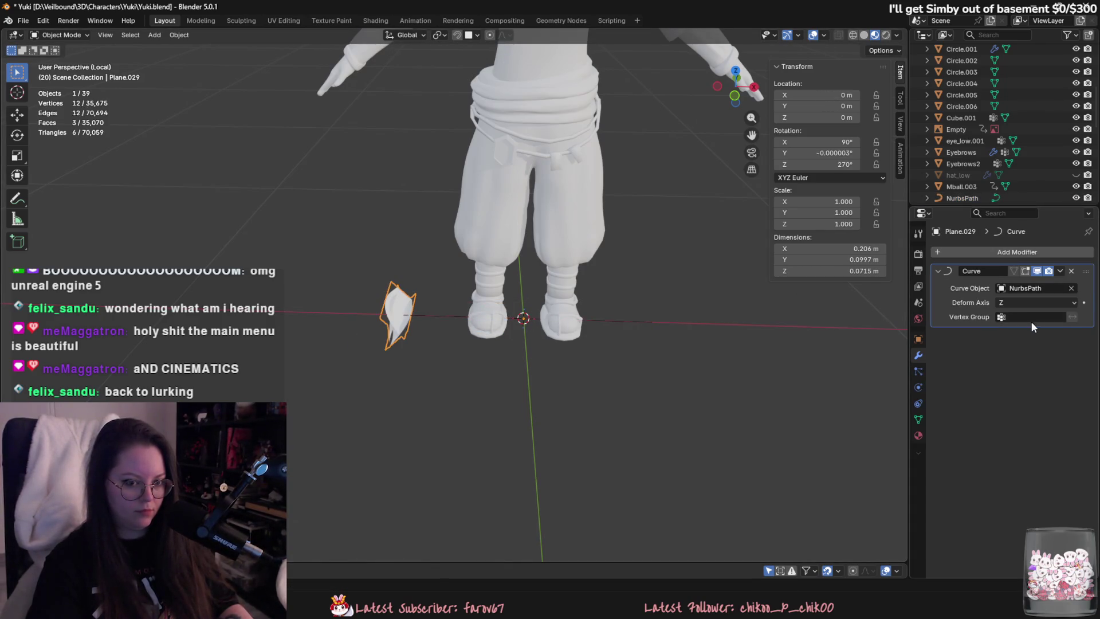
{"action": "left_click", "coordinate": [1025, 304]}
{"action": "left_click", "coordinate": [1030, 329]}
{"action": "left_click", "coordinate": [1032, 302]}
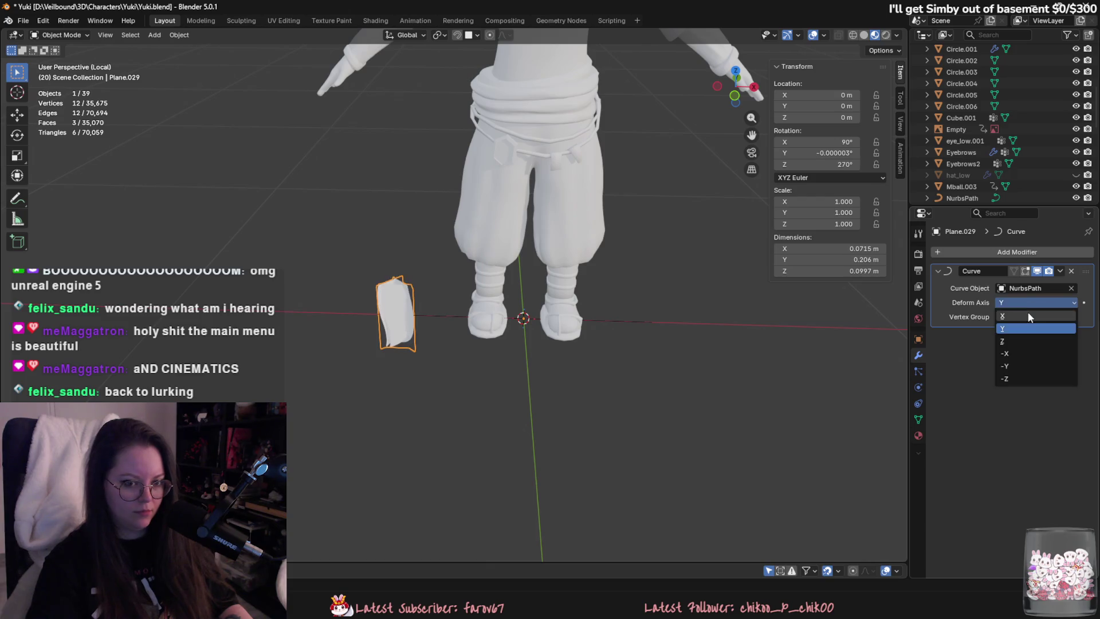
{"action": "left_click", "coordinate": [1028, 316]}
{"action": "left_click", "coordinate": [1071, 271]}
Re-add a Curve modifier to the hair plane following NurbsPath.
{"action": "middle_click_drag", "start_coordinate": [556, 338], "coordinate": [572, 343]}
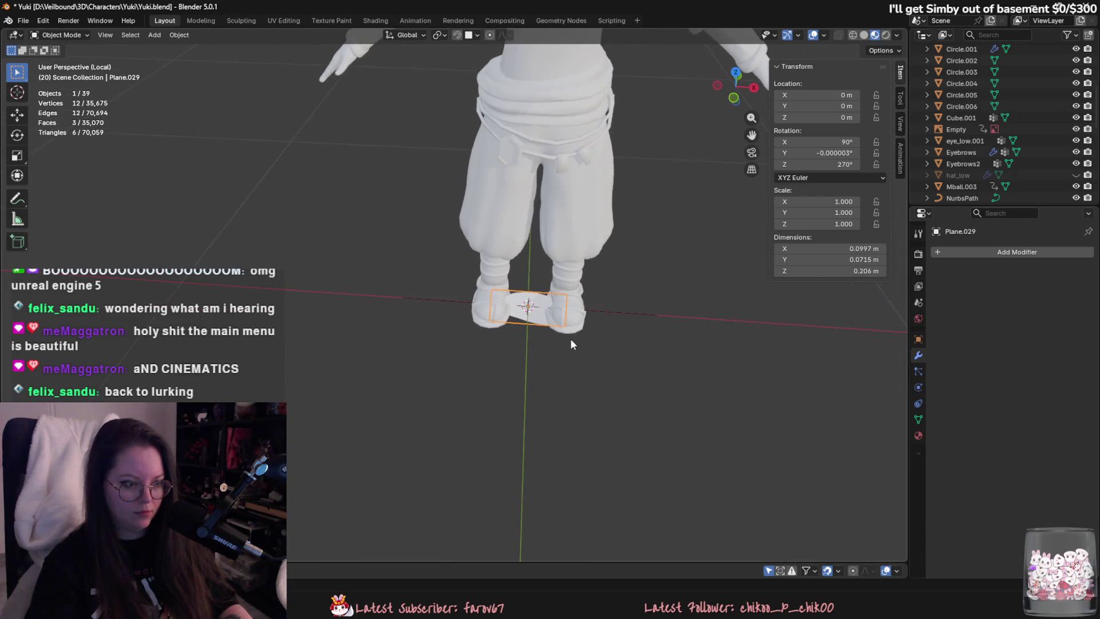
{"action": "left_click", "coordinate": [985, 253]}
{"action": "left_click", "coordinate": [1075, 296]}
{"action": "left_click", "coordinate": [592, 317]}
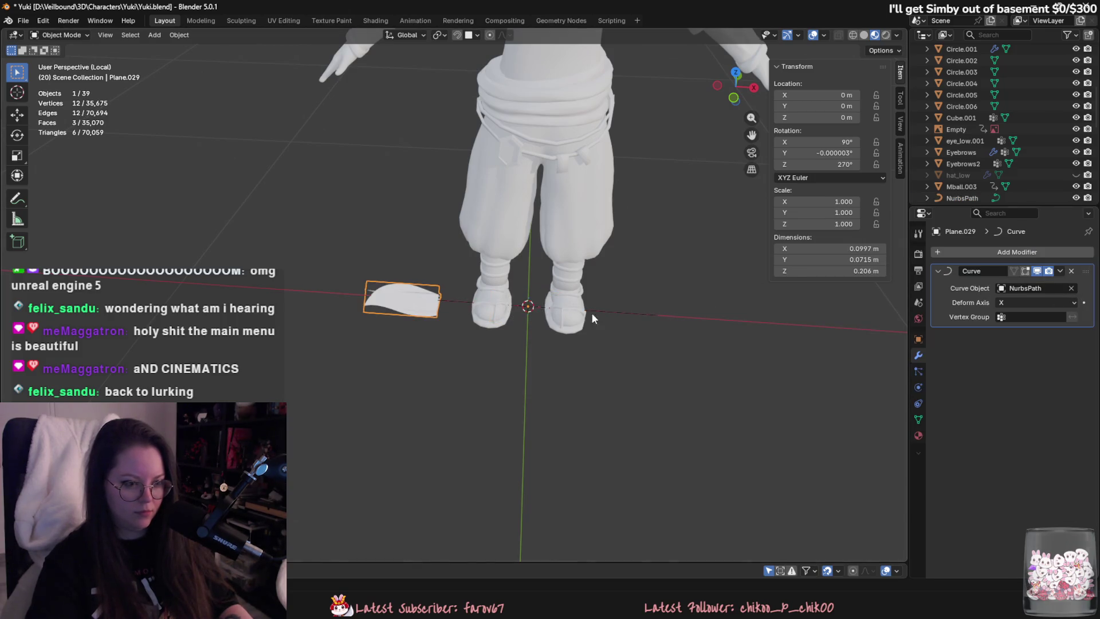
Lift NurbsPath's left end point along Z to bend the hair, undoing a radius change.
{"action": "left_click", "coordinate": [591, 308]}
{"action": "key", "text": "Tab"}
{"action": "left_click", "coordinate": [394, 300]}
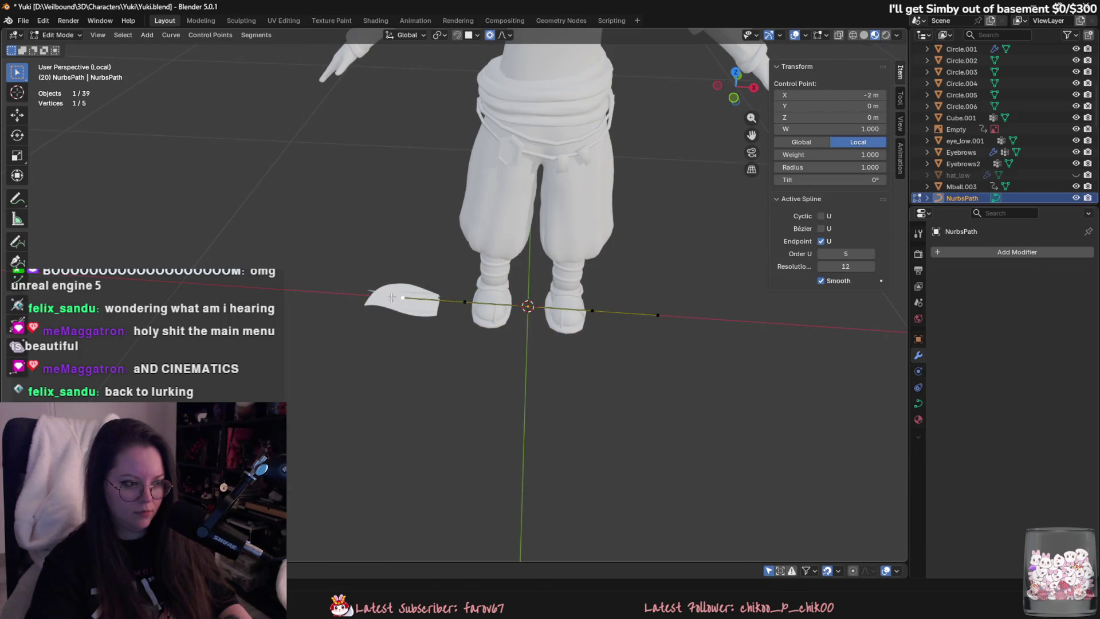
{"action": "key", "text": "g"}
{"action": "key", "text": "z"}
{"action": "left_click", "coordinate": [426, 225]}
{"action": "key", "text": "alt+s"}
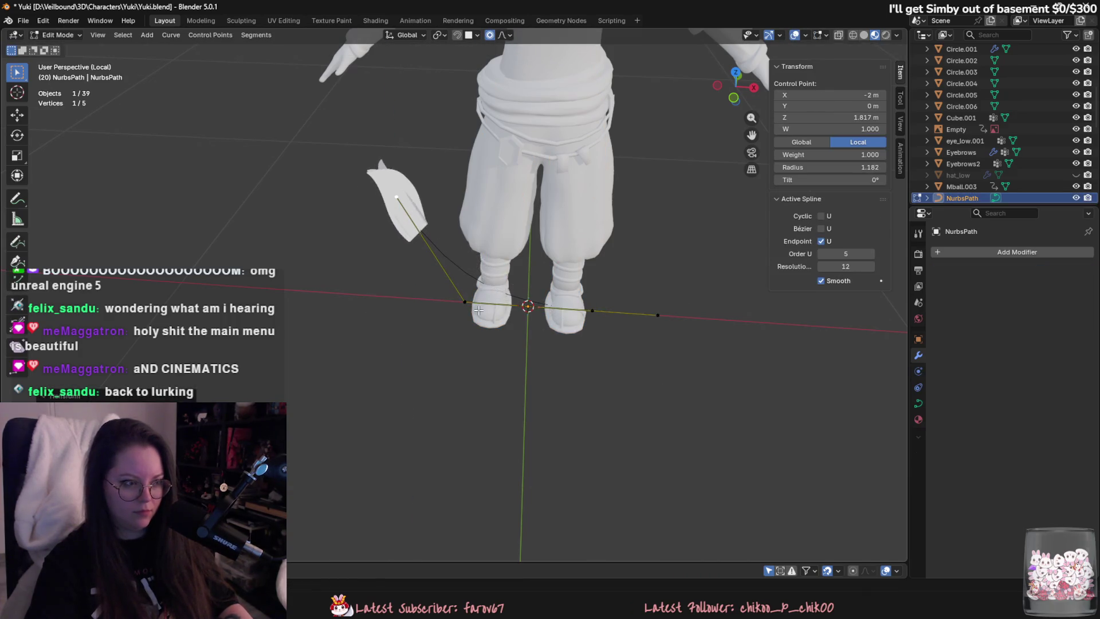
{"action": "left_click", "coordinate": [566, 393]}
{"action": "key", "text": "ctrl+z"}
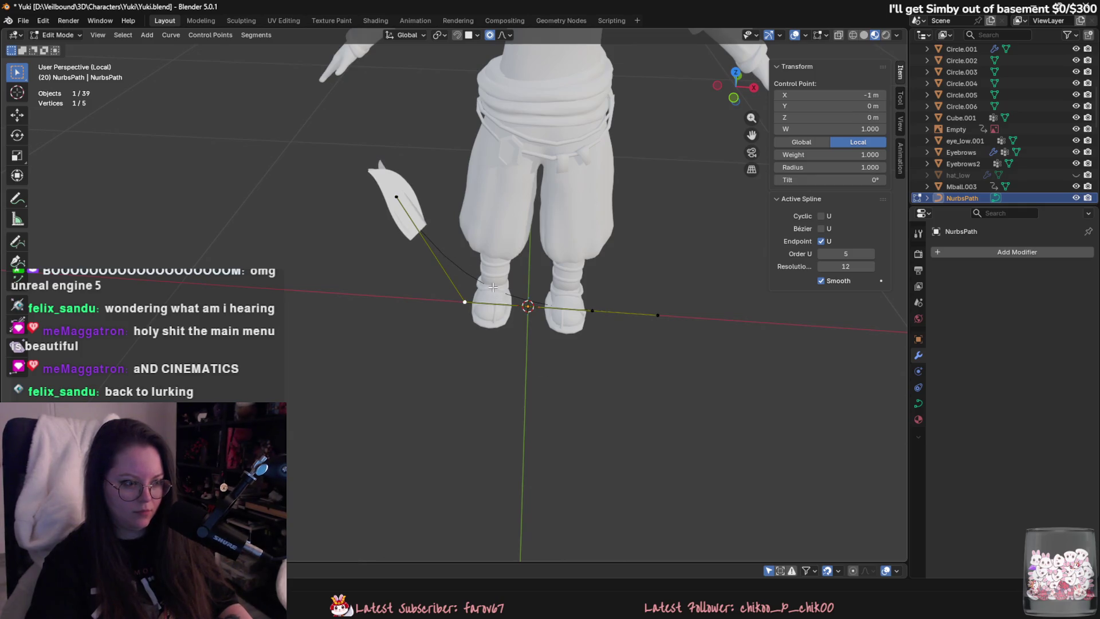
{"action": "key", "text": "Tab"}
{"action": "left_click", "coordinate": [398, 218]}
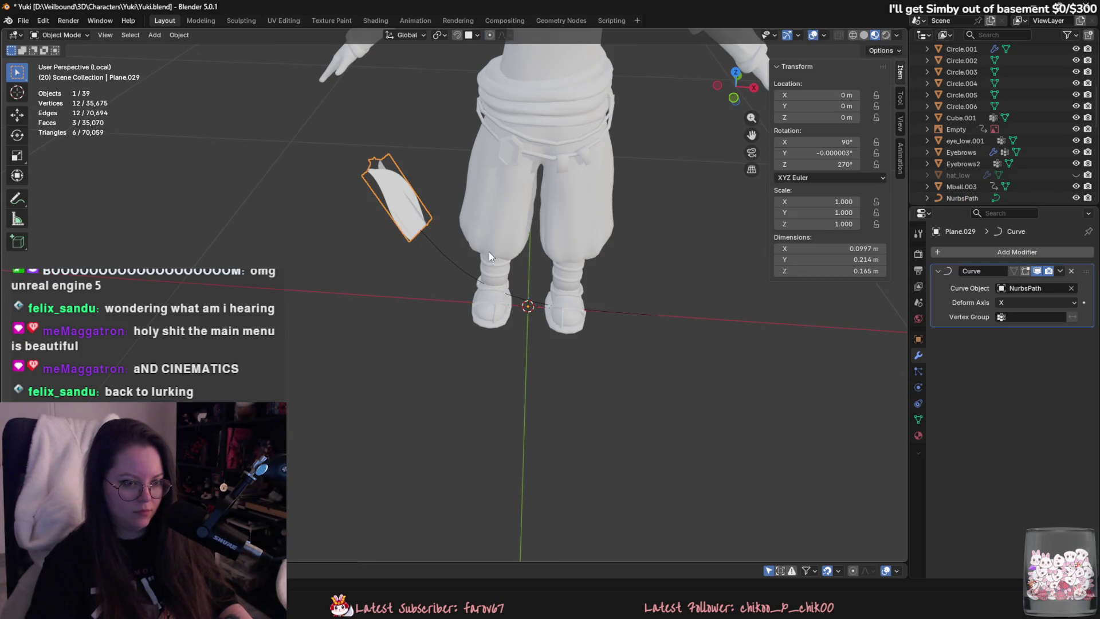
Undo back to Object Mode with the hair plane selected.
{"action": "left_click", "coordinate": [1007, 300]}
{"action": "key", "text": "Tab"}
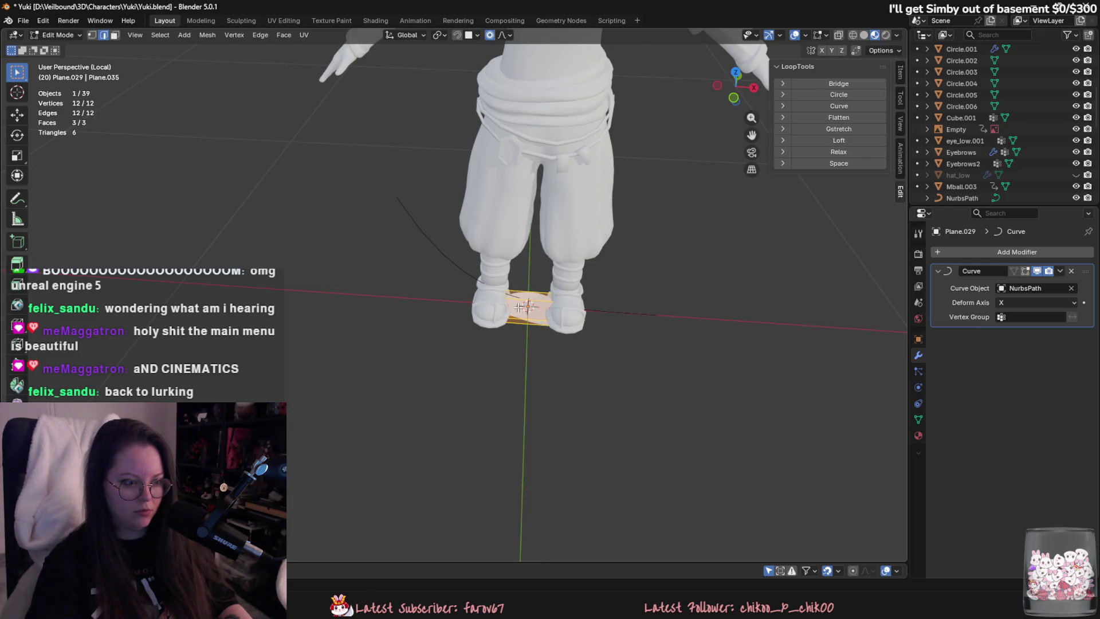
{"action": "key", "text": "ctrl+z"}
{"action": "key", "text": "ctrl+z"}
{"action": "key", "text": "ctrl+z"}
{"action": "key", "text": "g"}
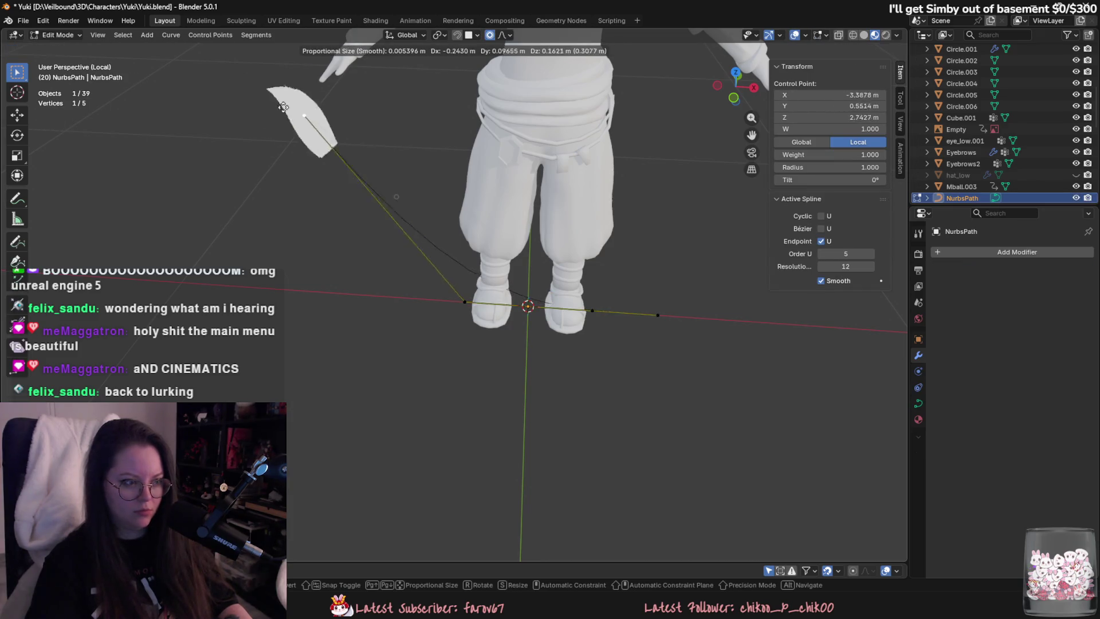
{"action": "key", "text": "Escape"}
{"action": "key", "text": "ctrl+z"}
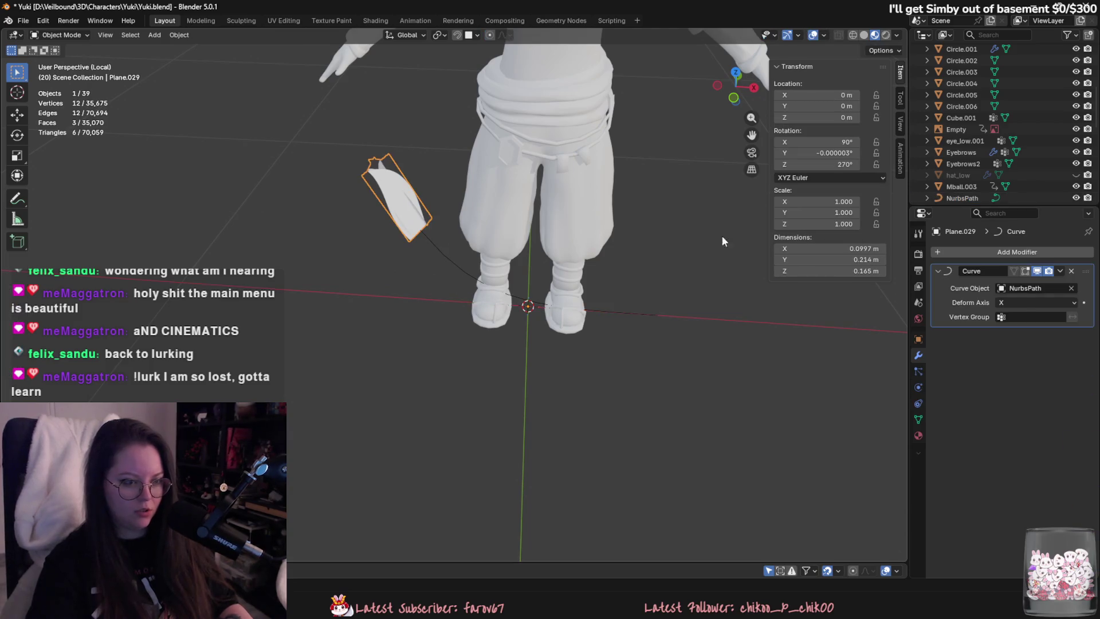
Try Y, Z, -Y and -Z deform axes before setting it back to X.
{"action": "left_click", "coordinate": [1027, 303]}
{"action": "left_click", "coordinate": [1026, 326]}
{"action": "left_click", "coordinate": [1042, 303]}
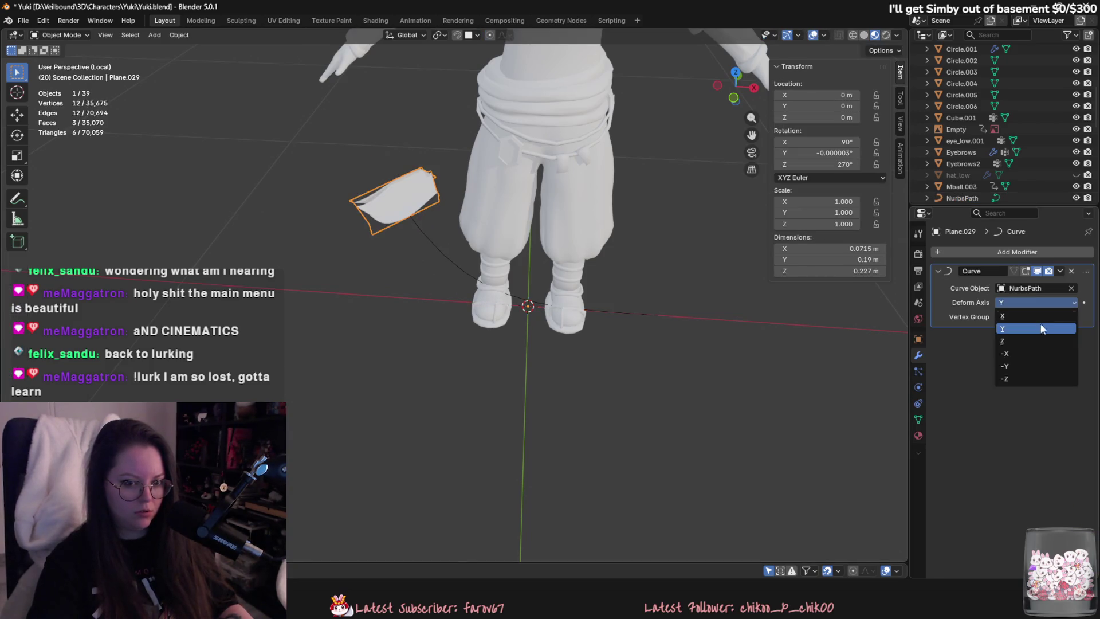
{"action": "key", "text": "z"}
{"action": "left_click", "coordinate": [1040, 301]}
{"action": "left_click", "coordinate": [1033, 328]}
{"action": "left_click", "coordinate": [1031, 304]}
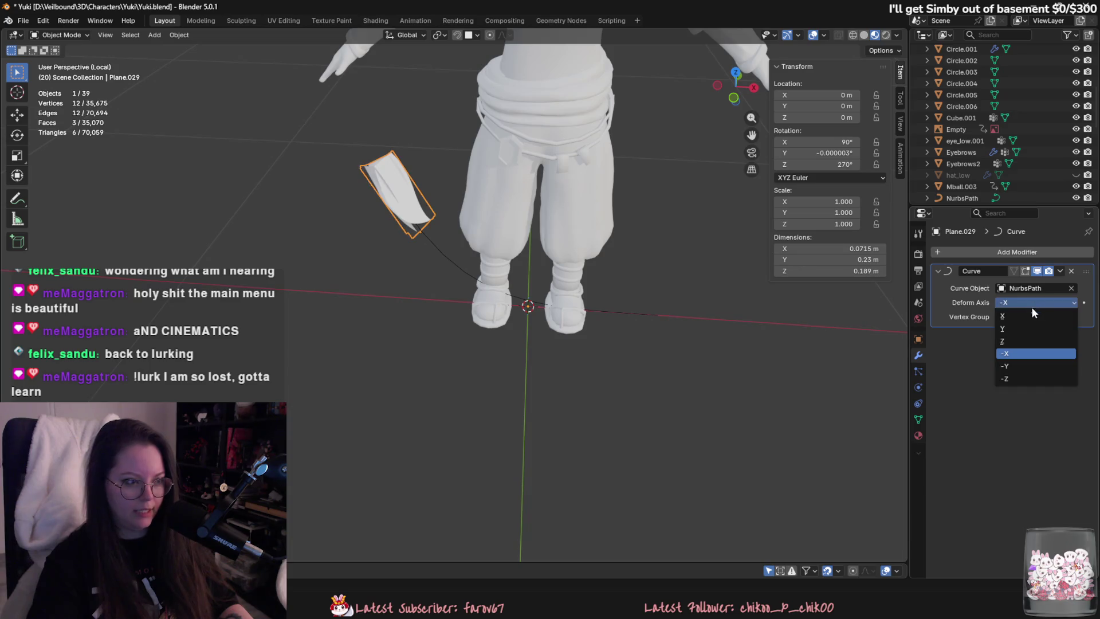
{"action": "left_click", "coordinate": [1035, 365]}
{"action": "left_click", "coordinate": [1039, 298]}
{"action": "left_click", "coordinate": [1035, 372]}
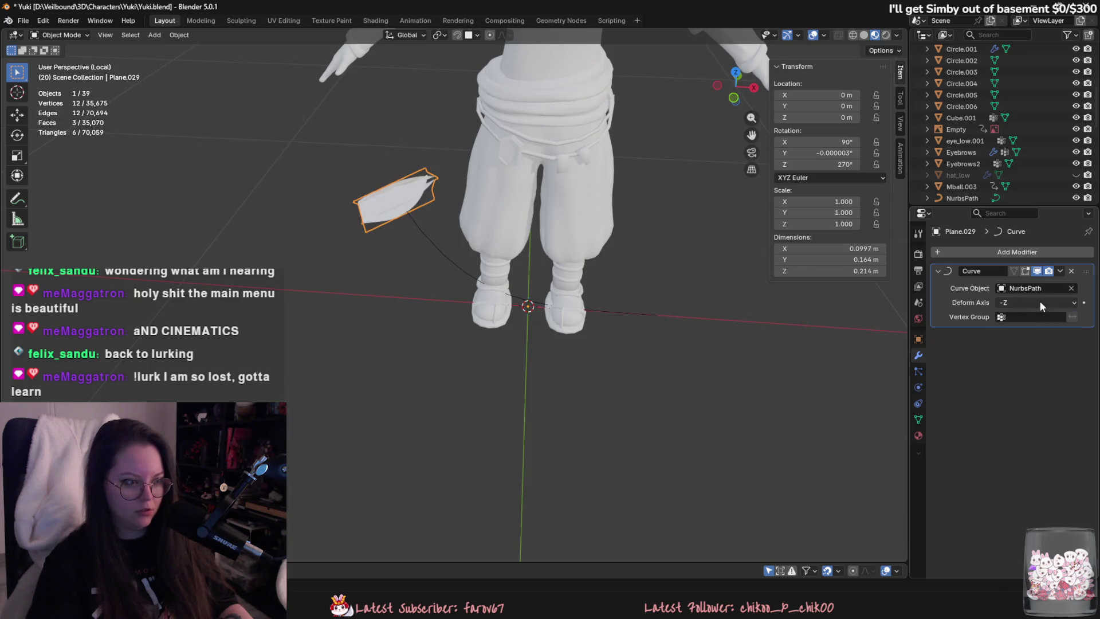
{"action": "left_click", "coordinate": [1039, 300]}
{"action": "left_click", "coordinate": [1030, 316]}
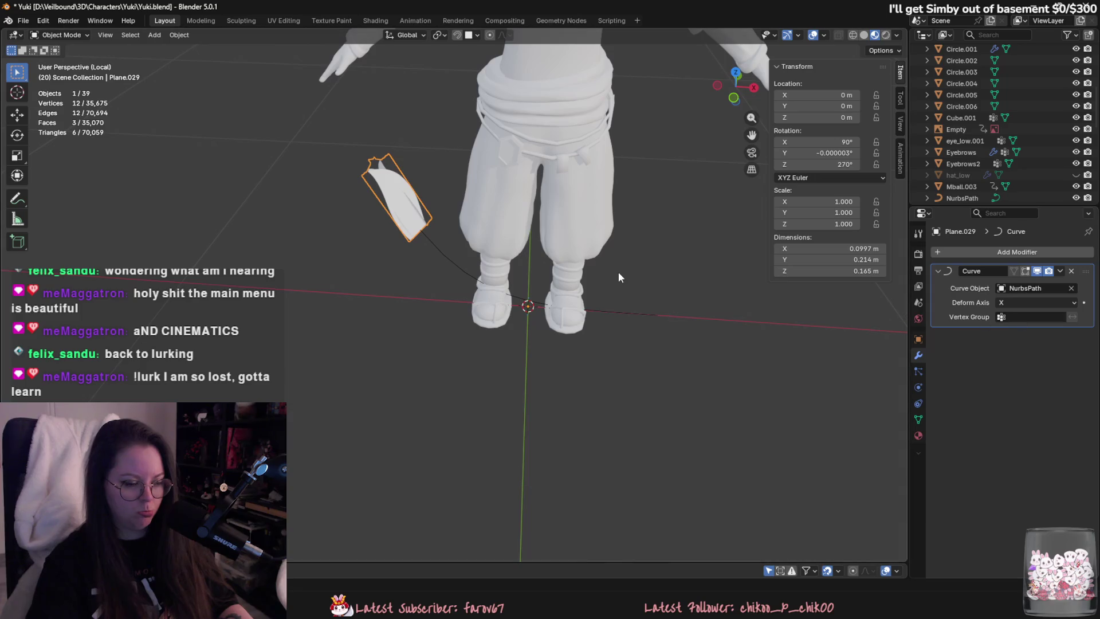
Shift NurbsPath about 0.31 m along X and scale it much smaller.
{"action": "left_click", "coordinate": [613, 315]}
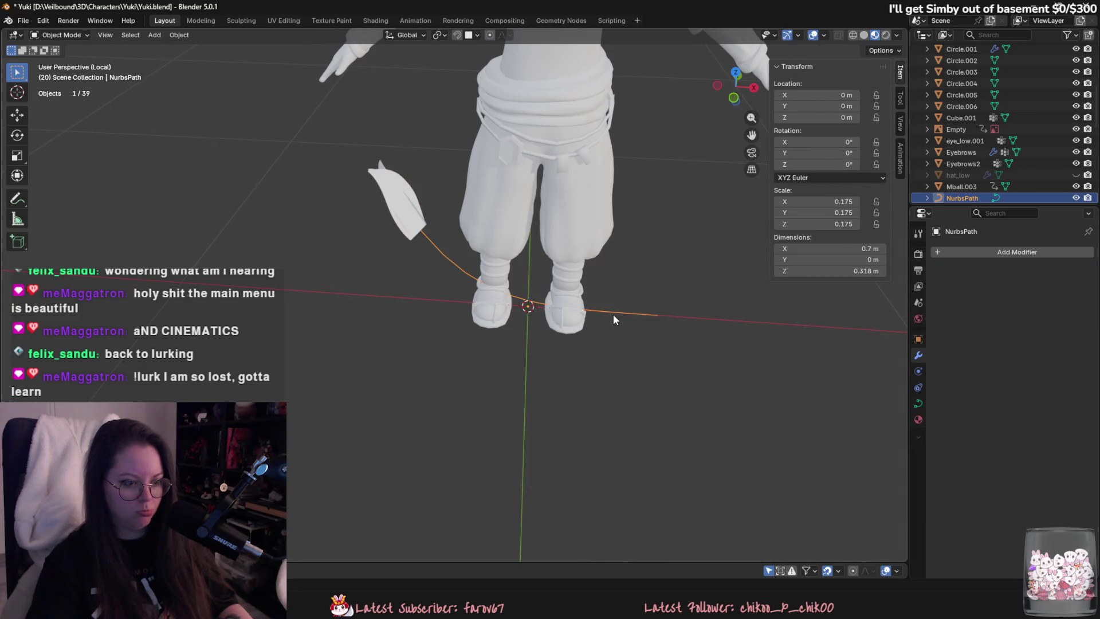
{"action": "key", "text": "g"}
{"action": "key", "text": "x"}
{"action": "left_click", "coordinate": [504, 314]}
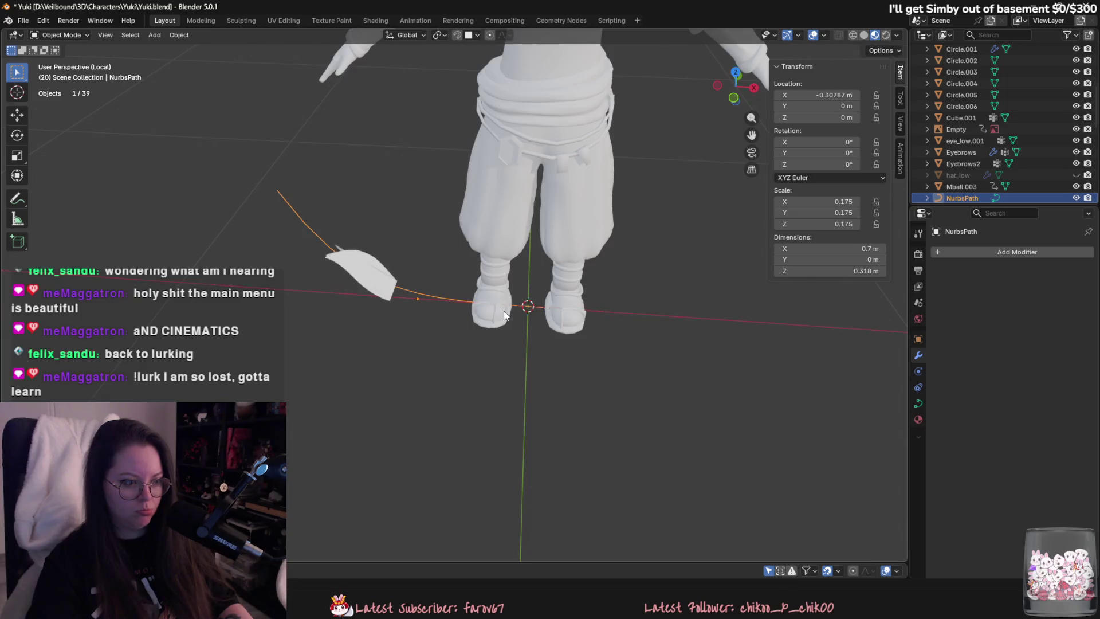
{"action": "key", "text": "g"}
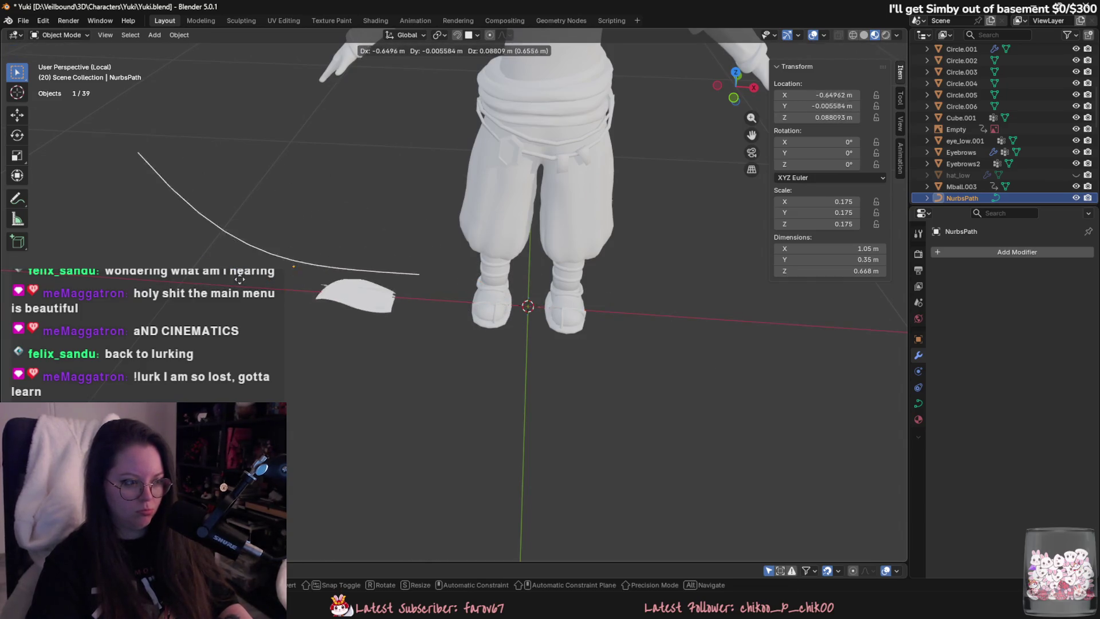
{"action": "key", "text": "Escape"}
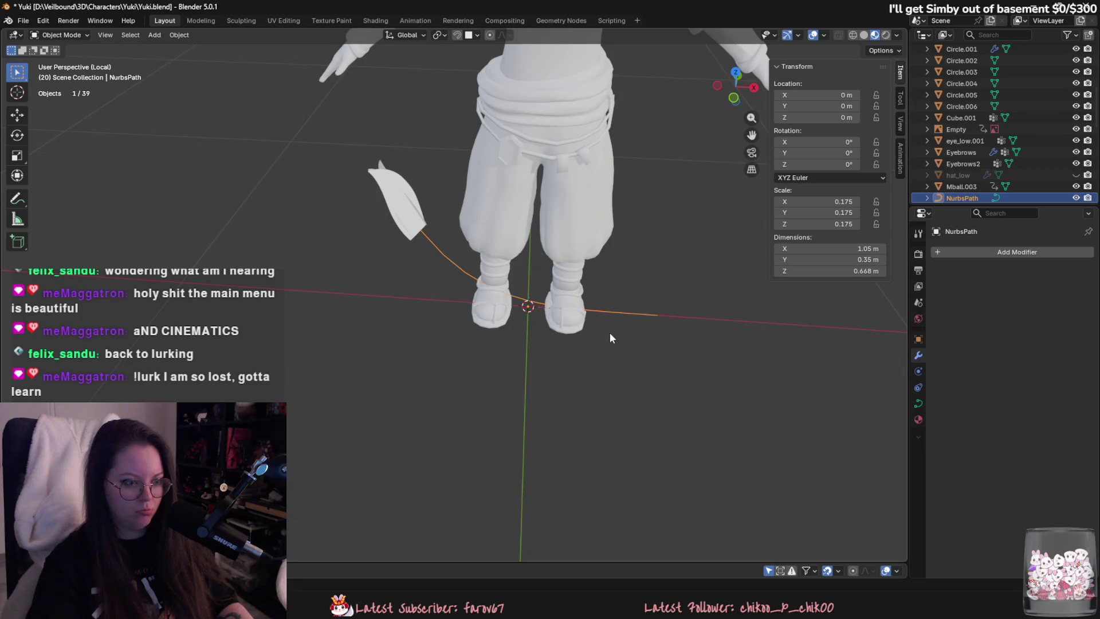
{"action": "key", "text": "s"}
{"action": "left_click", "coordinate": [515, 312]}
{"action": "key", "text": "g"}
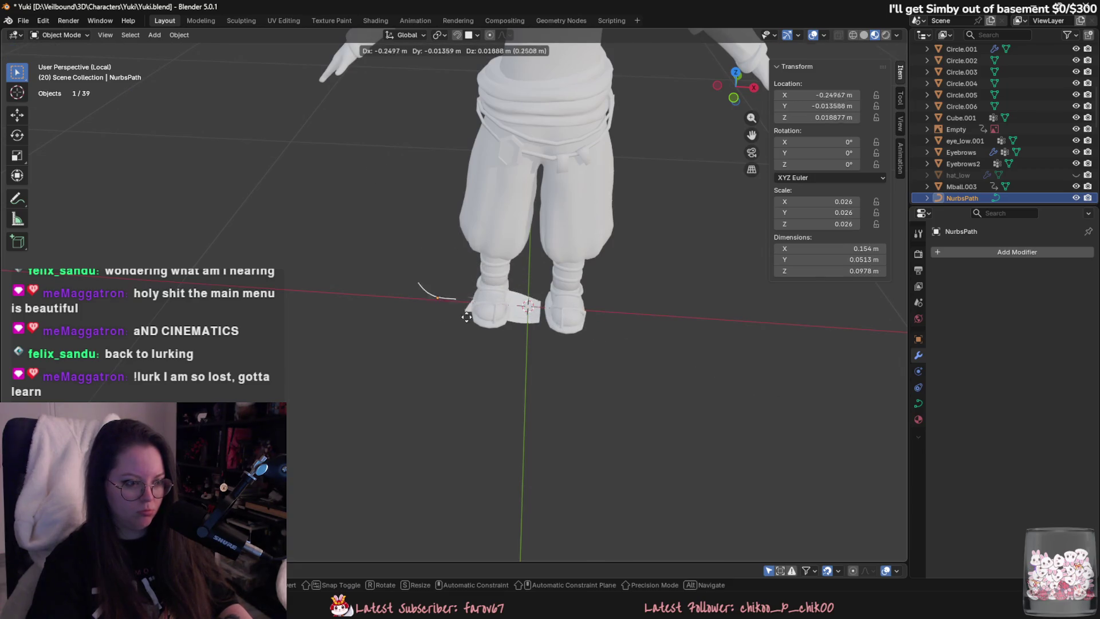
{"action": "key", "text": "Escape"}
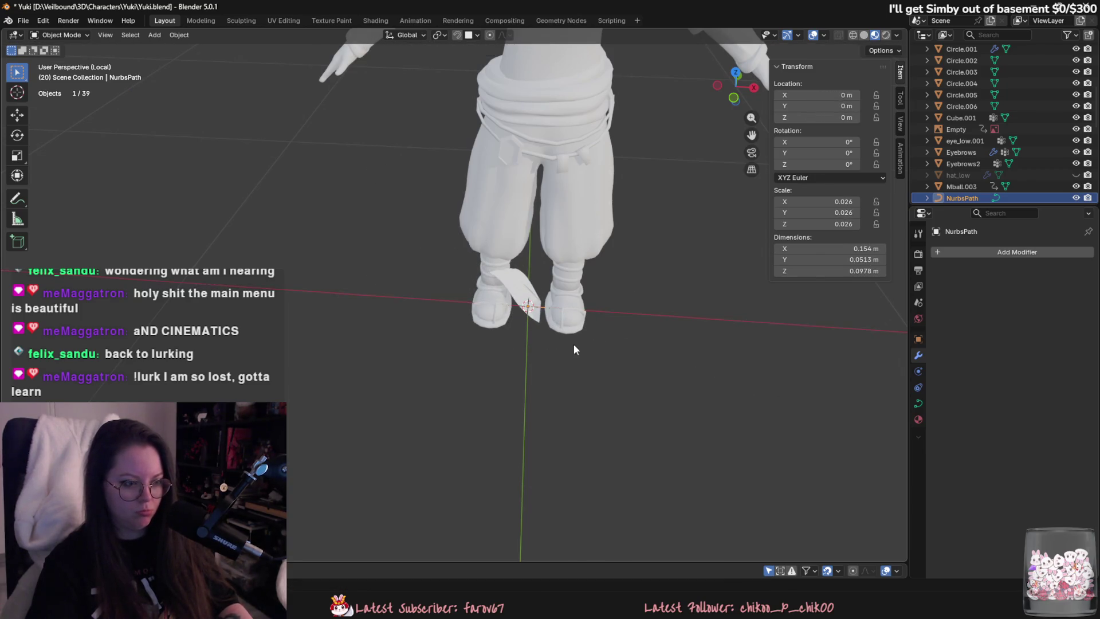
Check the curve points in Edit Mode, then return to NurbsPath in Object Mode.
{"action": "key", "text": "Tab"}
{"action": "key", "text": "g"}
{"action": "key", "text": "Escape"}
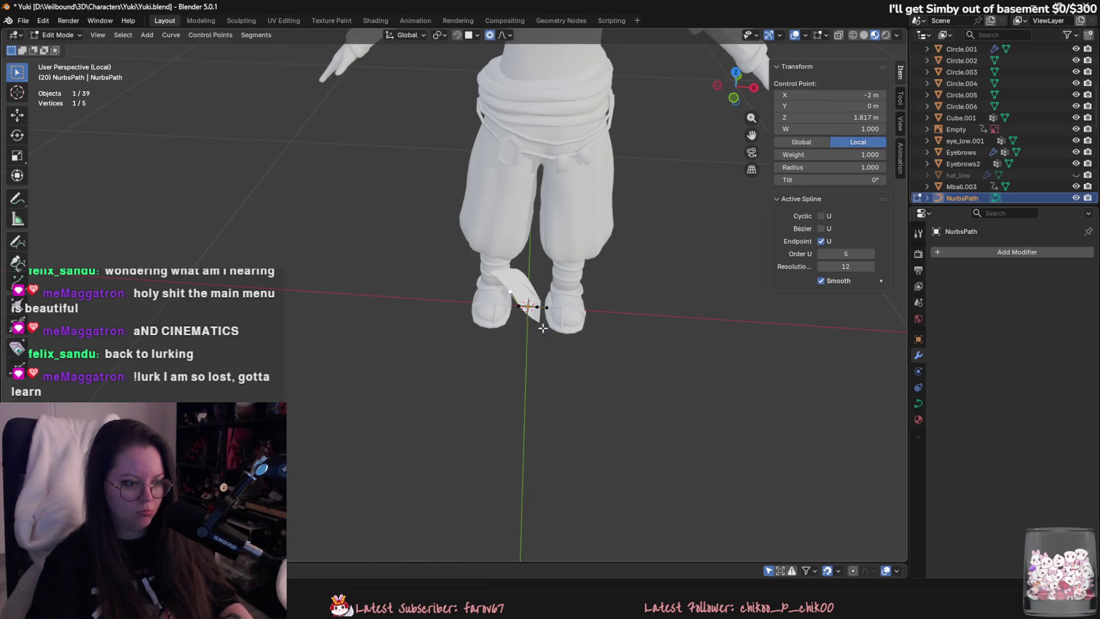
{"action": "key", "text": "Tab"}
{"action": "key", "text": "Tab"}
{"action": "key", "text": "Tab"}
{"action": "left_click", "coordinate": [552, 311]}
{"action": "key", "text": "Tab"}
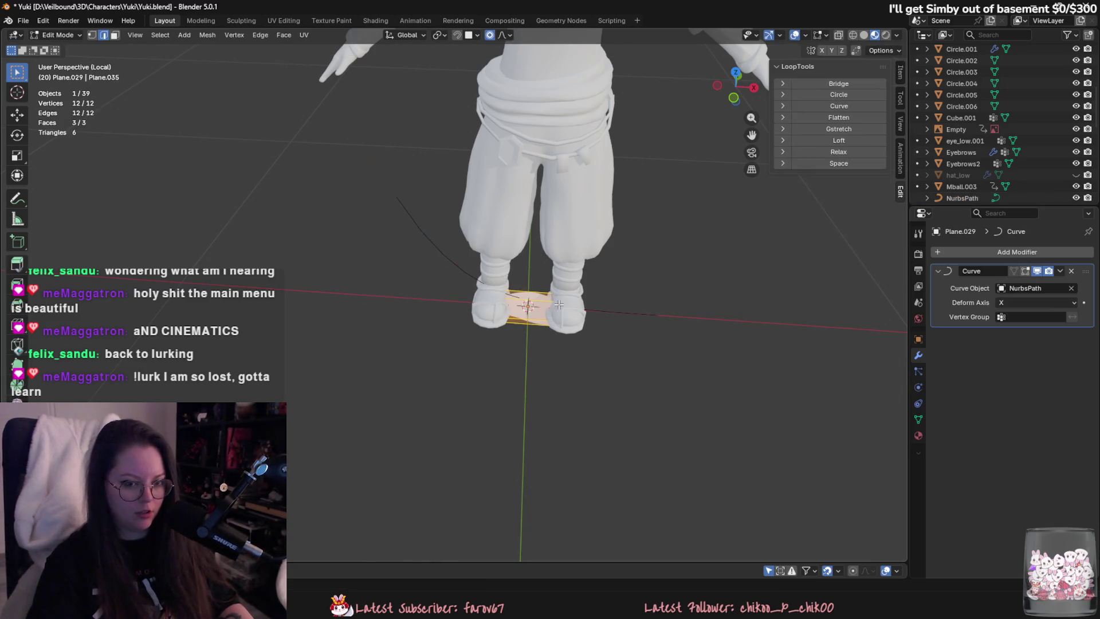
{"action": "key", "text": "Tab"}
{"action": "key", "text": "Tab"}
{"action": "key", "text": "Tab"}
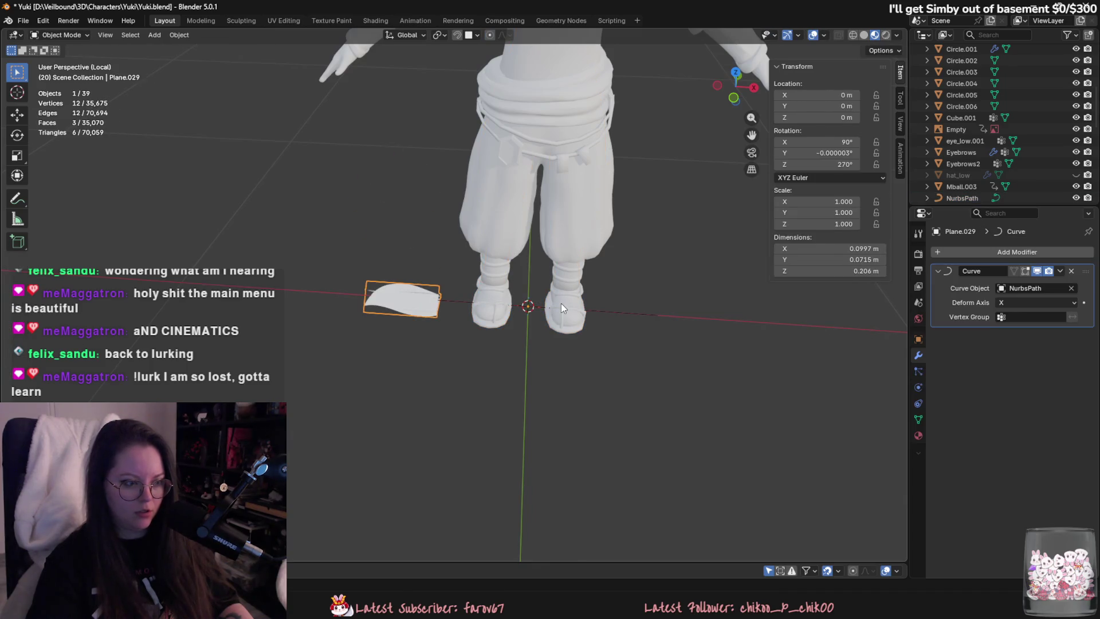
{"action": "key", "text": "ctrl+z"}
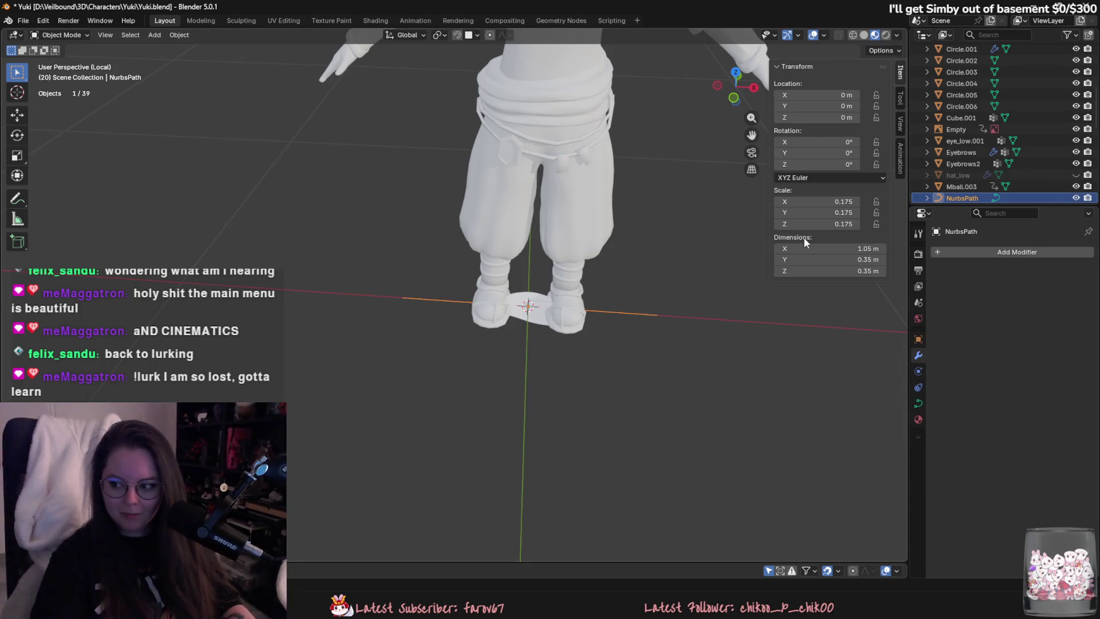
Rotate the hair plane between the feet 90° on Z and 180° on X.
{"action": "mouse_move", "coordinate": [340, 229]}
{"action": "middle_mouse_down"}
{"action": "mouse_move", "coordinate": [388, 277]}
{"action": "mouse_move", "coordinate": [510, 283]}
{"action": "mouse_move", "coordinate": [507, 318]}
{"action": "middle_mouse_up"}
{"action": "left_click", "coordinate": [510, 283]}
{"action": "type", "text": "r90"}
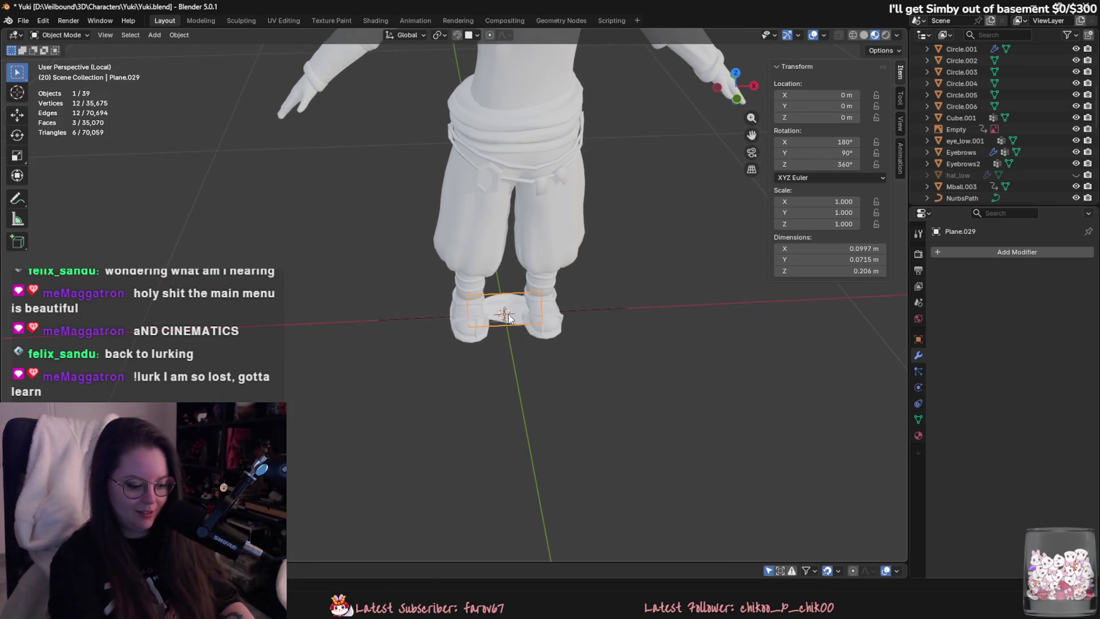
{"action": "type", "text": "z"}
{"action": "key", "text": "Return"}
{"action": "type", "text": "r90"}
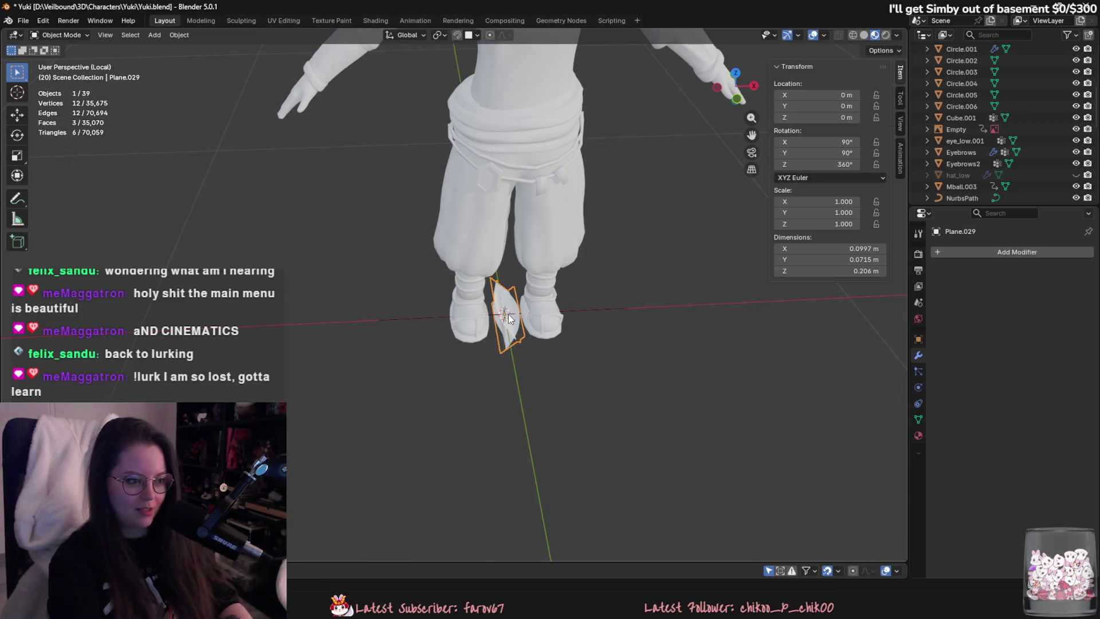
{"action": "type", "text": "x"}
{"action": "key", "text": "BackSpace"}
{"action": "key", "text": "BackSpace"}
{"action": "type", "text": "1"}
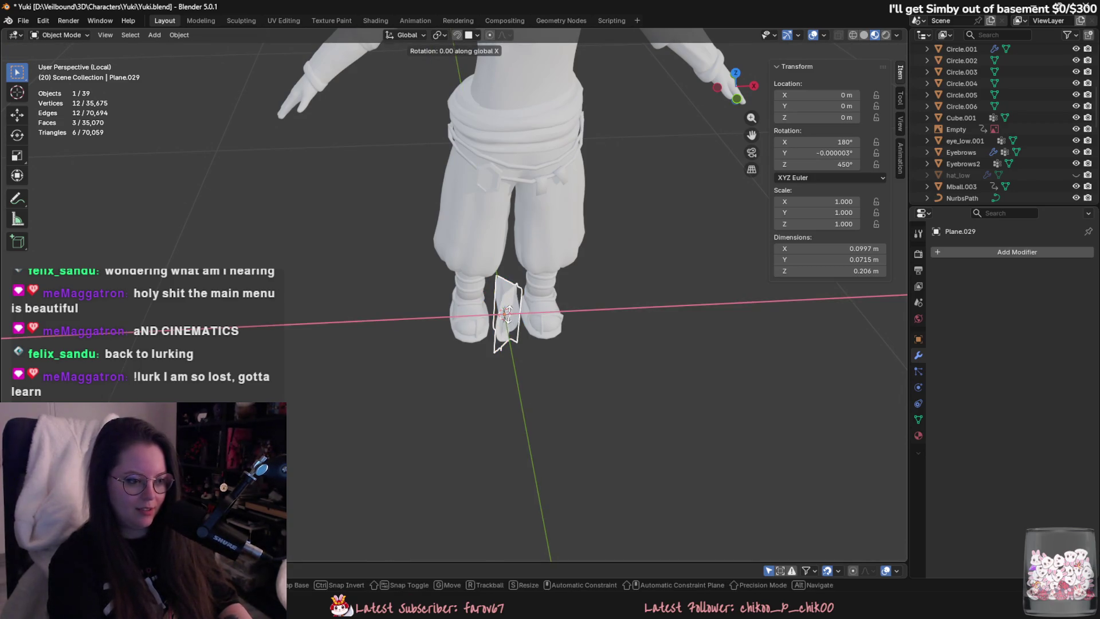
{"action": "type", "text": "80"}
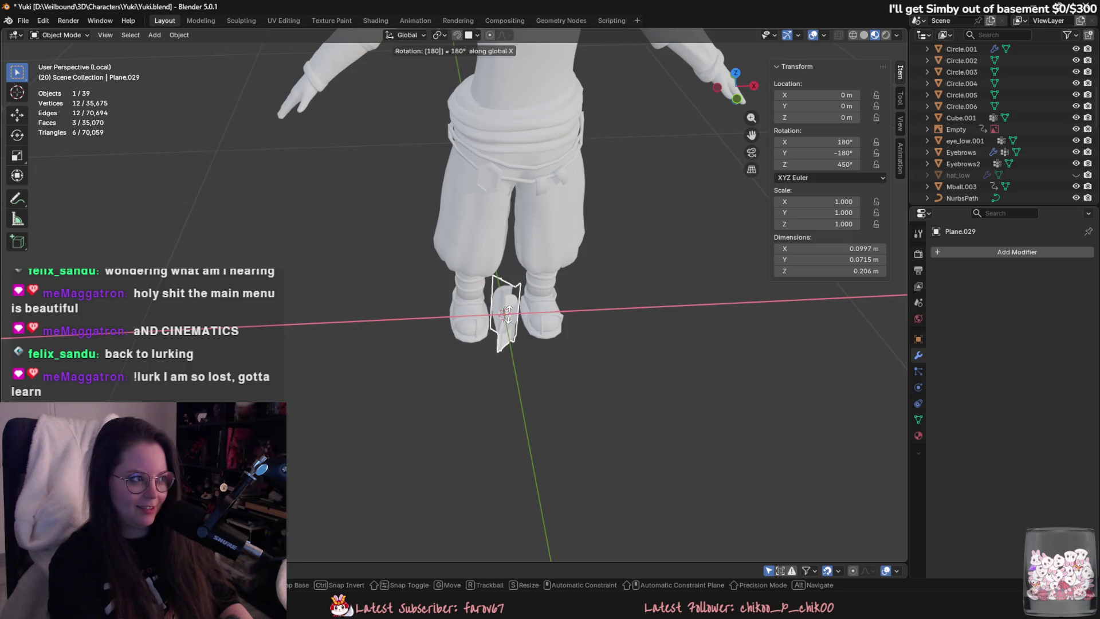
{"action": "key", "text": "Return"}
Raise the hair plane above the head and delete the NurbsPath curve.
{"action": "scroll", "coordinate": [543, 277], "scroll_direction": "down", "scroll_amount": 5}
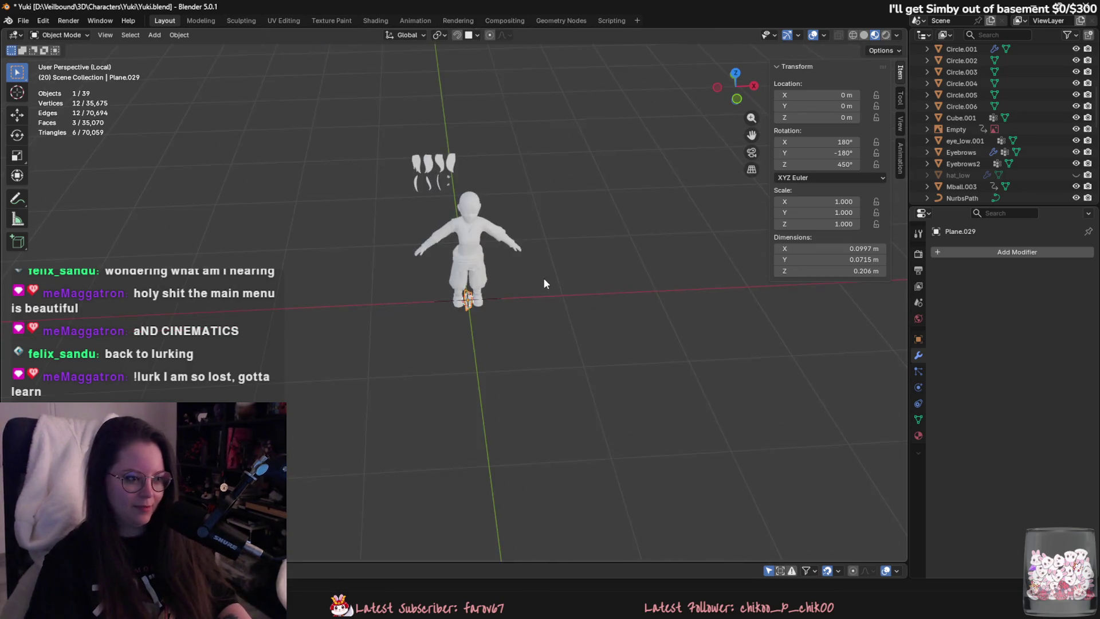
{"action": "key", "text": "g"}
{"action": "key", "text": "z"}
{"action": "left_click", "coordinate": [550, 113]}
{"action": "left_click", "coordinate": [473, 387]}
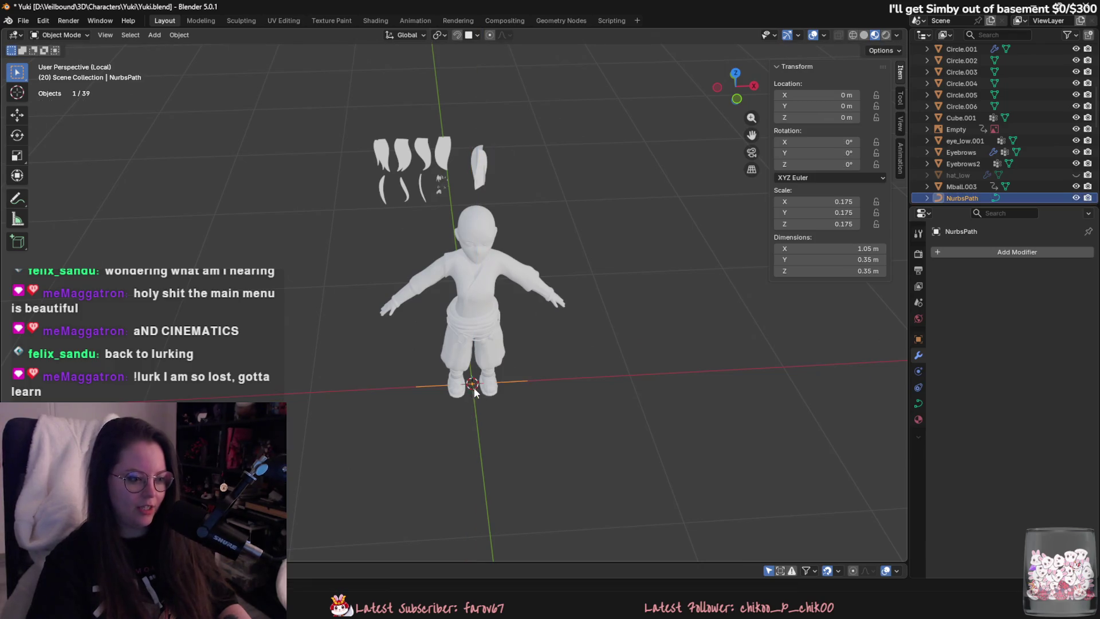
{"action": "key", "text": "Delete"}
Apply all transforms to the hair plane and set its origin to geometry.
{"action": "left_click", "coordinate": [475, 162]}
{"action": "key", "text": "ctrl+a"}
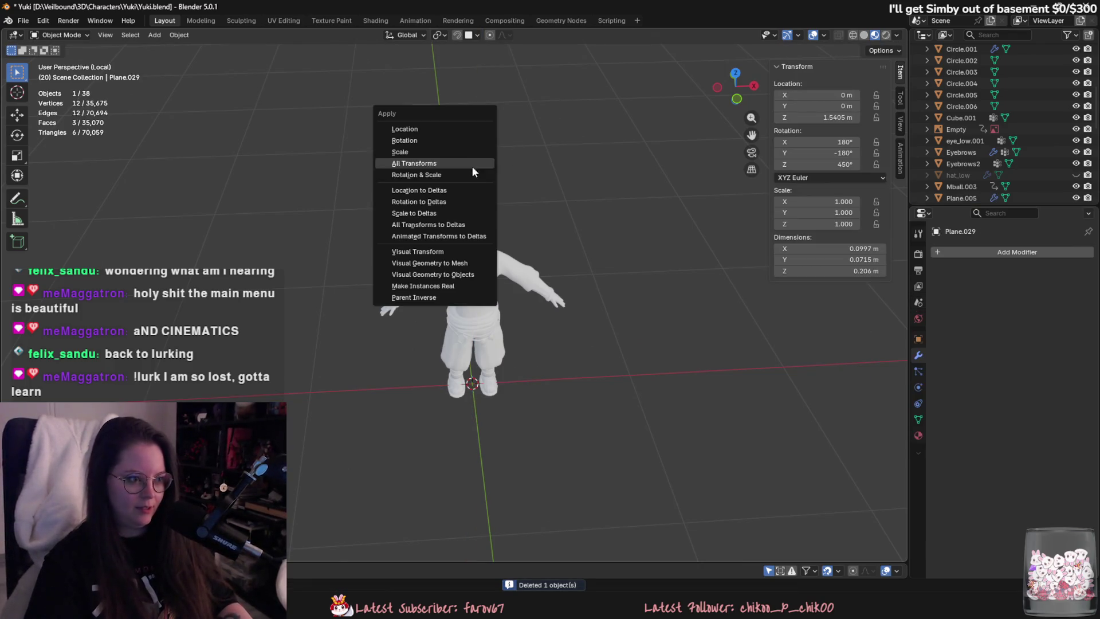
{"action": "left_click", "coordinate": [462, 169]}
{"action": "right_click", "coordinate": [463, 164]}
{"action": "mouse_move", "coordinate": [485, 165]}
{"action": "left_click", "coordinate": [550, 177]}
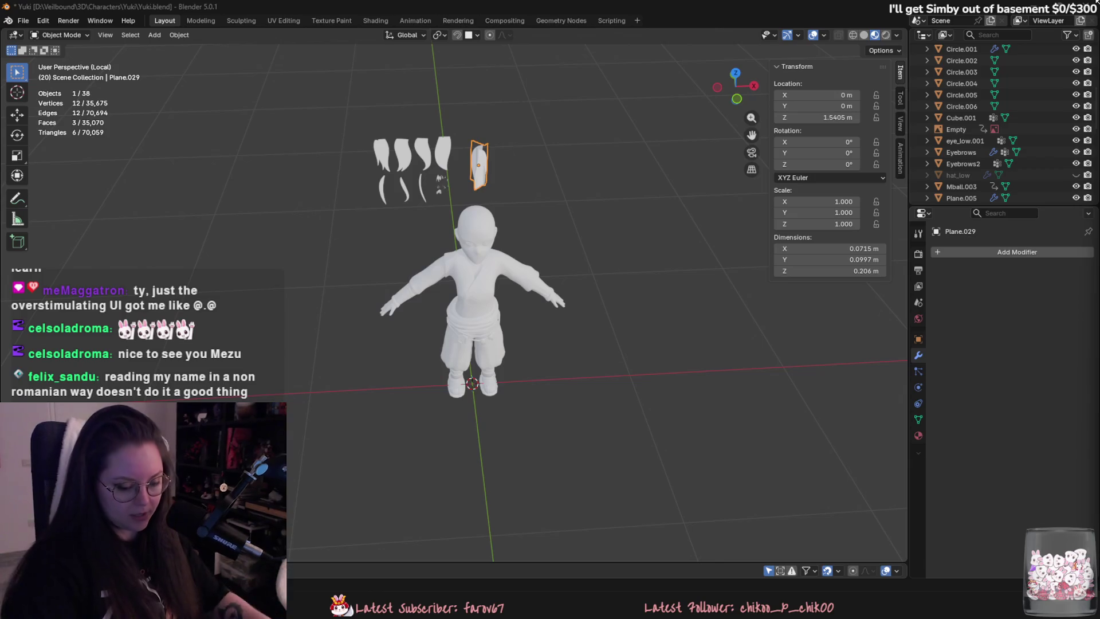
Zoom in on the hair plane and tilt it around the X axis.
{"action": "mouse_move", "coordinate": [550, 200]}
{"action": "middle_mouse_down"}
{"action": "mouse_move", "coordinate": [533, 218]}
{"action": "mouse_move", "coordinate": [550, 183]}
{"action": "mouse_move", "coordinate": [550, 229]}
{"action": "mouse_move", "coordinate": [527, 283]}
{"action": "mouse_move", "coordinate": [538, 206]}
{"action": "mouse_move", "coordinate": [455, 395]}
{"action": "mouse_move", "coordinate": [334, 301]}
{"action": "mouse_move", "coordinate": [388, 300]}
{"action": "mouse_move", "coordinate": [445, 270]}
{"action": "mouse_move", "coordinate": [534, 278]}
{"action": "mouse_move", "coordinate": [445, 299]}
{"action": "mouse_move", "coordinate": [548, 339]}
{"action": "mouse_move", "coordinate": [516, 256]}
{"action": "mouse_move", "coordinate": [497, 249]}
{"action": "mouse_move", "coordinate": [585, 472]}
{"action": "mouse_move", "coordinate": [485, 369]}
{"action": "mouse_move", "coordinate": [589, 326]}
{"action": "mouse_move", "coordinate": [557, 326]}
{"action": "mouse_move", "coordinate": [516, 298]}
{"action": "middle_mouse_up"}
{"action": "scroll", "coordinate": [510, 226], "scroll_direction": "up", "scroll_amount": 5}
{"action": "key", "text": "r"}
{"action": "key", "text": "x"}
{"action": "left_click", "coordinate": [571, 161]}
Enter Edit Mode on the plane and try a loop cut across it.
{"action": "key", "text": "Tab"}
{"action": "key", "text": "ctrl+r"}
{"action": "scroll", "coordinate": [541, 199], "scroll_direction": "down", "scroll_amount": 2}
{"action": "left_click", "coordinate": [542, 199]}
{"action": "left_click", "coordinate": [454, 395]}
{"action": "left_click", "coordinate": [452, 396]}
Cancel several more loop-cut attempts, orbit the mesh, and select the plane's left edge.
{"action": "key", "text": "ctrl+r"}
{"action": "key", "text": "Escape"}
{"action": "key", "text": "ctrl+r"}
{"action": "key", "text": "Escape"}
{"action": "key", "text": "ctrl+r"}
{"action": "key", "text": "Escape"}
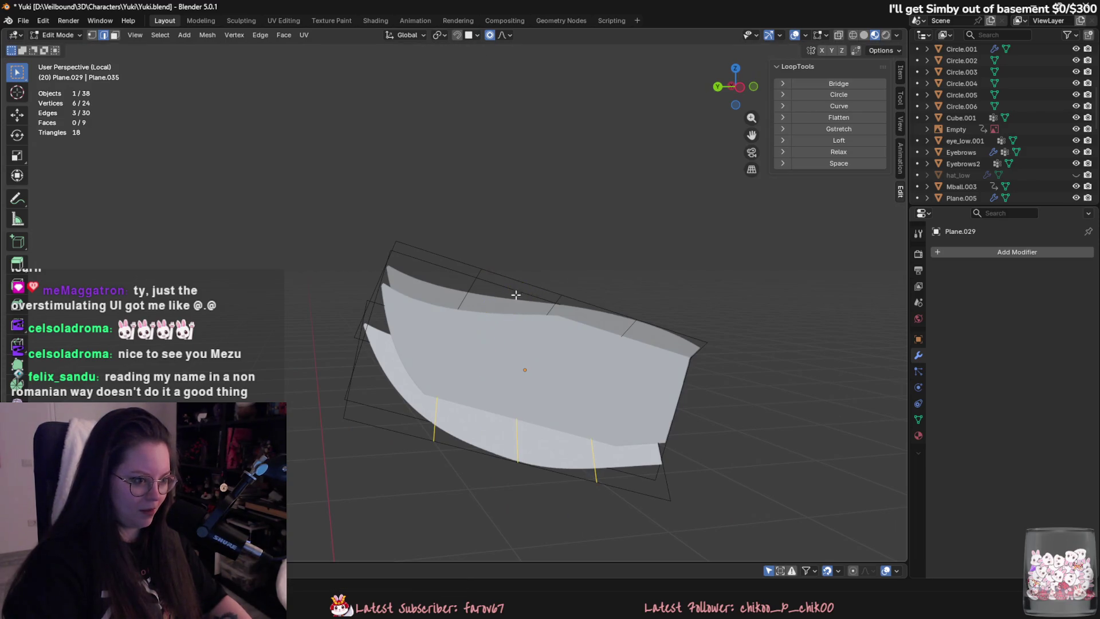
{"action": "key", "text": "Tab"}
{"action": "mouse_move", "coordinate": [453, 322]}
{"action": "middle_mouse_down"}
{"action": "mouse_move", "coordinate": [493, 366]}
{"action": "mouse_move", "coordinate": [389, 338]}
{"action": "middle_mouse_up"}
{"action": "key", "text": "Tab"}
{"action": "left_click", "coordinate": [387, 335]}
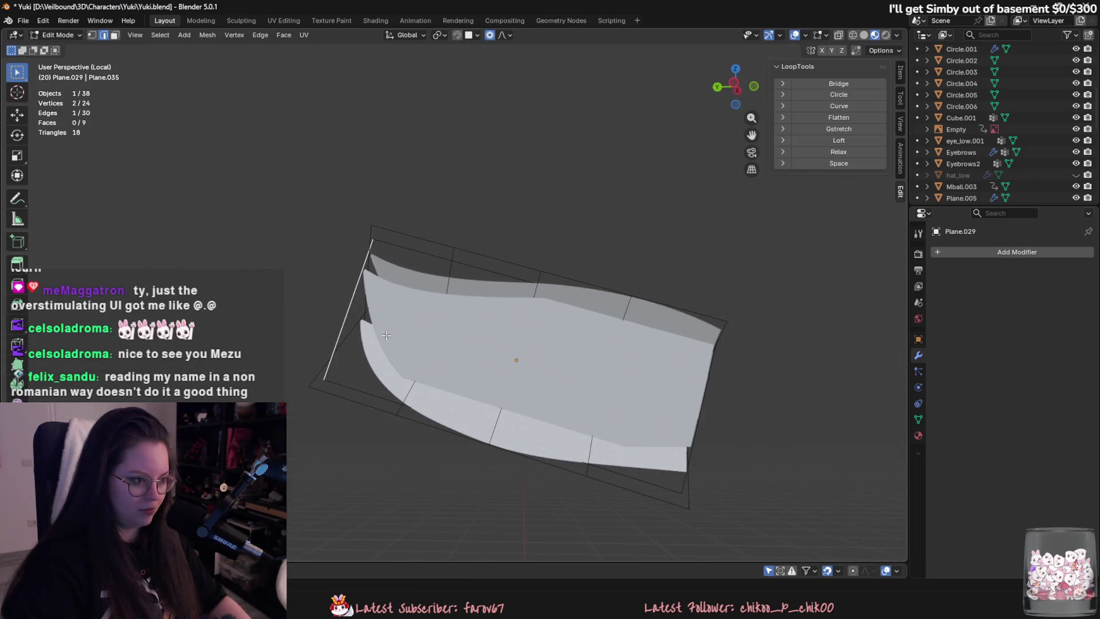
{"action": "key", "text": "ctrl+r"}
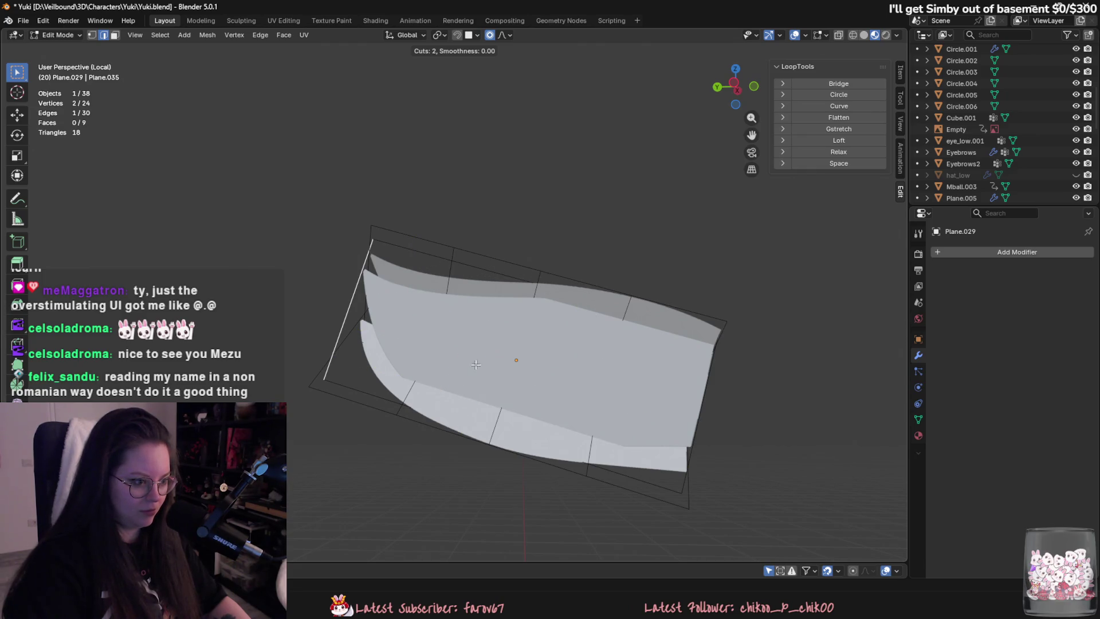
{"action": "key", "text": "Escape"}
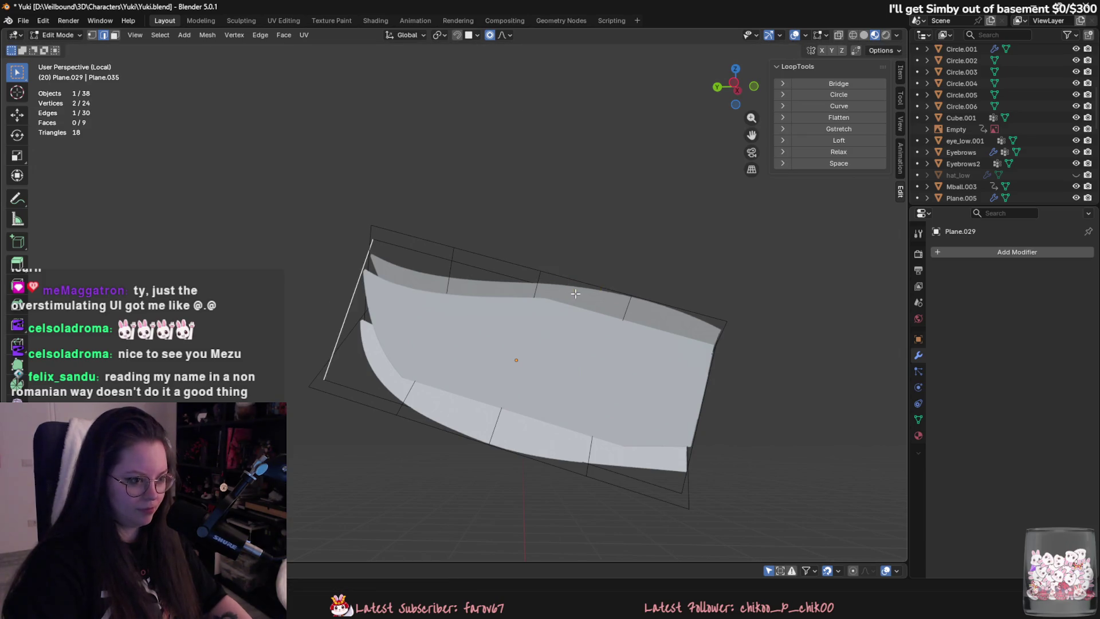
Select and hide the top and bottom strips of the plane.
{"action": "left_click", "coordinate": [523, 265]}
{"action": "key", "text": "ctrl+l"}
{"action": "key", "text": "h"}
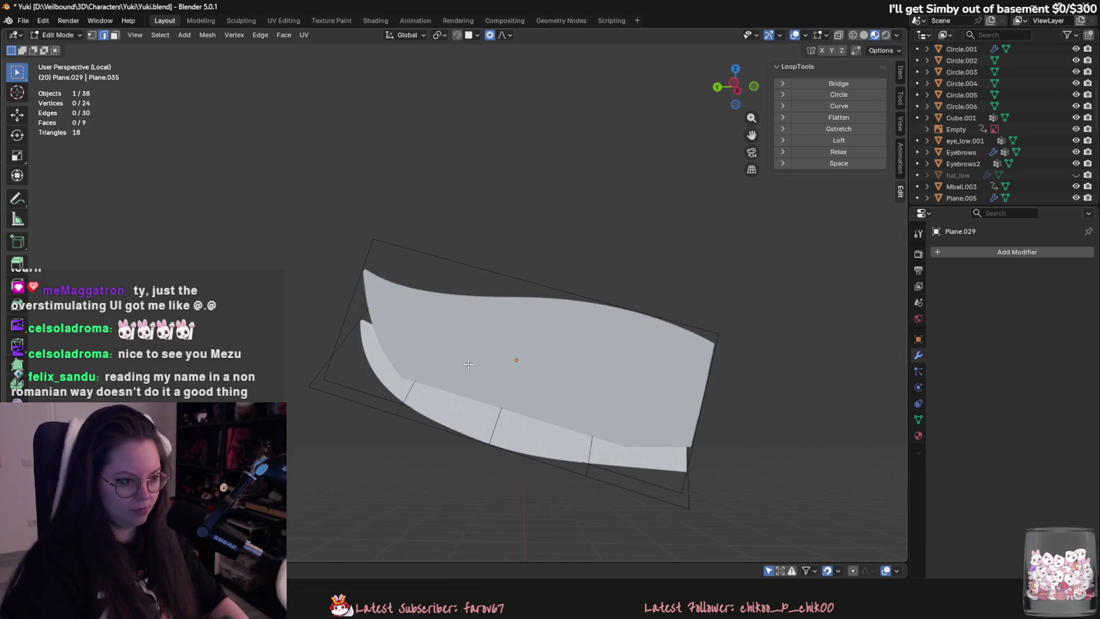
{"action": "key", "text": "ctrl+l"}
{"action": "key", "text": "h"}
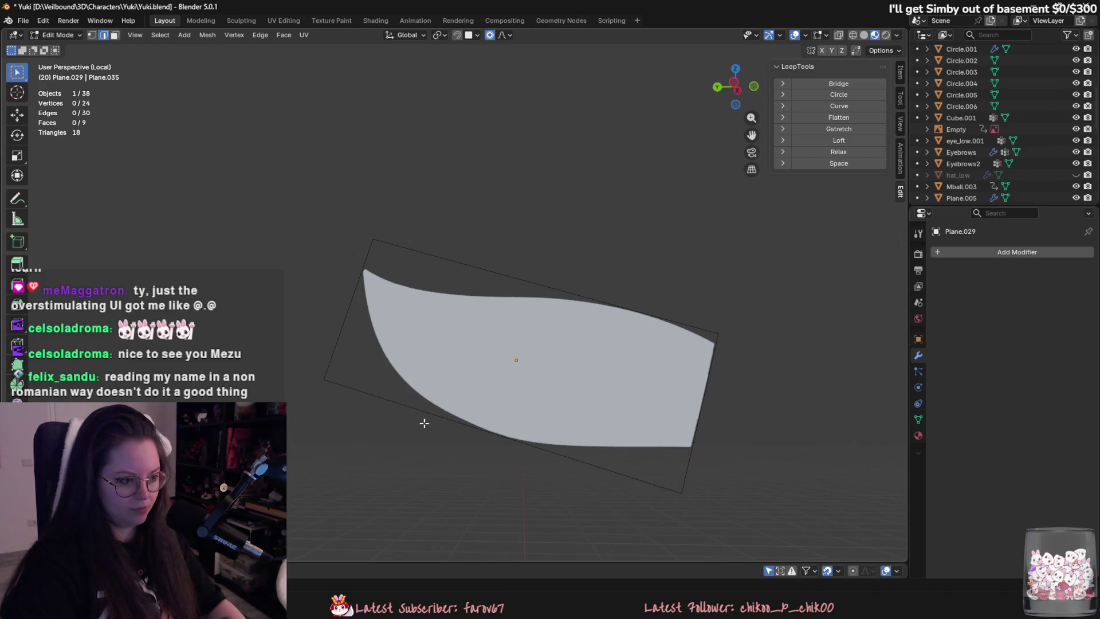
Add 3 loop cuts across the remaining plane, unhide the strips, and select all.
{"action": "key", "text": "ctrl+r"}
{"action": "scroll", "coordinate": [516, 282], "scroll_direction": "up", "scroll_amount": 1}
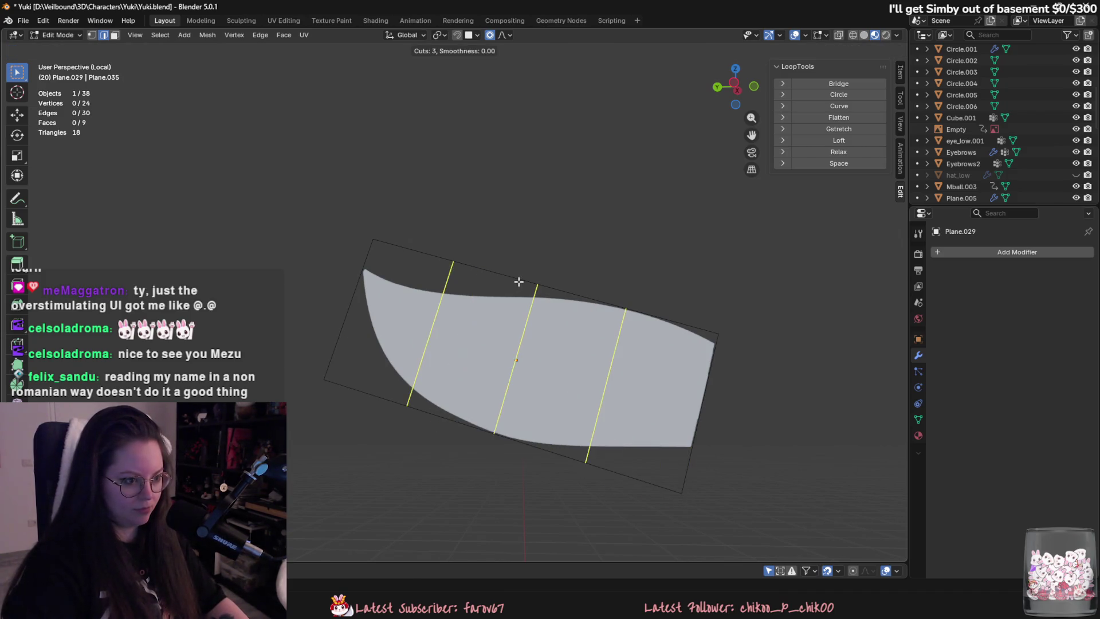
{"action": "left_click", "coordinate": [518, 281]}
{"action": "key", "text": "alt+h"}
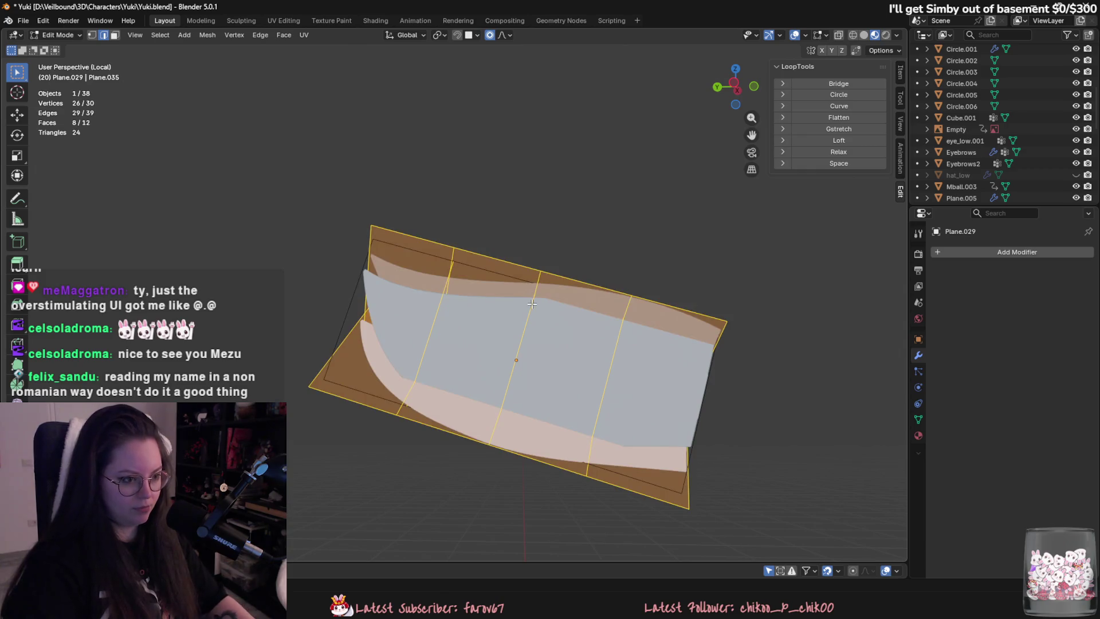
{"action": "scroll", "coordinate": [525, 309], "scroll_direction": "down", "scroll_amount": 3}
{"action": "mouse_move", "coordinate": [518, 316]}
{"action": "middle_mouse_down"}
{"action": "mouse_move", "coordinate": [637, 381]}
{"action": "mouse_move", "coordinate": [621, 302]}
{"action": "mouse_move", "coordinate": [626, 393]}
{"action": "mouse_move", "coordinate": [607, 393]}
{"action": "mouse_move", "coordinate": [638, 350]}
{"action": "mouse_move", "coordinate": [615, 340]}
{"action": "middle_mouse_up"}
{"action": "key", "text": "a"}
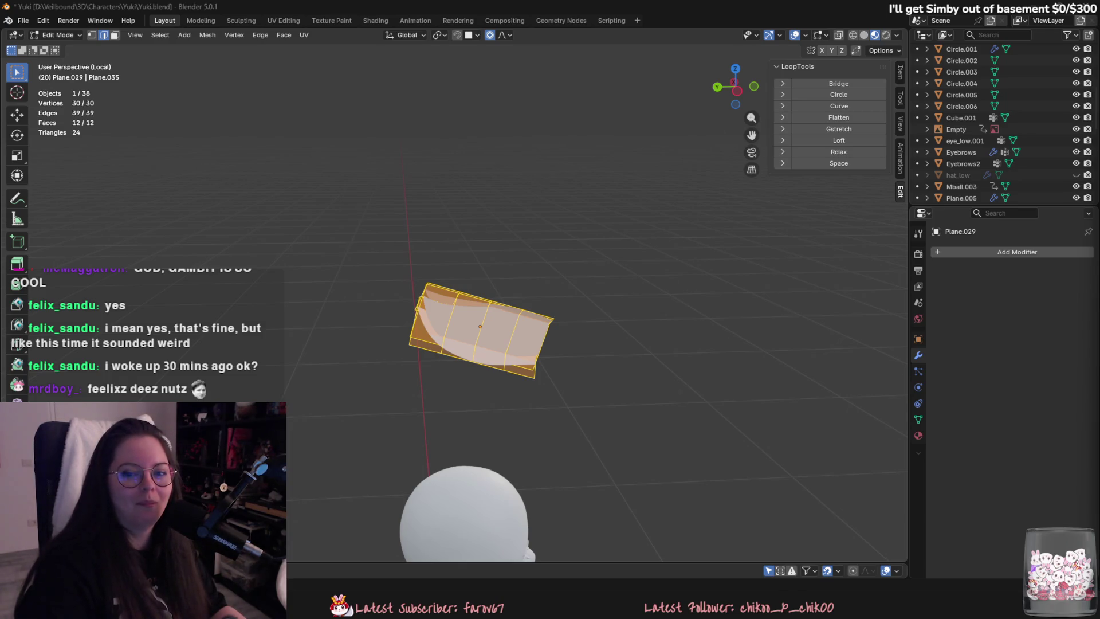
{"action": "key", "text": "alt+Tab"}
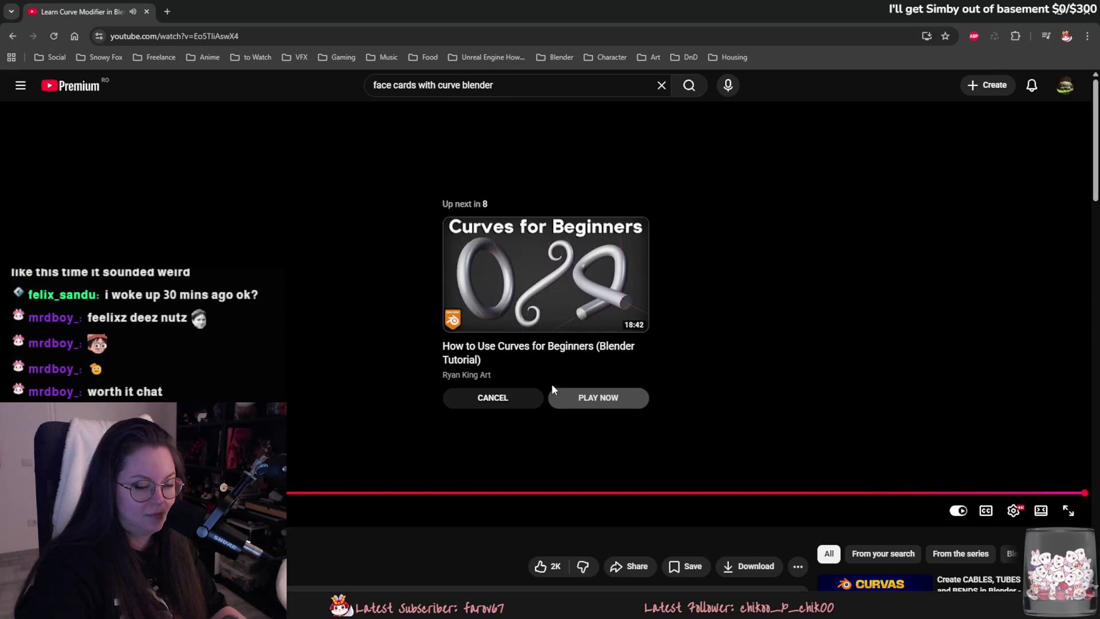
{"action": "key", "text": "alt+Tab"}
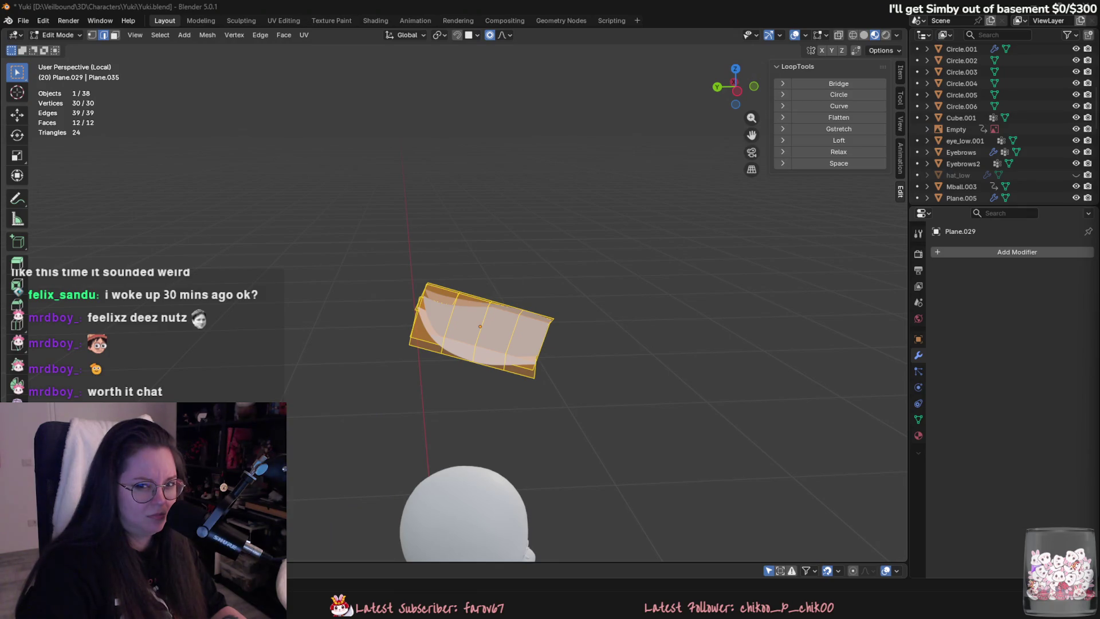
Rotate the plane 90° around X and return to Object Mode.
{"action": "scroll", "coordinate": [579, 263], "scroll_direction": "down", "scroll_amount": 5}
{"action": "type", "text": "rx"}
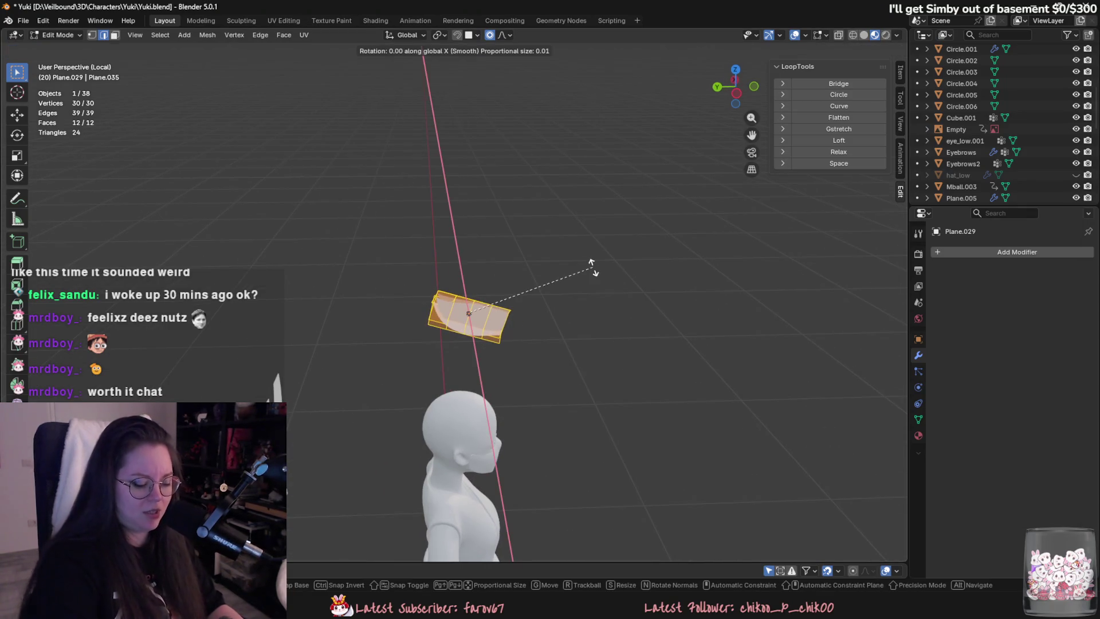
{"action": "type", "text": "90"}
{"action": "key", "text": "Return"}
{"action": "middle_click_drag", "start_coordinate": [592, 265], "coordinate": [535, 290]}
{"action": "key", "text": "Tab"}
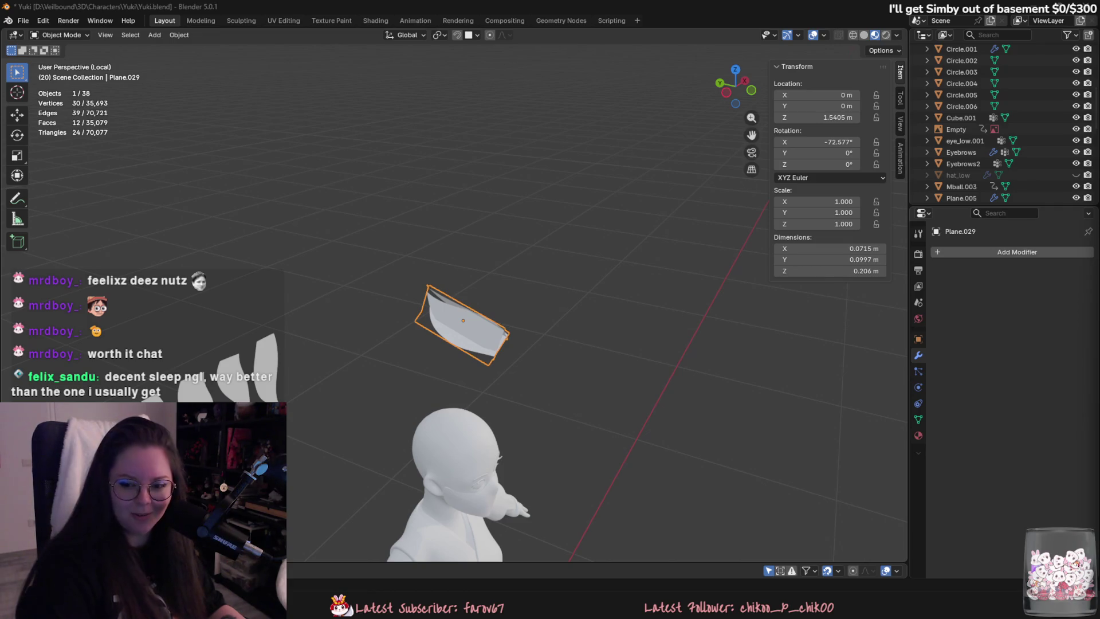
Set Plane.029's X rotation to 0 in the N-panel, view the head from the front, and open Add.
{"action": "middle_click_drag", "start_coordinate": [649, 250], "coordinate": [599, 270]}
{"action": "key", "text": "r"}
{"action": "key", "text": "x"}
{"action": "left_click", "coordinate": [627, 356]}
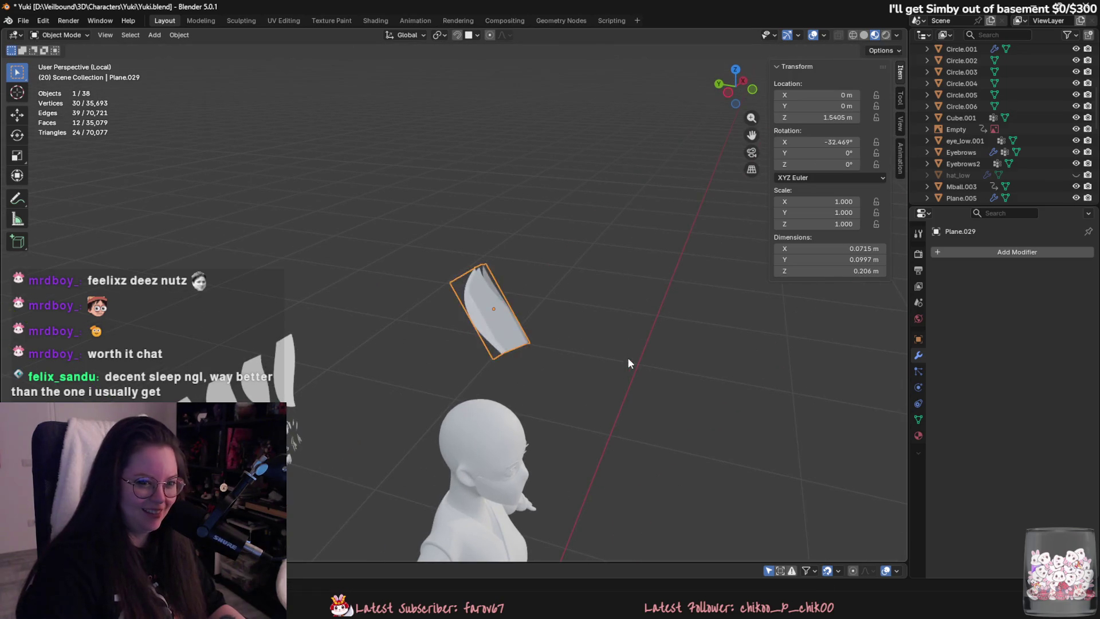
{"action": "double_click", "coordinate": [814, 142]}
{"action": "type", "text": "0"}
{"action": "key", "text": "Return"}
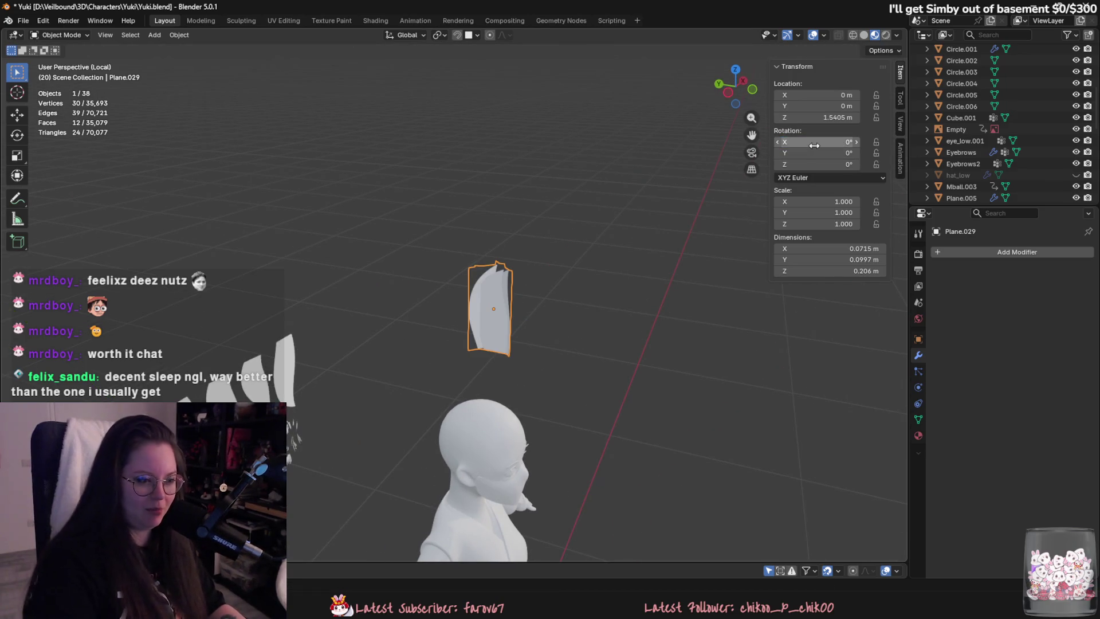
{"action": "mouse_move", "coordinate": [436, 258]}
{"action": "middle_mouse_down"}
{"action": "mouse_move", "coordinate": [384, 255]}
{"action": "mouse_move", "coordinate": [355, 182]}
{"action": "middle_mouse_up"}
{"action": "left_click", "coordinate": [154, 35]}
Add a Bézier curve and rotate it 90° around Y.
{"action": "mouse_move", "coordinate": [165, 47]}
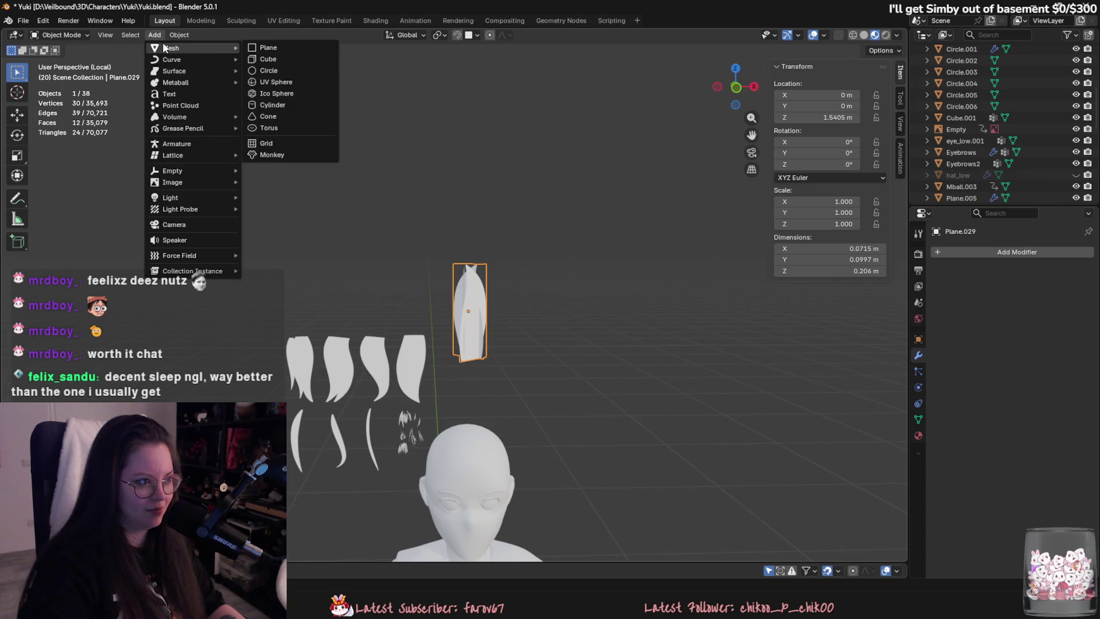
{"action": "mouse_move", "coordinate": [222, 61]}
{"action": "left_click", "coordinate": [272, 59]}
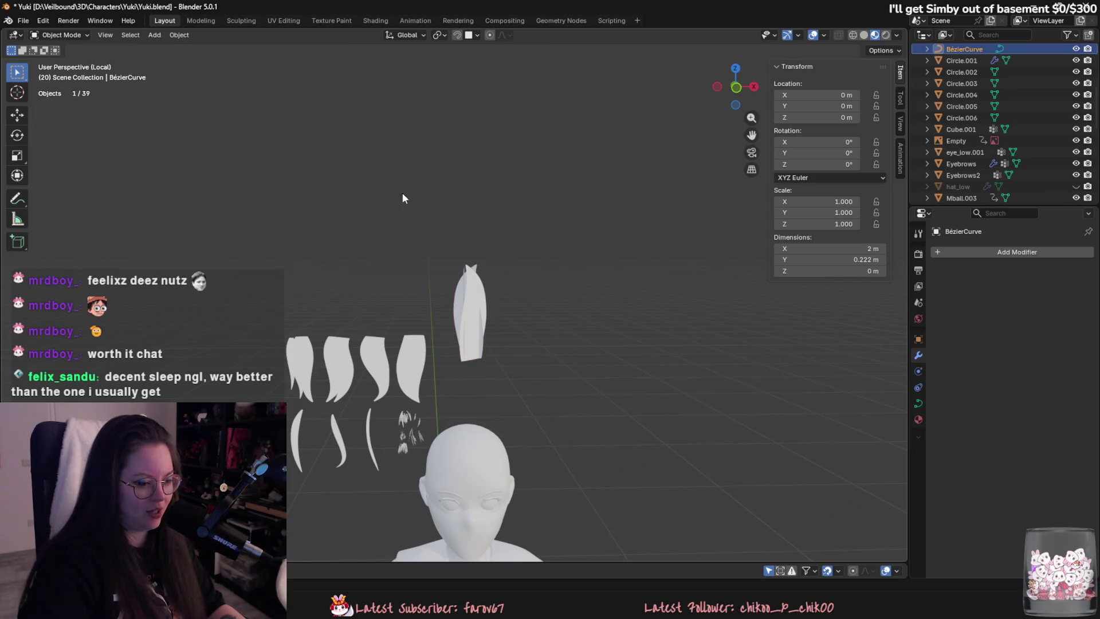
{"action": "scroll", "coordinate": [458, 258], "scroll_direction": "down", "scroll_amount": 5}
{"action": "type", "text": "r"}
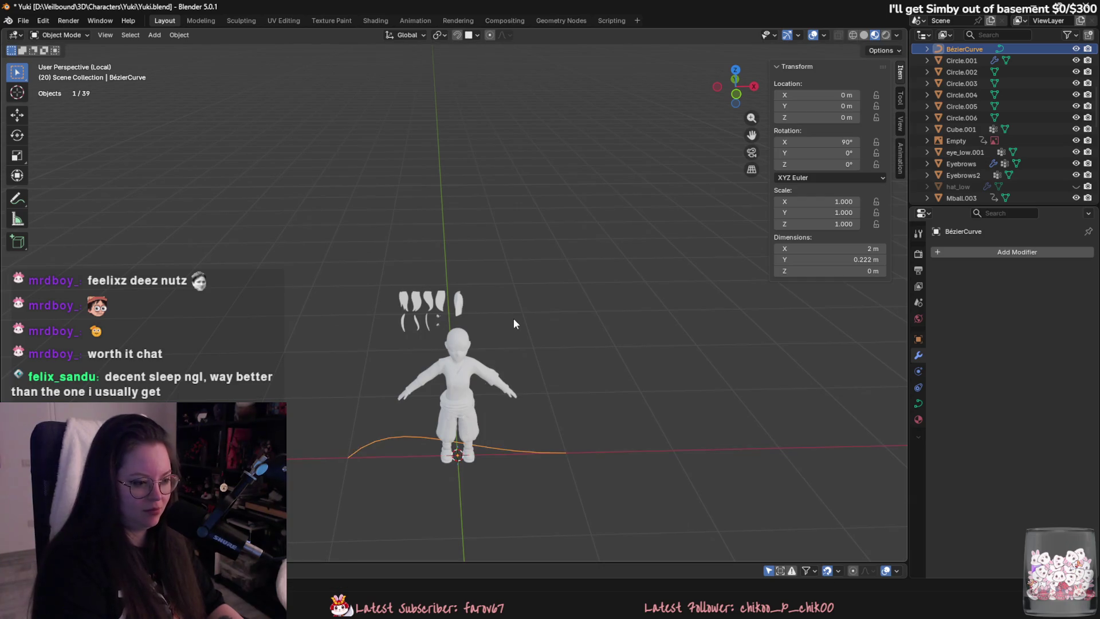
{"action": "type", "text": "y90"}
{"action": "key", "text": "Return"}
Raise the curve along Z and shrink it in several scaling passes.
{"action": "key", "text": "g"}
{"action": "key", "text": "z"}
{"action": "left_click", "coordinate": [477, 195]}
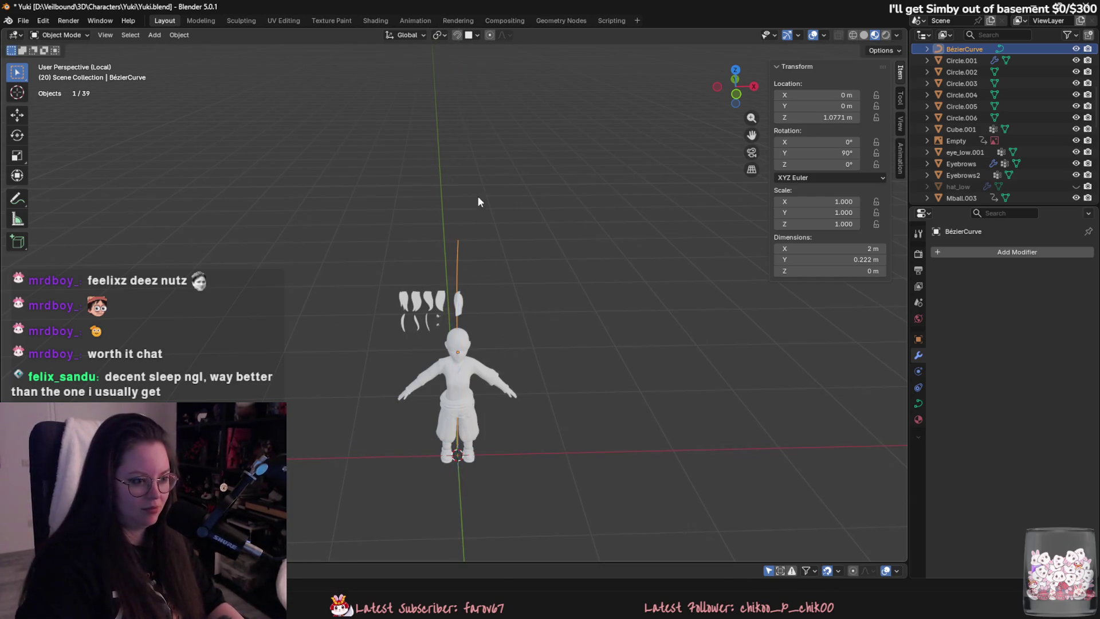
{"action": "scroll", "coordinate": [476, 195], "scroll_direction": "up", "scroll_amount": 3}
{"action": "key", "text": "s"}
{"action": "left_click", "coordinate": [511, 428]}
{"action": "scroll", "coordinate": [610, 429], "scroll_direction": "up", "scroll_amount": 3}
{"action": "key", "text": "s"}
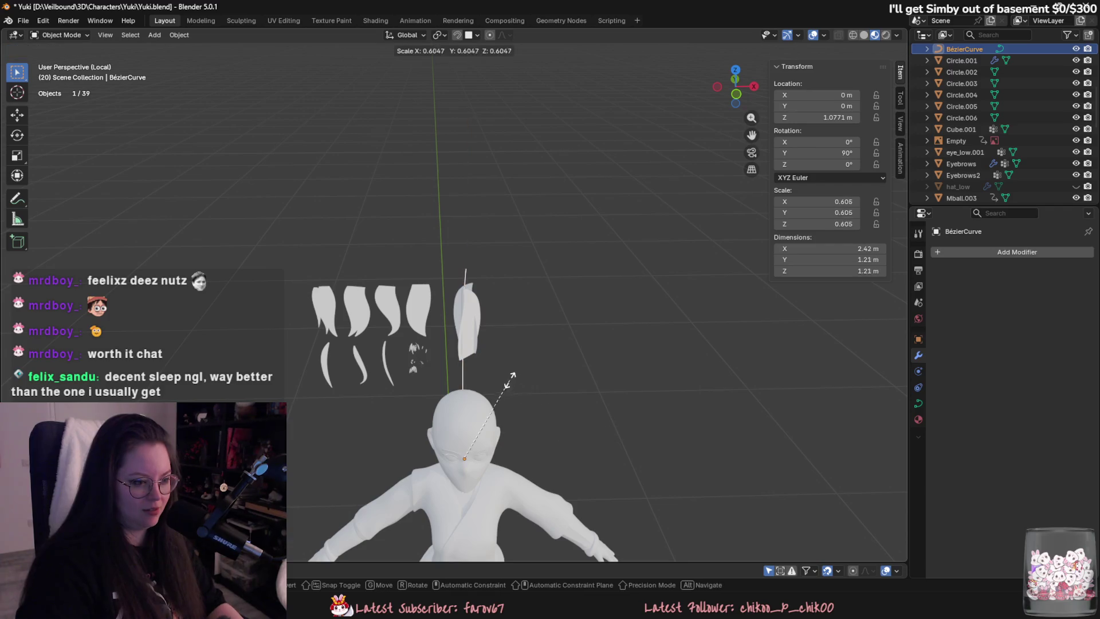
{"action": "left_click", "coordinate": [594, 403]}
{"action": "key", "text": "s"}
{"action": "left_click", "coordinate": [607, 404]}
From a side view, keep raising and shrinking the curve until it sits above the head.
{"action": "middle_click_drag", "start_coordinate": [608, 404], "coordinate": [641, 401]}
{"action": "key", "text": "g"}
{"action": "key", "text": "z"}
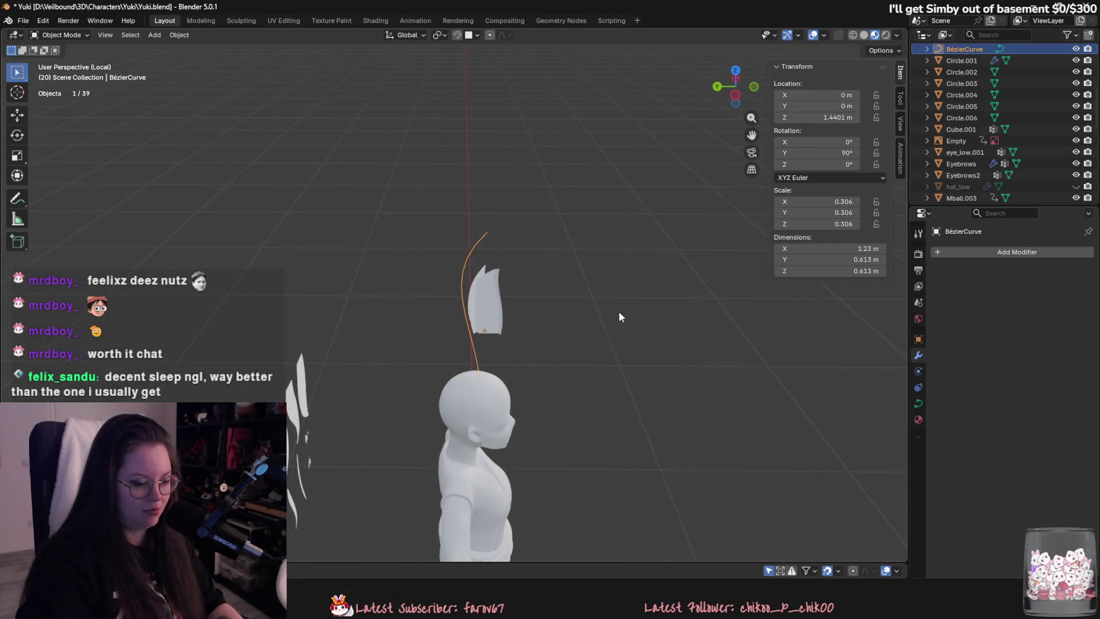
{"action": "left_click", "coordinate": [618, 311]}
{"action": "scroll", "coordinate": [627, 338], "scroll_direction": "up", "scroll_amount": 2}
{"action": "key", "text": "s"}
{"action": "left_click", "coordinate": [597, 354]}
{"action": "scroll", "coordinate": [597, 354], "scroll_direction": "up", "scroll_amount": 1}
{"action": "key", "text": "g"}
{"action": "key", "text": "z"}
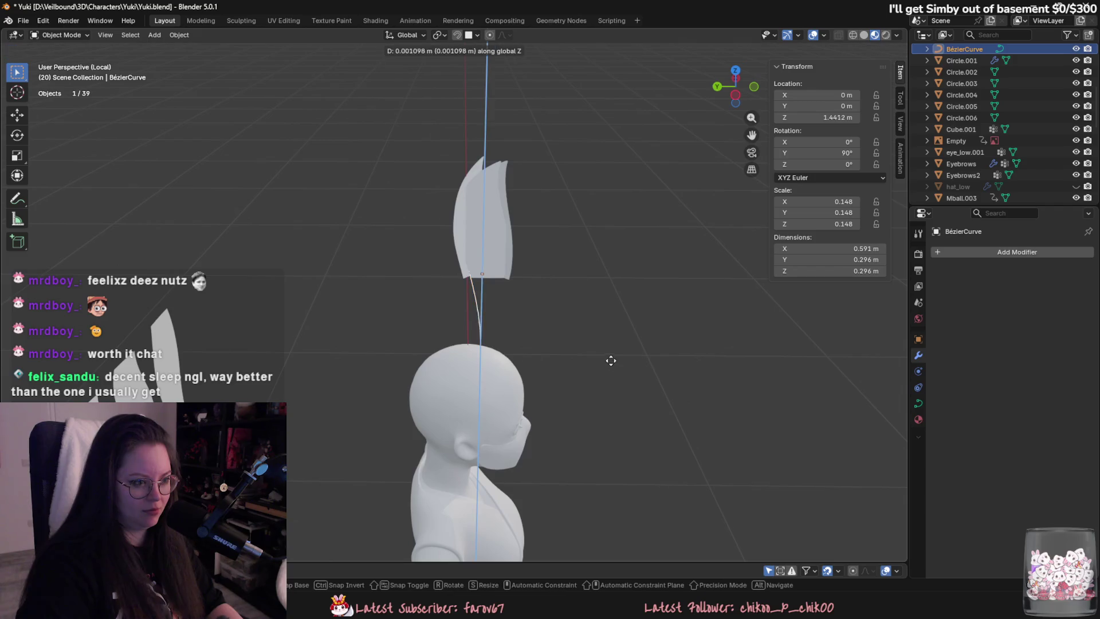
{"action": "left_click", "coordinate": [602, 304]}
In Edit Mode, flatten the curve handles to 0 on X and Y so they stand vertical.
{"action": "key", "text": "Tab"}
{"action": "key", "text": "s"}
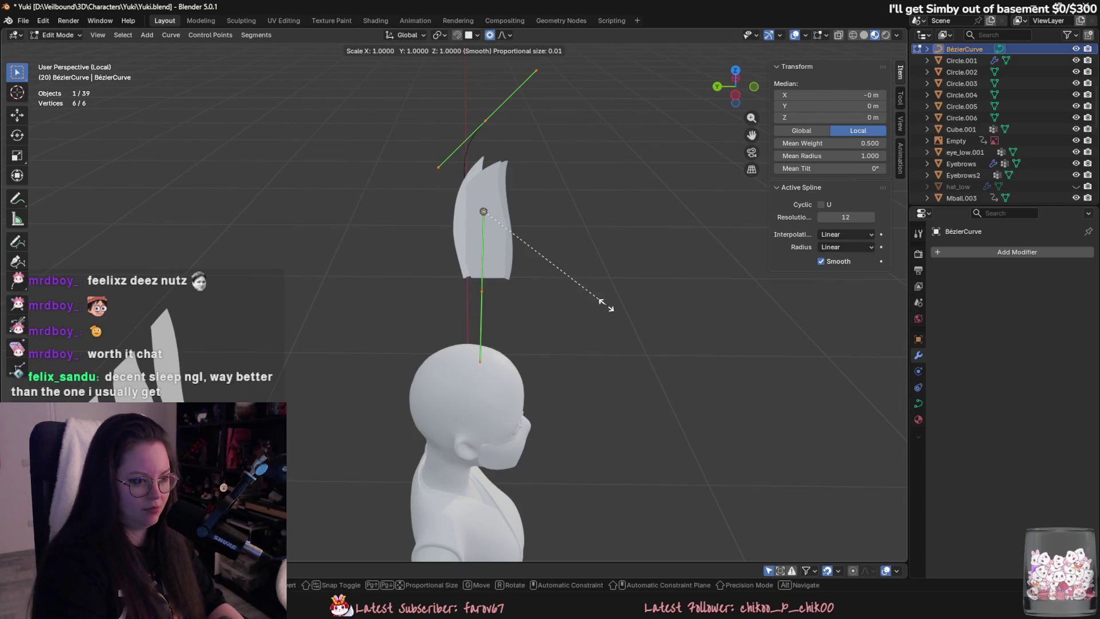
{"action": "key", "text": "x"}
{"action": "key", "text": "0"}
{"action": "key", "text": "Return"}
{"action": "key", "text": "s"}
{"action": "key", "text": "y"}
{"action": "key", "text": "0"}
{"action": "key", "text": "Return"}
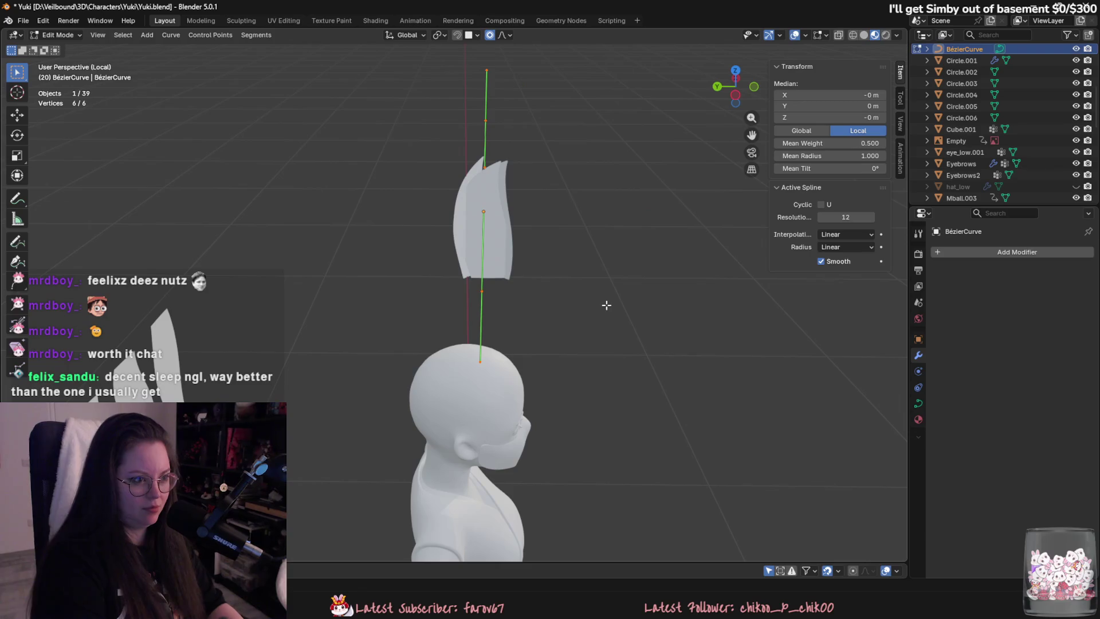
{"action": "middle_click_drag", "start_coordinate": [606, 306], "coordinate": [508, 98]}
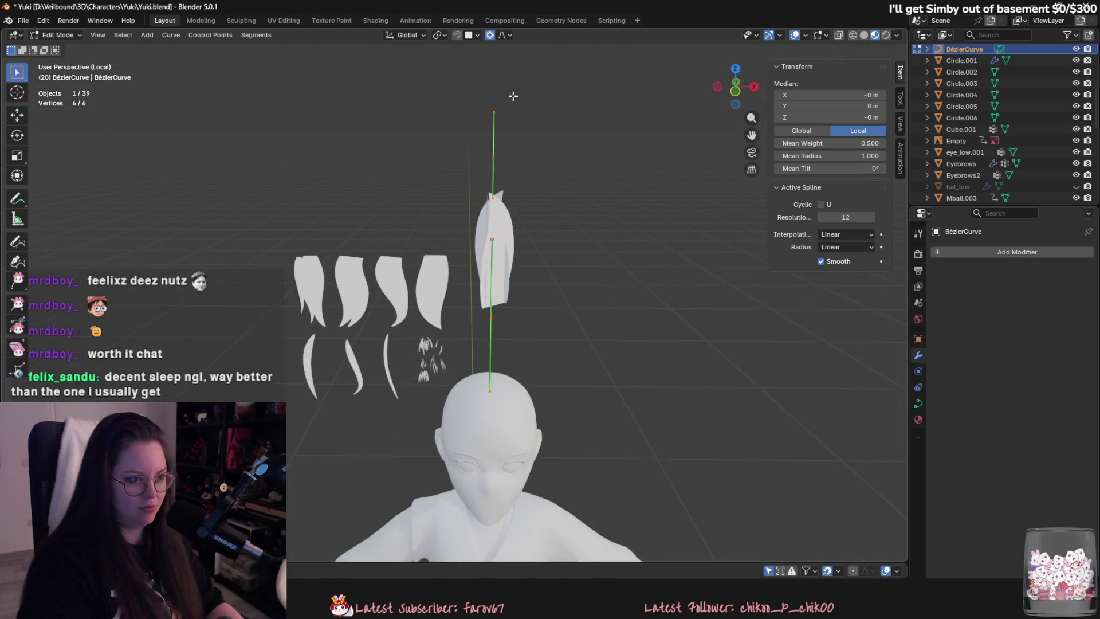
{"action": "key", "text": "s"}
{"action": "left_click", "coordinate": [530, 202]}
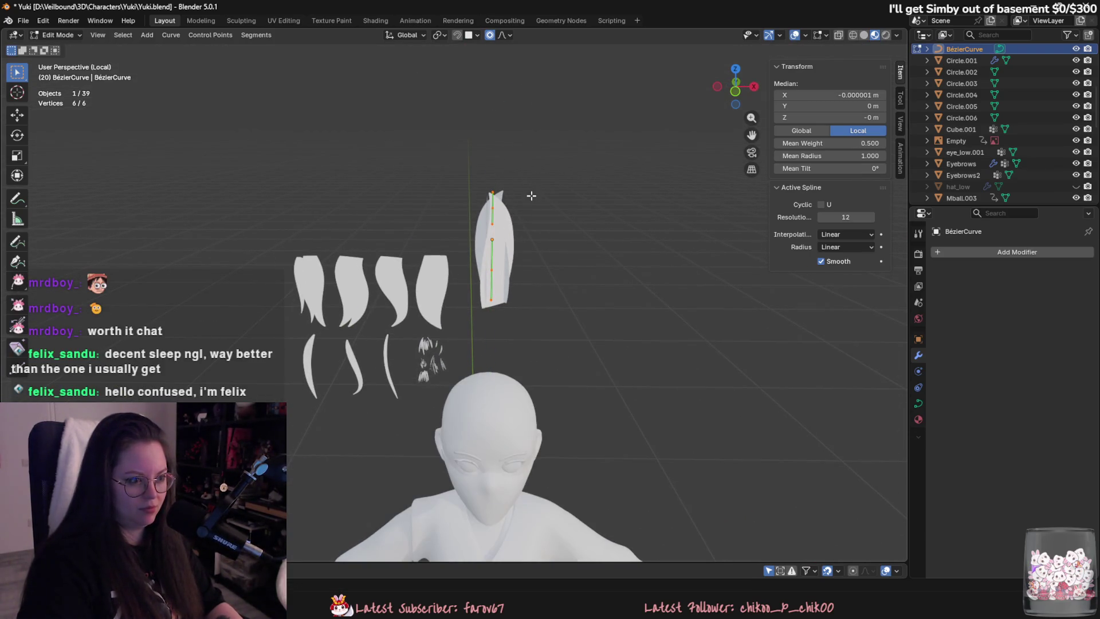
{"action": "key", "text": "Tab"}
In front view, rescale the curve and slide it along Y toward the hair card.
{"action": "key", "text": "s"}
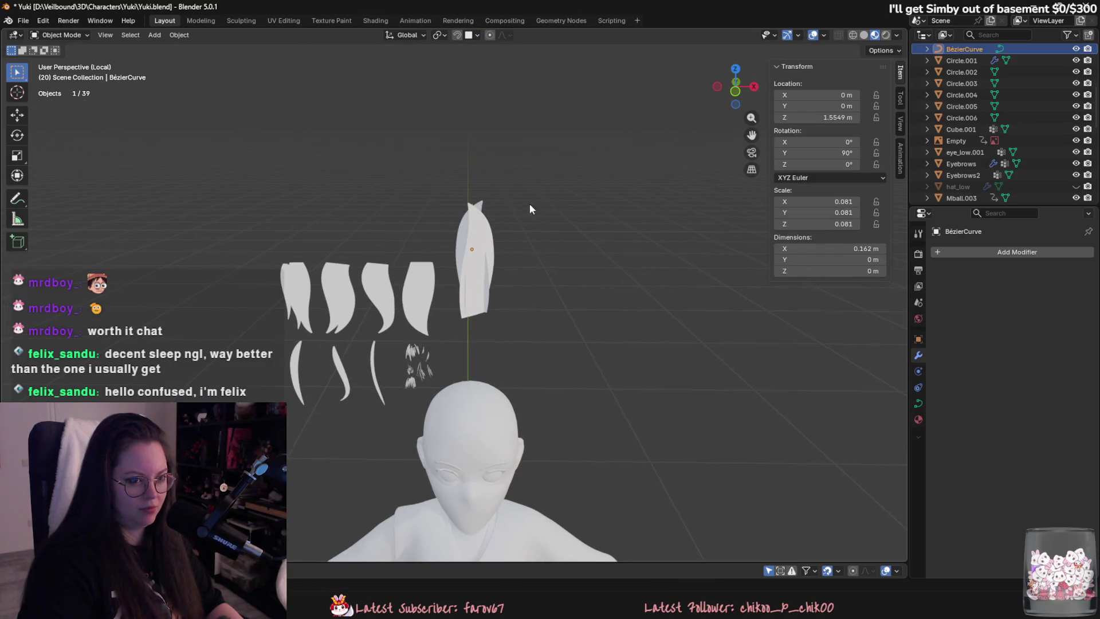
{"action": "key", "text": "KP_1"}
{"action": "scroll", "coordinate": [527, 162], "scroll_direction": "up", "scroll_amount": 3}
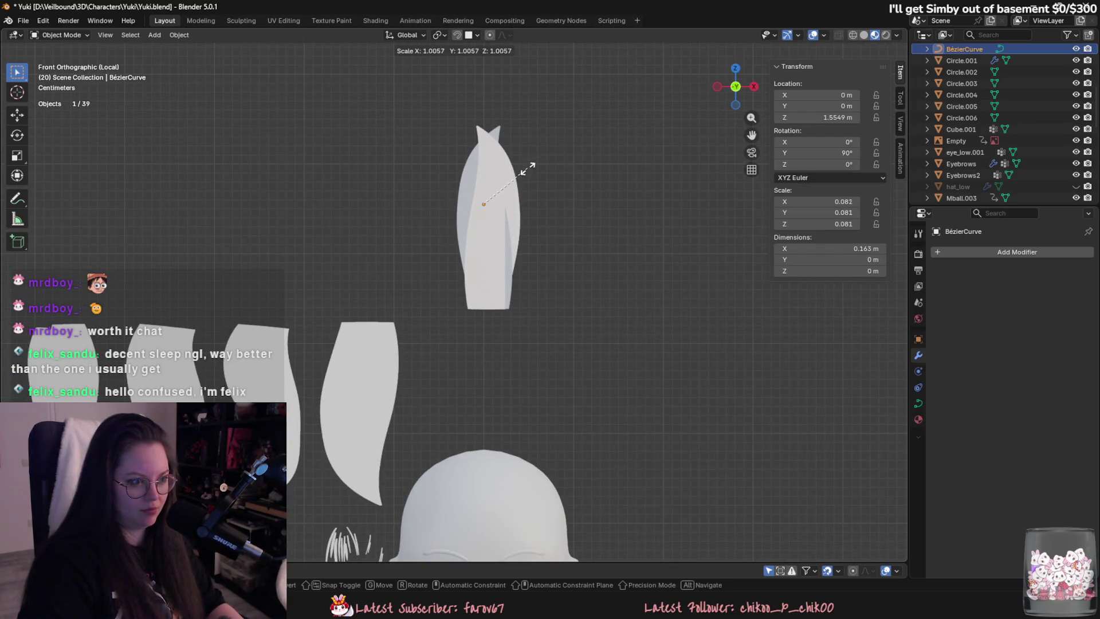
{"action": "left_click", "coordinate": [527, 167]}
{"action": "key", "text": "g"}
{"action": "key", "text": "z"}
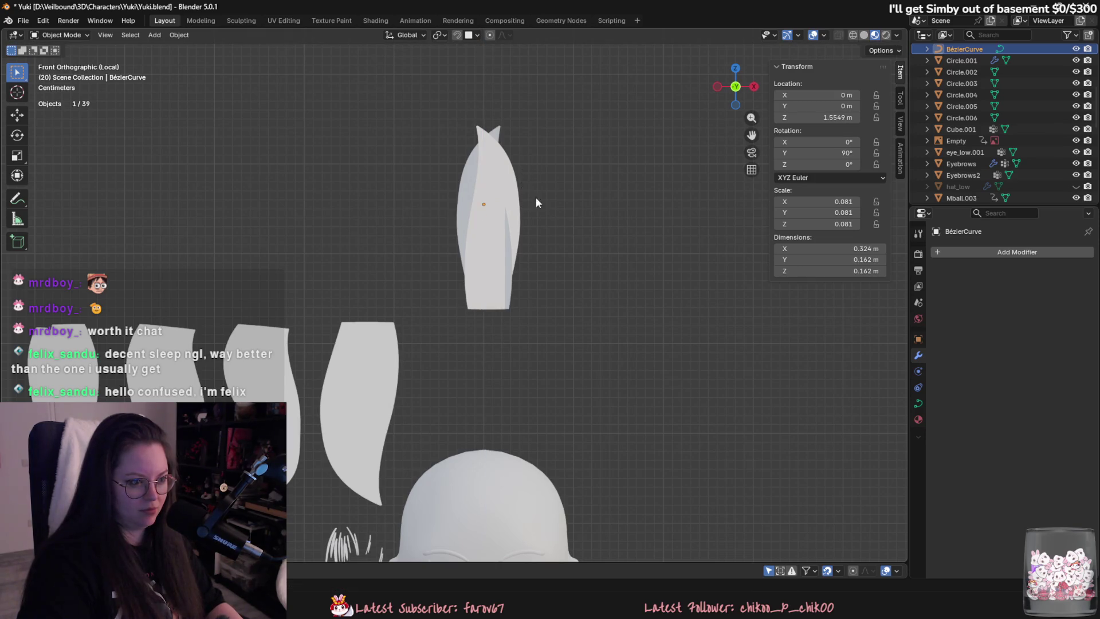
{"action": "middle_click_drag", "start_coordinate": [535, 197], "coordinate": [678, 234], "text": "alt"}
{"action": "key", "text": "y"}
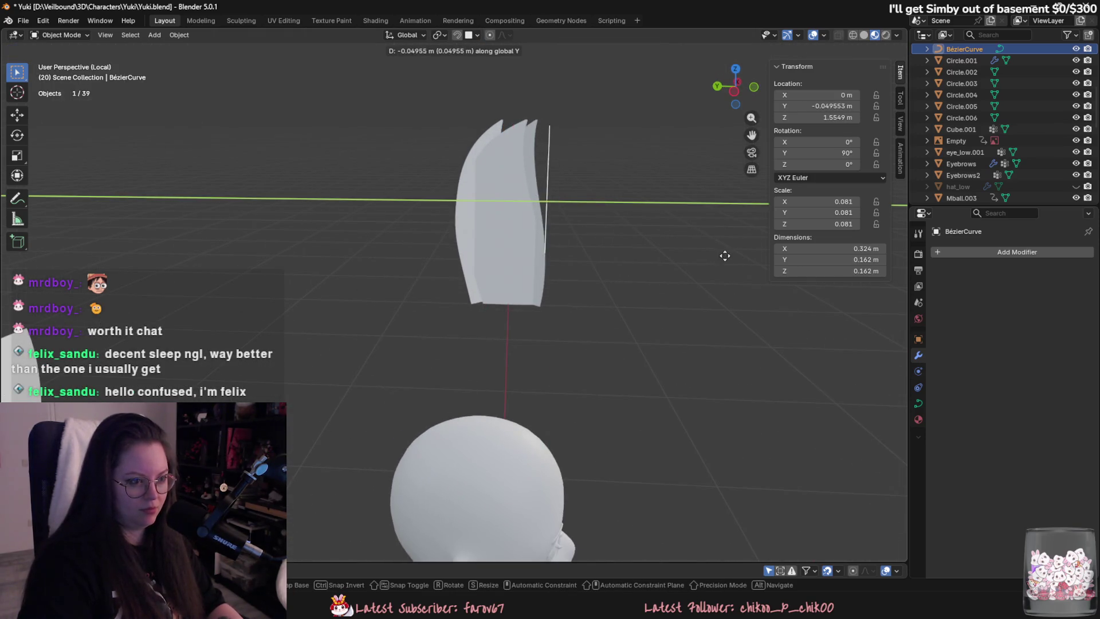
{"action": "left_click", "coordinate": [724, 253]}
{"action": "key", "text": "s"}
{"action": "left_click", "coordinate": [622, 99]}
{"action": "key", "text": "s"}
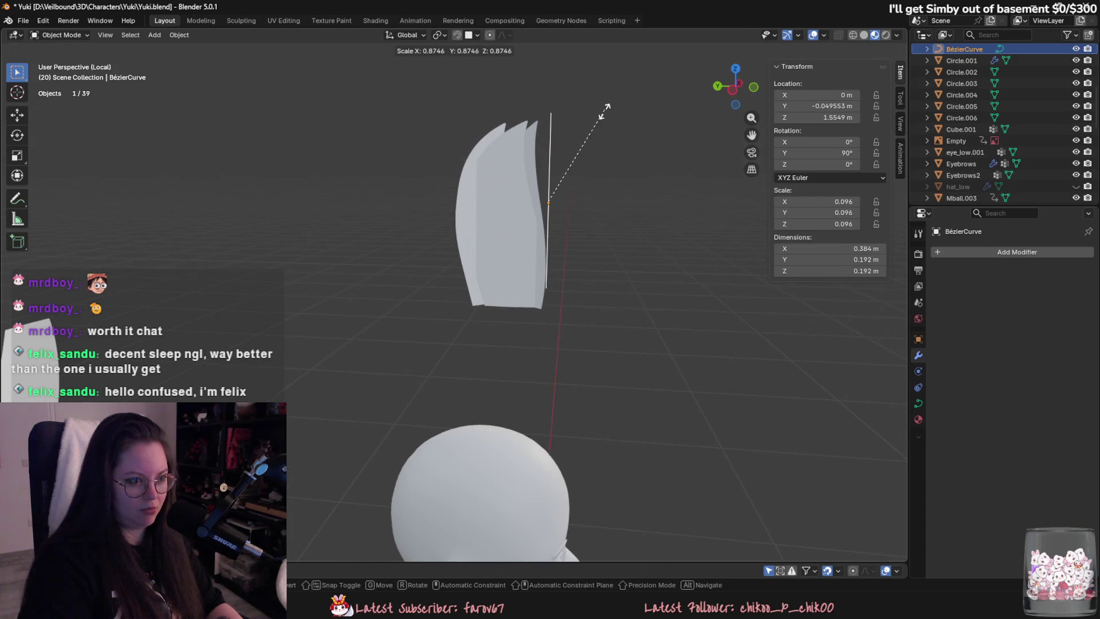
{"action": "left_click", "coordinate": [603, 105]}
Fine-tune the curve's height and size, slide it into the hair card, then select the plane.
{"action": "key", "text": "g"}
{"action": "key", "text": "z"}
{"action": "left_click", "coordinate": [601, 125]}
{"action": "key", "text": "s"}
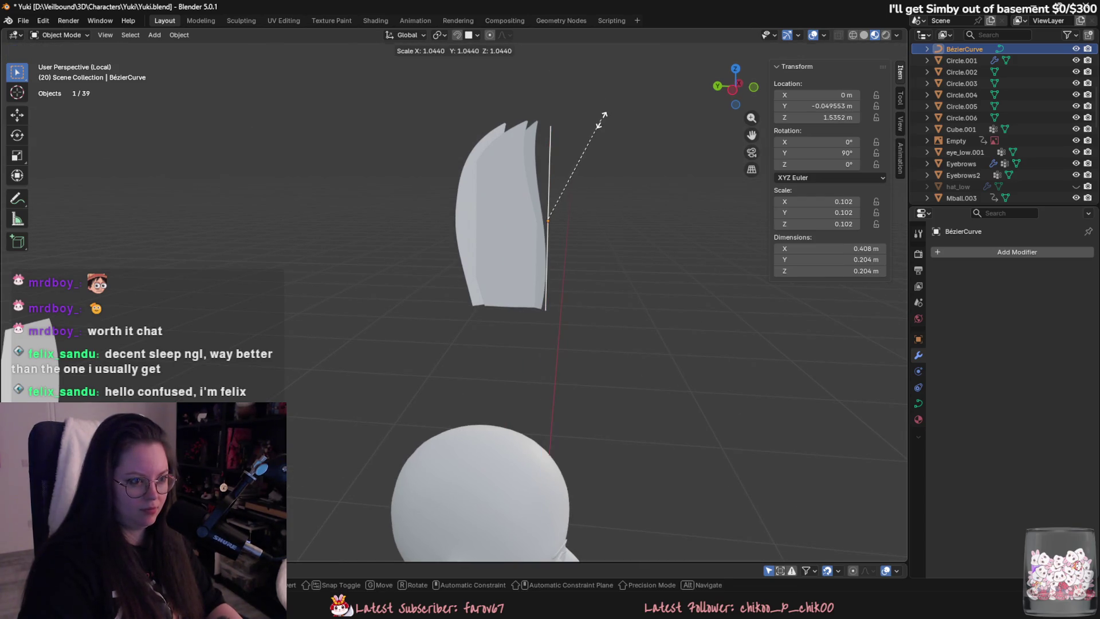
{"action": "left_click", "coordinate": [602, 119]}
{"action": "key", "text": "g"}
{"action": "key", "text": "z"}
{"action": "left_click", "coordinate": [629, 166]}
{"action": "key", "text": "g"}
{"action": "key", "text": "x"}
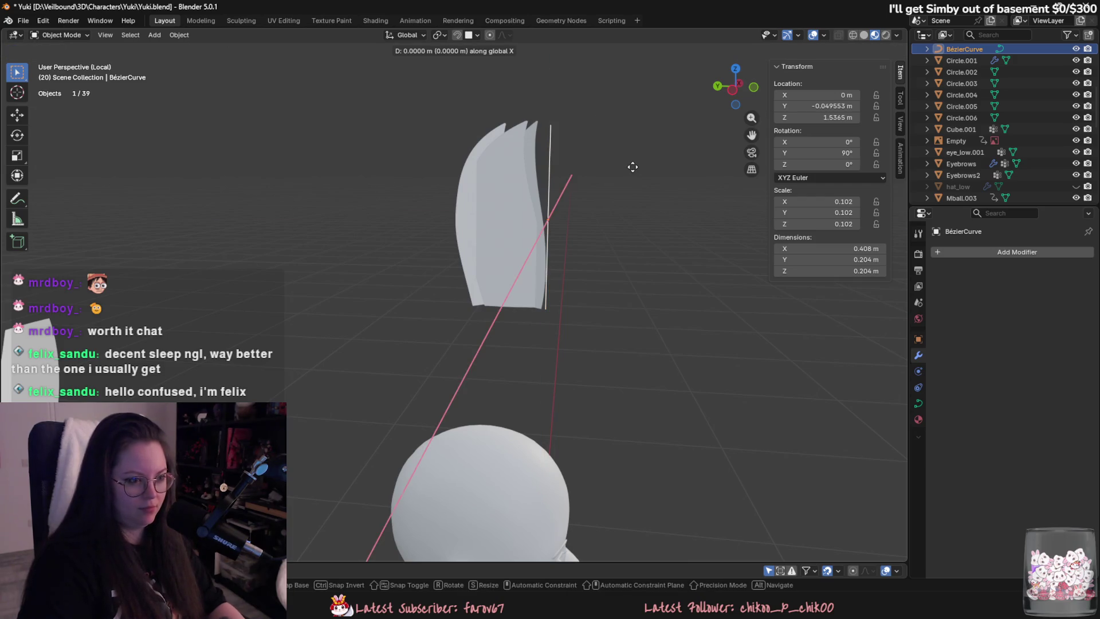
{"action": "key", "text": "y"}
{"action": "left_click", "coordinate": [580, 164]}
{"action": "left_click", "coordinate": [538, 172]}
Hide the hair card to inspect the Bézier curve, then restore the card.
{"action": "middle_click_drag", "start_coordinate": [657, 256], "coordinate": [543, 197]}
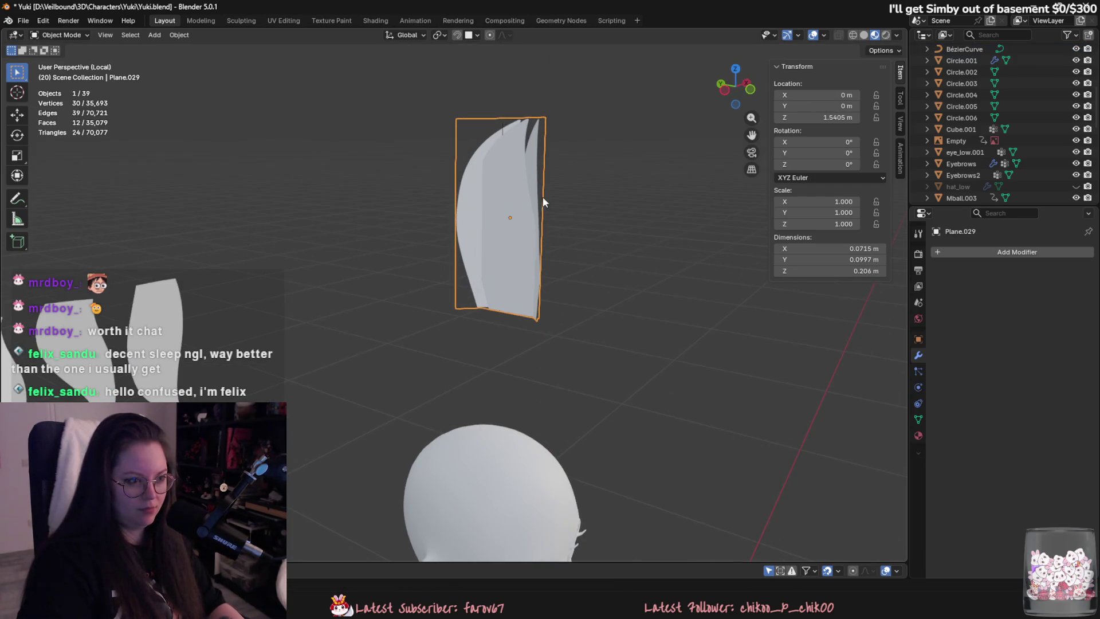
{"action": "middle_click_drag", "start_coordinate": [515, 141], "coordinate": [579, 153]}
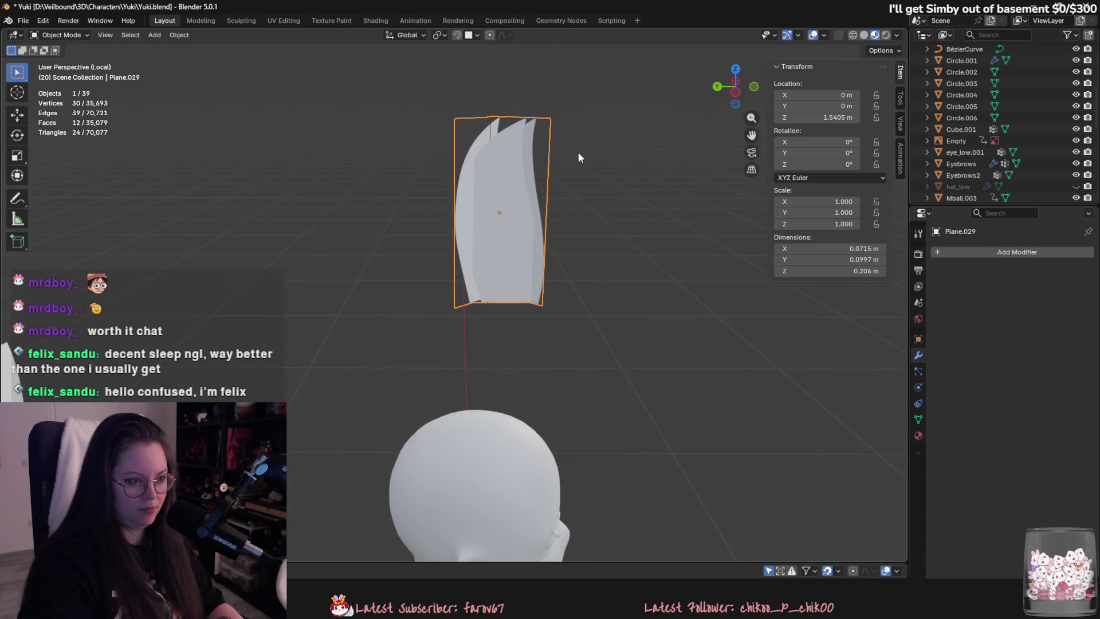
{"action": "key", "text": "h"}
{"action": "left_click", "coordinate": [492, 150]}
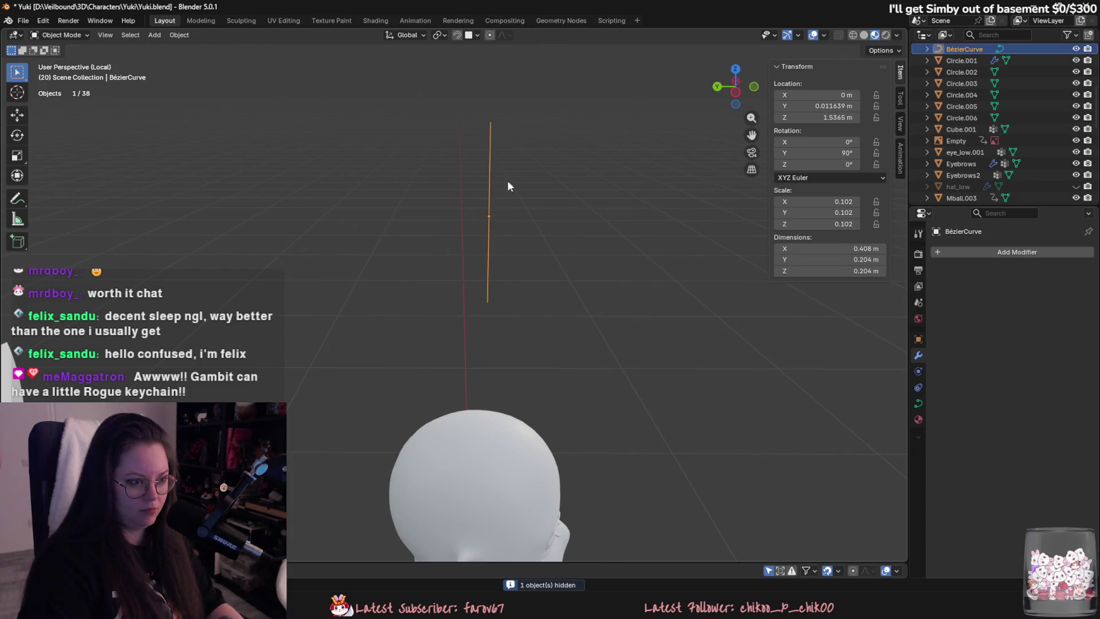
{"action": "key", "text": "ctrl+a"}
{"action": "key", "text": "Escape"}
{"action": "key", "text": "ctrl+z"}
{"action": "key", "text": "ctrl+z"}
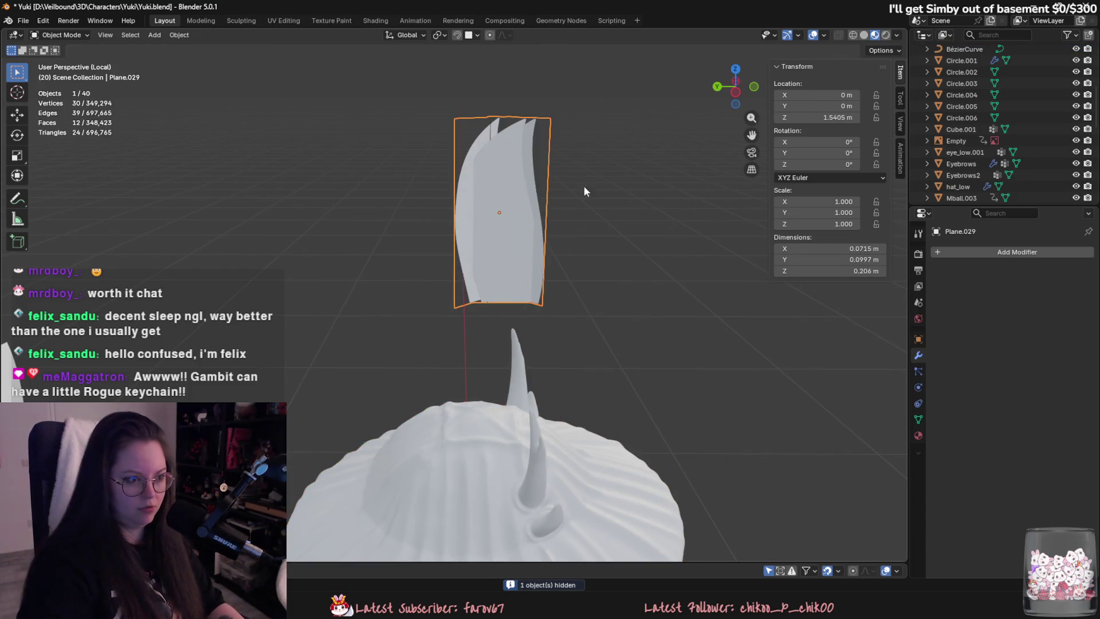
Add a Curve modifier to the hair plane that deforms along BézierCurve.
{"action": "left_click", "coordinate": [1028, 252]}
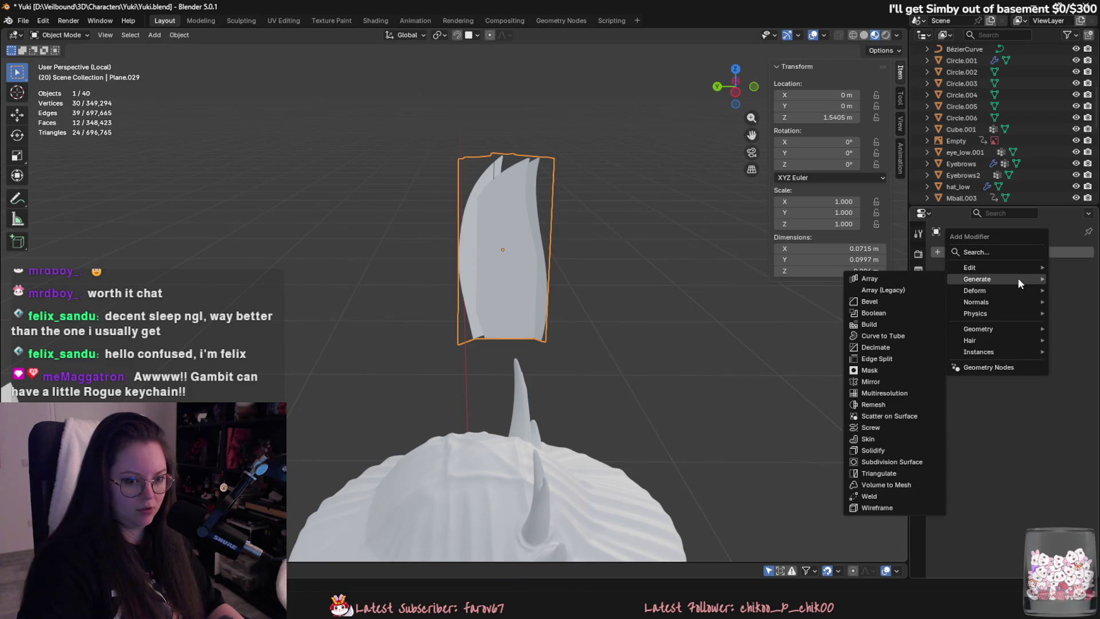
{"action": "type", "text": "curve"}
{"action": "key", "text": "Return"}
{"action": "left_click", "coordinate": [1047, 288]}
{"action": "type", "text": "be"}
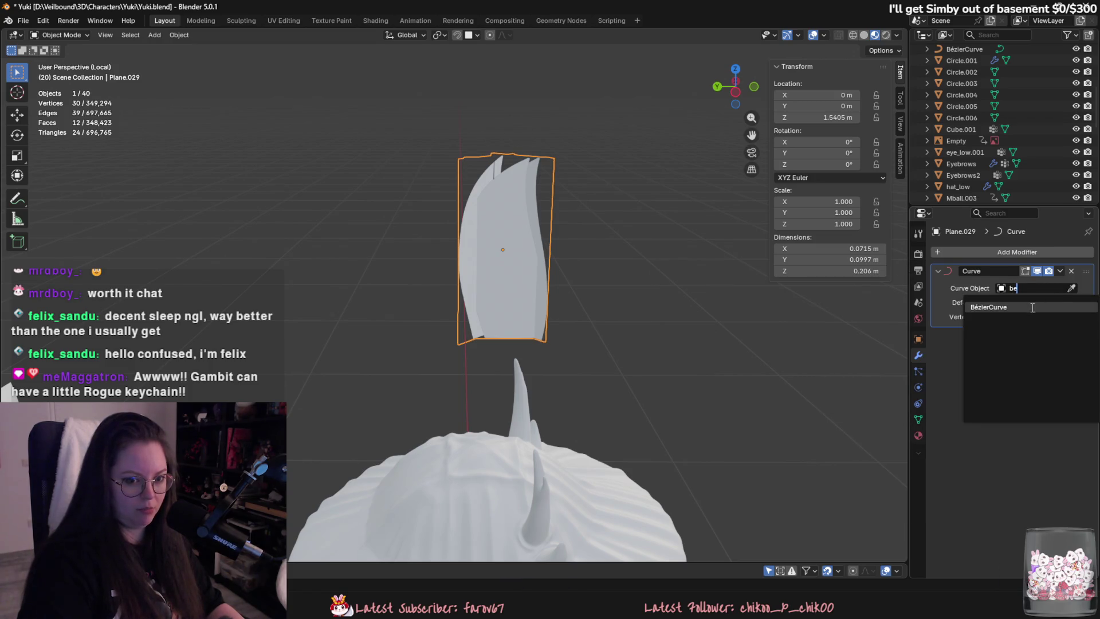
{"action": "left_click", "coordinate": [1036, 306]}
{"action": "mouse_move", "coordinate": [716, 270]}
{"action": "middle_mouse_down"}
{"action": "mouse_move", "coordinate": [494, 230]}
{"action": "mouse_move", "coordinate": [569, 236]}
{"action": "middle_mouse_up"}
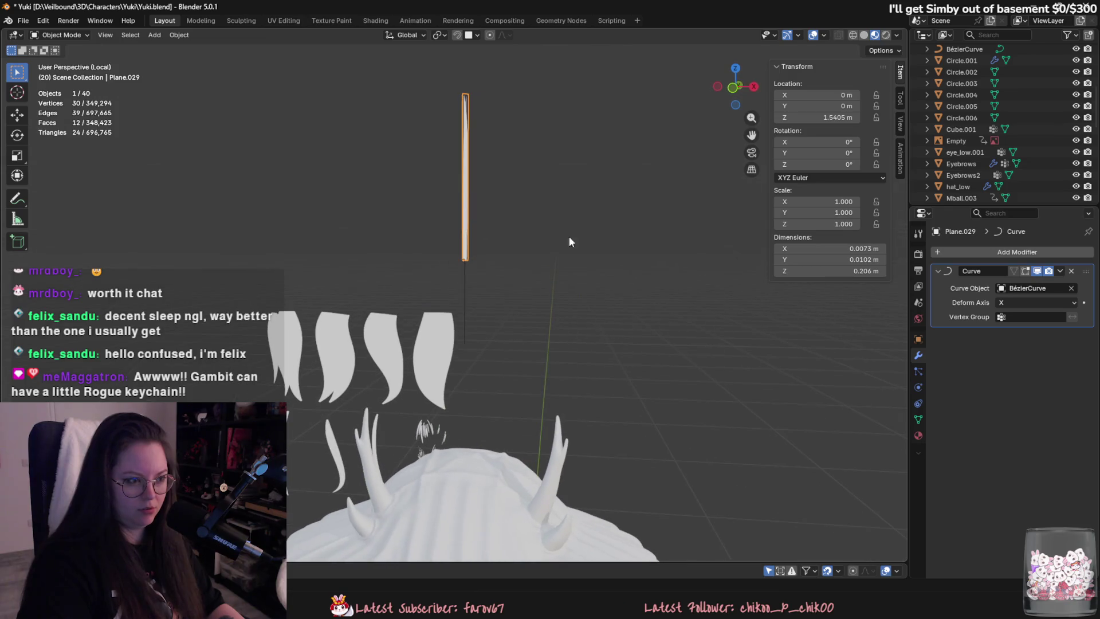
Try the Curve modifier's deform axis on X, Y and then Z.
{"action": "left_click", "coordinate": [1006, 302]}
{"action": "left_click", "coordinate": [1006, 302]}
{"action": "left_click", "coordinate": [1006, 302]}
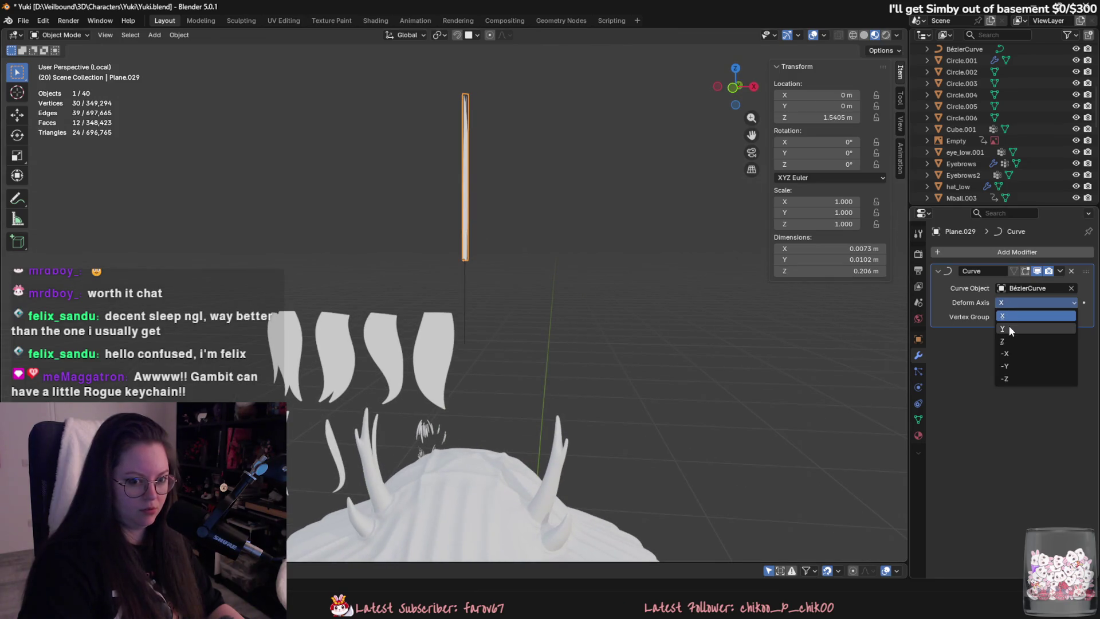
{"action": "left_click", "coordinate": [1009, 325]}
{"action": "mouse_move", "coordinate": [762, 331]}
{"action": "middle_mouse_down"}
{"action": "mouse_move", "coordinate": [749, 334]}
{"action": "mouse_move", "coordinate": [808, 351]}
{"action": "mouse_move", "coordinate": [842, 344]}
{"action": "middle_mouse_up"}
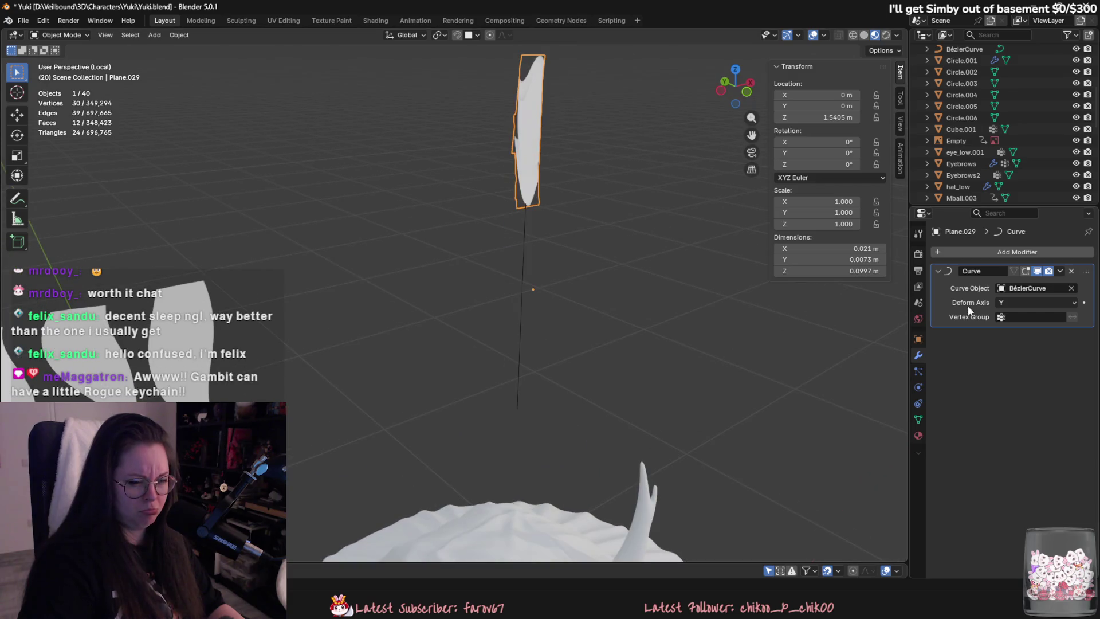
{"action": "left_click", "coordinate": [1020, 302]}
{"action": "left_click", "coordinate": [1016, 341]}
{"action": "mouse_move", "coordinate": [745, 320]}
{"action": "middle_mouse_down"}
{"action": "mouse_move", "coordinate": [658, 299]}
{"action": "mouse_move", "coordinate": [745, 292]}
{"action": "middle_mouse_up"}
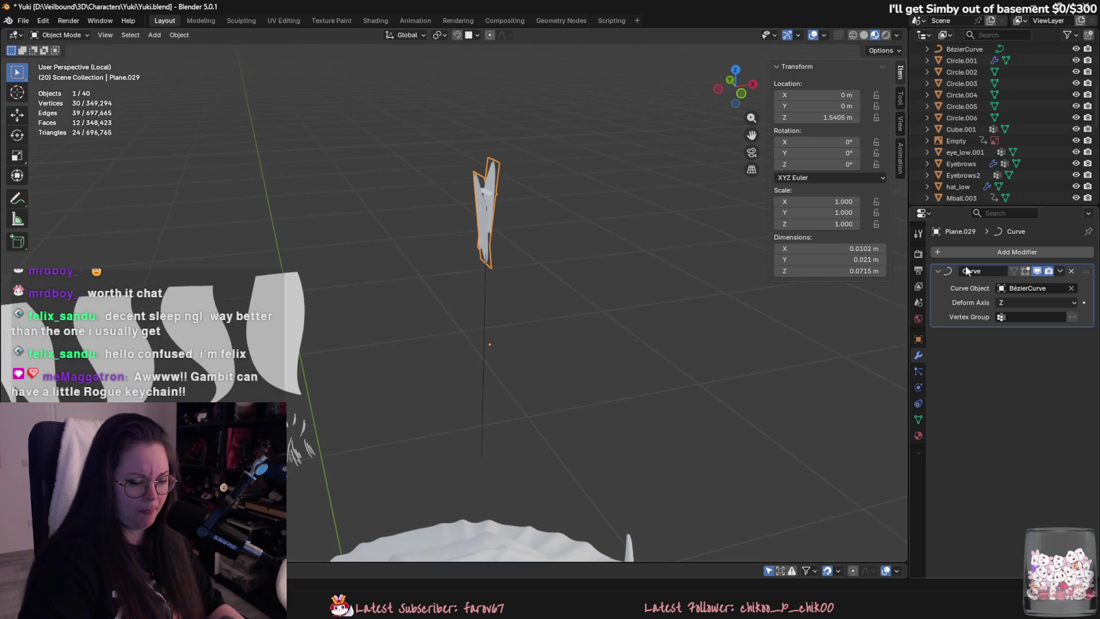
Settle the deform axis on -Z after trying -X and -Y, then edit BézierCurve's points.
{"action": "left_click", "coordinate": [1013, 303]}
{"action": "left_click", "coordinate": [1021, 346]}
{"action": "left_click", "coordinate": [1032, 303]}
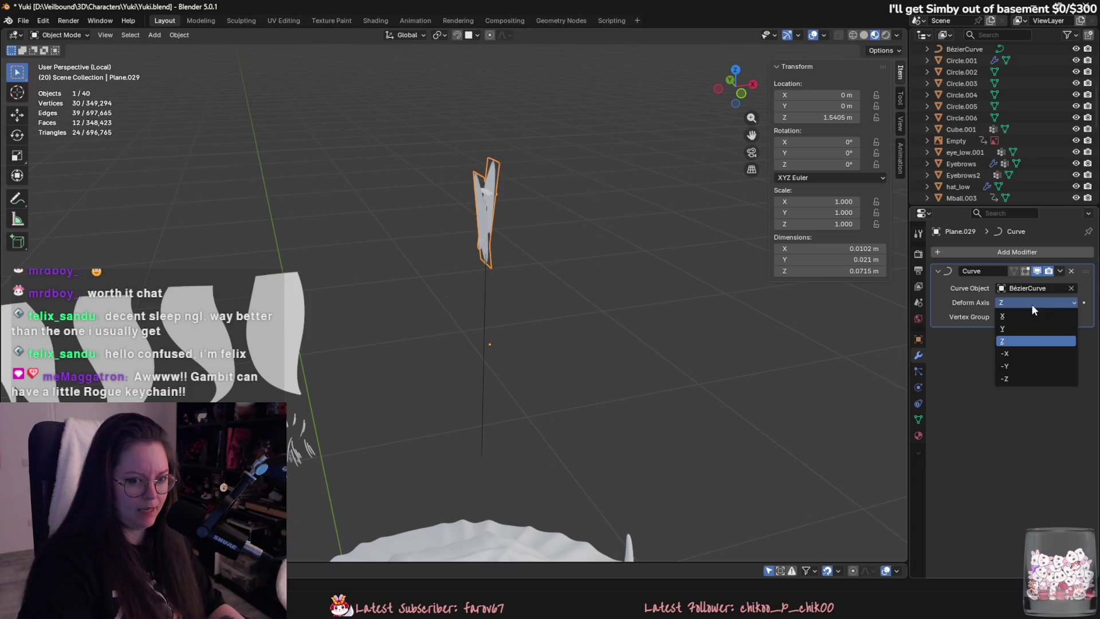
{"action": "left_click", "coordinate": [1030, 353]}
{"action": "left_click", "coordinate": [1038, 304]}
{"action": "left_click", "coordinate": [1033, 362]}
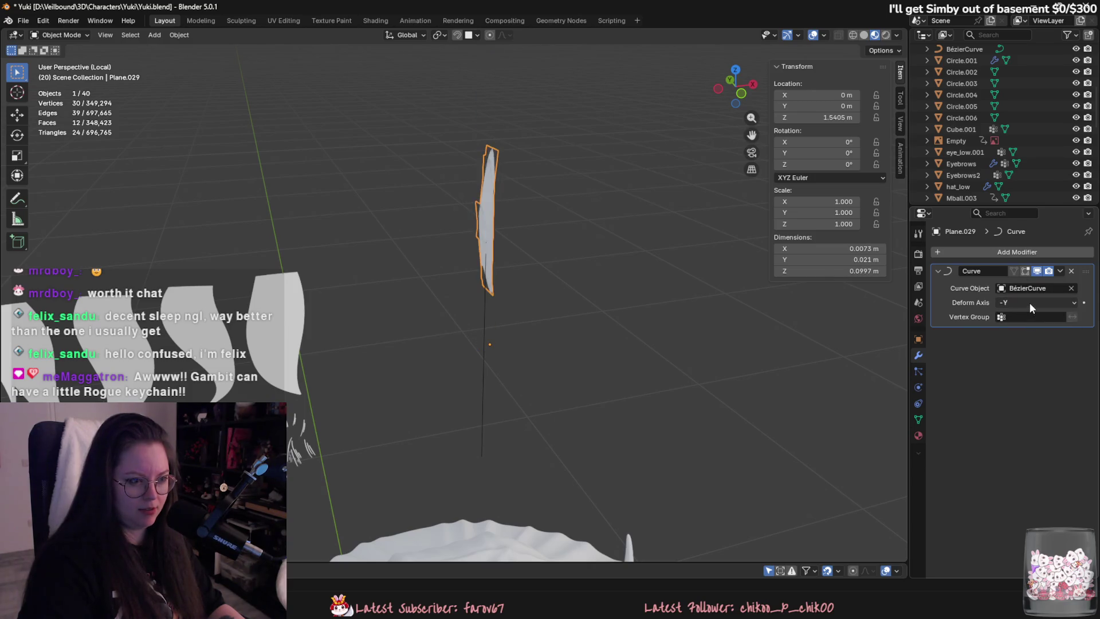
{"action": "left_click", "coordinate": [1029, 302]}
{"action": "left_click", "coordinate": [1025, 377]}
{"action": "middle_click_drag", "start_coordinate": [854, 283], "coordinate": [611, 296]}
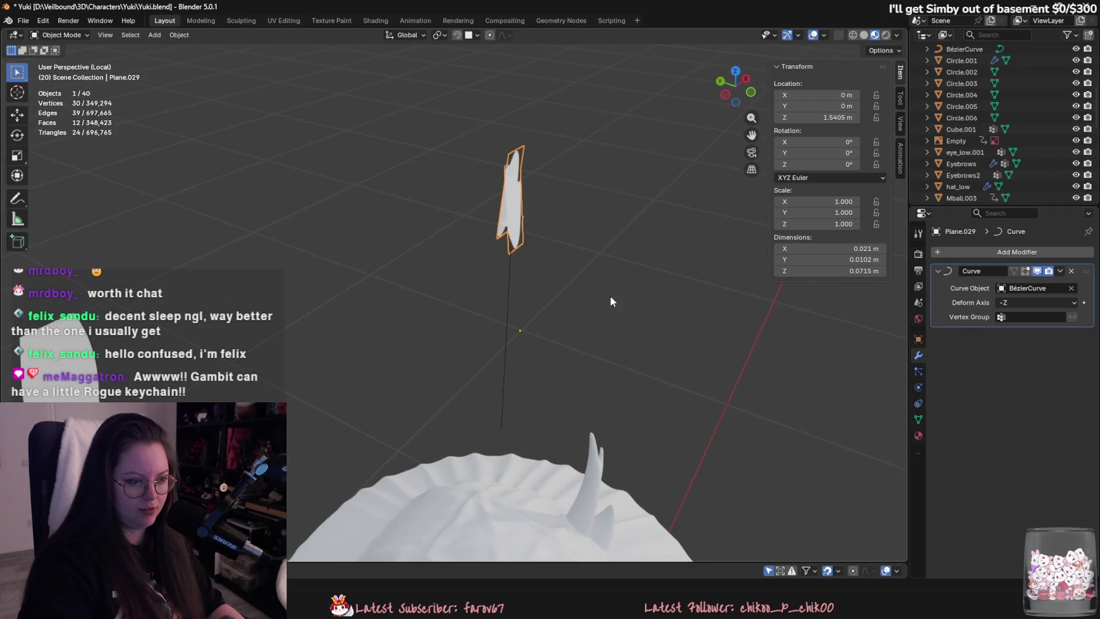
{"action": "left_click", "coordinate": [512, 305]}
{"action": "key", "text": "Tab"}
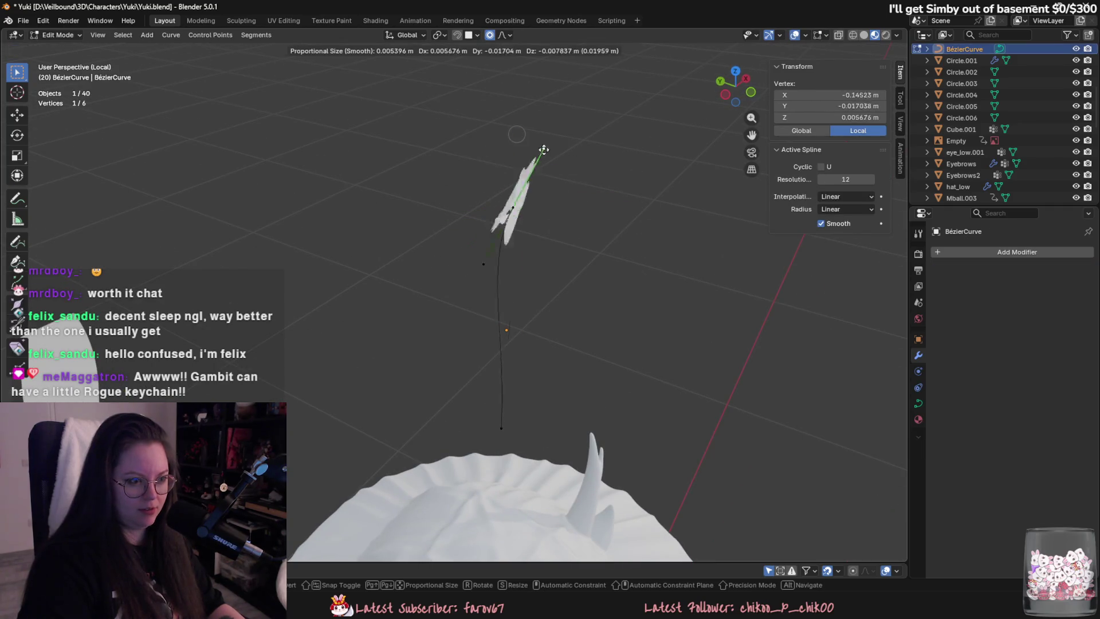
Undo, reassign BézierCurve to the plane's Curve modifier and retest deform axes Y and Z.
{"action": "key", "text": "Tab"}
{"action": "key", "text": "ctrl+z"}
{"action": "key", "text": "ctrl+z"}
{"action": "key", "text": "ctrl+z"}
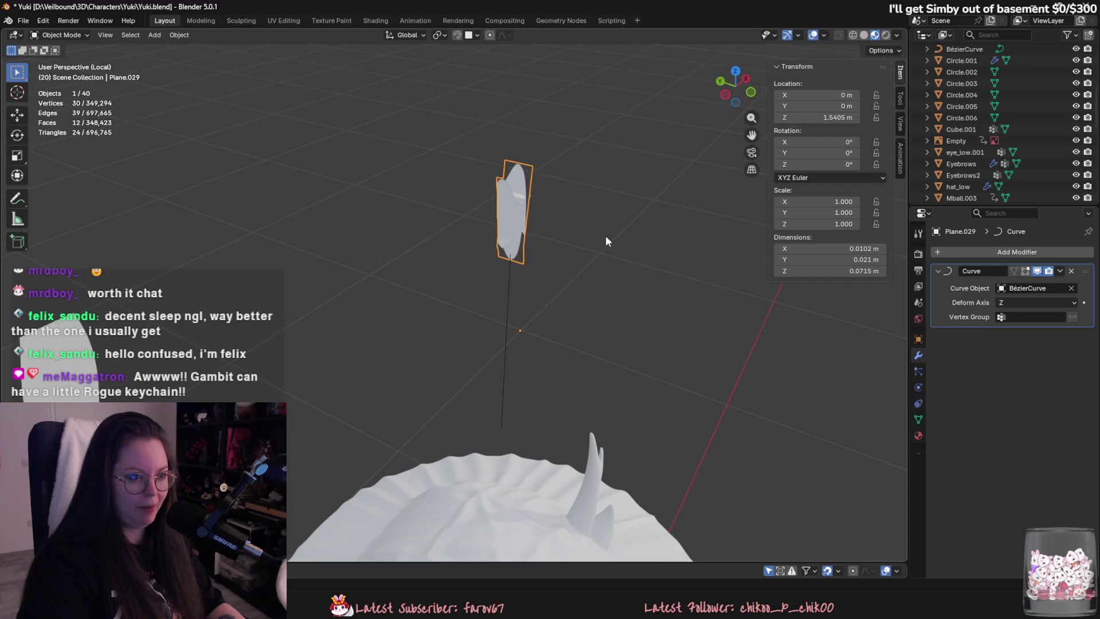
{"action": "middle_click_drag", "start_coordinate": [660, 272], "coordinate": [489, 217]}
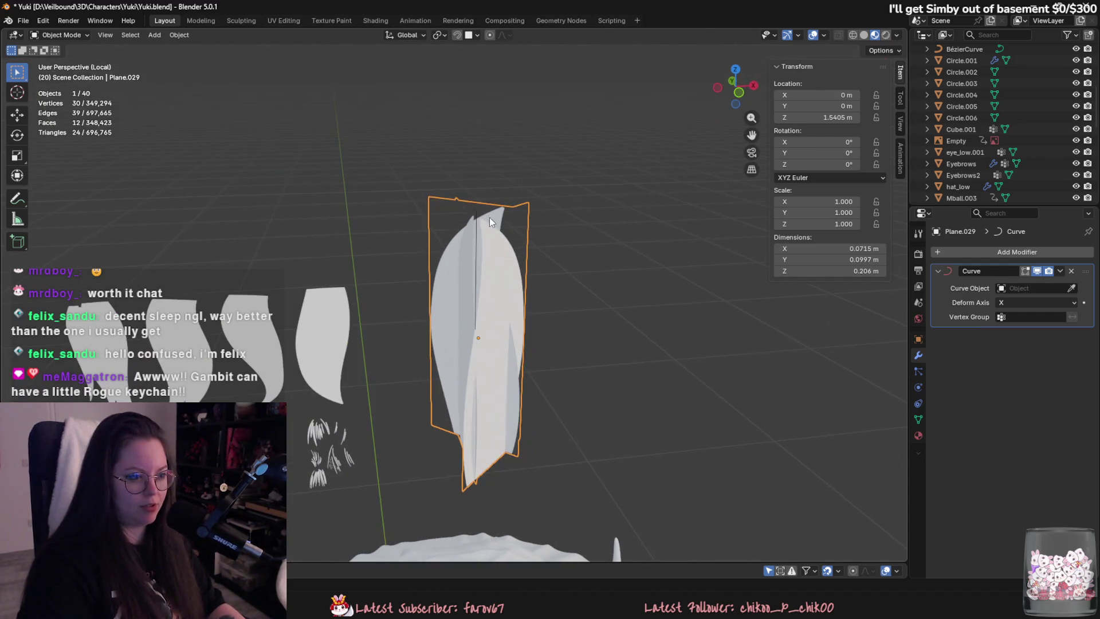
{"action": "left_click", "coordinate": [1028, 288]}
{"action": "left_click", "coordinate": [1033, 308]}
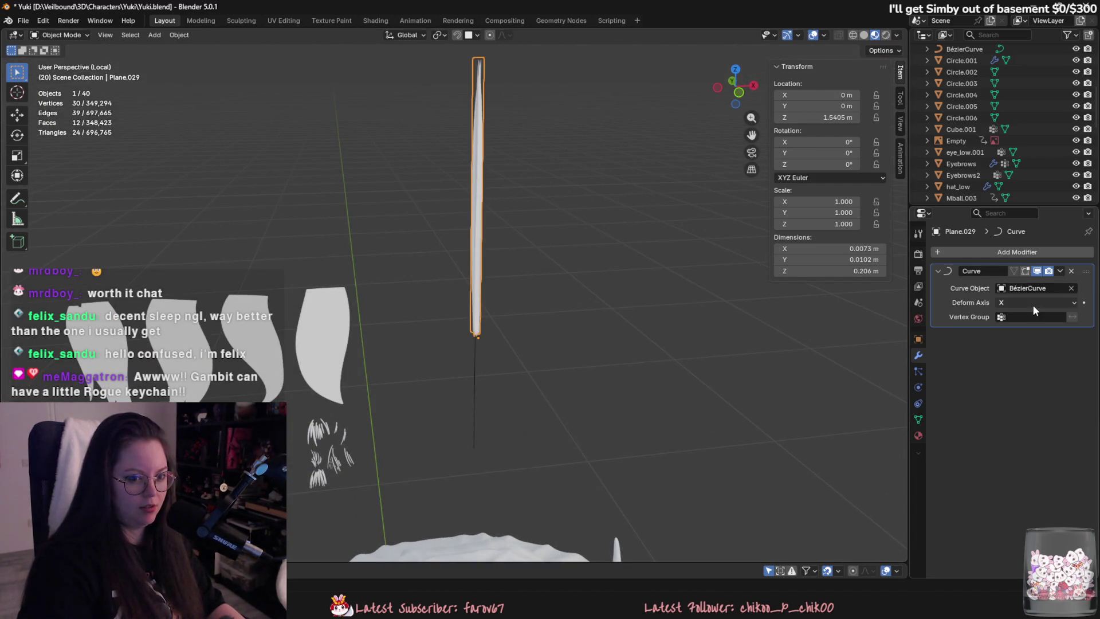
{"action": "left_click", "coordinate": [1037, 304]}
{"action": "left_click", "coordinate": [1038, 328]}
{"action": "left_click", "coordinate": [1041, 302]}
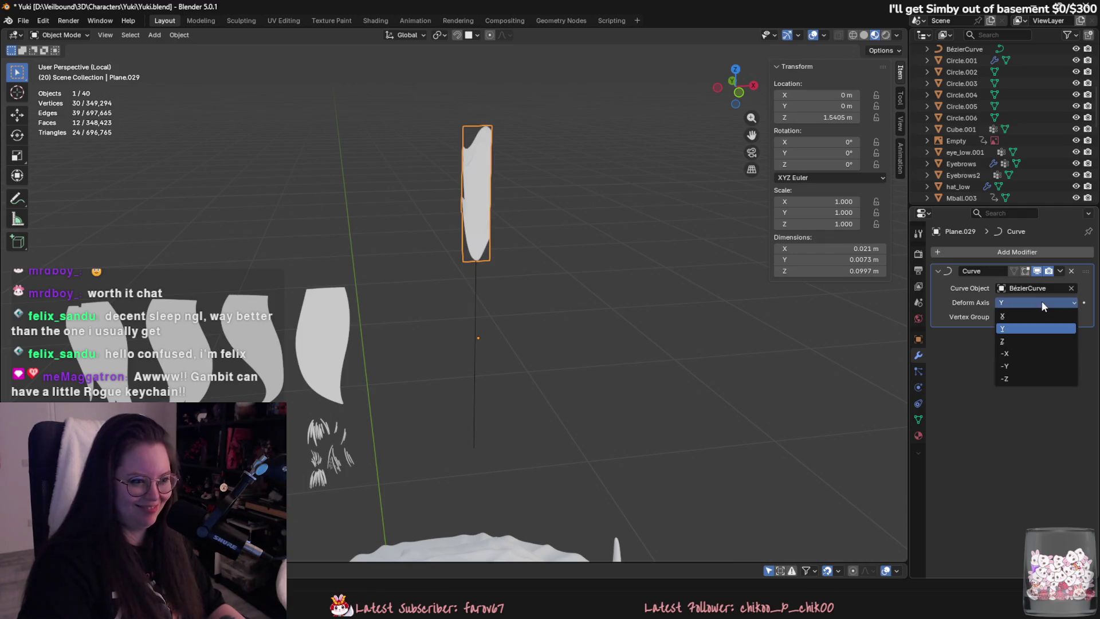
{"action": "left_click", "coordinate": [1038, 317]}
{"action": "left_click", "coordinate": [1039, 302]}
{"action": "left_click", "coordinate": [1039, 340]}
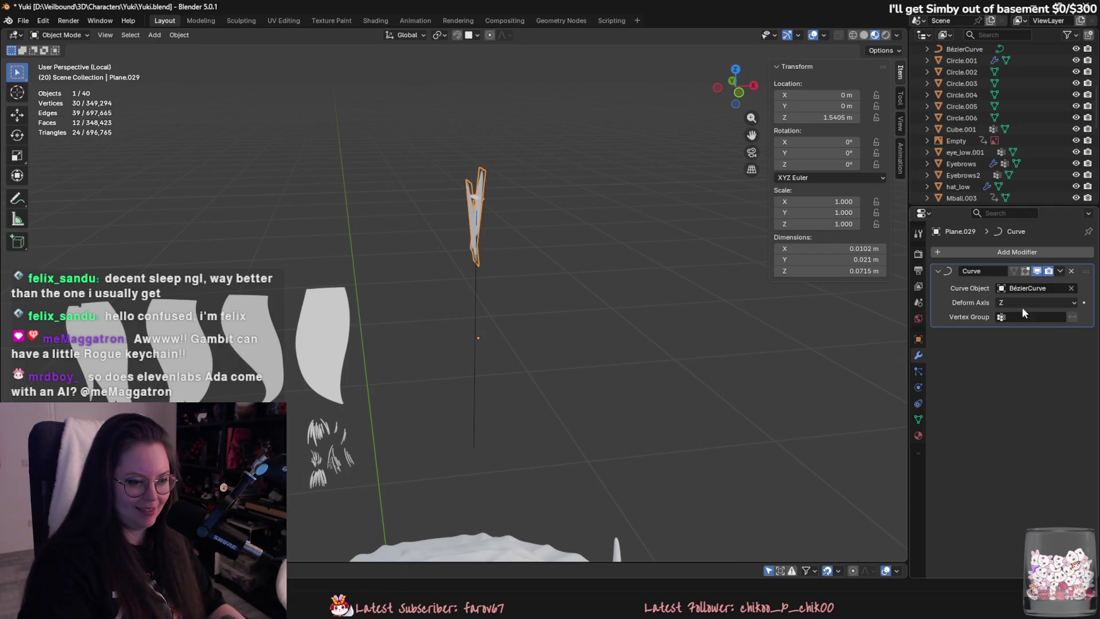
Inspect the deformed plane's vertices in Edit Mode, framed on the plane.
{"action": "key", "text": "Tab"}
{"action": "key", "text": "KP_Decimal"}
{"action": "middle_click_drag", "start_coordinate": [762, 275], "coordinate": [781, 290]}
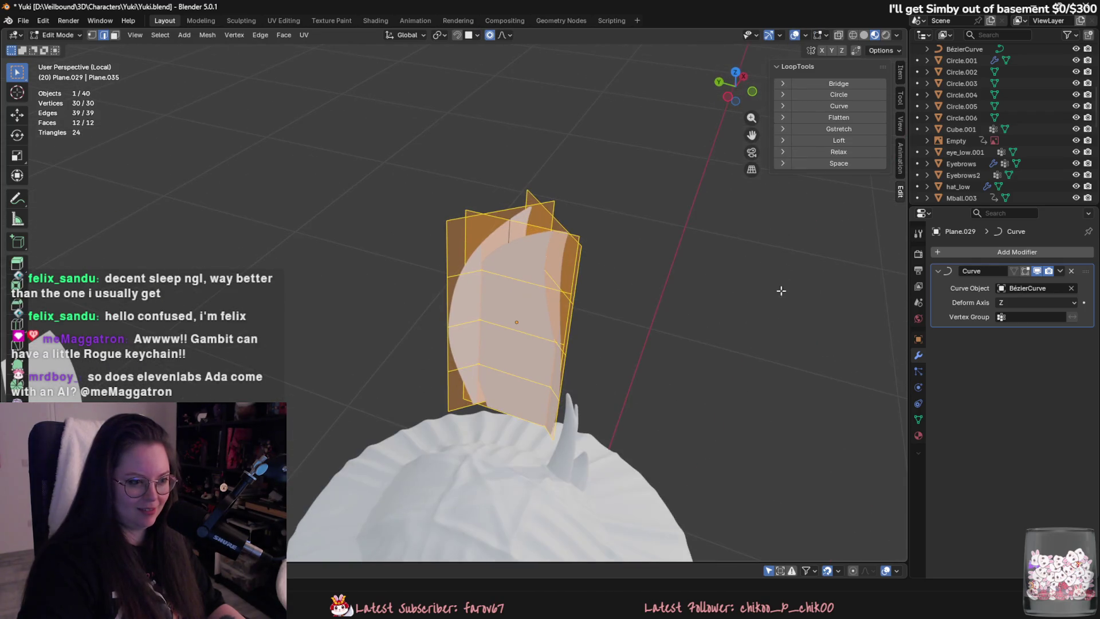
{"action": "key", "text": "Tab"}
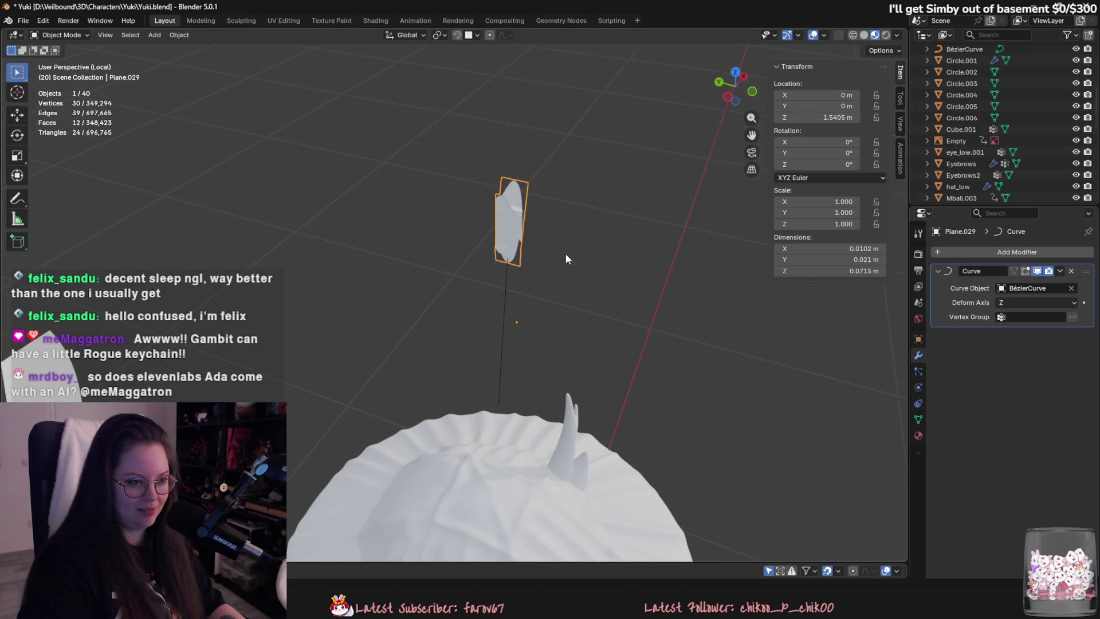
Remove the Curve modifier from Plane.029 and delete BézierCurve.
{"action": "left_click", "coordinate": [512, 261]}
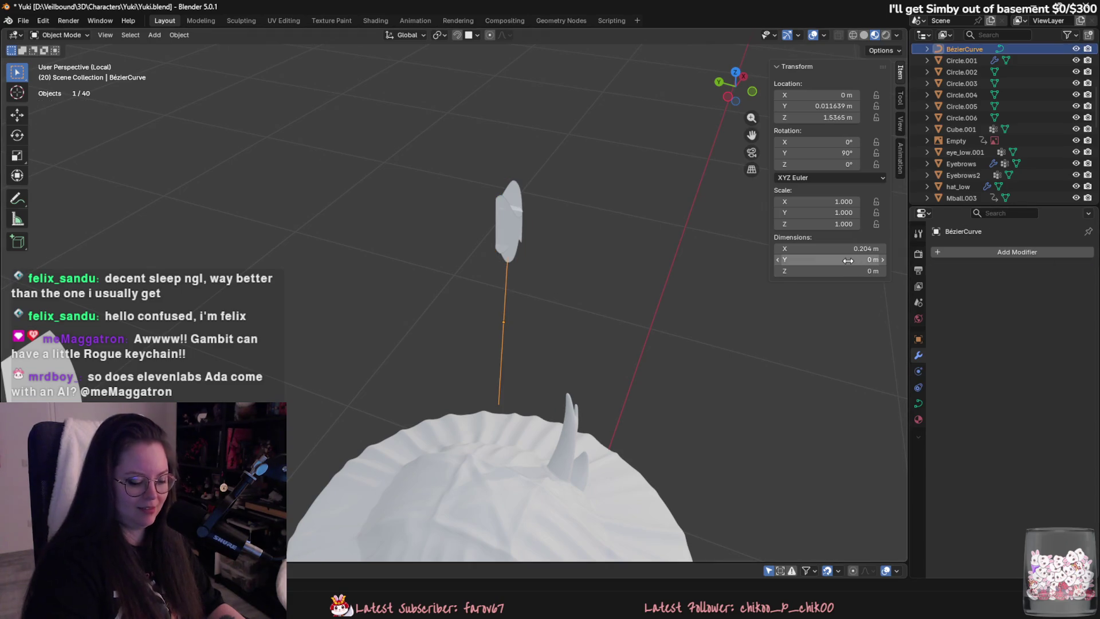
{"action": "left_click", "coordinate": [526, 322]}
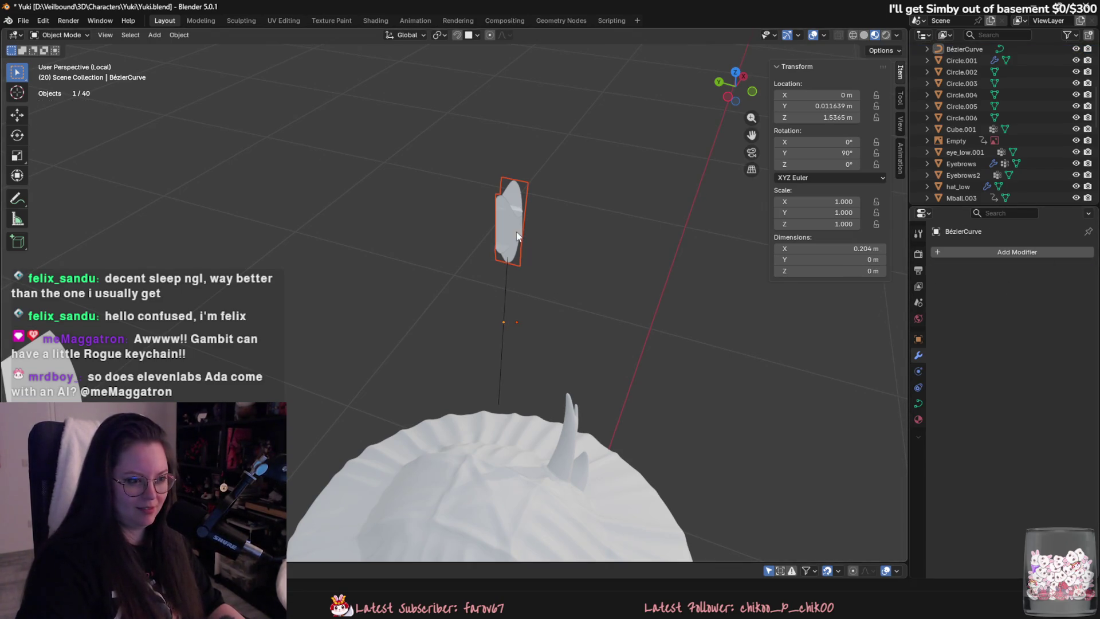
{"action": "key", "text": "ctrl+z"}
{"action": "left_click", "coordinate": [1069, 272]}
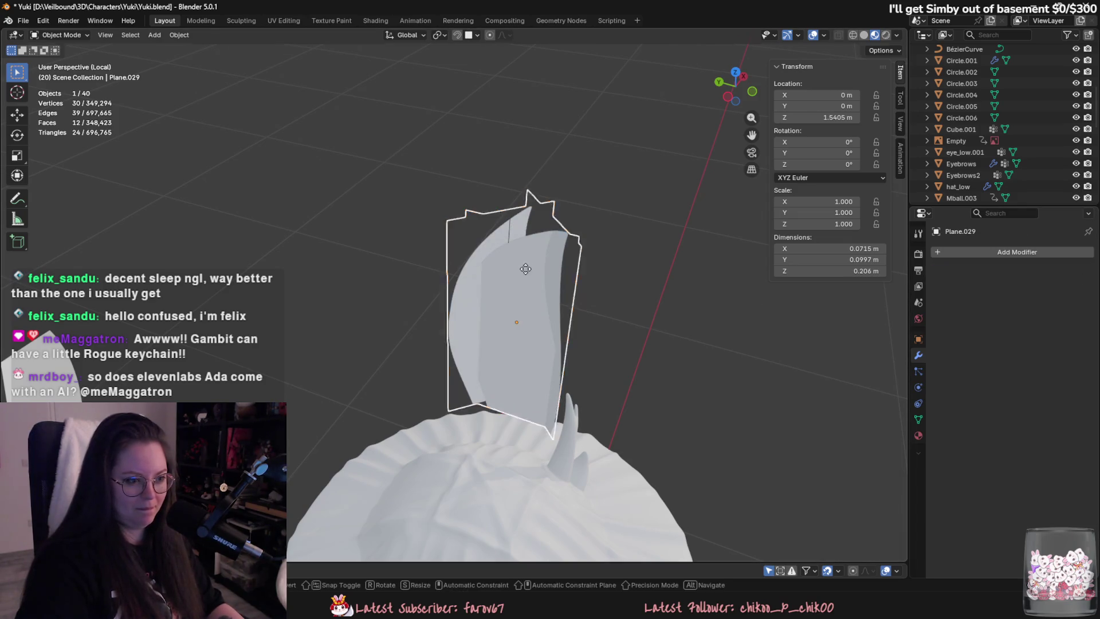
{"action": "key", "text": "Delete"}
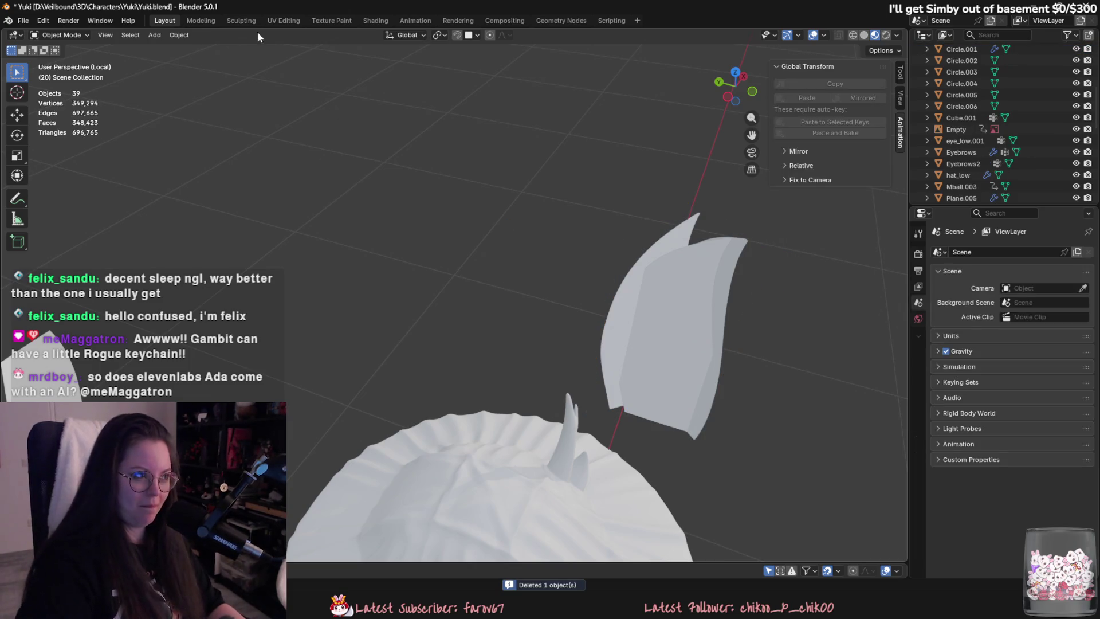
Bring up the Add > Curve menu to reach the Nurbs Curve option.
{"action": "left_click", "coordinate": [154, 35]}
{"action": "mouse_move", "coordinate": [166, 48]}
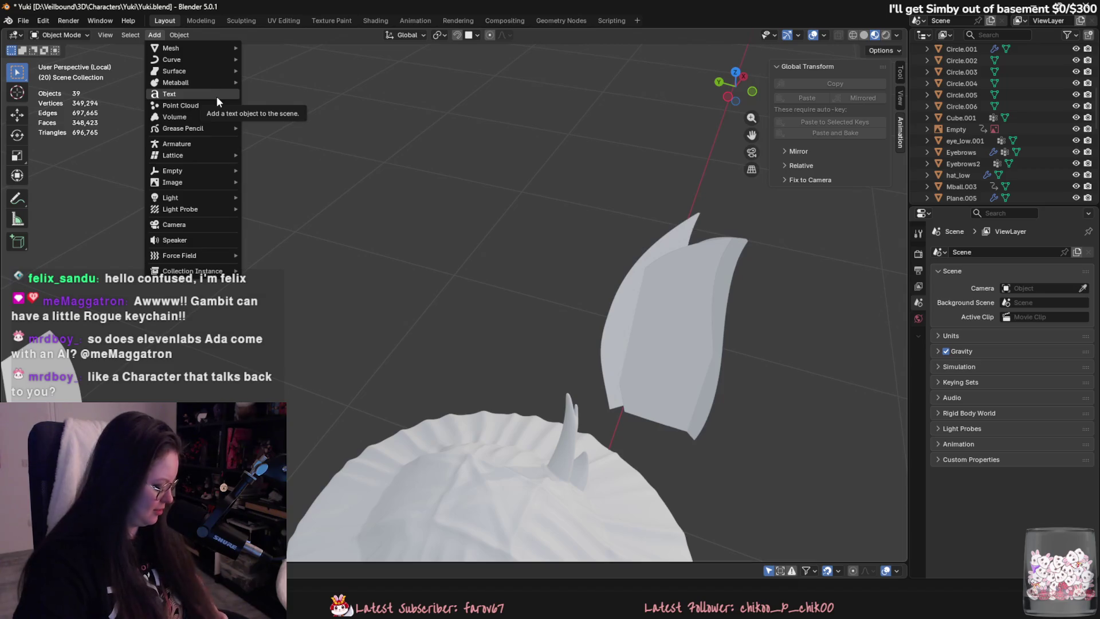
{"action": "mouse_move", "coordinate": [212, 72]}
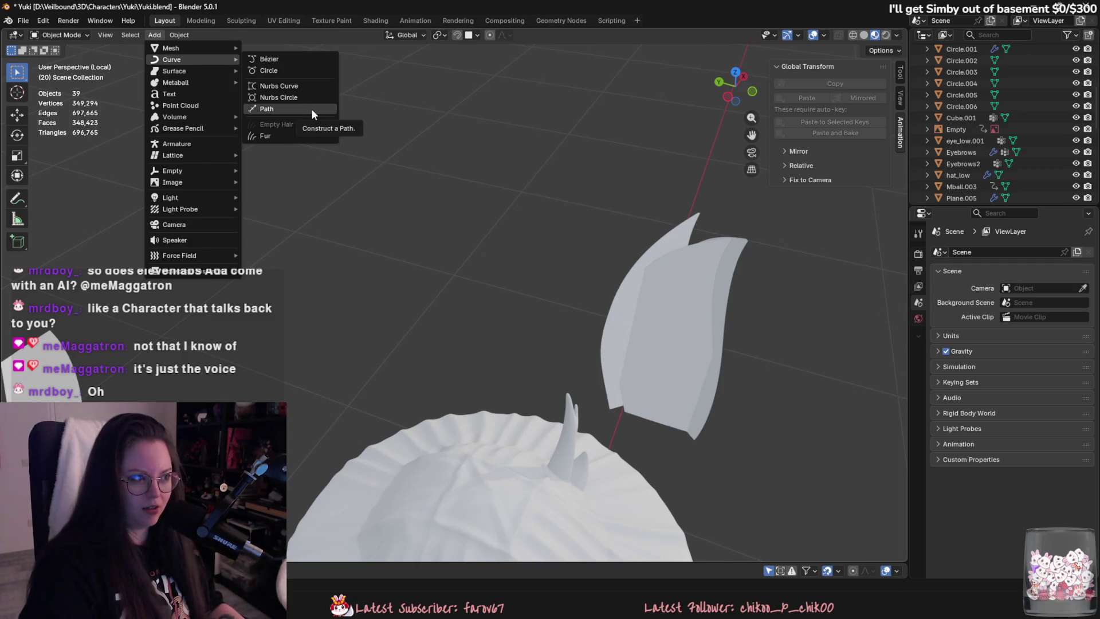
Add a NURBS curve, centre the character, and show the curve's Object Data properties.
{"action": "left_click", "coordinate": [302, 87]}
{"action": "scroll", "coordinate": [567, 264], "scroll_direction": "down", "scroll_amount": 8}
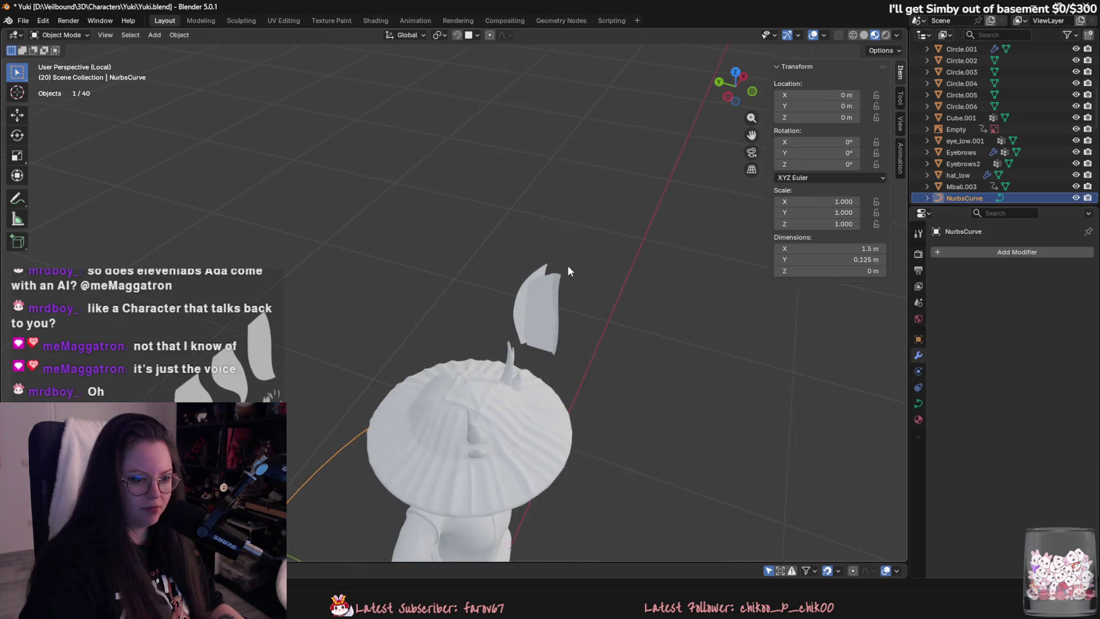
{"action": "middle_click_drag", "start_coordinate": [408, 404], "coordinate": [440, 378], "text": "shift"}
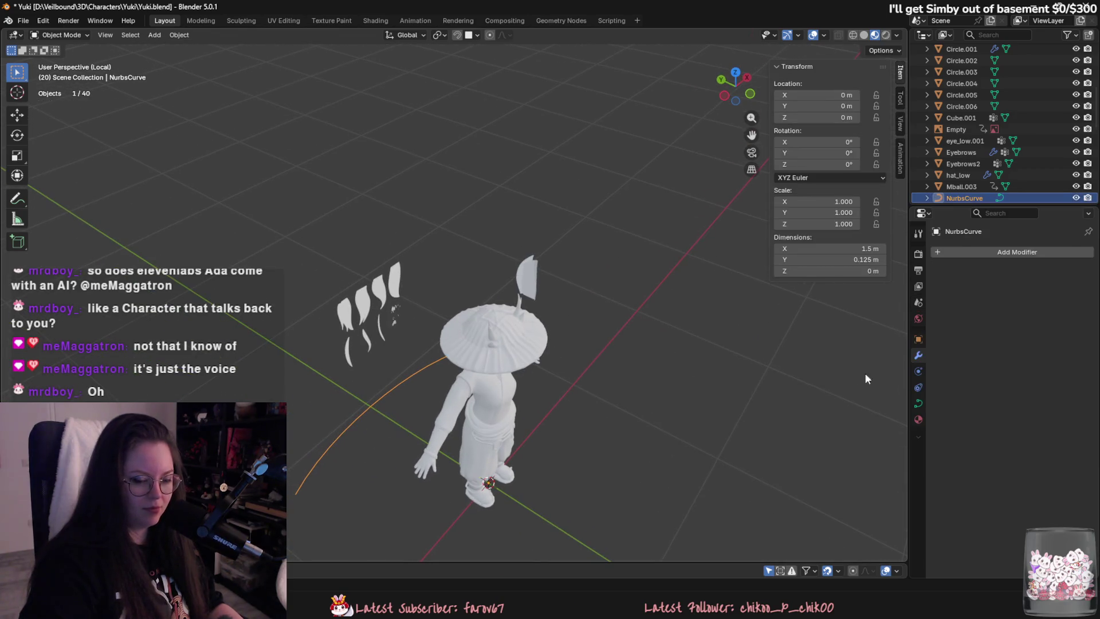
{"action": "left_click", "coordinate": [918, 403]}
{"action": "scroll", "coordinate": [1059, 395], "scroll_direction": "down", "scroll_amount": 3}
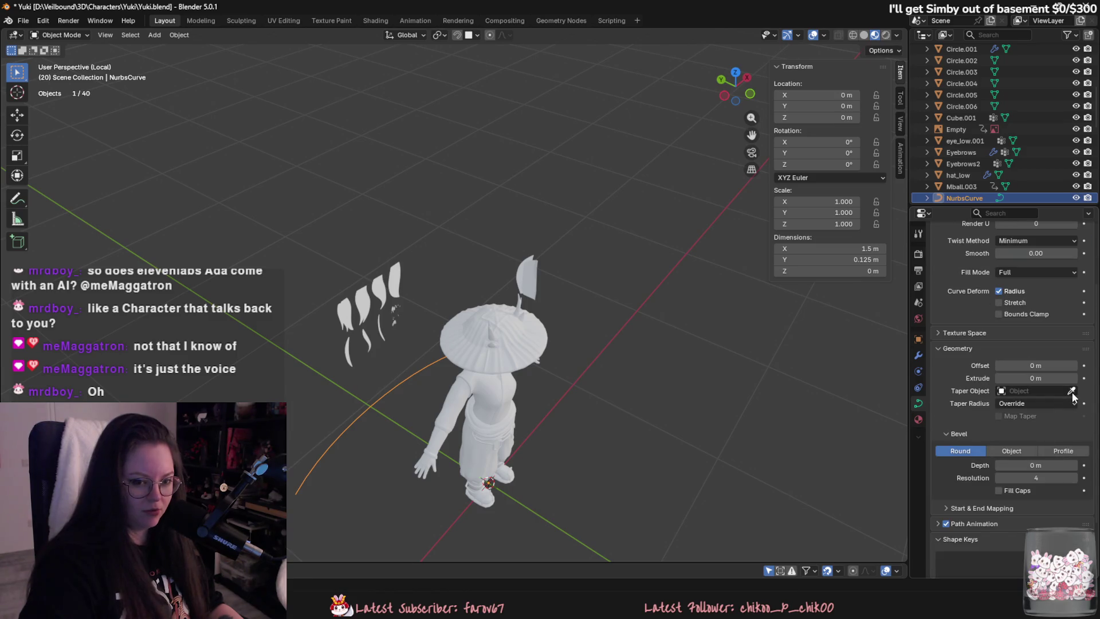
{"action": "scroll", "coordinate": [588, 285], "scroll_direction": "up", "scroll_amount": 2}
{"action": "scroll", "coordinate": [1009, 514], "scroll_direction": "up", "scroll_amount": 1}
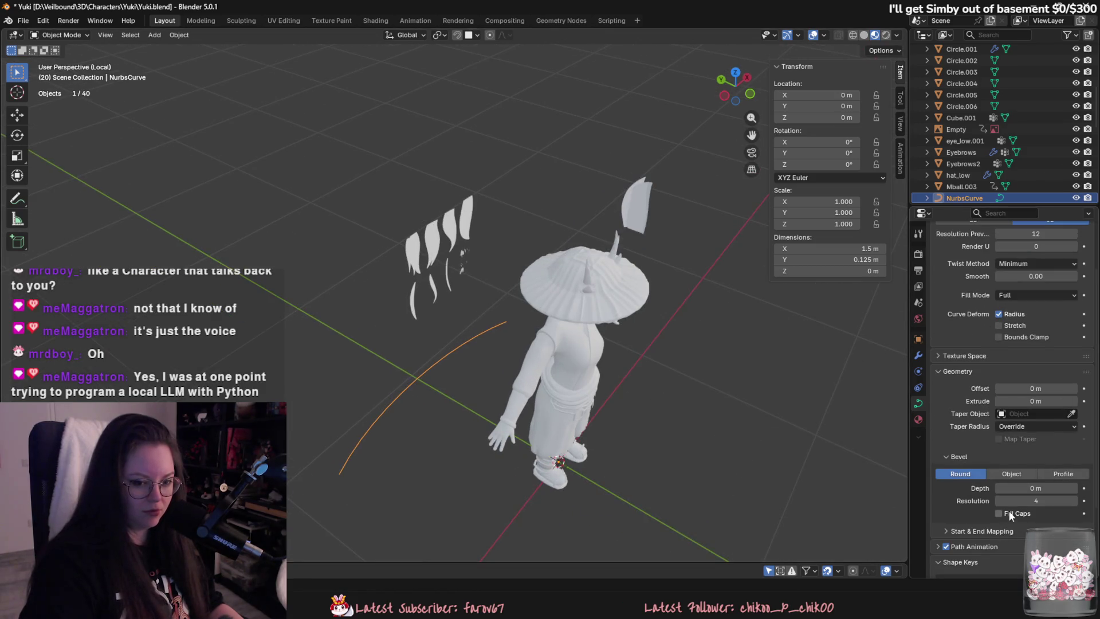
Set the curve's bevel type to Object after briefly trying Profile.
{"action": "left_click", "coordinate": [1030, 473]}
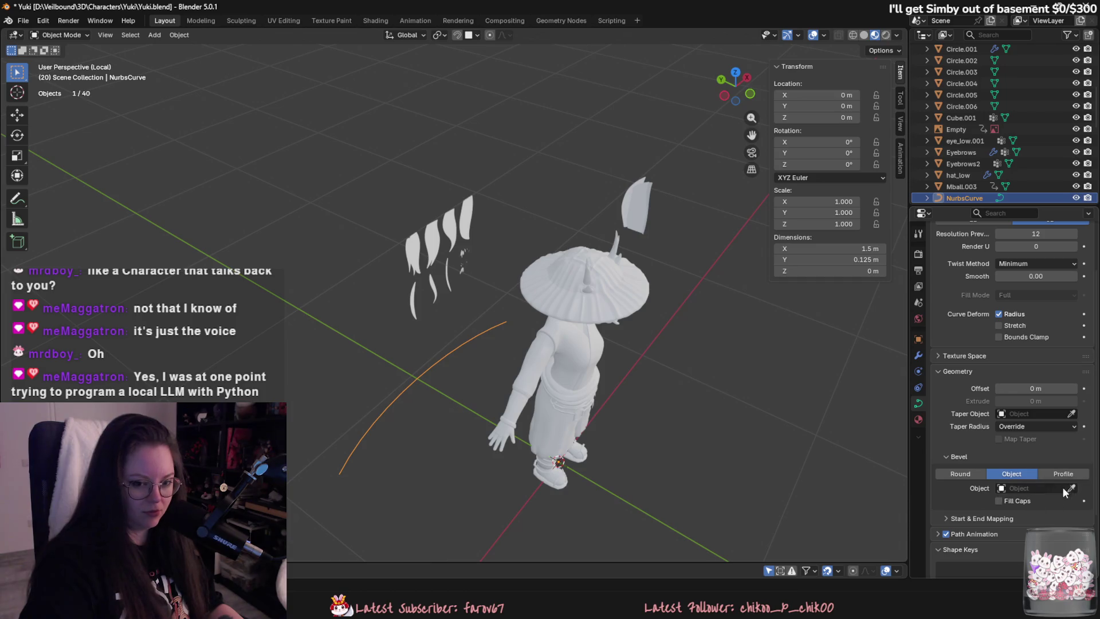
{"action": "left_click", "coordinate": [1058, 474]}
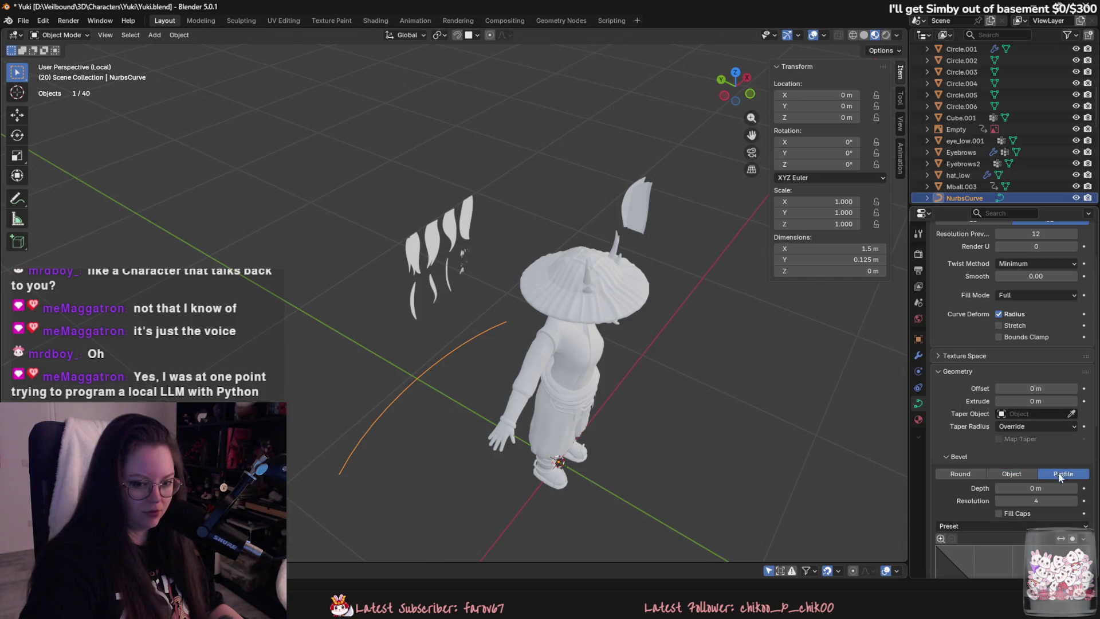
{"action": "left_click", "coordinate": [1013, 477]}
{"action": "scroll", "coordinate": [1021, 521], "scroll_direction": "down", "scroll_amount": 3}
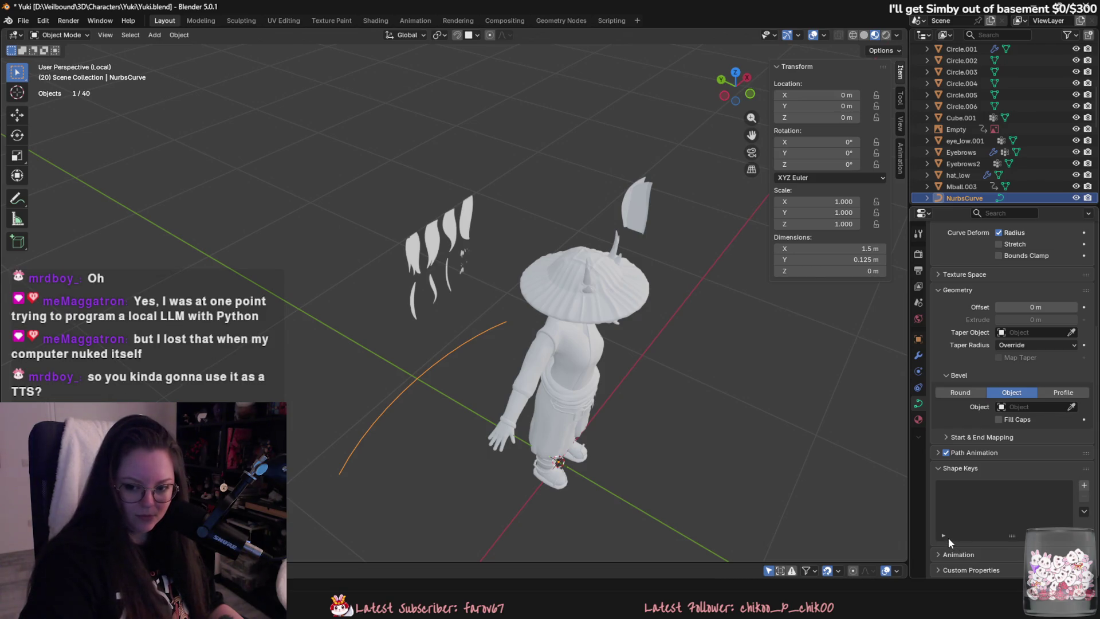
{"action": "scroll", "coordinate": [432, 428], "scroll_direction": "up", "scroll_amount": 3}
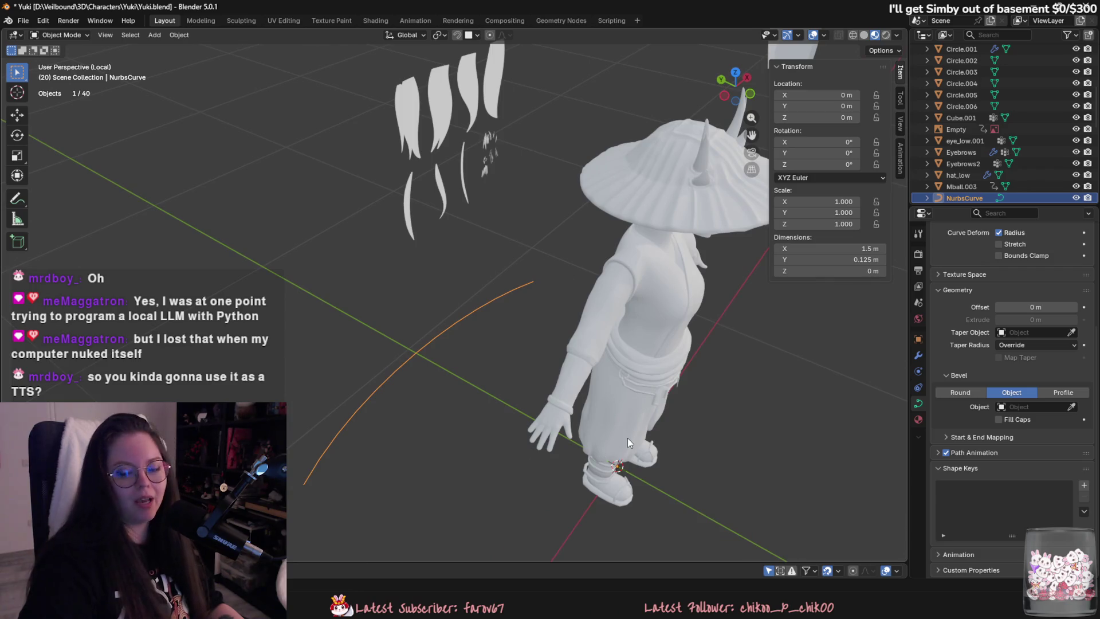
{"action": "scroll", "coordinate": [968, 395], "scroll_direction": "up", "scroll_amount": 5}
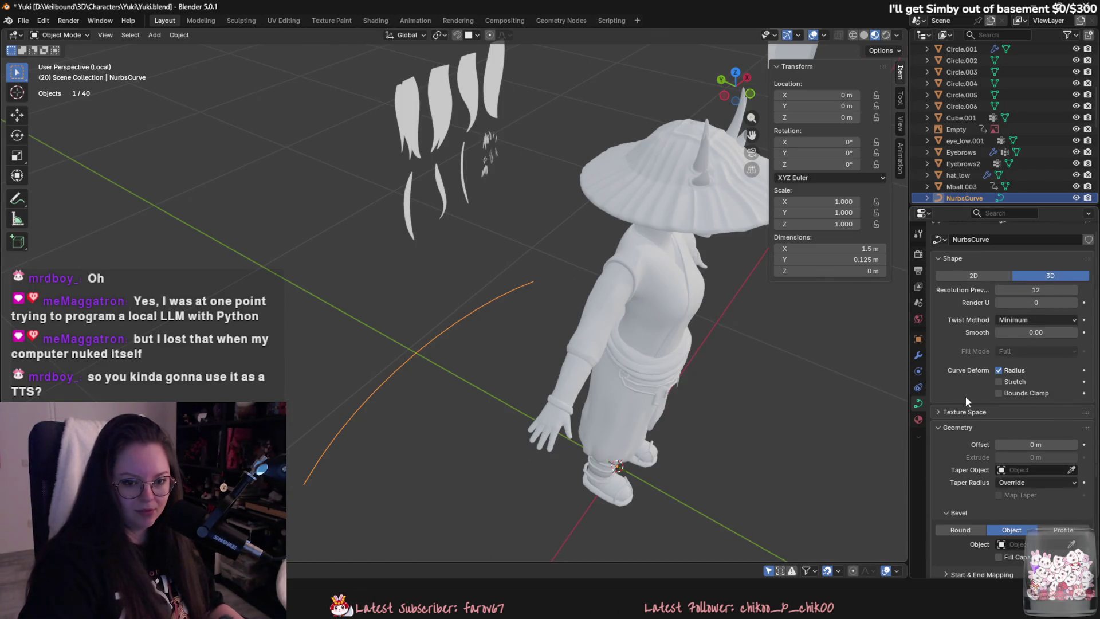
Toggle the Texture Space and Shape Keys panels in the curve properties.
{"action": "left_click", "coordinate": [947, 410]}
{"action": "left_click", "coordinate": [942, 412]}
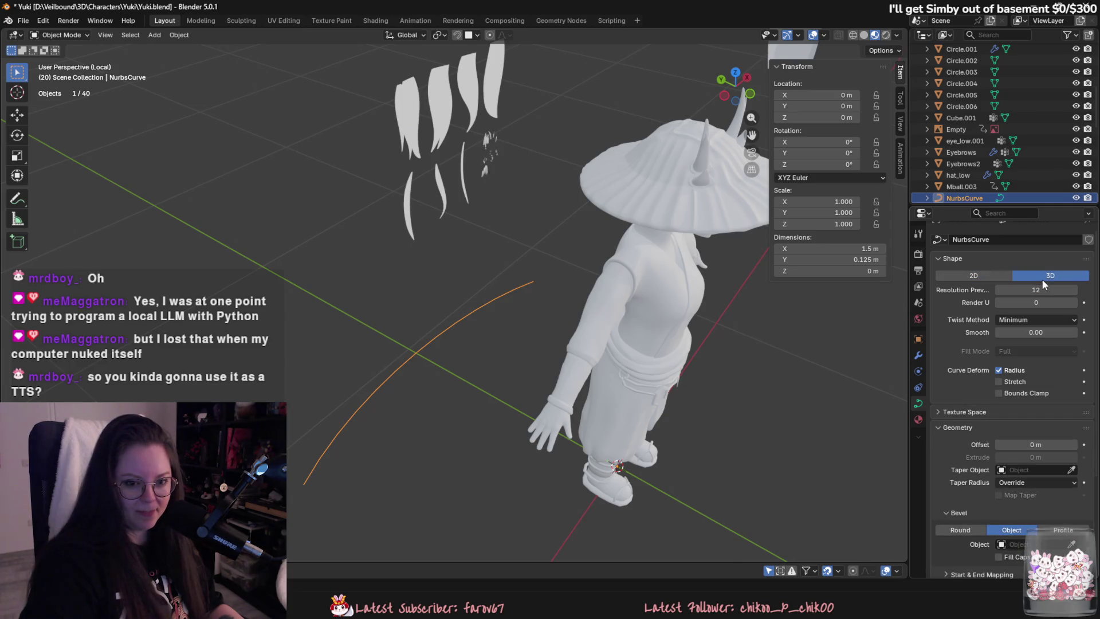
{"action": "scroll", "coordinate": [1034, 442], "scroll_direction": "down", "scroll_amount": 1}
{"action": "scroll", "coordinate": [1035, 447], "scroll_direction": "down", "scroll_amount": 3}
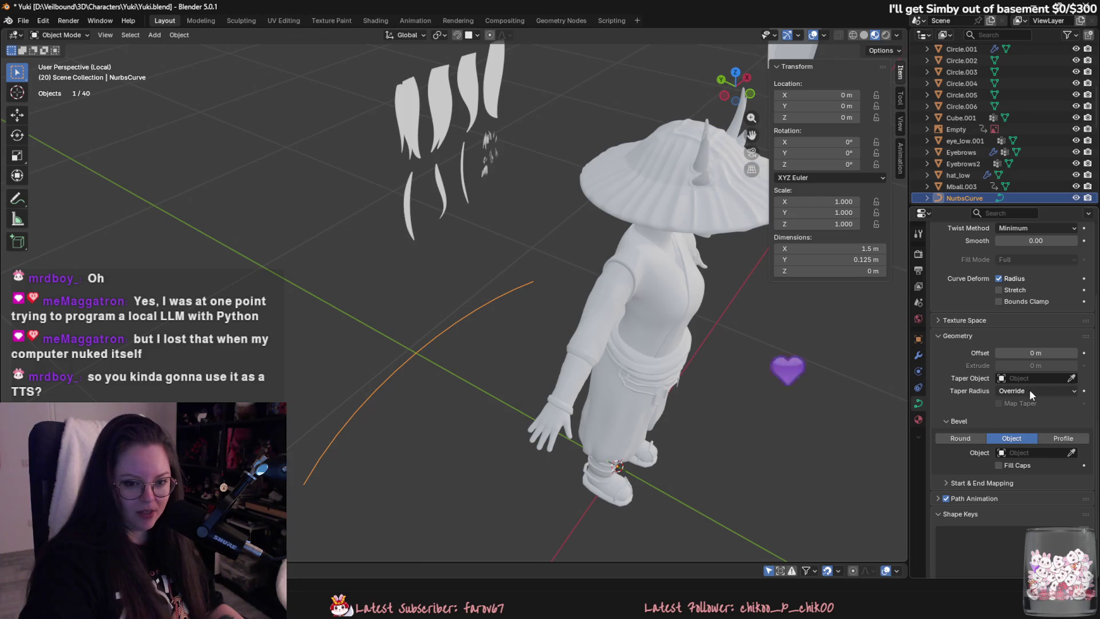
{"action": "scroll", "coordinate": [998, 422], "scroll_direction": "down", "scroll_amount": 2}
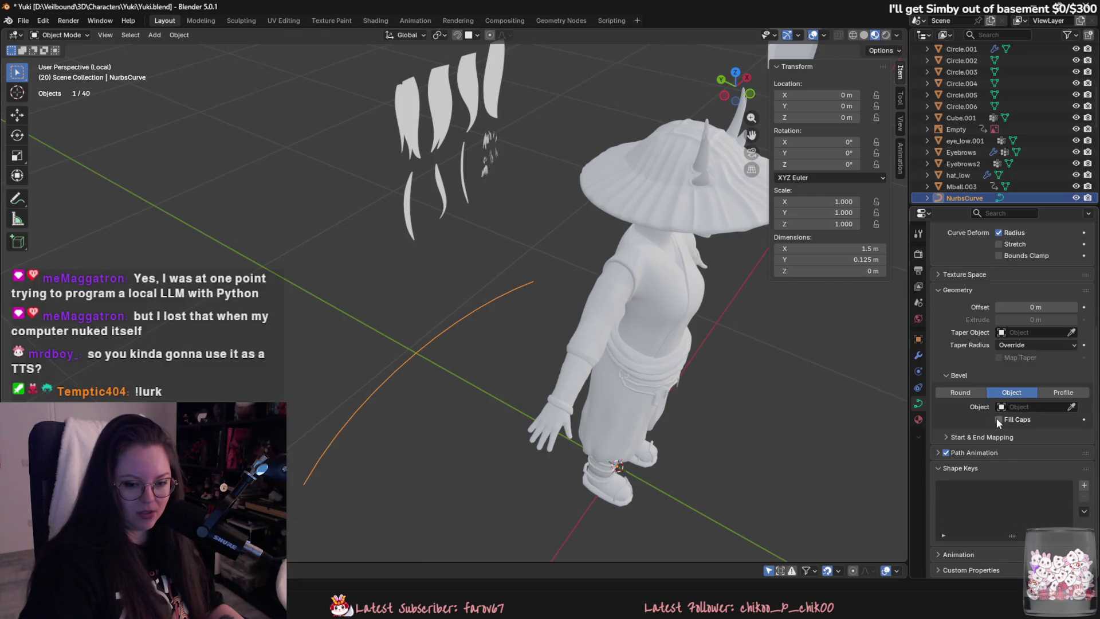
{"action": "left_click", "coordinate": [951, 472]}
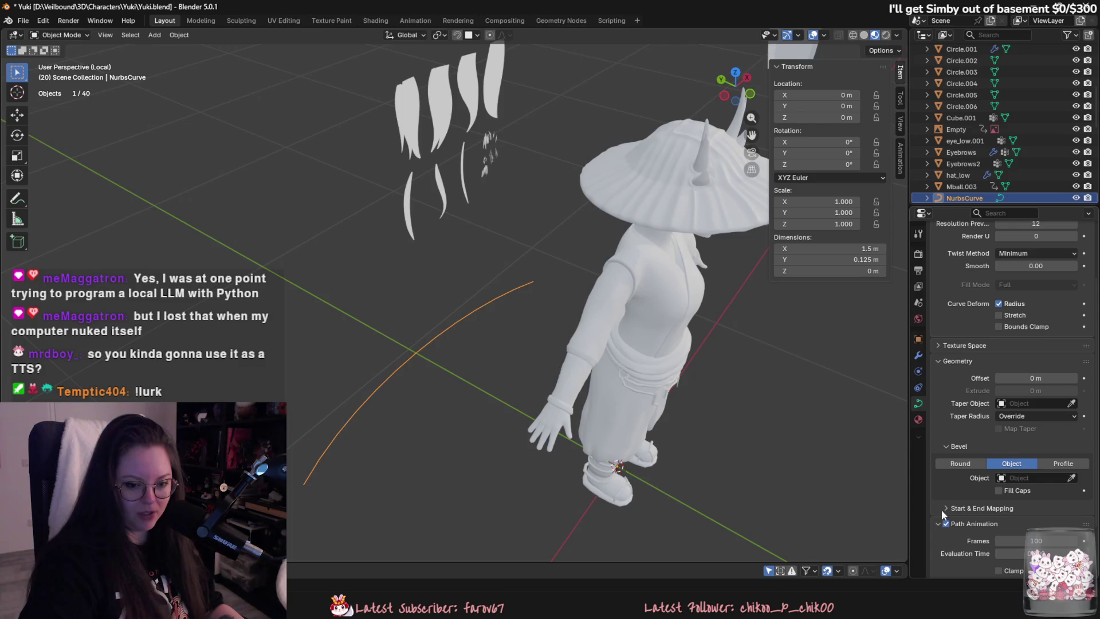
Expand Path Animation, then bring up the hair-cards tutorial rewound to about 1:45.
{"action": "left_click", "coordinate": [938, 525]}
{"action": "scroll", "coordinate": [923, 459], "scroll_direction": "up", "scroll_amount": 3}
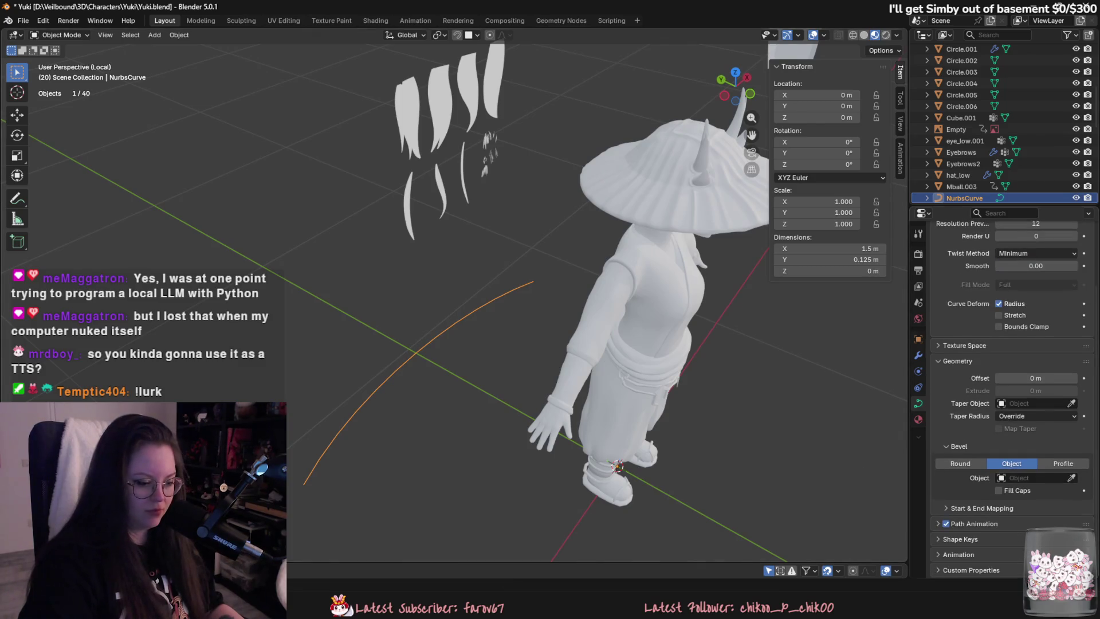
{"action": "left_click", "coordinate": [555, 481]}
{"action": "left_click", "coordinate": [67, 493]}
Open the Hair Tool for Blender page in a new tab, view it, and close it.
{"action": "scroll", "coordinate": [127, 399], "scroll_direction": "down", "scroll_amount": 4}
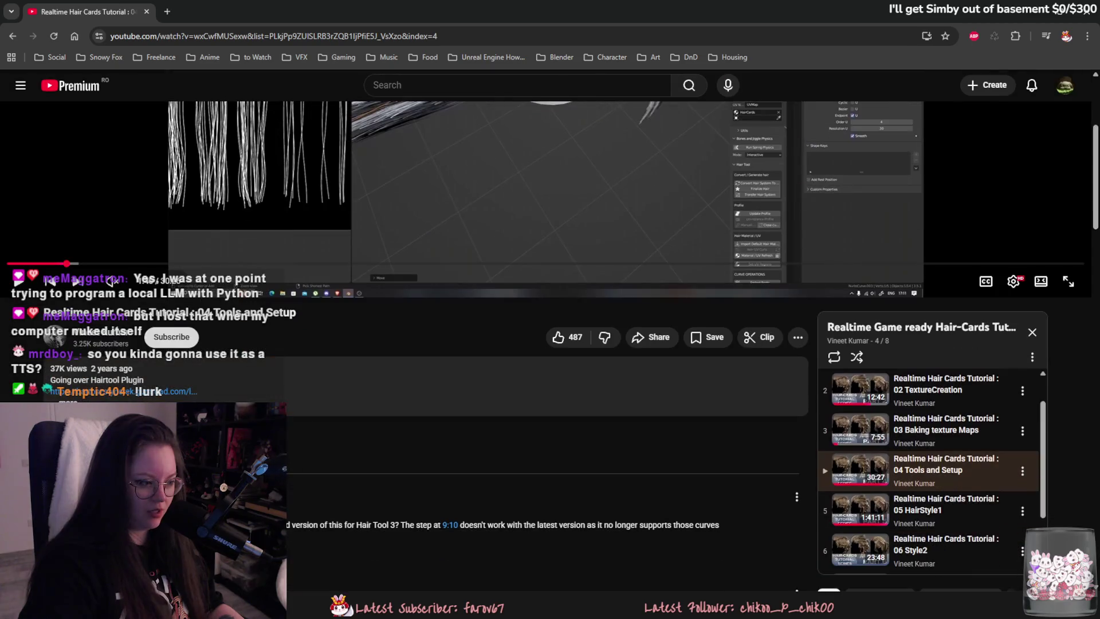
{"action": "middle_click", "coordinate": [126, 396]}
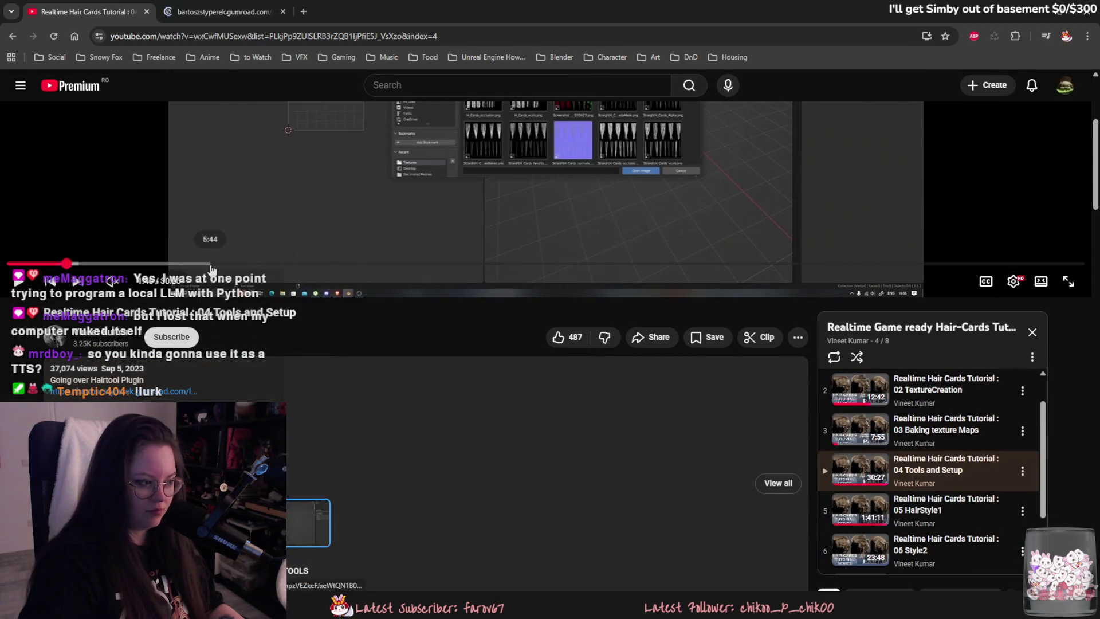
{"action": "left_click", "coordinate": [225, 7]}
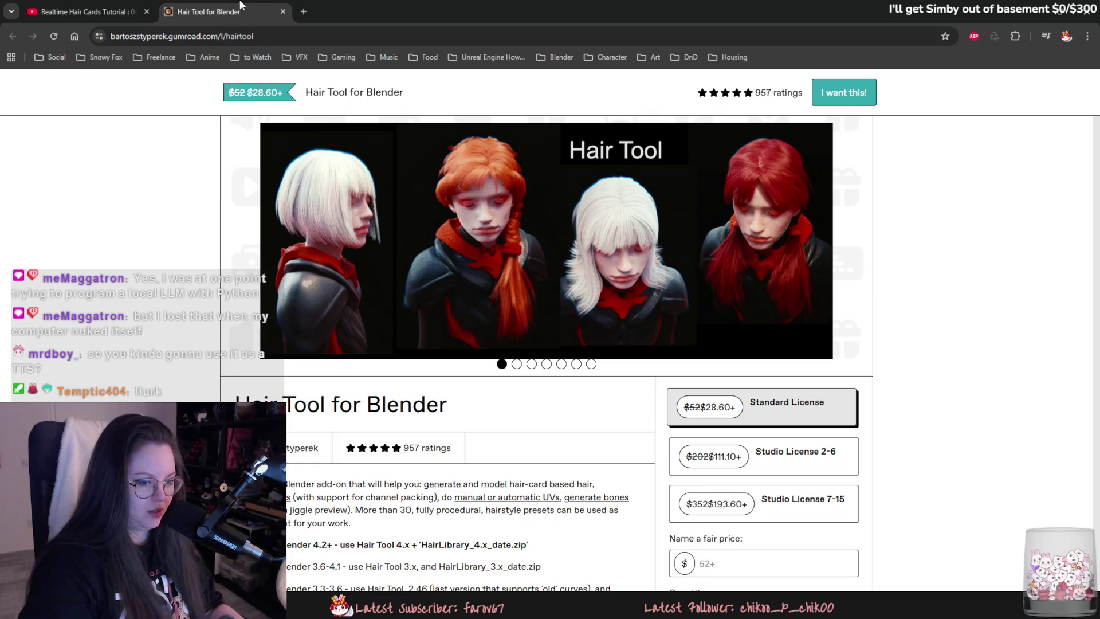
{"action": "middle_click", "coordinate": [240, 7]}
{"action": "scroll", "coordinate": [315, 310], "scroll_direction": "down", "scroll_amount": 10}
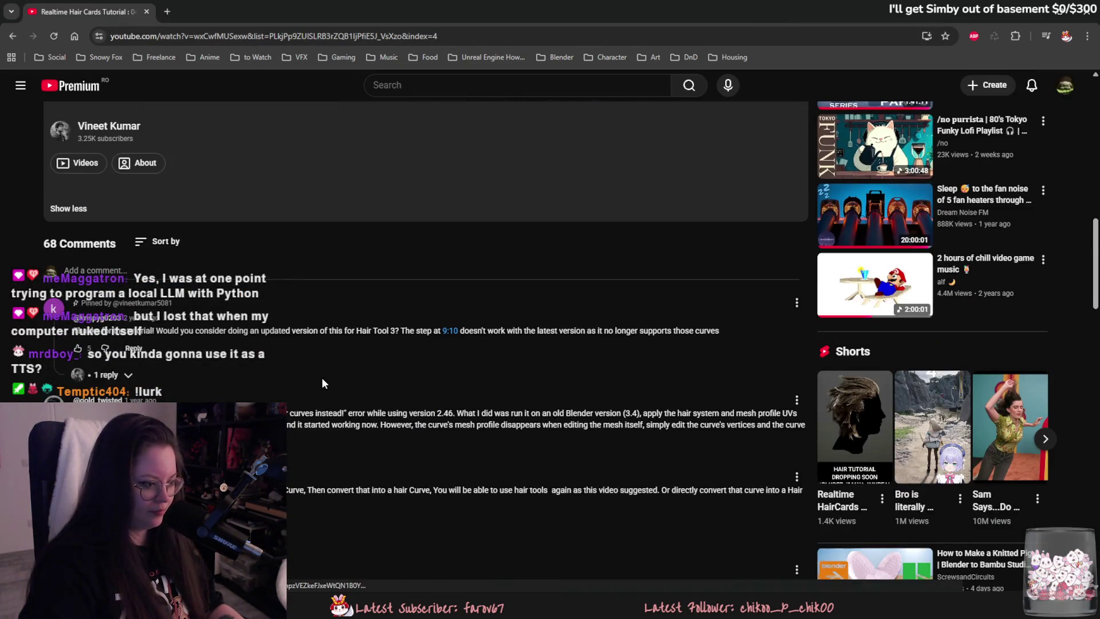
Jump the tutorial to 9:10, pause it, read comments, and return to Blender.
{"action": "left_click", "coordinate": [449, 330]}
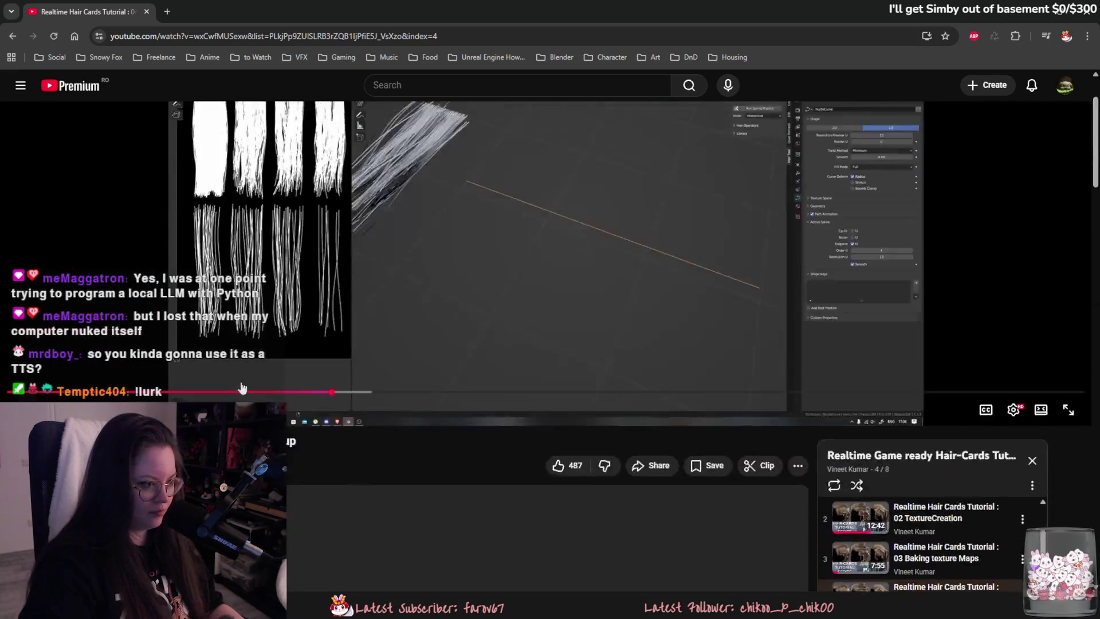
{"action": "left_click", "coordinate": [324, 333]}
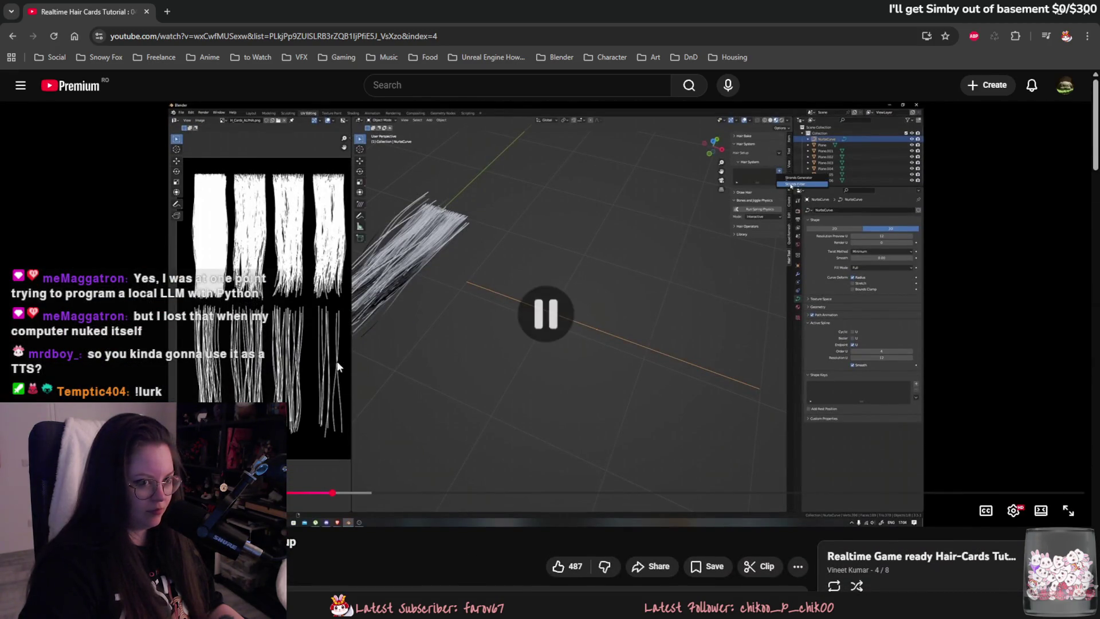
{"action": "scroll", "coordinate": [365, 433], "scroll_direction": "down", "scroll_amount": 10}
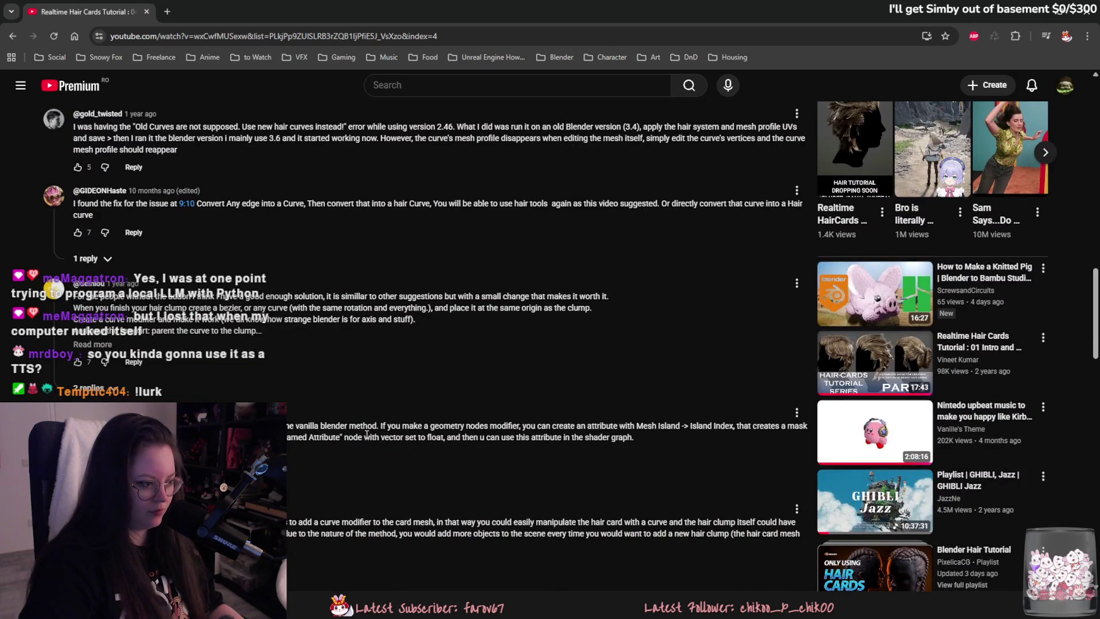
{"action": "scroll", "coordinate": [363, 435], "scroll_direction": "down", "scroll_amount": 4}
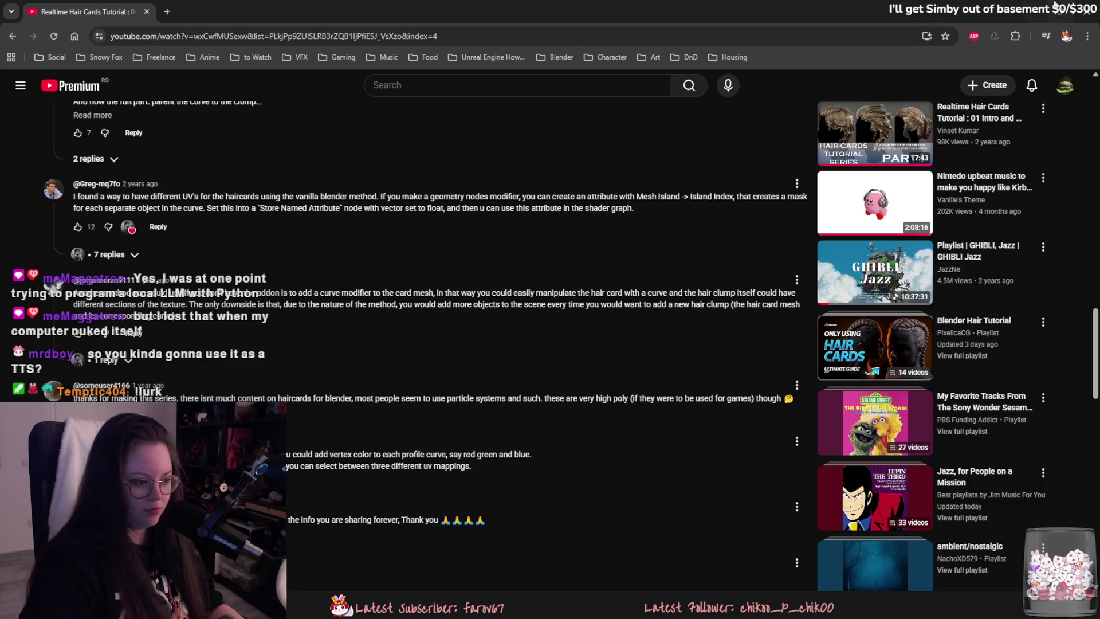
{"action": "key", "text": "alt+Tab"}
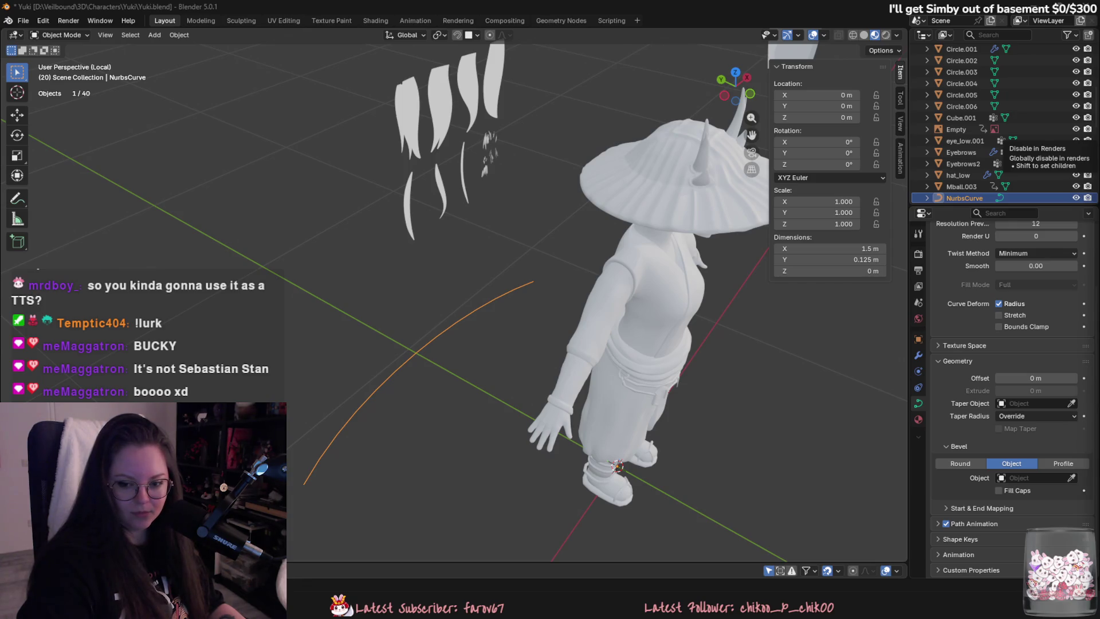
Give Plane.029 a Curve modifier that follows NurbsCurve.
{"action": "scroll", "coordinate": [562, 254], "scroll_direction": "down", "scroll_amount": 4}
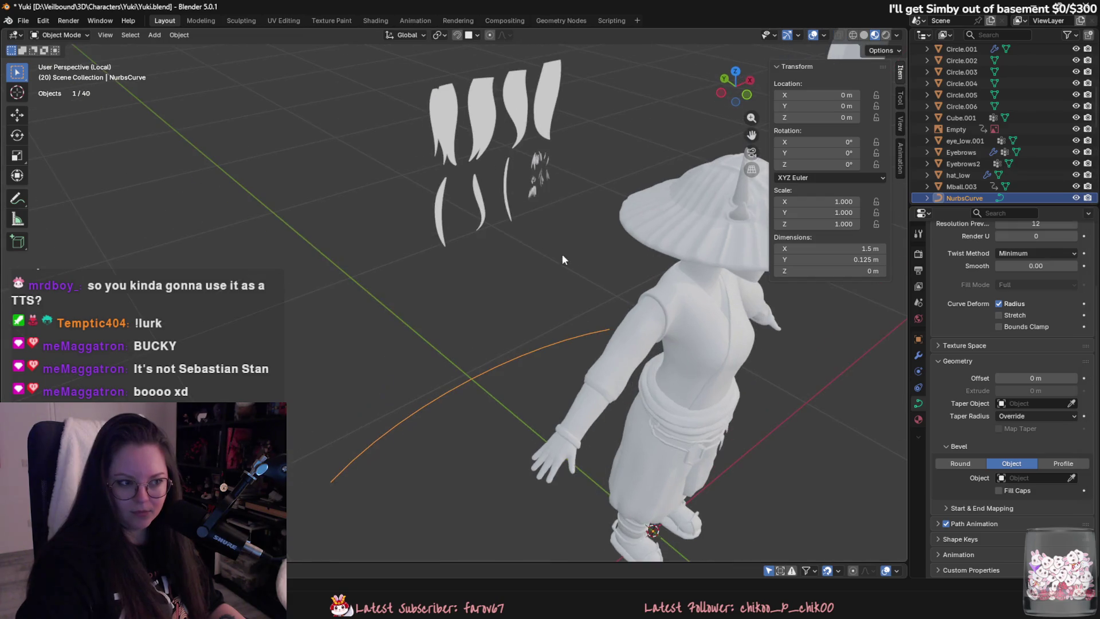
{"action": "left_click", "coordinate": [668, 164]}
{"action": "left_click", "coordinate": [918, 356]}
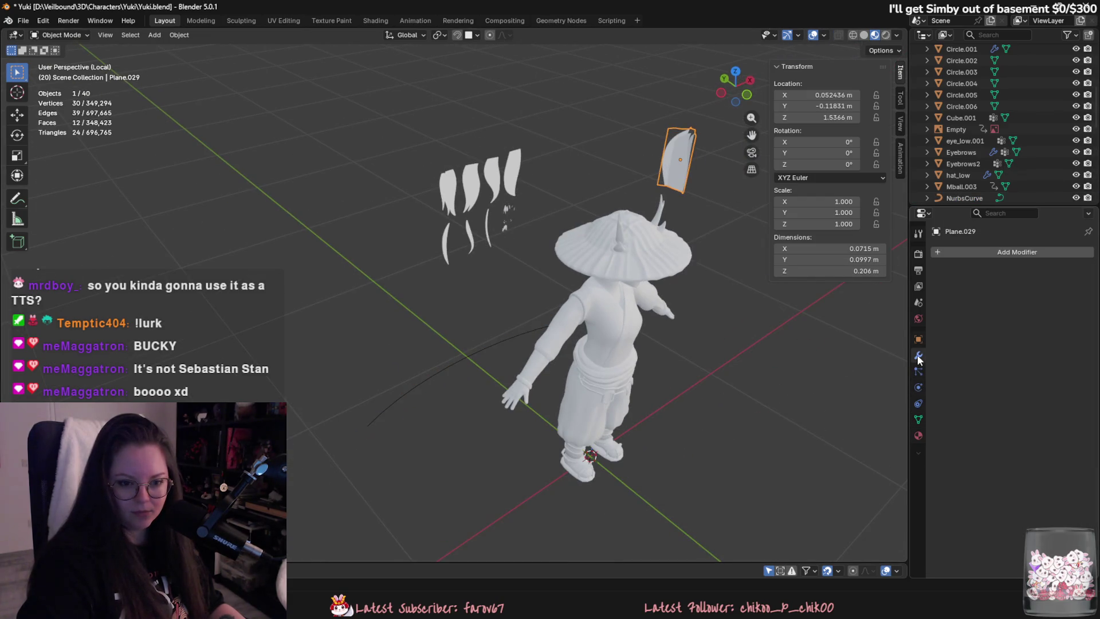
{"action": "left_click", "coordinate": [1023, 252]}
{"action": "type", "text": "curve"}
{"action": "key", "text": "Return"}
{"action": "left_click", "coordinate": [1072, 288]}
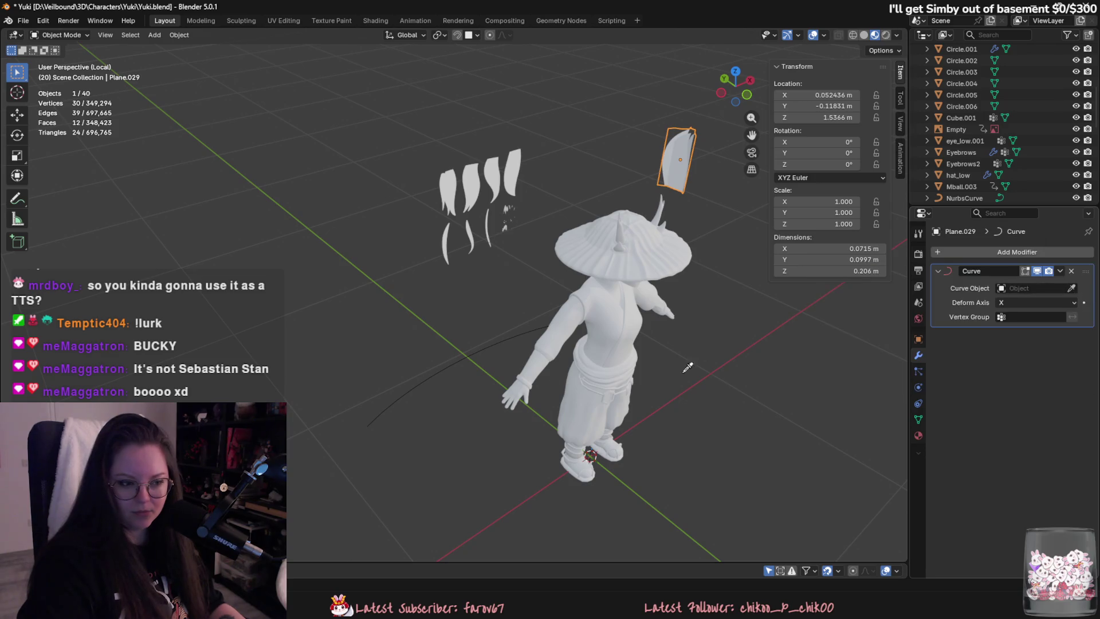
{"action": "left_click", "coordinate": [486, 350]}
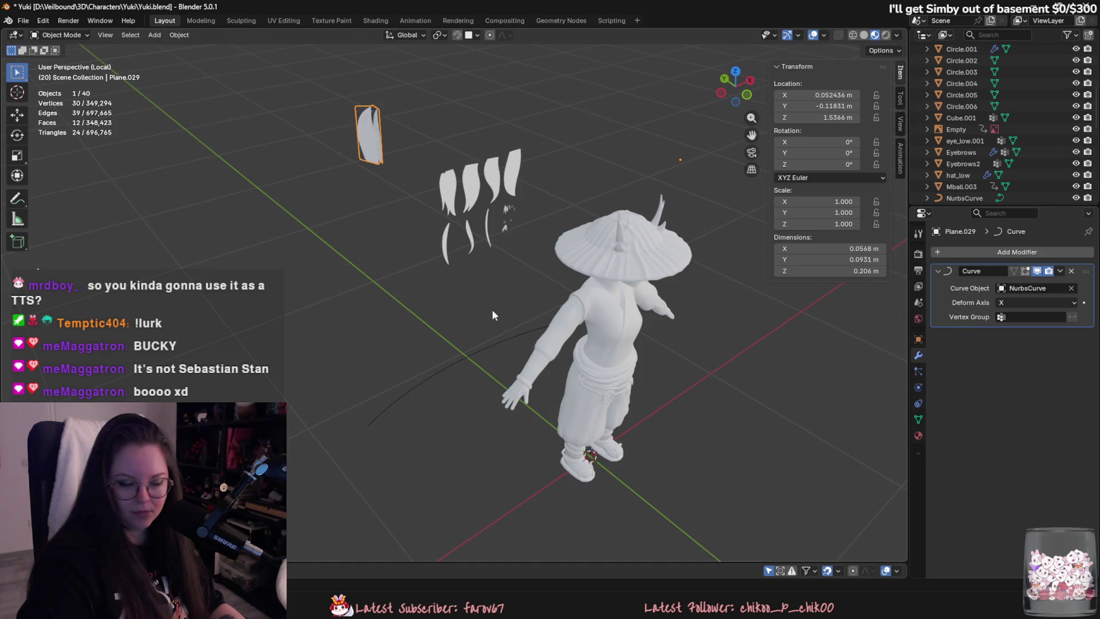
Try deform axis Y, then undo the curve assignment and axis change.
{"action": "left_click", "coordinate": [1023, 302]}
{"action": "key", "text": "y"}
{"action": "scroll", "coordinate": [495, 362], "scroll_direction": "down", "scroll_amount": 3}
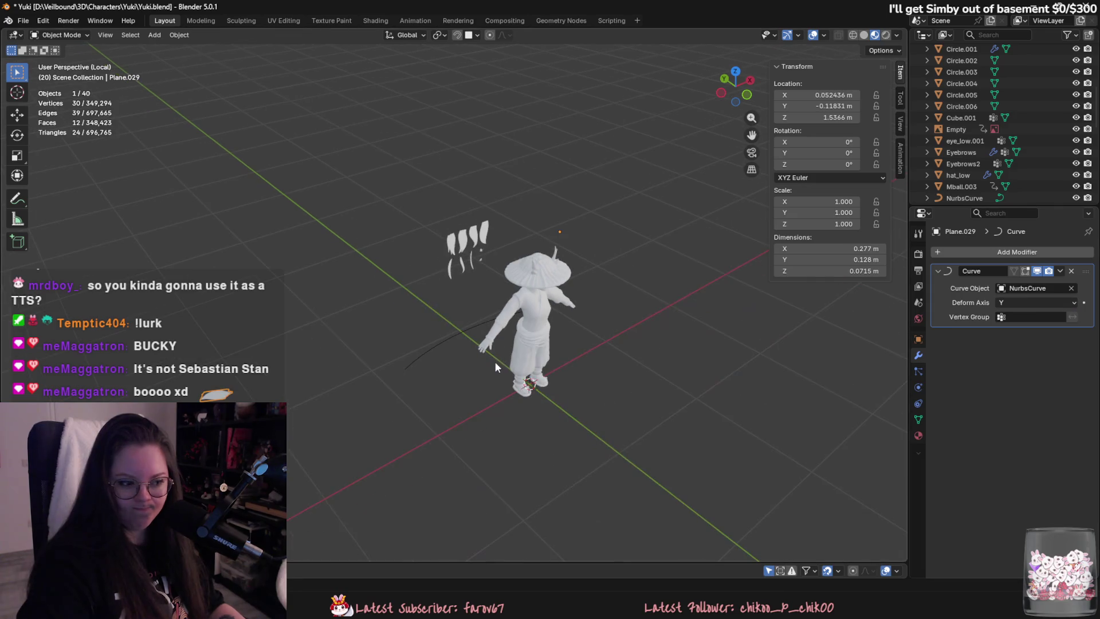
{"action": "key", "text": "ctrl+z"}
{"action": "key", "text": "ctrl+z"}
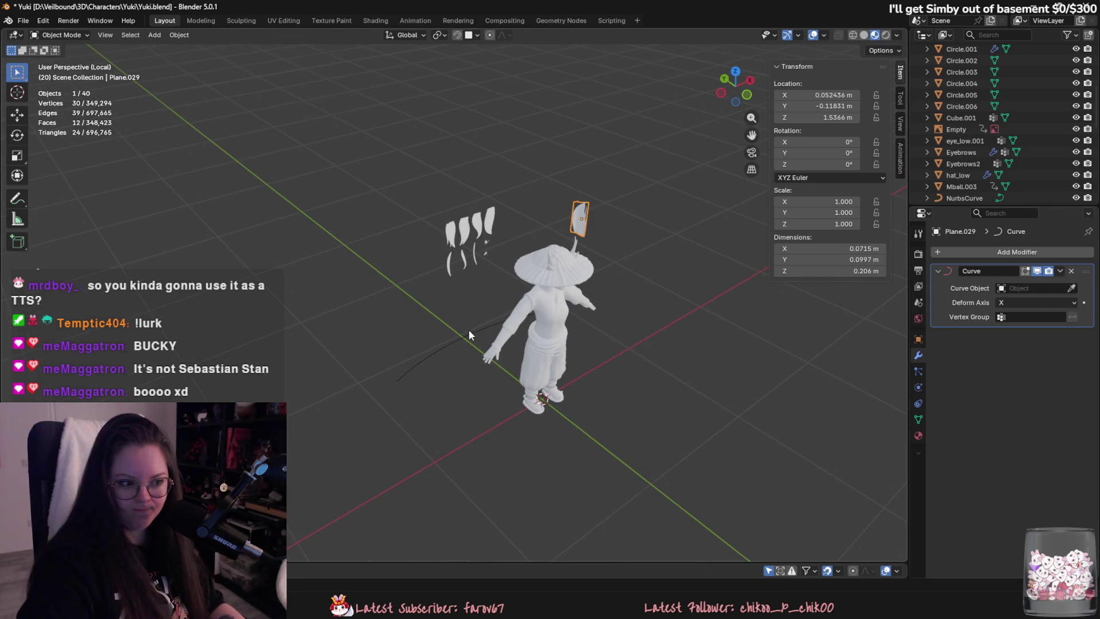
Raise the NurbsCurve guide vertically to 0.89 m.
{"action": "left_click", "coordinate": [470, 330]}
{"action": "key", "text": "g"}
{"action": "key", "text": "z"}
{"action": "key", "text": "Return"}
{"action": "scroll", "coordinate": [606, 393], "scroll_direction": "up", "scroll_amount": 2}
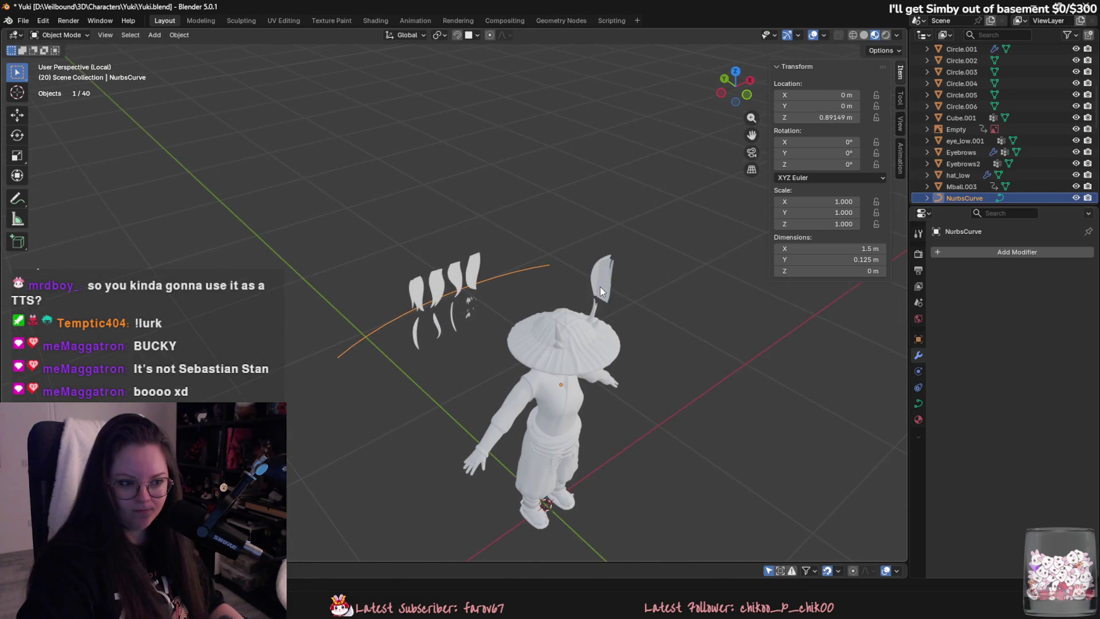
Shift hair card Plane.029 along the Y axis.
{"action": "left_click", "coordinate": [600, 287]}
{"action": "key", "text": "g"}
{"action": "key", "text": "z"}
{"action": "key", "text": "y"}
{"action": "middle_click_drag", "start_coordinate": [600, 286], "coordinate": [660, 359], "text": "alt"}
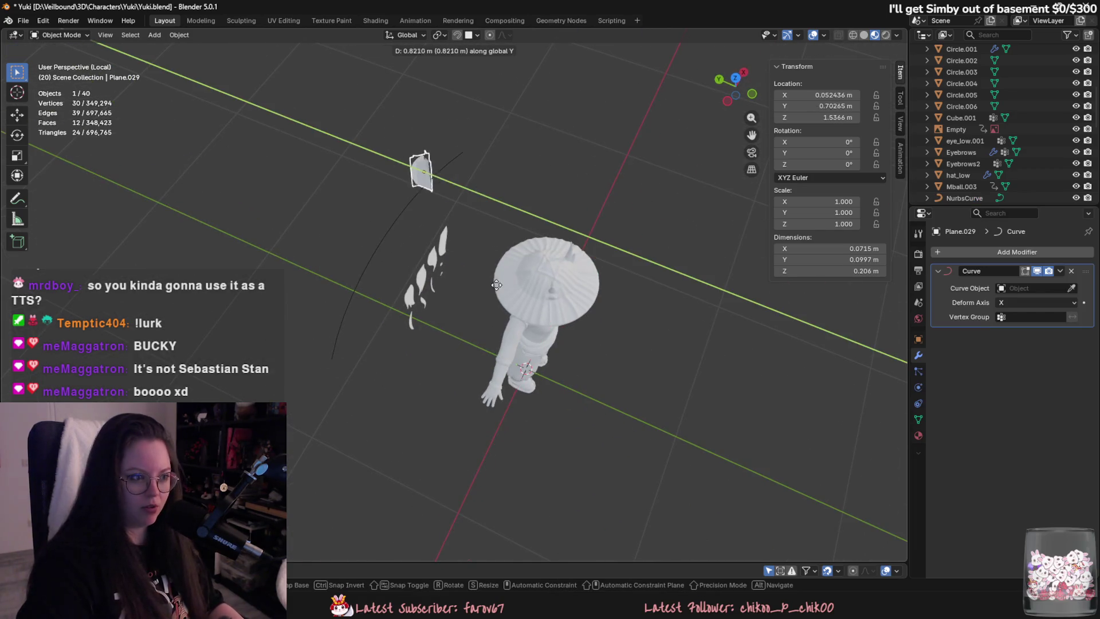
{"action": "left_click", "coordinate": [496, 285]}
{"action": "mouse_move", "coordinate": [496, 285]}
{"action": "middle_mouse_down"}
{"action": "mouse_move", "coordinate": [619, 371]}
{"action": "mouse_move", "coordinate": [505, 307]}
{"action": "mouse_move", "coordinate": [510, 321]}
{"action": "middle_mouse_up"}
Try lowering the card, undo it, and delete the NurbsCurve guide.
{"action": "key", "text": "g"}
{"action": "key", "text": "z"}
{"action": "left_click", "coordinate": [518, 458]}
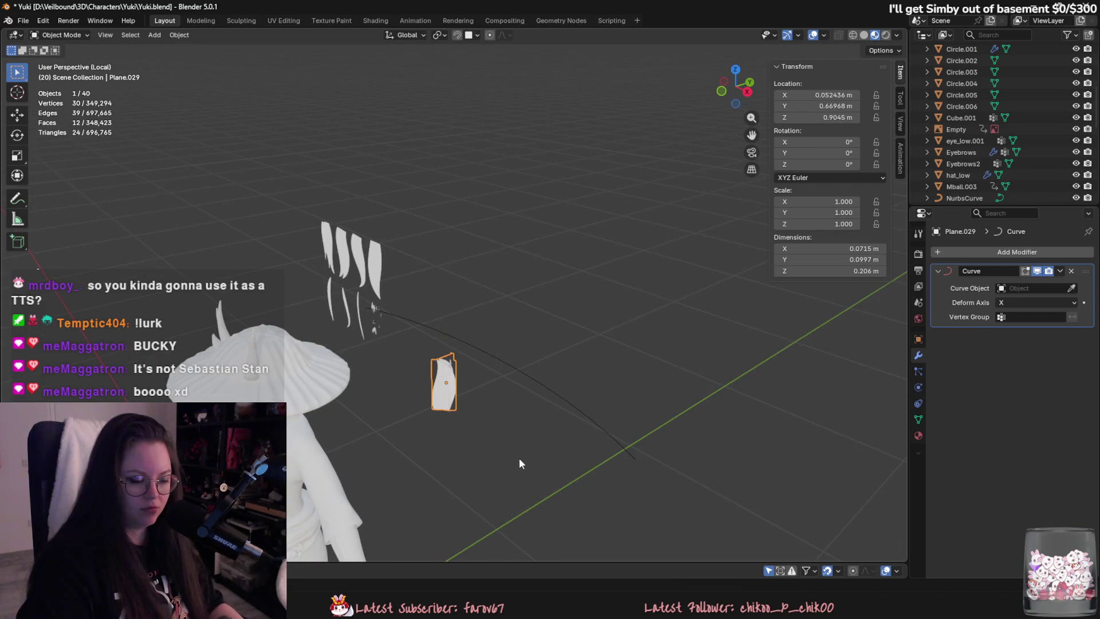
{"action": "key", "text": "ctrl+z"}
{"action": "left_click", "coordinate": [545, 384]}
{"action": "key", "text": "Delete"}
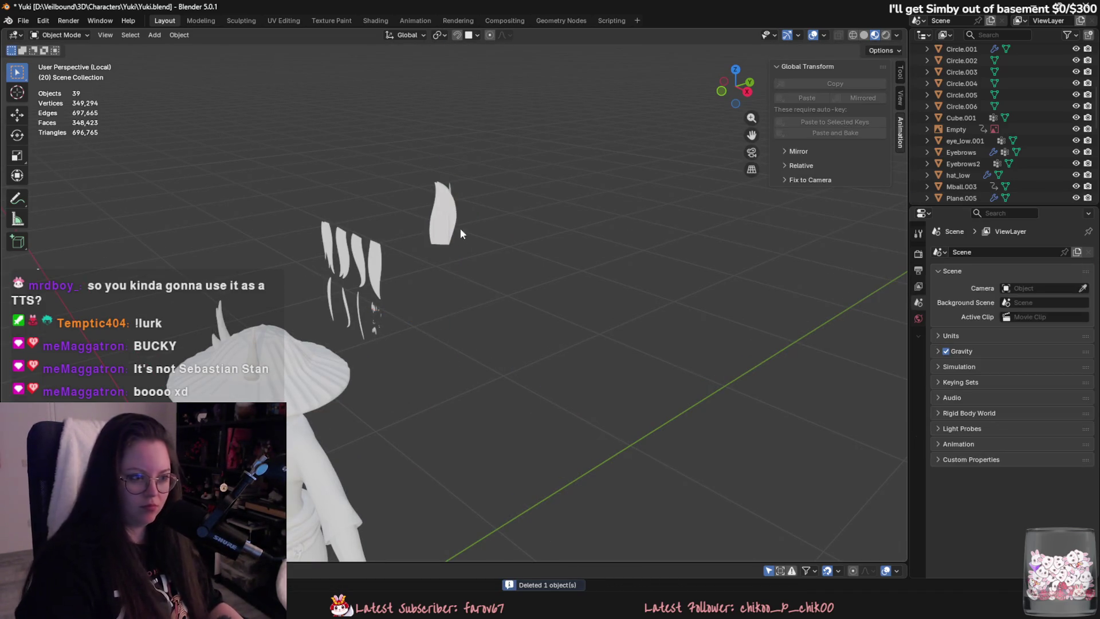
Remove Plane.029's Curve modifier and hide the hat_low object.
{"action": "left_click", "coordinate": [456, 229]}
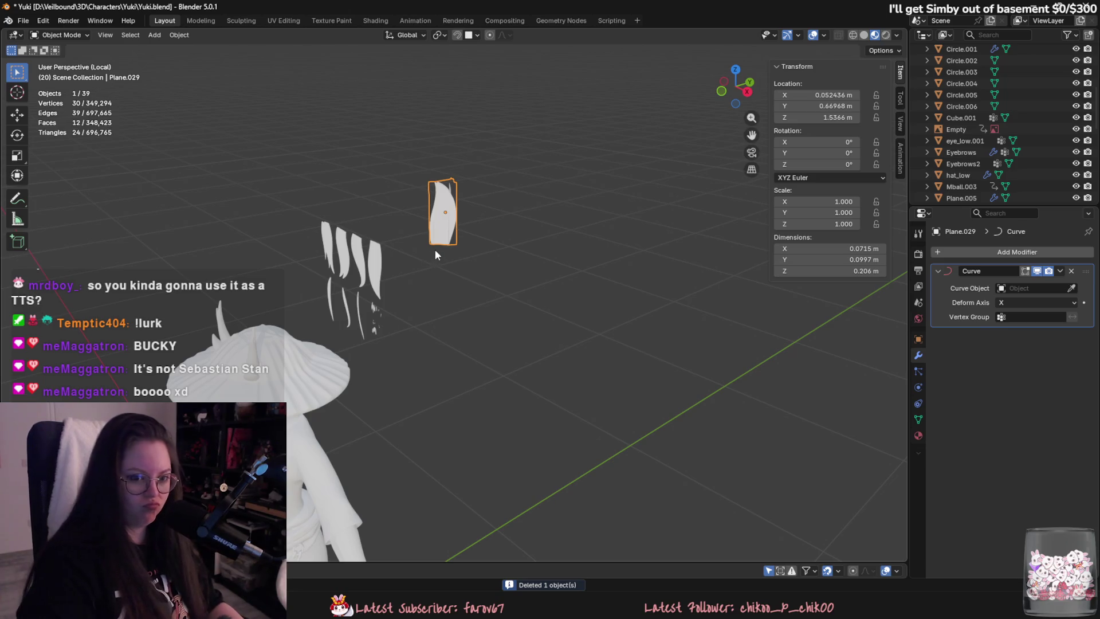
{"action": "key", "text": "ctrl+x"}
{"action": "mouse_move", "coordinate": [659, 195]}
{"action": "middle_mouse_down"}
{"action": "mouse_move", "coordinate": [561, 171]}
{"action": "mouse_move", "coordinate": [563, 235]}
{"action": "middle_mouse_up"}
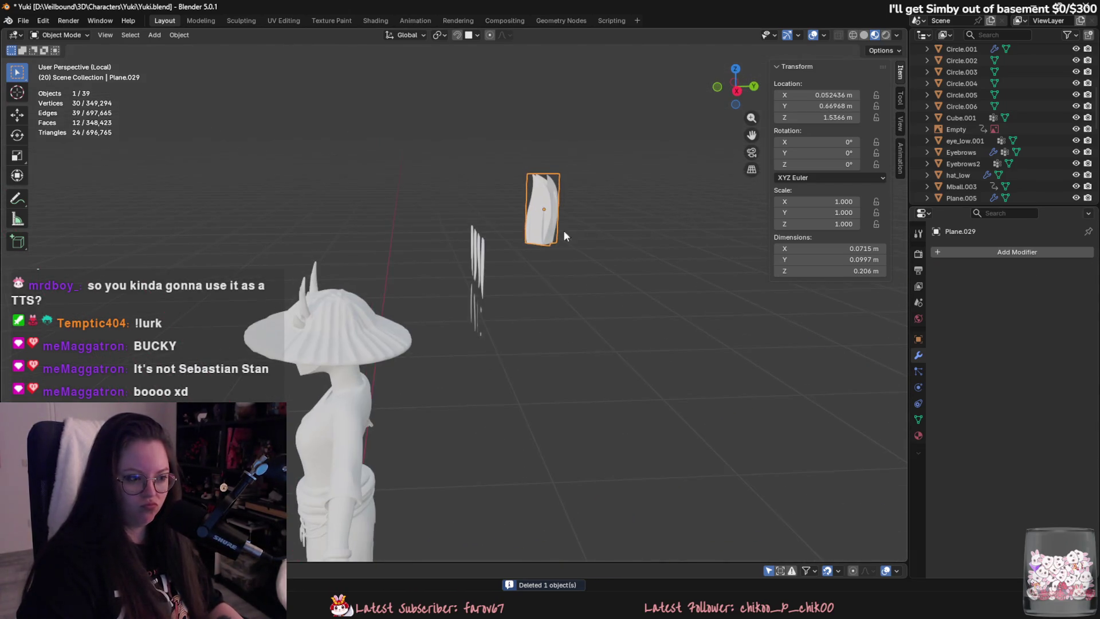
{"action": "left_click", "coordinate": [355, 337]}
{"action": "key", "text": "h"}
Lower Plane.029 toward the head and flip it 180° around X.
{"action": "left_click", "coordinate": [551, 199]}
{"action": "key", "text": "g"}
{"action": "key", "text": "y"}
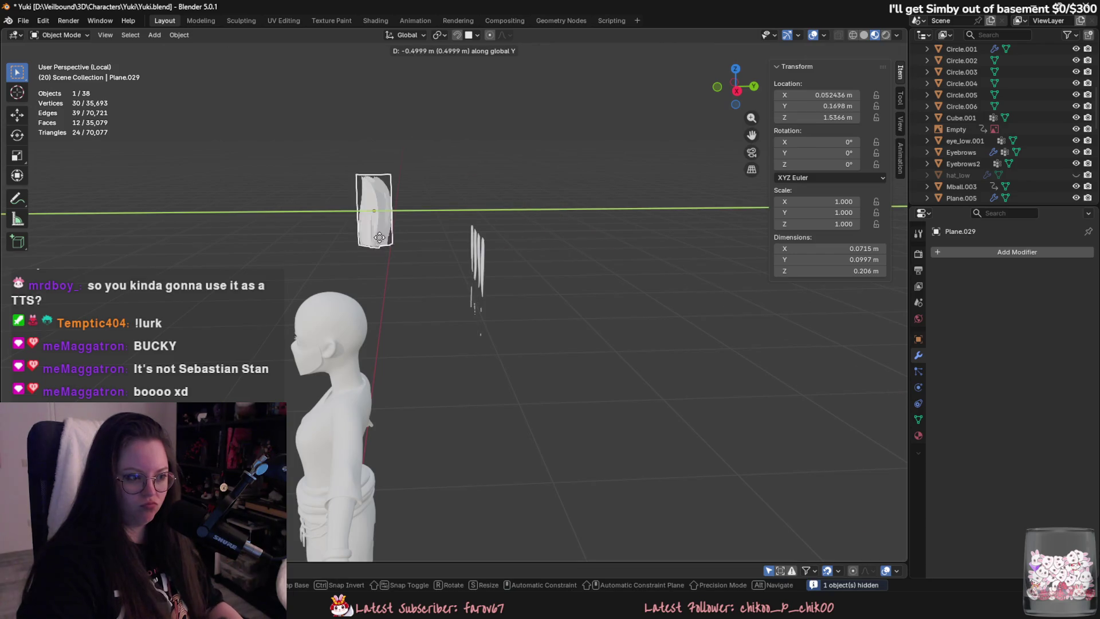
{"action": "key", "text": "z"}
{"action": "scroll", "coordinate": [375, 249], "scroll_direction": "up", "scroll_amount": 3, "text": "alt"}
{"action": "type", "text": "r"}
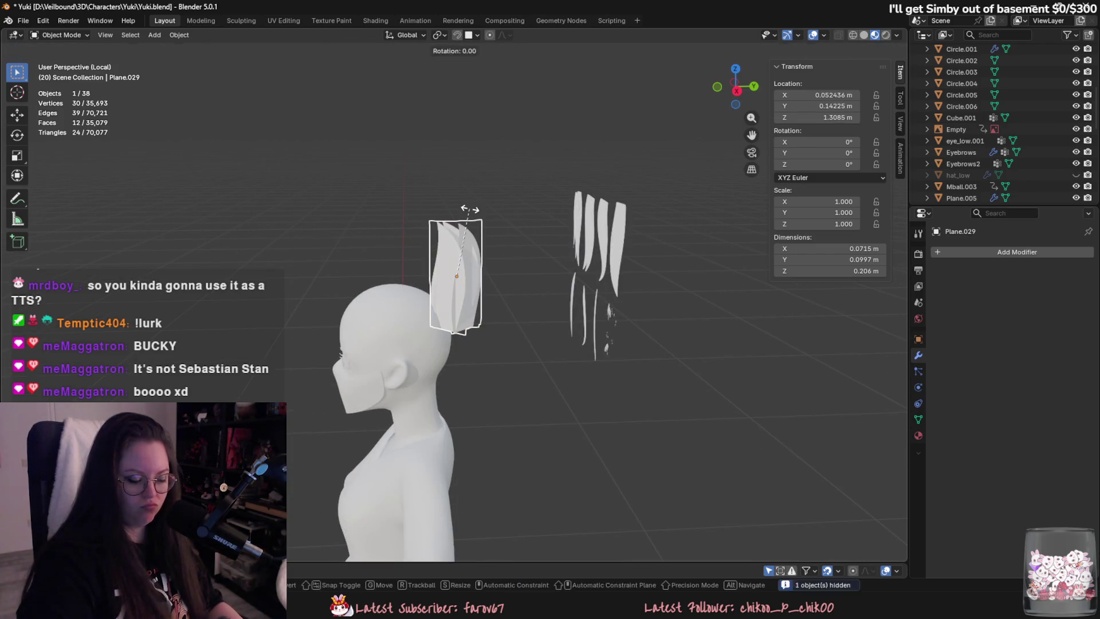
{"action": "type", "text": "x180"}
{"action": "key", "text": "Return"}
Rotate the card around Z, then enter Edit Mode on its vertices.
{"action": "mouse_move", "coordinate": [503, 231]}
{"action": "middle_mouse_down"}
{"action": "mouse_move", "coordinate": [532, 261]}
{"action": "mouse_move", "coordinate": [621, 267]}
{"action": "middle_mouse_up"}
{"action": "key", "text": "r"}
{"action": "key", "text": "z"}
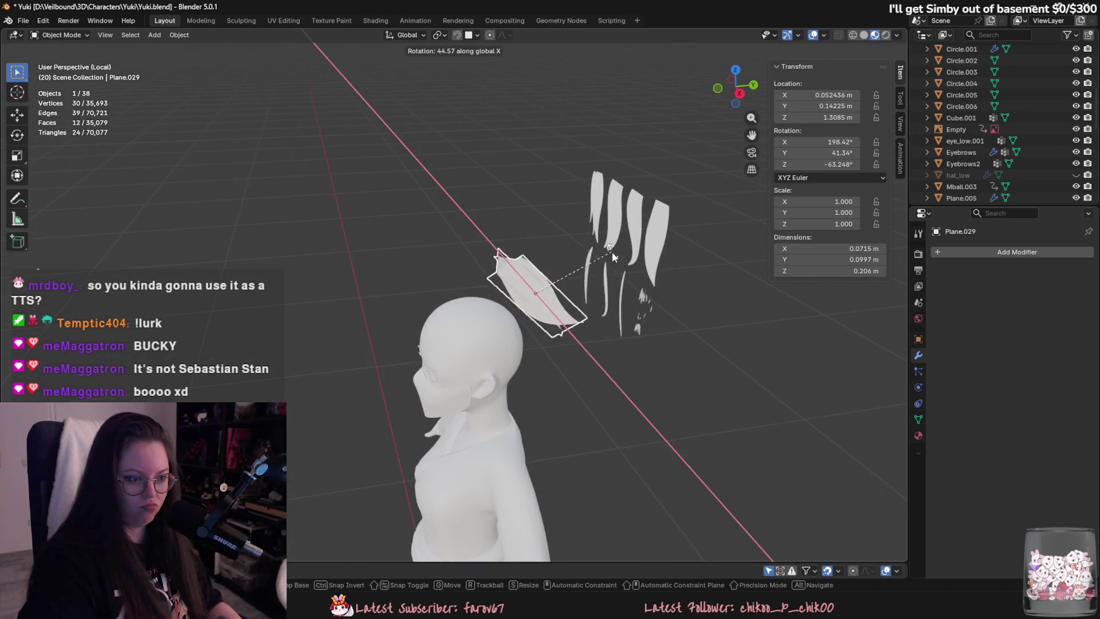
{"action": "left_click", "coordinate": [596, 269]}
{"action": "mouse_move", "coordinate": [596, 269]}
{"action": "middle_mouse_down"}
{"action": "mouse_move", "coordinate": [531, 232]}
{"action": "mouse_move", "coordinate": [497, 295]}
{"action": "mouse_move", "coordinate": [525, 308]}
{"action": "middle_mouse_up"}
{"action": "key", "text": "Tab"}
Select the card's tip edge and try a vertical move, then cancel it.
{"action": "left_click", "coordinate": [502, 292]}
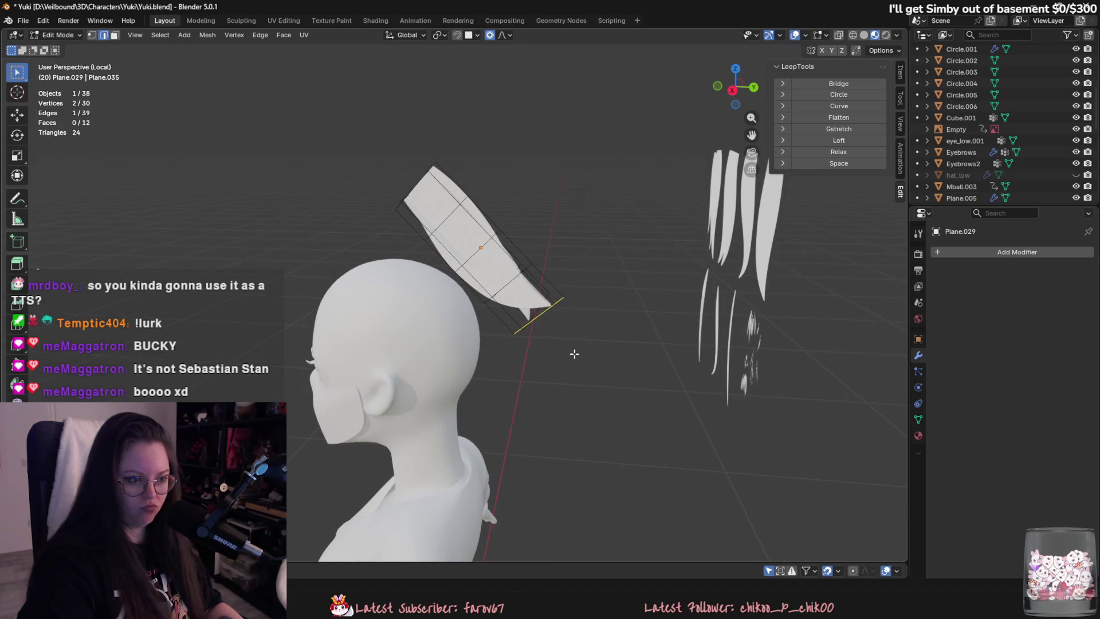
{"action": "left_click_drag", "start_coordinate": [521, 305], "coordinate": [583, 366]}
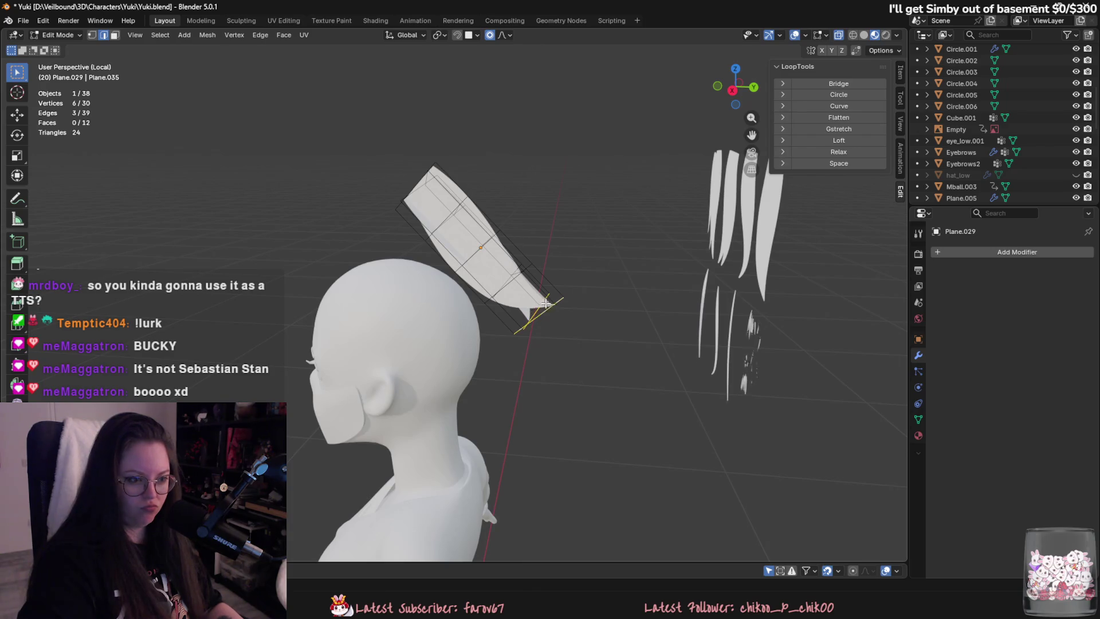
{"action": "middle_click_drag", "start_coordinate": [546, 304], "coordinate": [592, 300]}
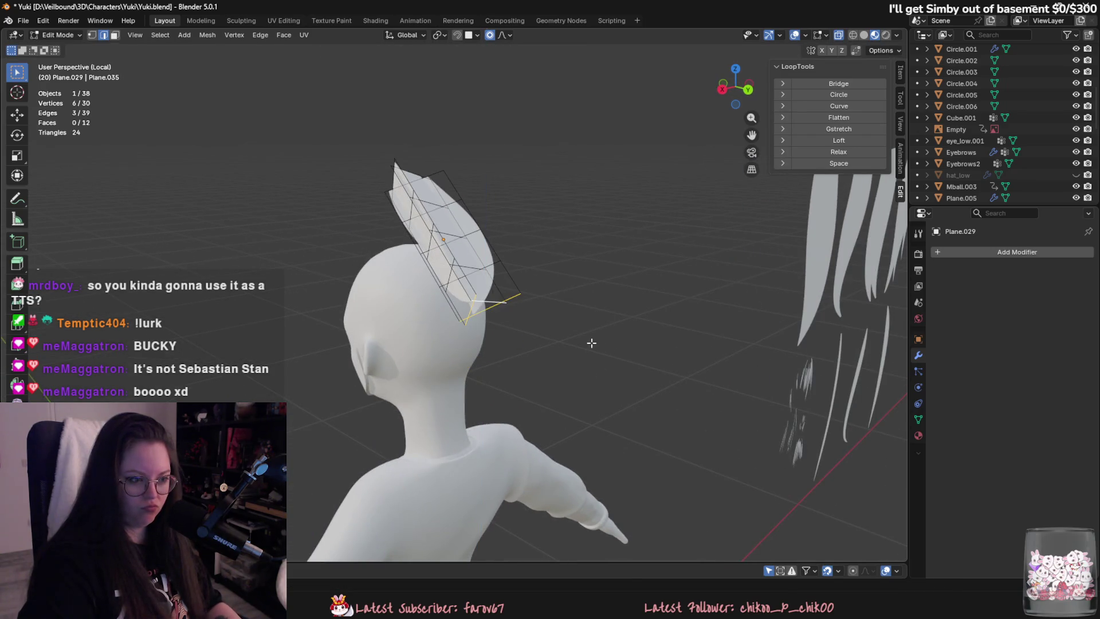
{"action": "key", "text": "g"}
{"action": "key", "text": "z"}
{"action": "scroll", "coordinate": [587, 372], "scroll_direction": "down", "scroll_amount": 5}
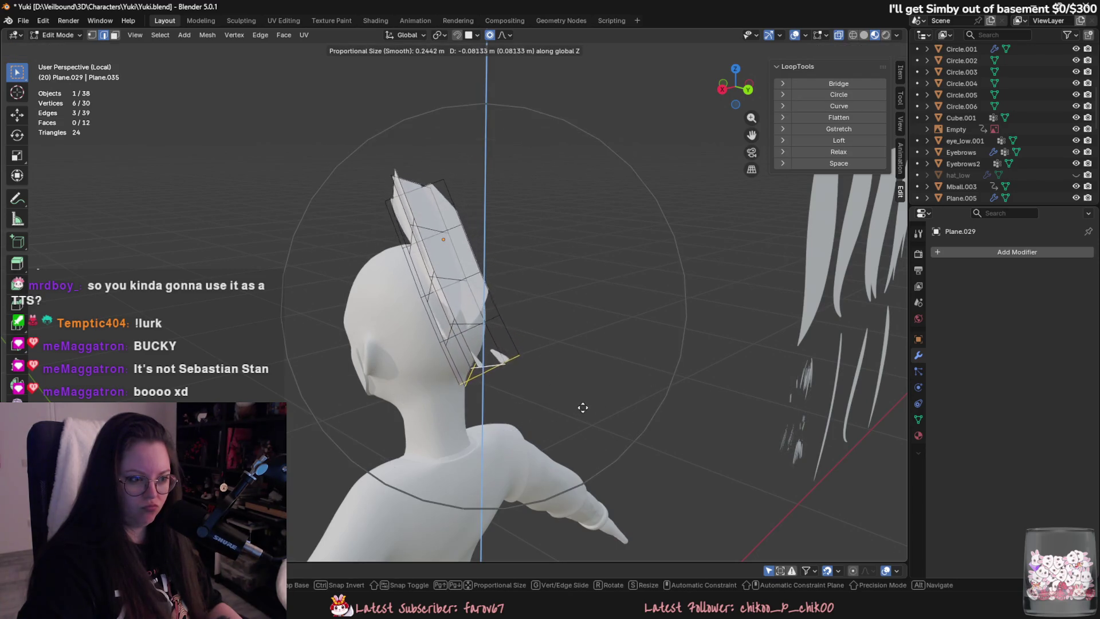
{"action": "key", "text": "Escape"}
Select all of the card's vertices and rotate the whole card.
{"action": "key", "text": "a"}
{"action": "left_click", "coordinate": [881, 50]}
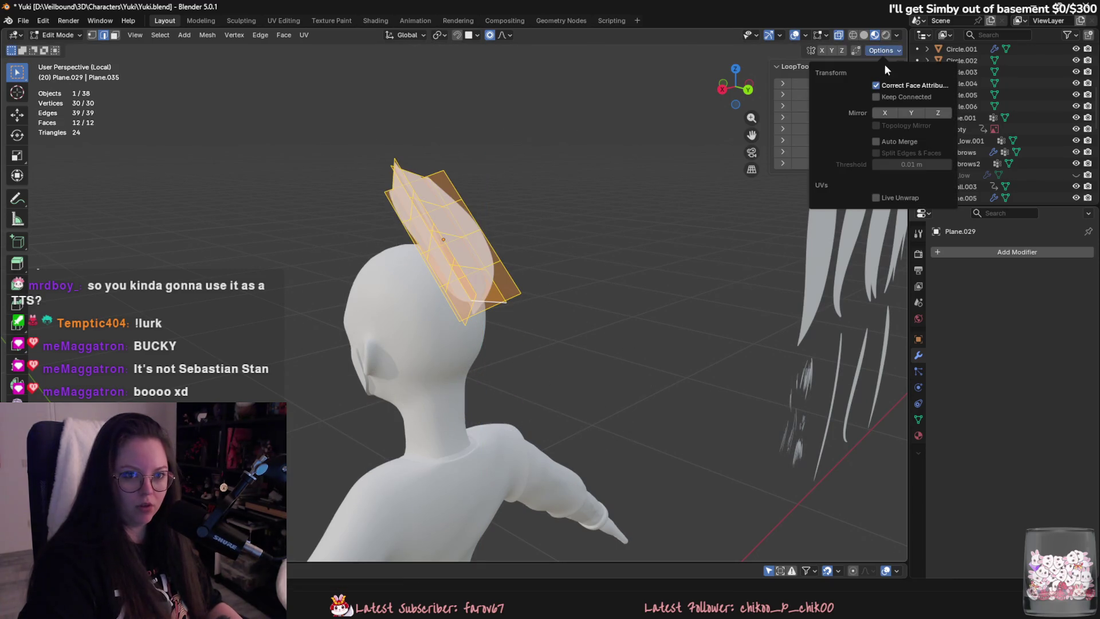
{"action": "mouse_move", "coordinate": [519, 251]}
{"action": "middle_mouse_down"}
{"action": "mouse_move", "coordinate": [577, 270]}
{"action": "mouse_move", "coordinate": [609, 265]}
{"action": "middle_mouse_up"}
{"action": "key", "text": "r"}
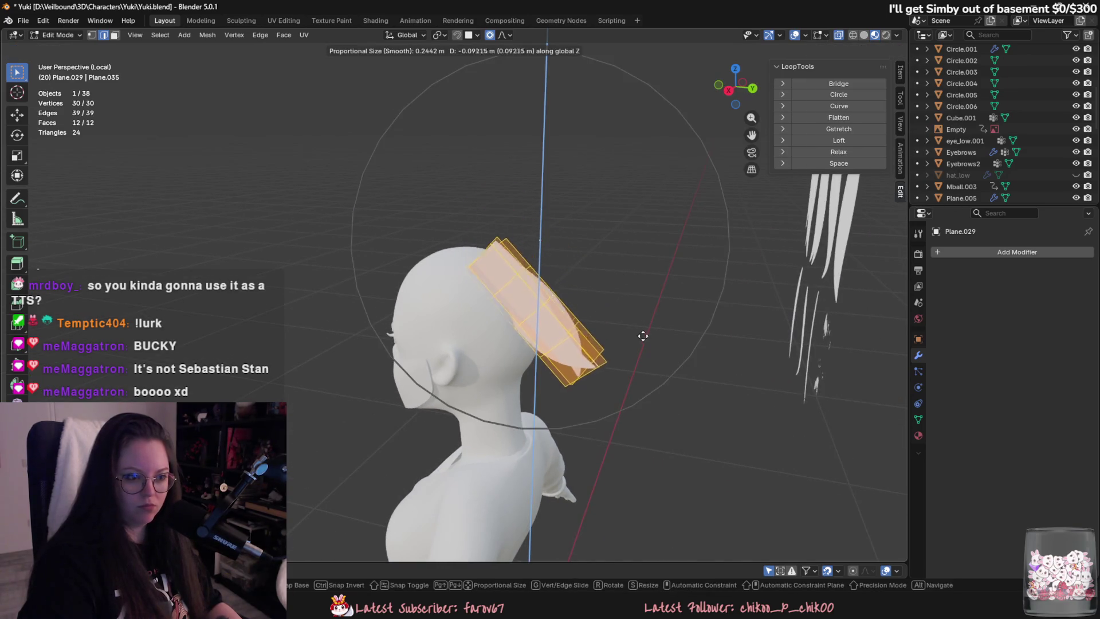
{"action": "left_click", "coordinate": [625, 297]}
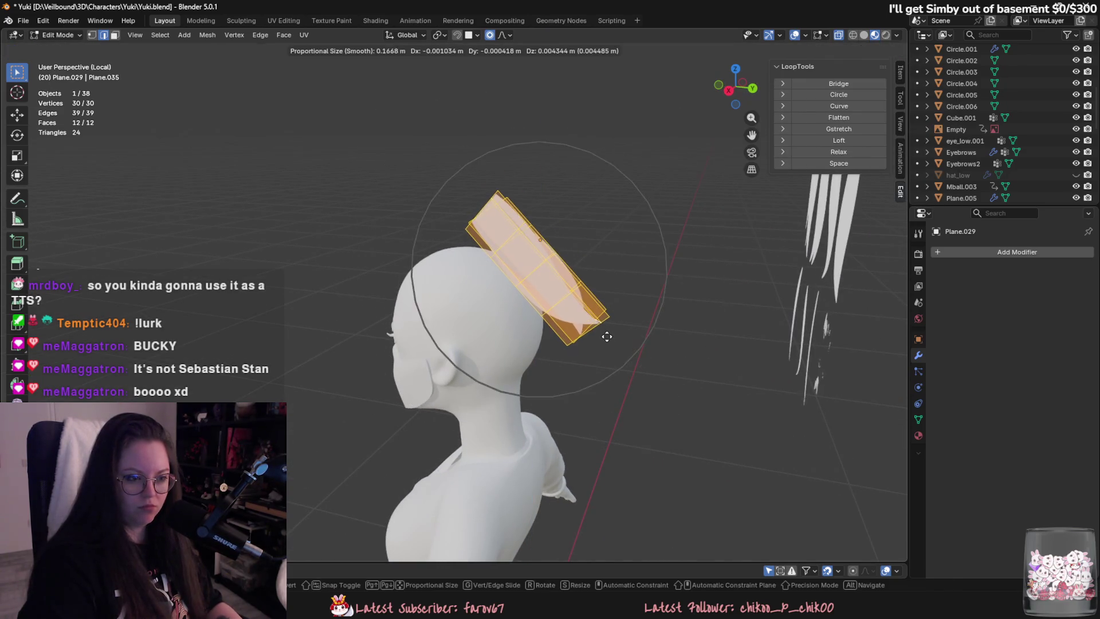
Select the plane's bottom edge, viewing the head from the side.
{"action": "left_click", "coordinate": [588, 335]}
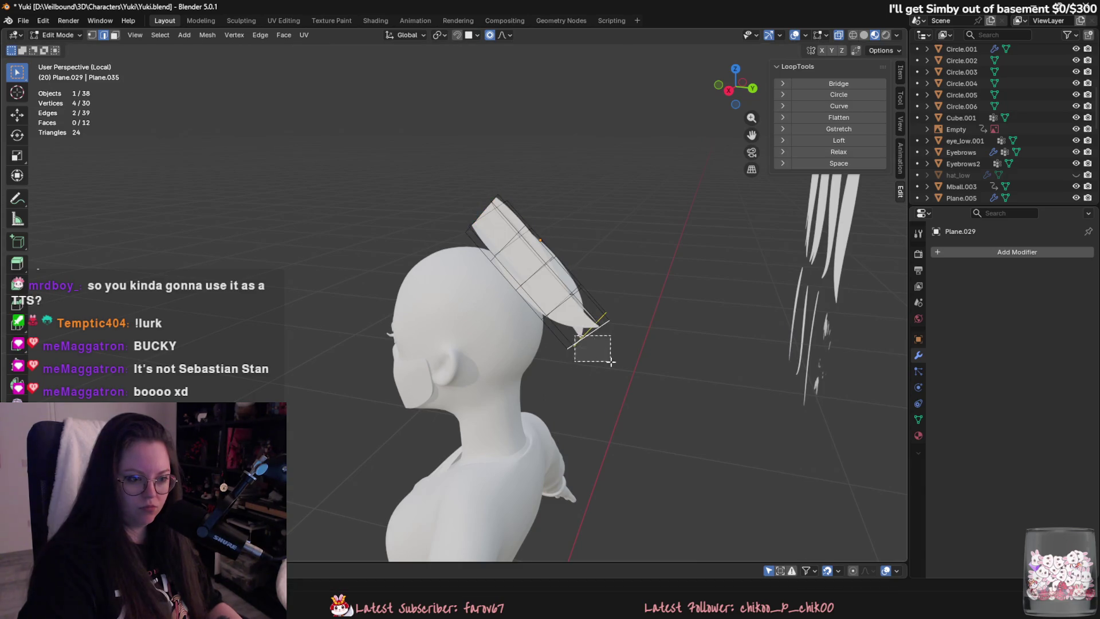
{"action": "key", "text": "g"}
{"action": "key", "text": "z"}
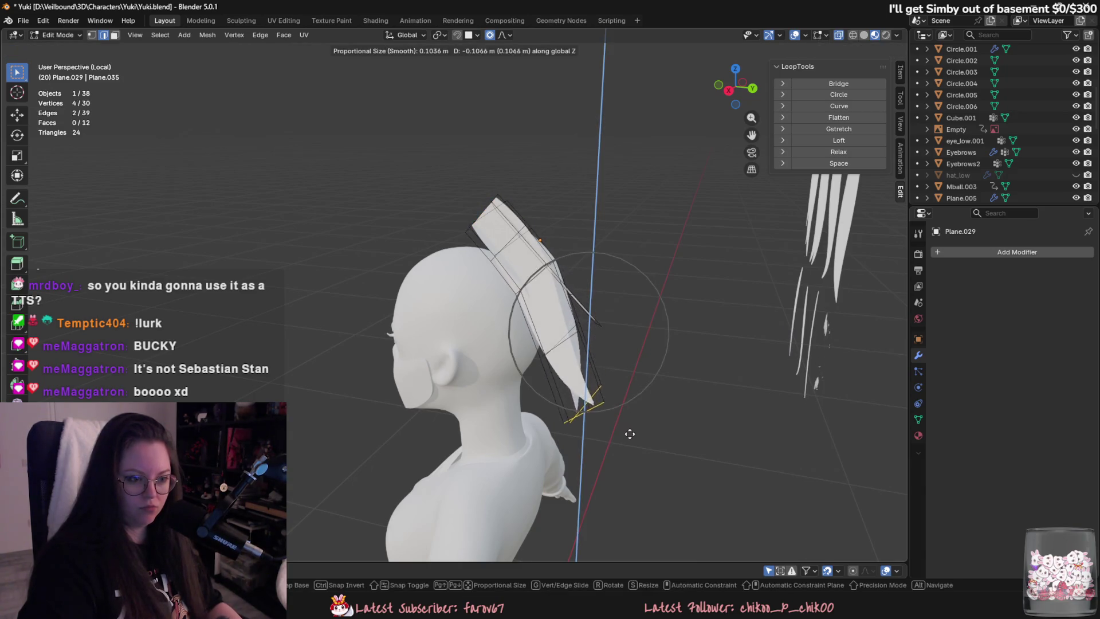
{"action": "key", "text": "Escape"}
{"action": "left_click", "coordinate": [622, 362], "text": "shift"}
{"action": "mouse_move", "coordinate": [622, 362]}
{"action": "middle_mouse_down"}
{"action": "mouse_move", "coordinate": [662, 350]}
{"action": "mouse_move", "coordinate": [609, 311]}
{"action": "middle_mouse_up"}
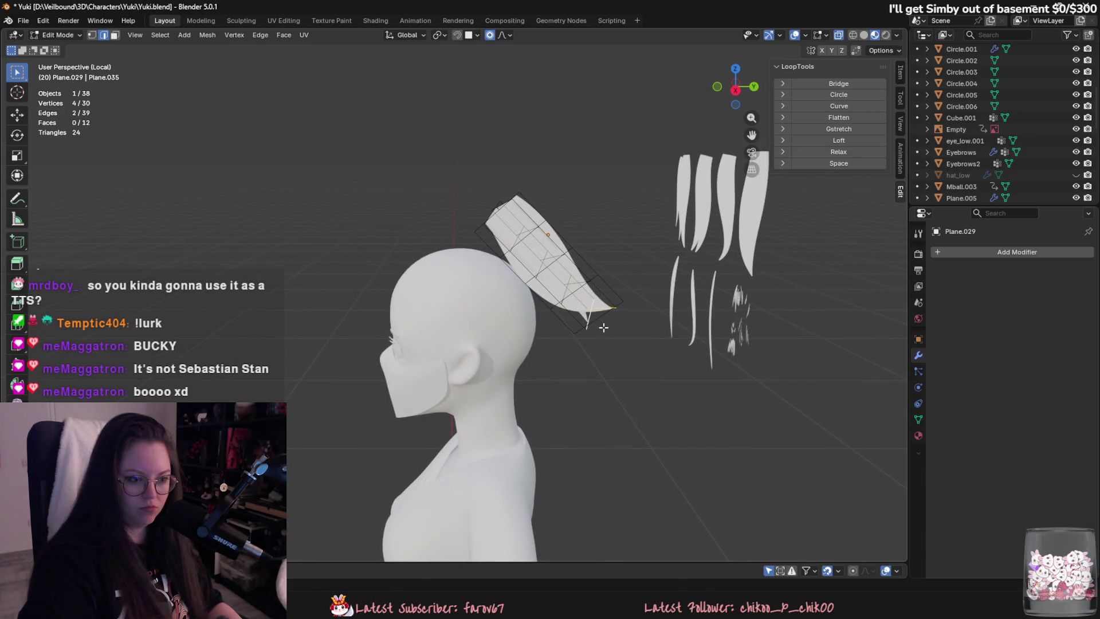
With Smooth proportional falloff, pull the bottom edge down along Z toward the back.
{"action": "left_click", "coordinate": [505, 34]}
{"action": "left_click", "coordinate": [489, 58]}
{"action": "key", "text": "g"}
{"action": "key", "text": "z"}
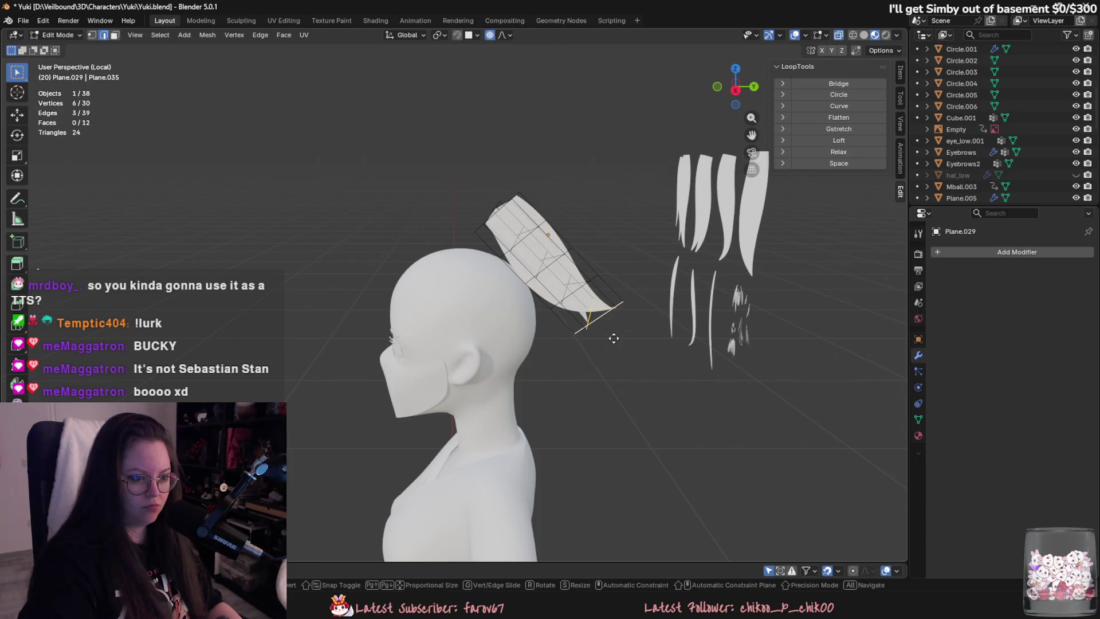
{"action": "scroll", "coordinate": [593, 408], "scroll_direction": "down", "scroll_amount": 5}
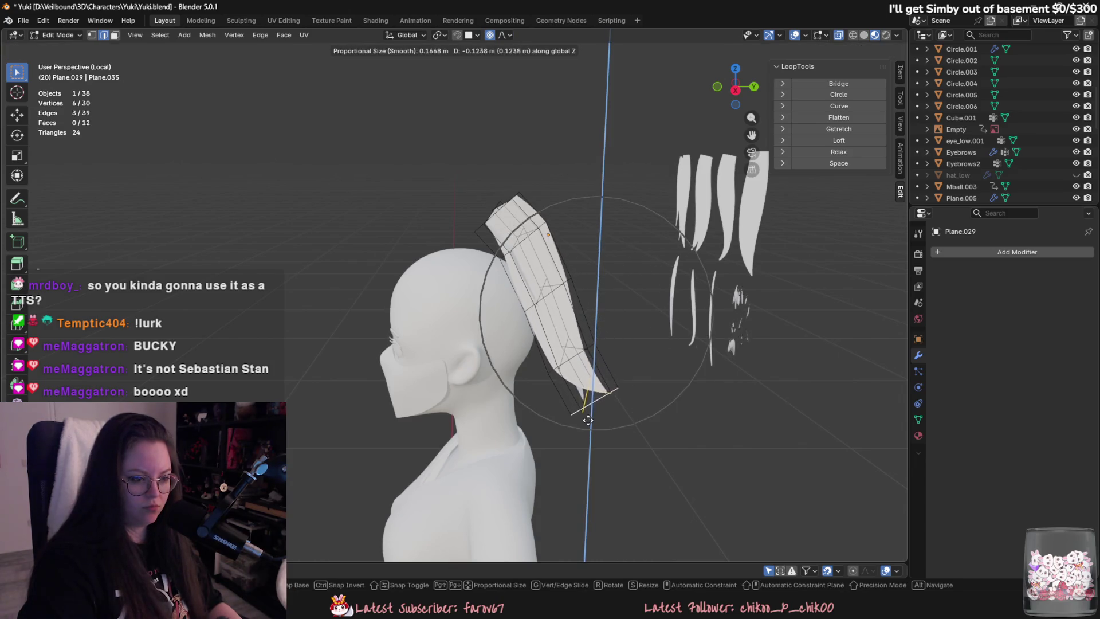
{"action": "left_click", "coordinate": [590, 442]}
{"action": "mouse_move", "coordinate": [594, 460]}
{"action": "middle_mouse_down"}
{"action": "mouse_move", "coordinate": [562, 400]}
{"action": "mouse_move", "coordinate": [745, 390]}
{"action": "middle_mouse_up"}
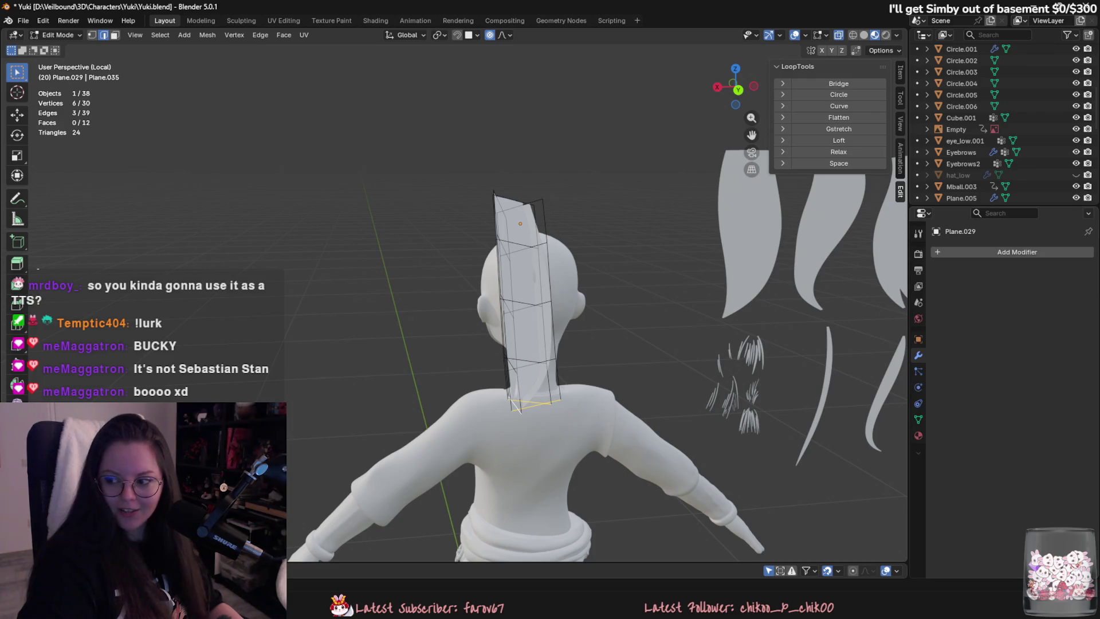
{"action": "mouse_move", "coordinate": [745, 390]}
{"action": "middle_mouse_down"}
{"action": "mouse_move", "coordinate": [707, 388]}
{"action": "mouse_move", "coordinate": [771, 379]}
{"action": "mouse_move", "coordinate": [617, 383]}
{"action": "mouse_move", "coordinate": [682, 371]}
{"action": "mouse_move", "coordinate": [636, 408]}
{"action": "mouse_move", "coordinate": [705, 393]}
{"action": "middle_mouse_up"}
{"action": "key", "text": "Tab"}
Rotate Plane.029 about the X axis and then the Y axis.
{"action": "key", "text": "r"}
{"action": "key", "text": "z"}
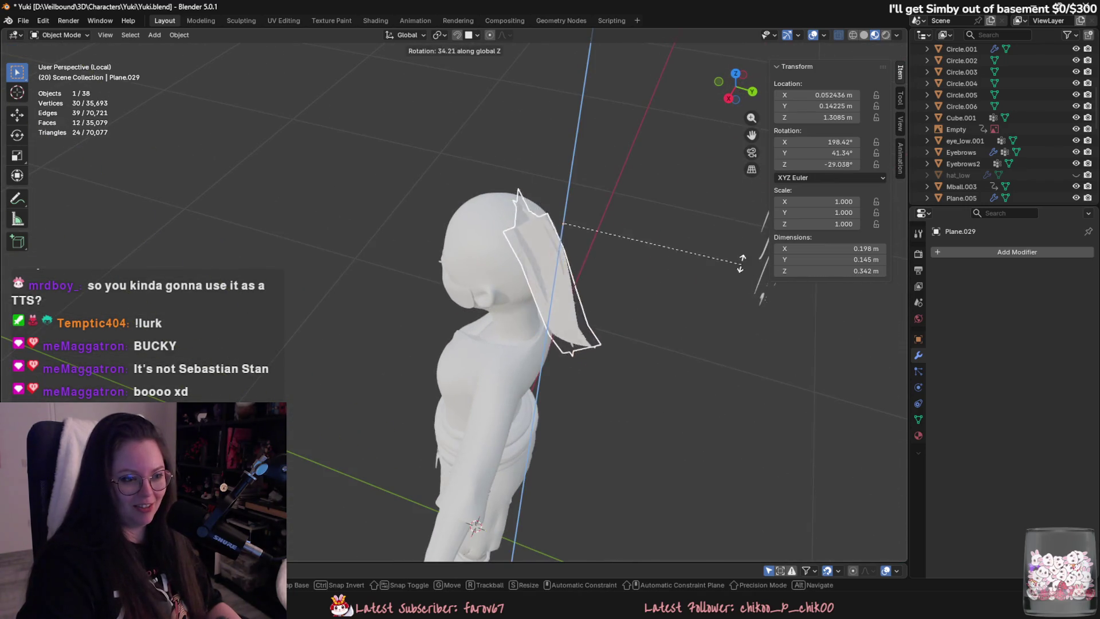
{"action": "key", "text": "x"}
{"action": "left_click", "coordinate": [661, 198]}
{"action": "middle_click_drag", "start_coordinate": [662, 198], "coordinate": [669, 222]}
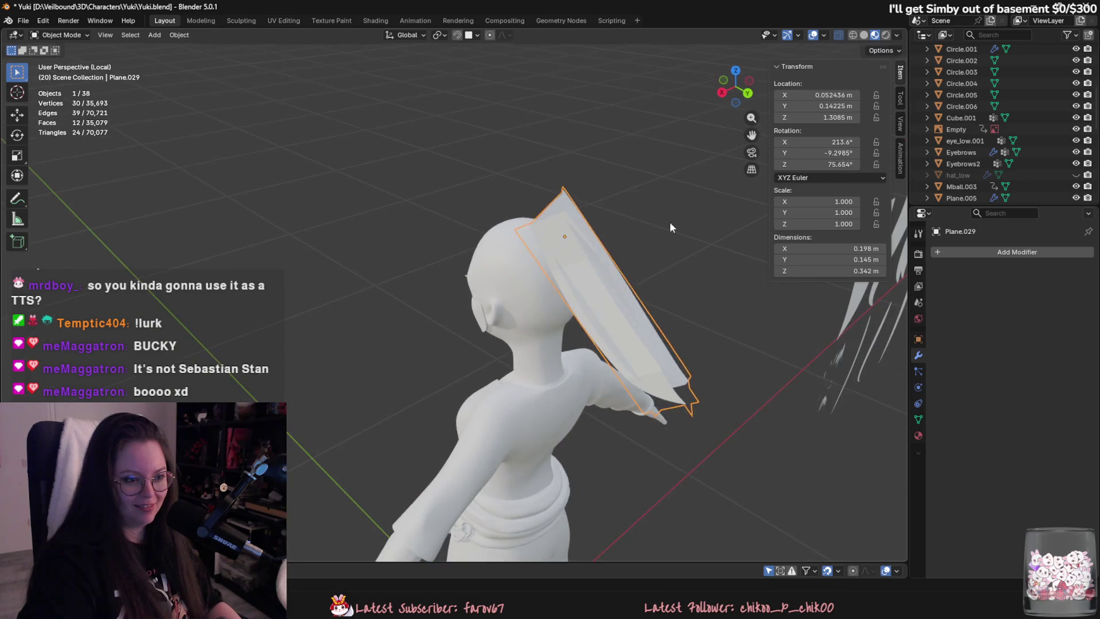
{"action": "key", "text": "r"}
{"action": "key", "text": "y"}
{"action": "left_click", "coordinate": [675, 266]}
{"action": "middle_click_drag", "start_coordinate": [676, 265], "coordinate": [611, 252]}
Lower the plane along Z to about 1.16 m and turn it to hang behind the head.
{"action": "key", "text": "g"}
{"action": "key", "text": "z"}
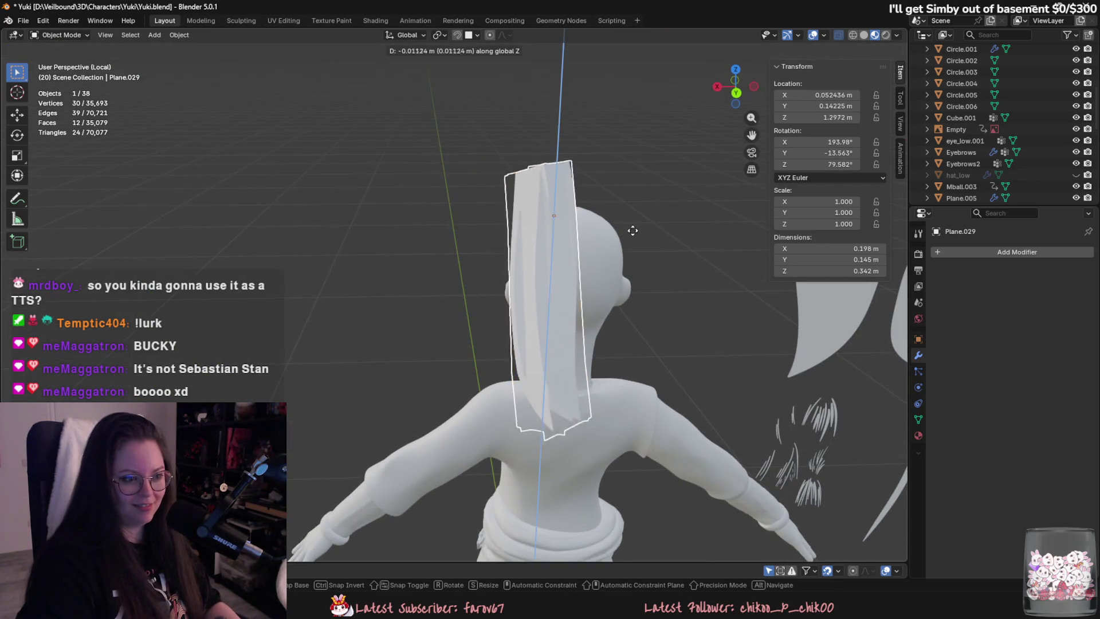
{"action": "left_click", "coordinate": [619, 297]}
{"action": "mouse_move", "coordinate": [618, 298]}
{"action": "middle_mouse_down"}
{"action": "mouse_move", "coordinate": [635, 324]}
{"action": "mouse_move", "coordinate": [545, 356]}
{"action": "mouse_move", "coordinate": [673, 363]}
{"action": "mouse_move", "coordinate": [614, 373]}
{"action": "mouse_move", "coordinate": [573, 418]}
{"action": "mouse_move", "coordinate": [620, 430]}
{"action": "middle_mouse_up"}
{"action": "key", "text": "r"}
{"action": "left_click", "coordinate": [575, 385]}
{"action": "key", "text": "r"}
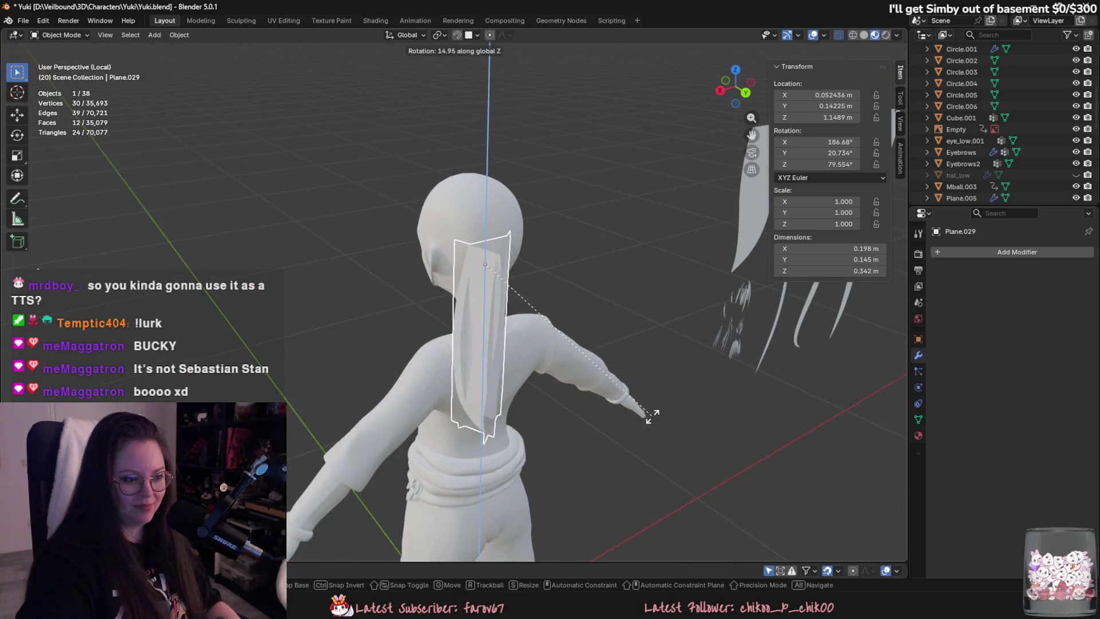
{"action": "left_click", "coordinate": [645, 473]}
{"action": "mouse_move", "coordinate": [645, 474]}
{"action": "middle_mouse_down"}
{"action": "mouse_move", "coordinate": [626, 384]}
{"action": "mouse_move", "coordinate": [684, 369]}
{"action": "mouse_move", "coordinate": [622, 363]}
{"action": "mouse_move", "coordinate": [594, 376]}
{"action": "mouse_move", "coordinate": [703, 414]}
{"action": "mouse_move", "coordinate": [534, 408]}
{"action": "mouse_move", "coordinate": [606, 417]}
{"action": "middle_mouse_up"}
{"action": "key", "text": "Tab"}
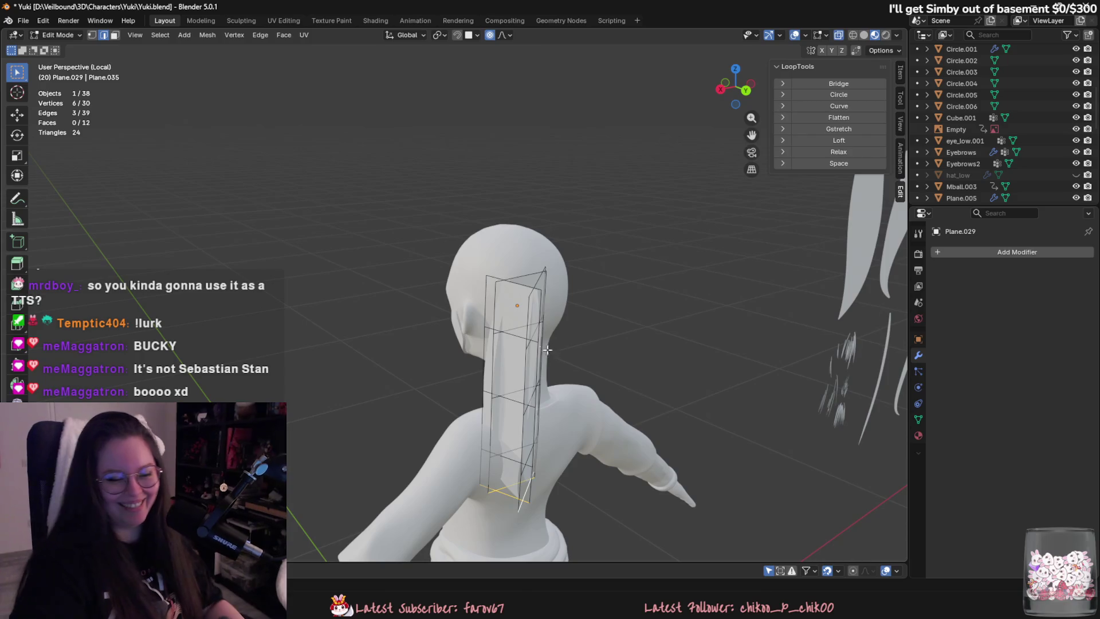
In face select mode, try a context-menu face command on the plane's top face.
{"action": "key", "text": "Tab"}
{"action": "key", "text": "Tab"}
{"action": "key", "text": "3"}
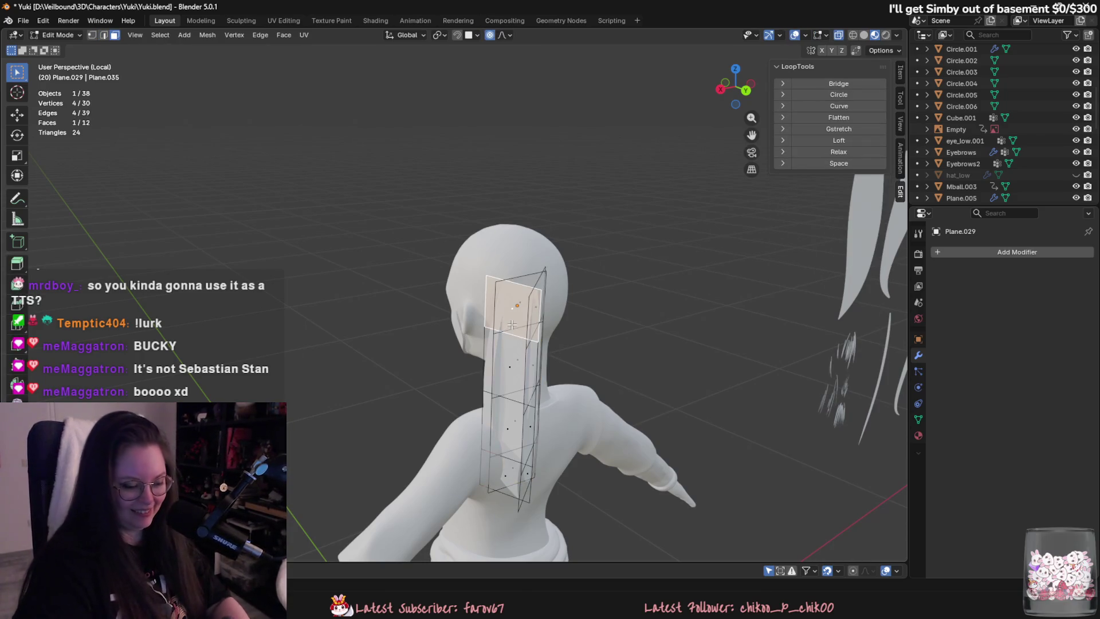
{"action": "mouse_move", "coordinate": [519, 331]}
{"action": "middle_mouse_down"}
{"action": "mouse_move", "coordinate": [485, 334]}
{"action": "mouse_move", "coordinate": [519, 316]}
{"action": "middle_mouse_up"}
{"action": "left_click", "coordinate": [520, 316]}
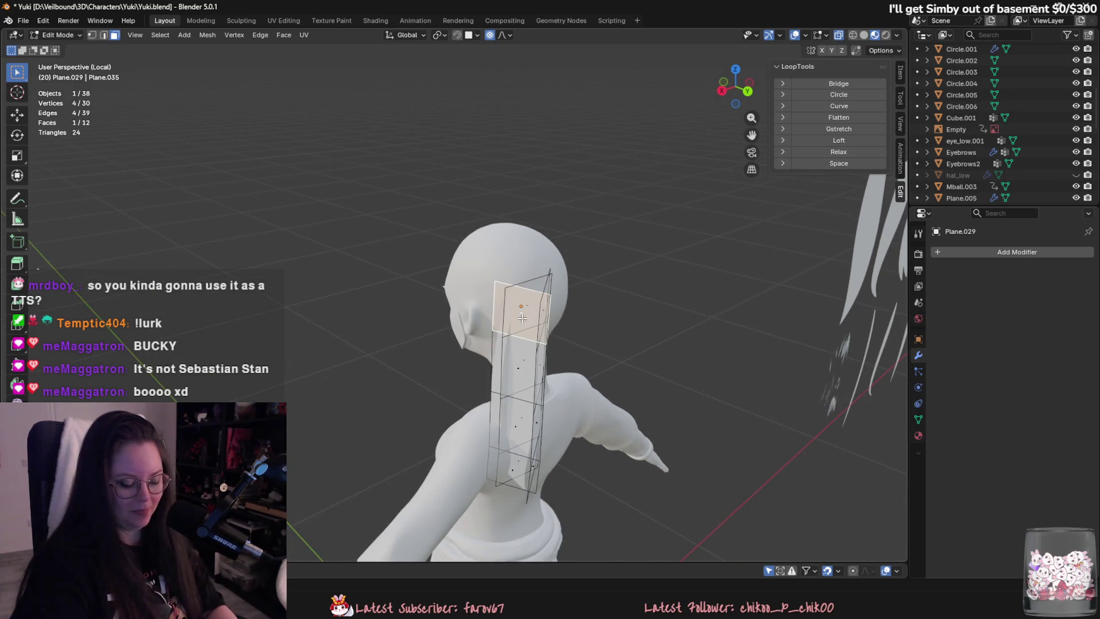
{"action": "right_click", "coordinate": [545, 312]}
{"action": "left_click", "coordinate": [539, 452]}
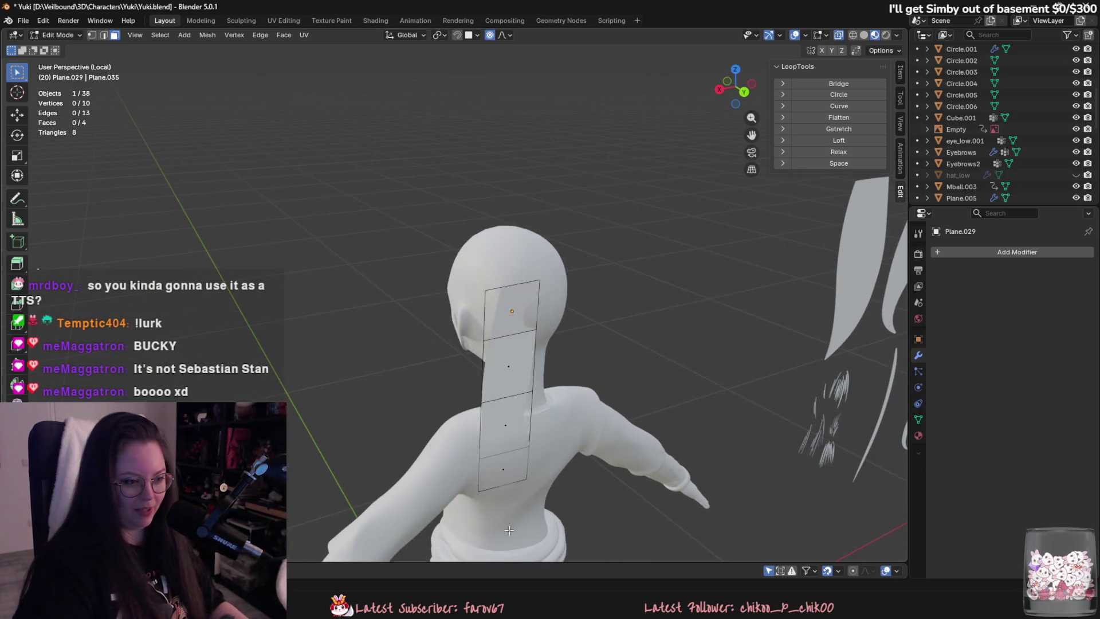
{"action": "key", "text": "Tab"}
{"action": "mouse_move", "coordinate": [573, 455]}
{"action": "middle_mouse_down"}
{"action": "mouse_move", "coordinate": [549, 411]}
{"action": "mouse_move", "coordinate": [591, 411]}
{"action": "mouse_move", "coordinate": [546, 312]}
{"action": "mouse_move", "coordinate": [563, 340]}
{"action": "middle_mouse_up"}
{"action": "key", "text": "Tab"}
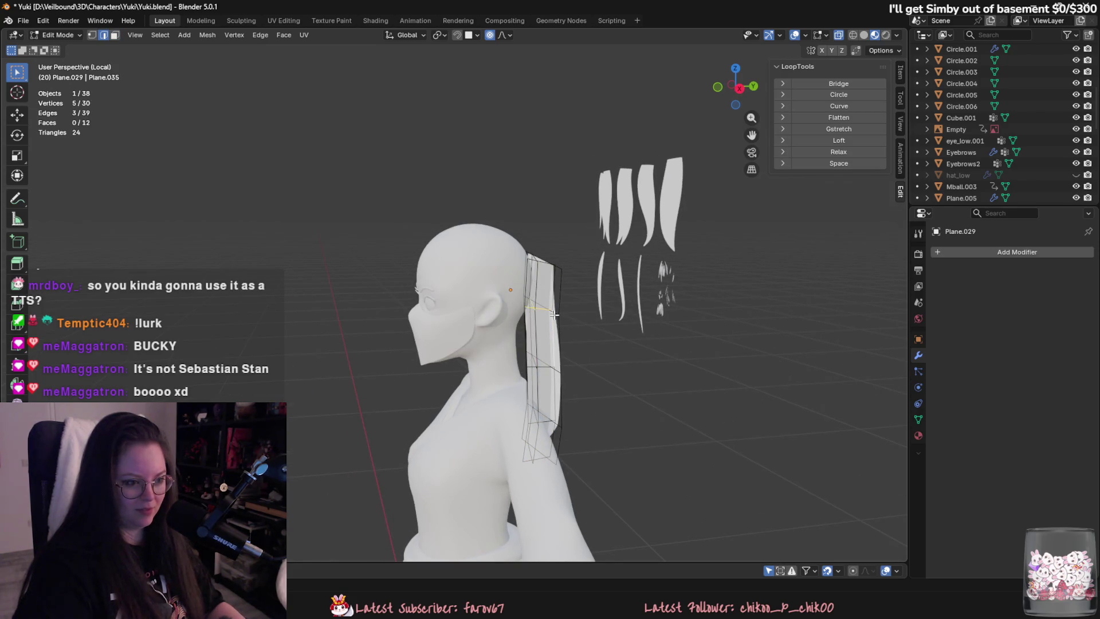
Reshape the ponytail and its top edge with proportional-falloff moves.
{"action": "mouse_move", "coordinate": [587, 326]}
{"action": "middle_mouse_down"}
{"action": "mouse_move", "coordinate": [619, 336]}
{"action": "mouse_move", "coordinate": [534, 245]}
{"action": "middle_mouse_up"}
{"action": "key", "text": "g"}
{"action": "left_click", "coordinate": [639, 329]}
{"action": "key", "text": "g"}
{"action": "left_click", "coordinate": [585, 265]}
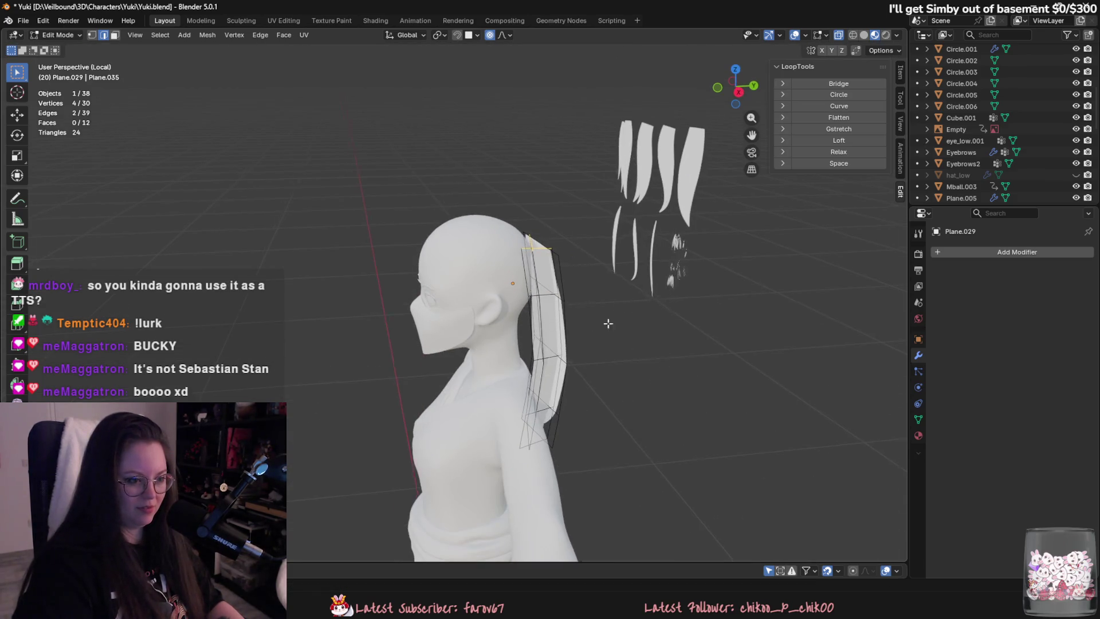
{"action": "key", "text": "Tab"}
{"action": "mouse_move", "coordinate": [606, 320]}
{"action": "middle_mouse_down"}
{"action": "mouse_move", "coordinate": [537, 366]}
{"action": "mouse_move", "coordinate": [537, 381]}
{"action": "middle_mouse_up"}
{"action": "key", "text": "Tab"}
{"action": "key", "text": "g"}
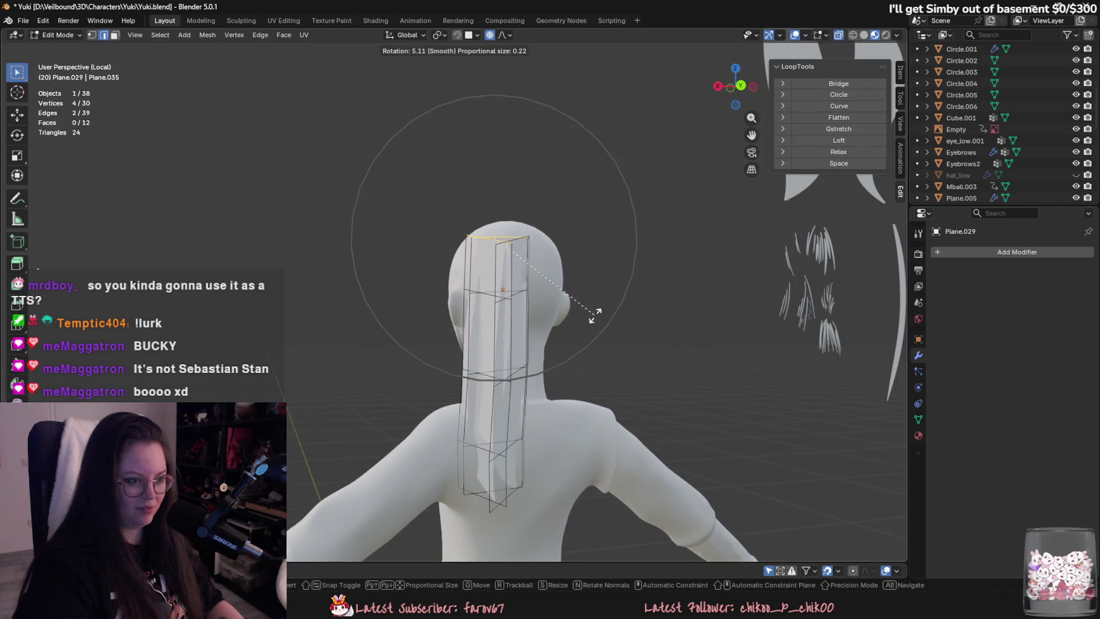
{"action": "left_click", "coordinate": [592, 311]}
Apply Shade Smooth to the hair plane.
{"action": "key", "text": "Tab"}
{"action": "right_click", "coordinate": [507, 302]}
{"action": "mouse_move", "coordinate": [592, 311]}
{"action": "middle_mouse_down"}
{"action": "mouse_move", "coordinate": [507, 302]}
{"action": "mouse_move", "coordinate": [581, 363]}
{"action": "mouse_move", "coordinate": [555, 406]}
{"action": "middle_mouse_up"}
{"action": "left_click", "coordinate": [507, 302]}
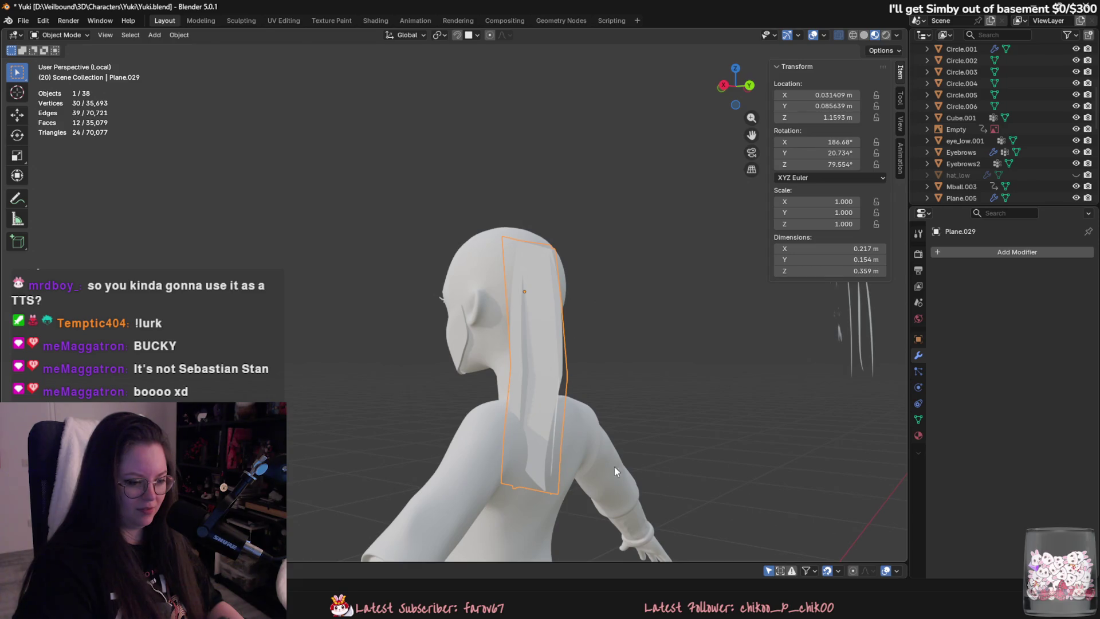
Select the hair's lower edge and move it downward.
{"action": "key", "text": "Tab"}
{"action": "middle_click_drag", "start_coordinate": [616, 471], "coordinate": [665, 461]}
{"action": "left_click_drag", "start_coordinate": [577, 451], "coordinate": [577, 451]}
{"action": "key", "text": "g"}
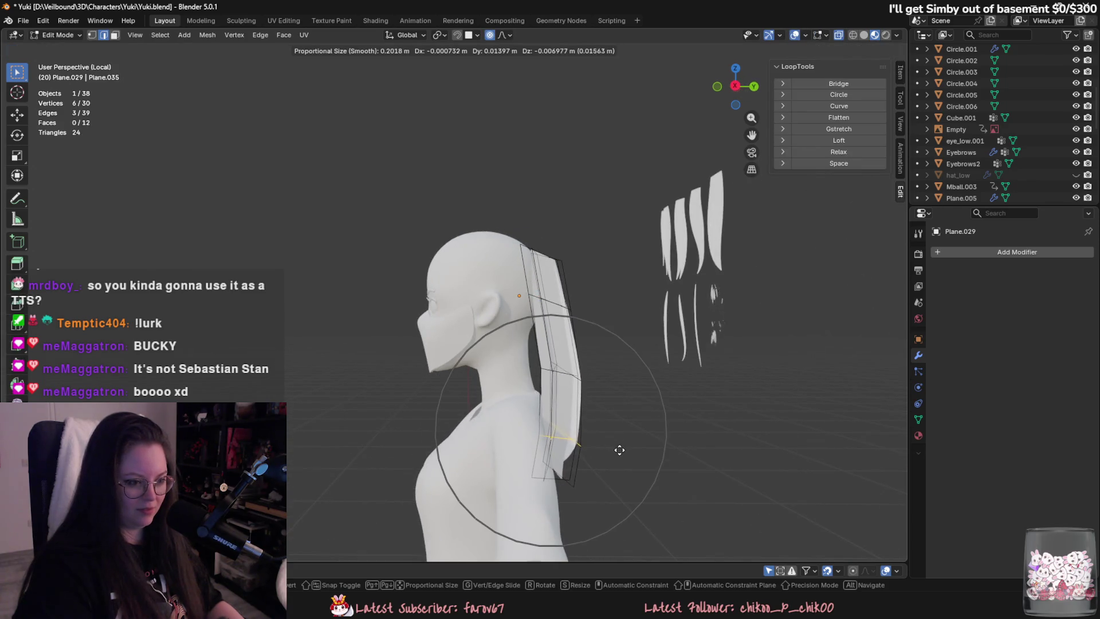
{"action": "left_click", "coordinate": [620, 456]}
Add the bottom loop to the selection and pull the hair end further down the back.
{"action": "middle_click_drag", "start_coordinate": [621, 462], "coordinate": [547, 494]}
{"action": "left_click", "coordinate": [547, 494], "text": "alt+shift"}
{"action": "key", "text": "g"}
{"action": "left_click", "coordinate": [597, 548]}
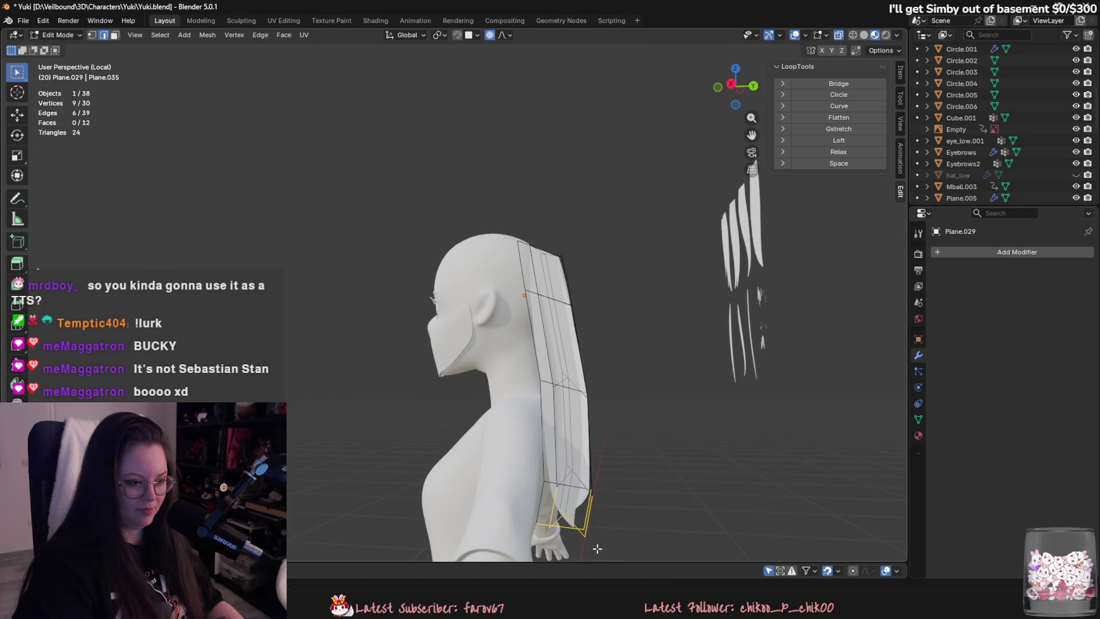
{"action": "scroll", "coordinate": [632, 513], "scroll_direction": "up", "scroll_amount": 3}
{"action": "key", "text": "g"}
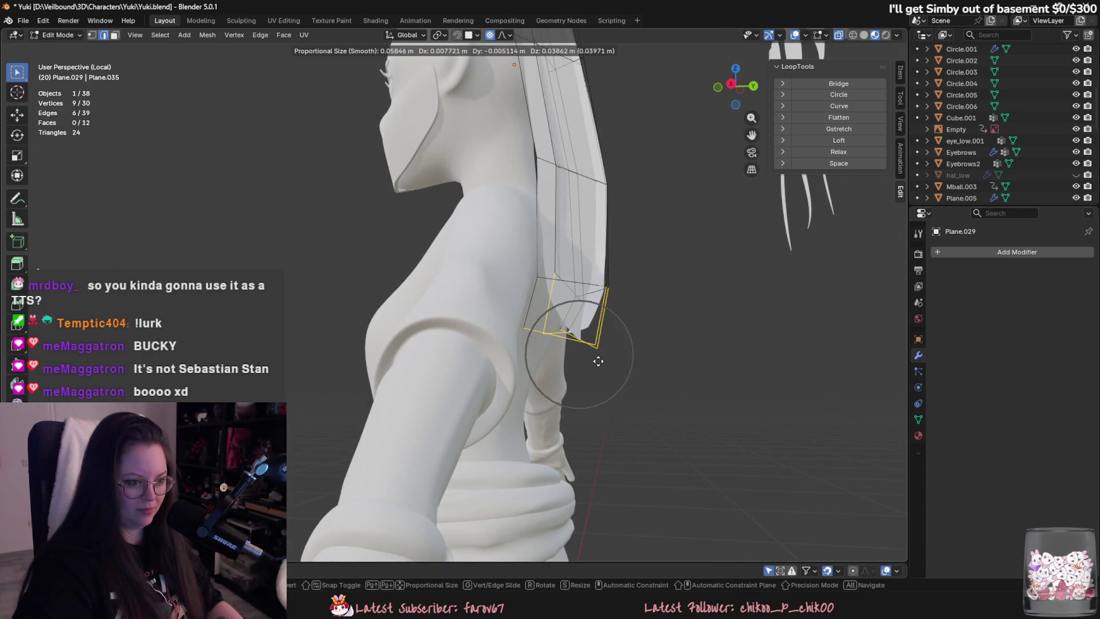
{"action": "left_click", "coordinate": [596, 367]}
{"action": "middle_click_drag", "start_coordinate": [596, 367], "coordinate": [509, 380]}
{"action": "scroll", "coordinate": [509, 380], "scroll_direction": "down", "scroll_amount": 3}
{"action": "key", "text": "alt+Tab"}
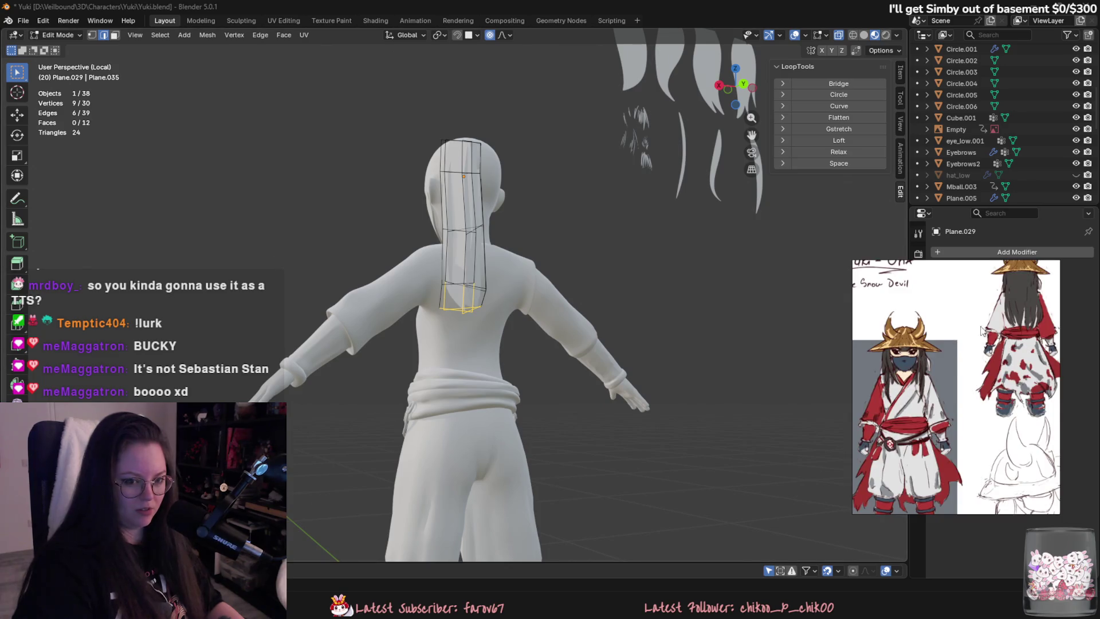
Select a middle edge loop and scale it down to narrow the hair.
{"action": "scroll", "coordinate": [981, 331], "scroll_direction": "up", "scroll_amount": 2}
{"action": "scroll", "coordinate": [566, 421], "scroll_direction": "up", "scroll_amount": 3}
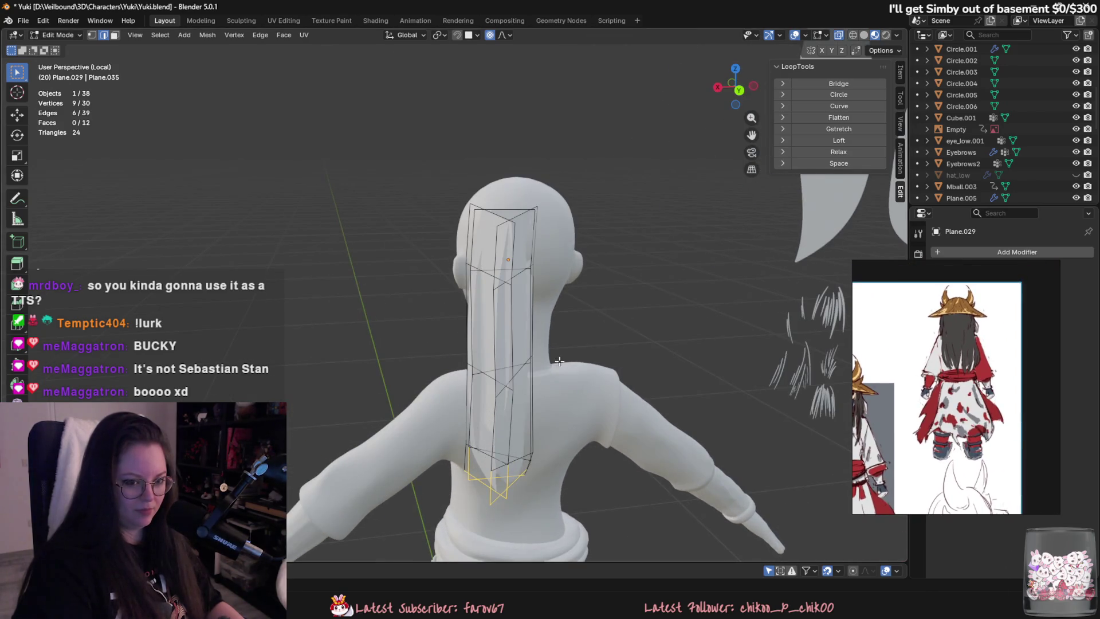
{"action": "middle_click_drag", "start_coordinate": [560, 361], "coordinate": [609, 423]}
{"action": "key", "text": "a"}
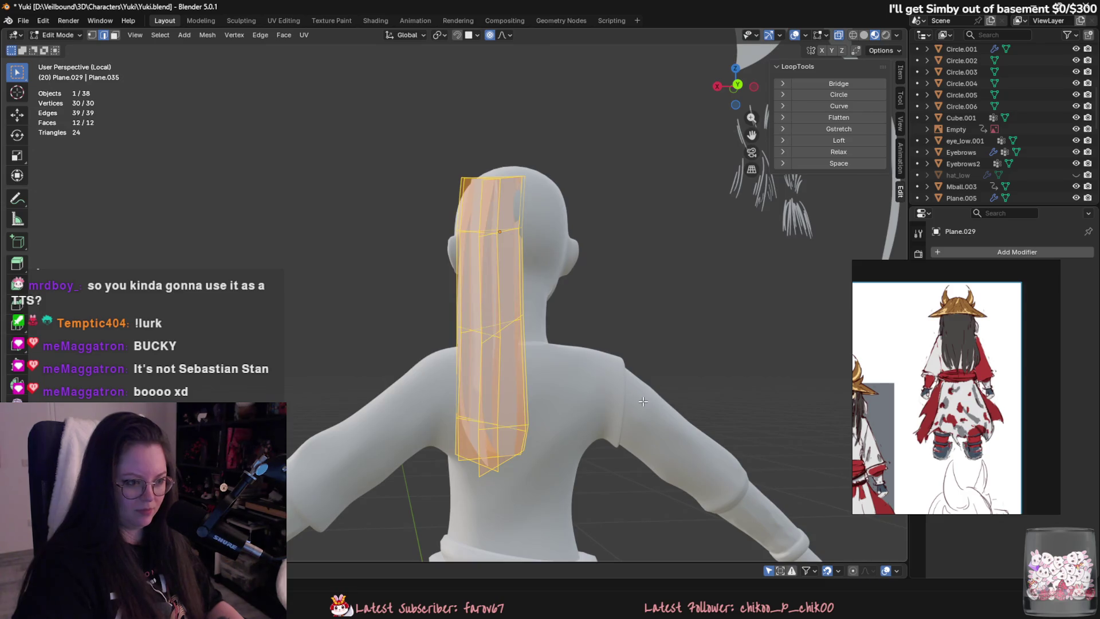
{"action": "key", "text": "alt+a"}
{"action": "left_click", "coordinate": [498, 327], "text": "alt"}
{"action": "key", "text": "s"}
{"action": "scroll", "coordinate": [587, 371], "scroll_direction": "down", "scroll_amount": 5}
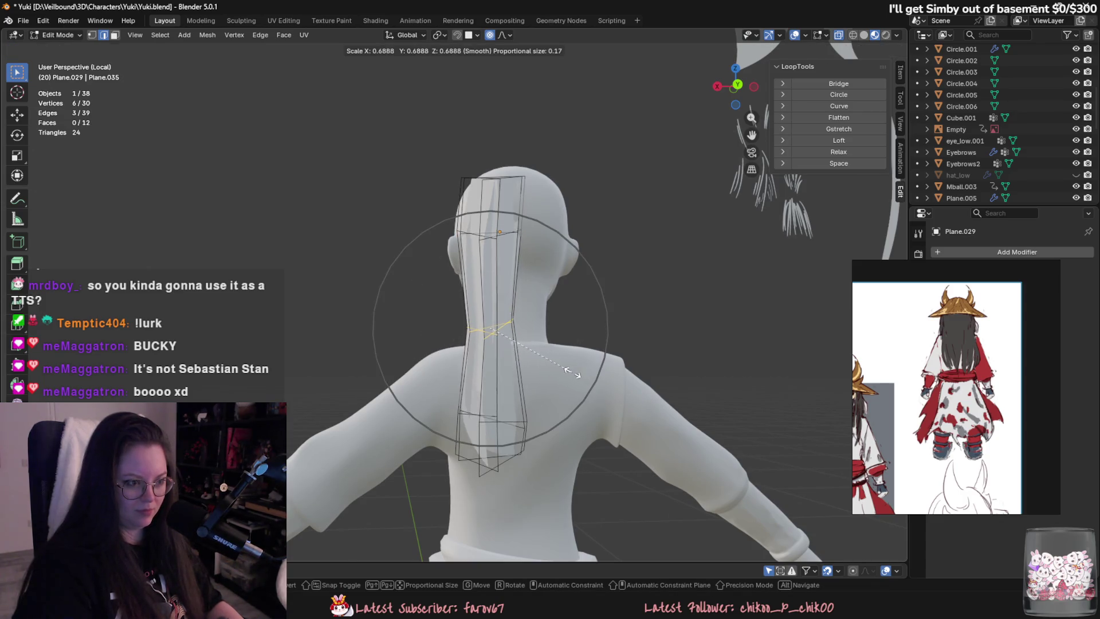
{"action": "left_click", "coordinate": [642, 361]}
Abandon a width scale of the whole card and taper another middle loop instead.
{"action": "key", "text": "a"}
{"action": "key", "text": "s"}
{"action": "key", "text": "x"}
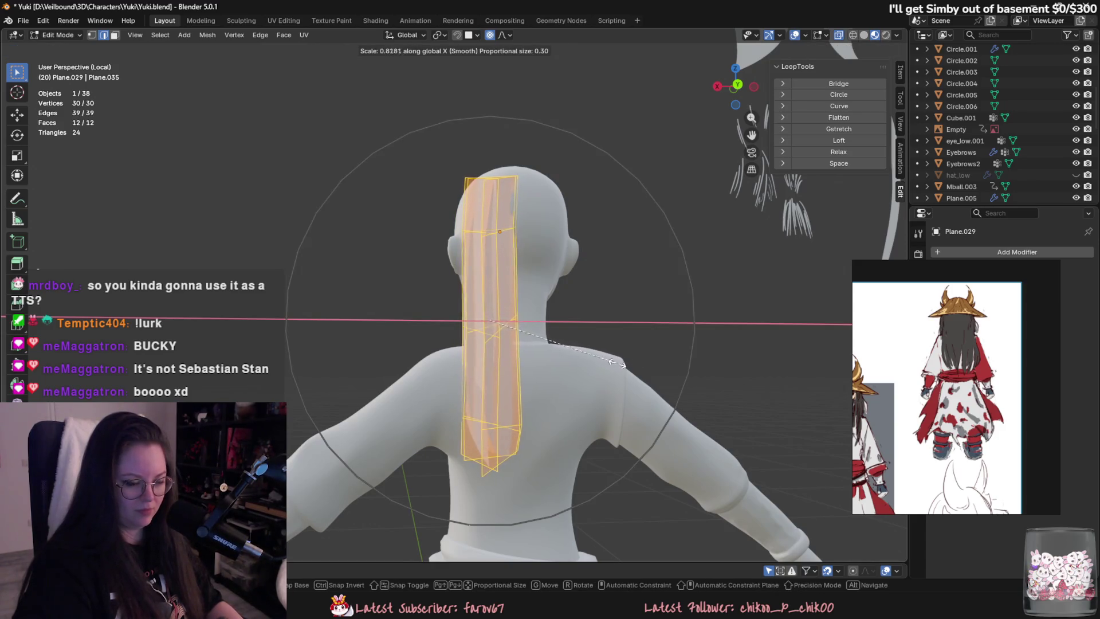
{"action": "right_click", "coordinate": [587, 350]}
{"action": "left_click", "coordinate": [497, 335], "text": "alt"}
{"action": "key", "text": "s"}
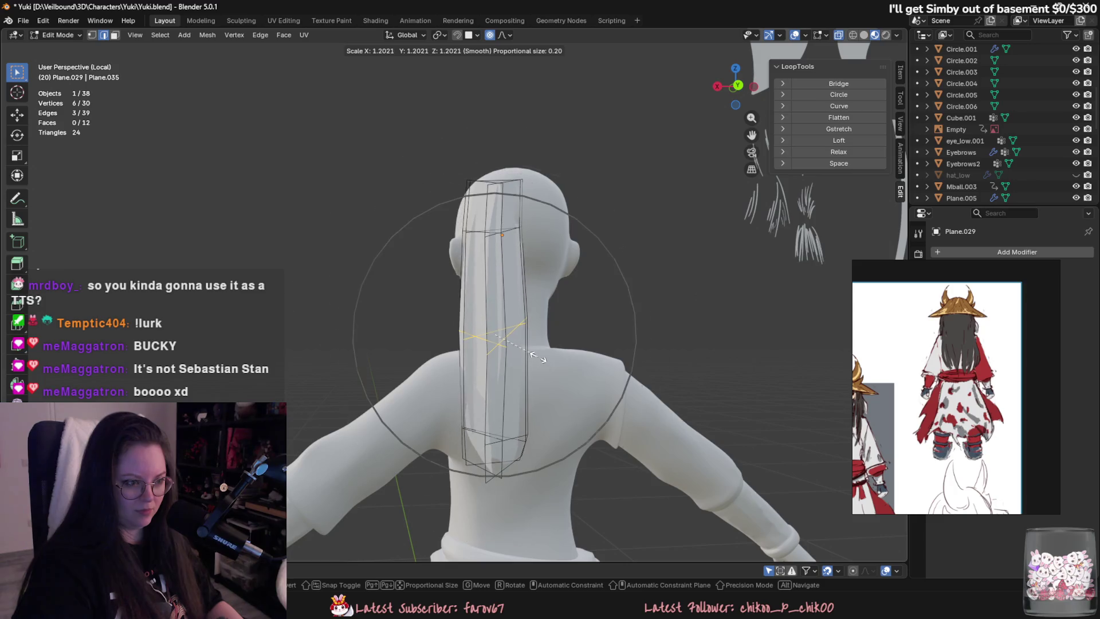
{"action": "left_click", "coordinate": [462, 205]}
Raise the ponytail card's top vertices higher on the head.
{"action": "mouse_move", "coordinate": [462, 205]}
{"action": "middle_mouse_down"}
{"action": "mouse_move", "coordinate": [582, 323]}
{"action": "mouse_move", "coordinate": [501, 330]}
{"action": "middle_mouse_up"}
{"action": "mouse_move", "coordinate": [576, 354]}
{"action": "middle_mouse_down"}
{"action": "mouse_move", "coordinate": [561, 355]}
{"action": "mouse_move", "coordinate": [634, 315]}
{"action": "middle_mouse_up"}
{"action": "key", "text": "g"}
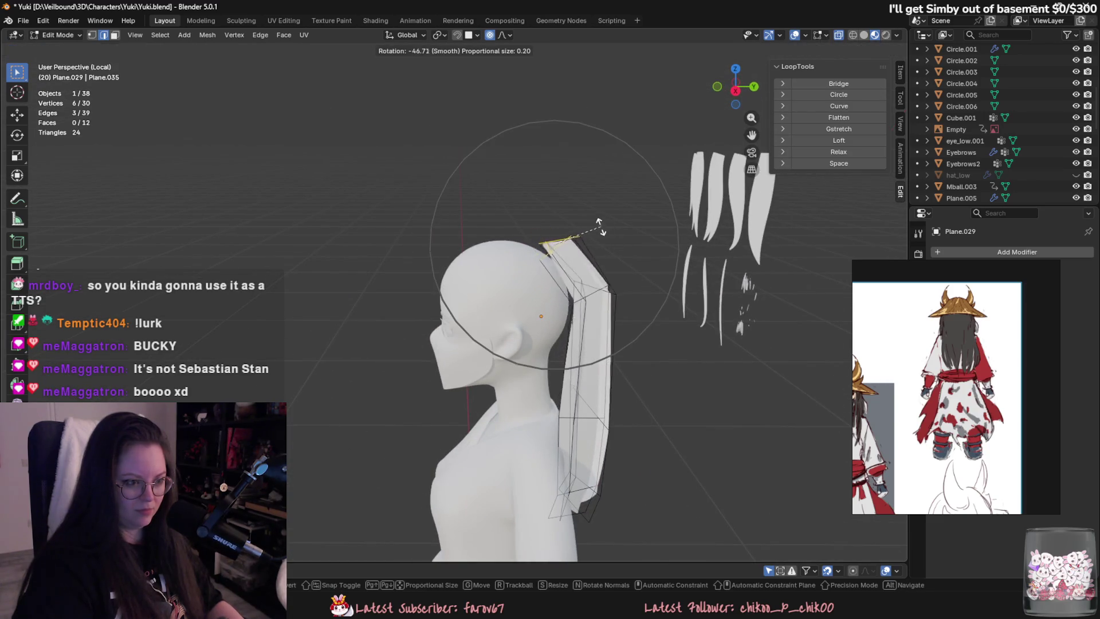
{"action": "left_click", "coordinate": [594, 232]}
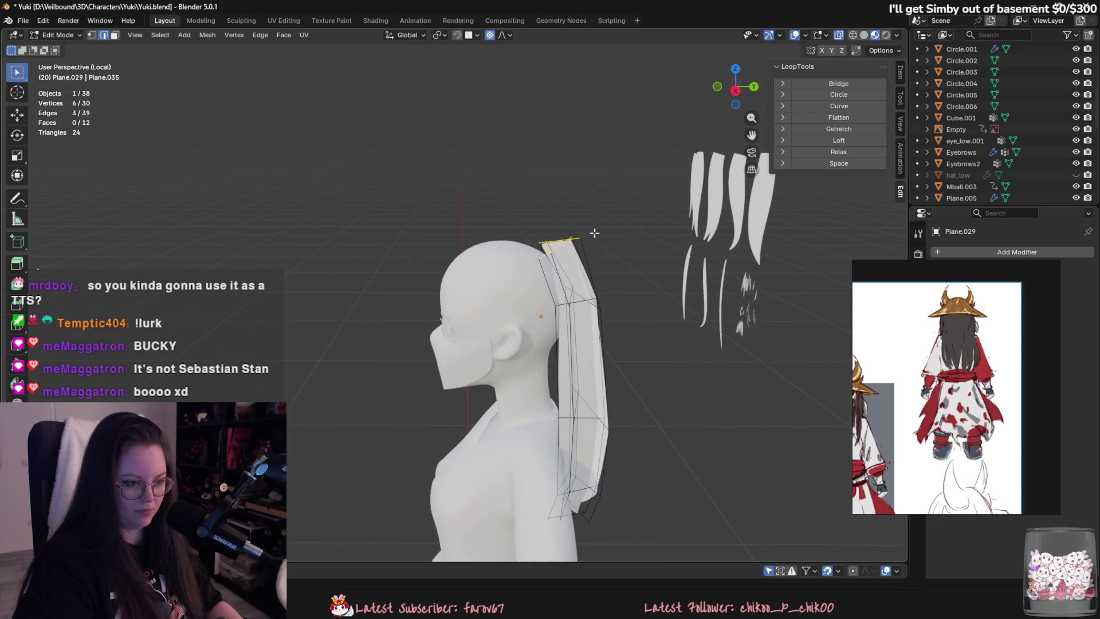
Add an edge loop and rotate the top edge, then undo the change.
{"action": "left_click", "coordinate": [578, 277]}
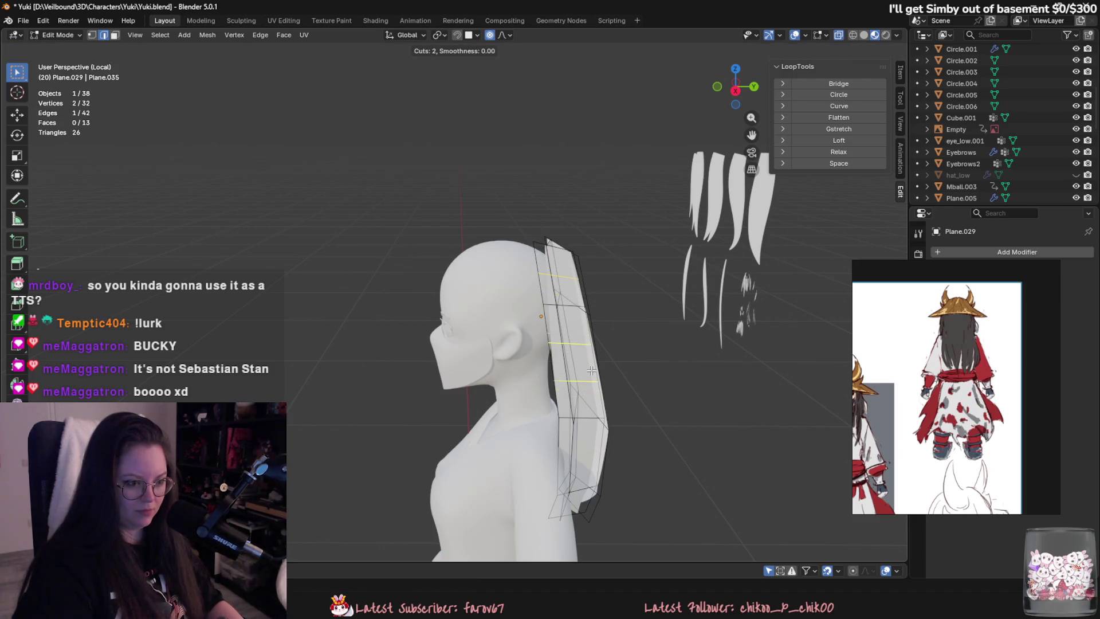
{"action": "left_click_drag", "start_coordinate": [574, 264], "coordinate": [575, 265]}
{"action": "key", "text": "r"}
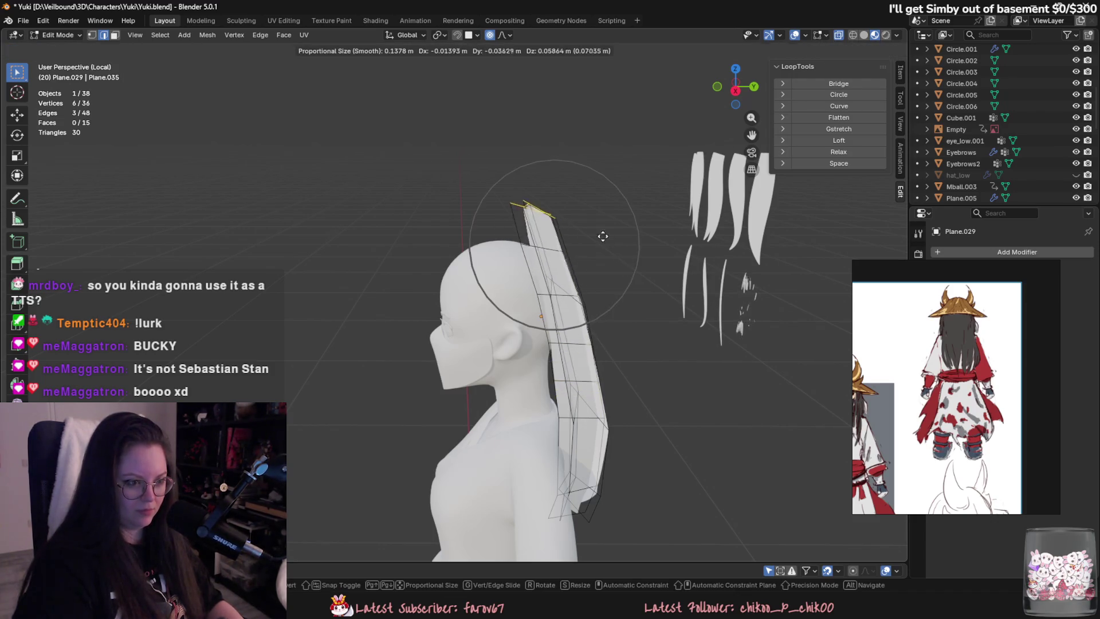
{"action": "left_click", "coordinate": [583, 224]}
{"action": "key", "text": "g"}
{"action": "left_click", "coordinate": [585, 252]}
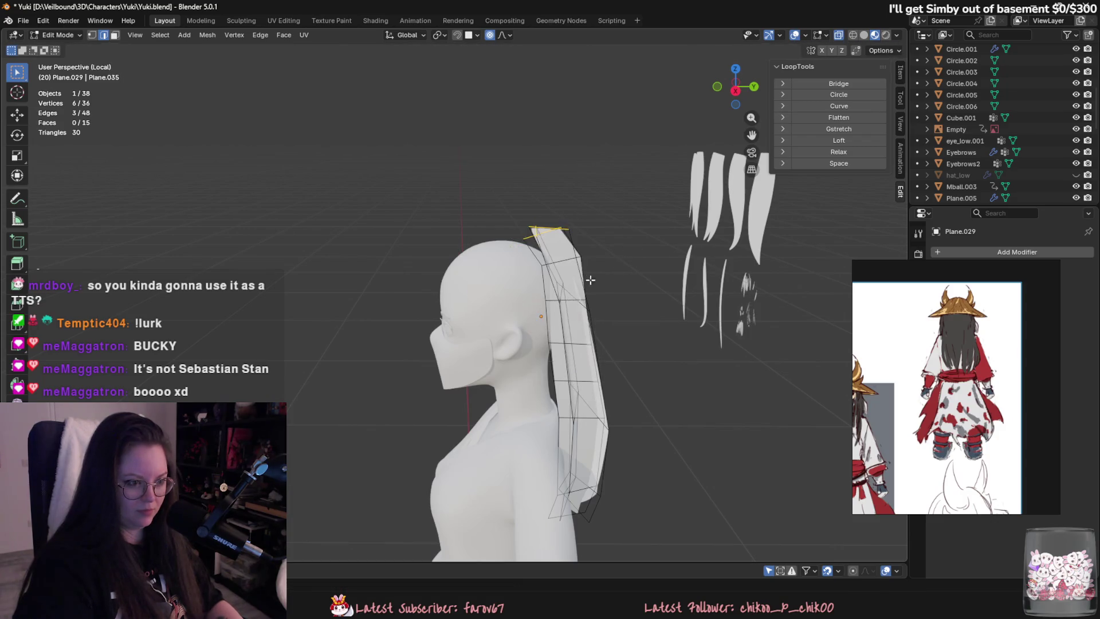
{"action": "mouse_move", "coordinate": [584, 252]}
{"action": "middle_mouse_down"}
{"action": "mouse_move", "coordinate": [513, 322]}
{"action": "mouse_move", "coordinate": [614, 349]}
{"action": "mouse_move", "coordinate": [523, 261]}
{"action": "mouse_move", "coordinate": [642, 275]}
{"action": "mouse_move", "coordinate": [565, 321]}
{"action": "mouse_move", "coordinate": [515, 329]}
{"action": "mouse_move", "coordinate": [567, 326]}
{"action": "mouse_move", "coordinate": [403, 316]}
{"action": "middle_mouse_up"}
{"action": "key", "text": "ctrl+z"}
Add several loop cuts across the ponytail card, with one near the top.
{"action": "key", "text": "ctrl+z"}
{"action": "left_click", "coordinate": [529, 267]}
{"action": "left_click", "coordinate": [642, 276]}
{"action": "left_click", "coordinate": [641, 259]}
{"action": "left_click", "coordinate": [507, 326]}
{"action": "left_click", "coordinate": [514, 327]}
{"action": "key", "text": "ctrl+r"}
{"action": "key", "text": "Escape"}
{"action": "key", "text": "ctrl+z"}
{"action": "key", "text": "ctrl+r"}
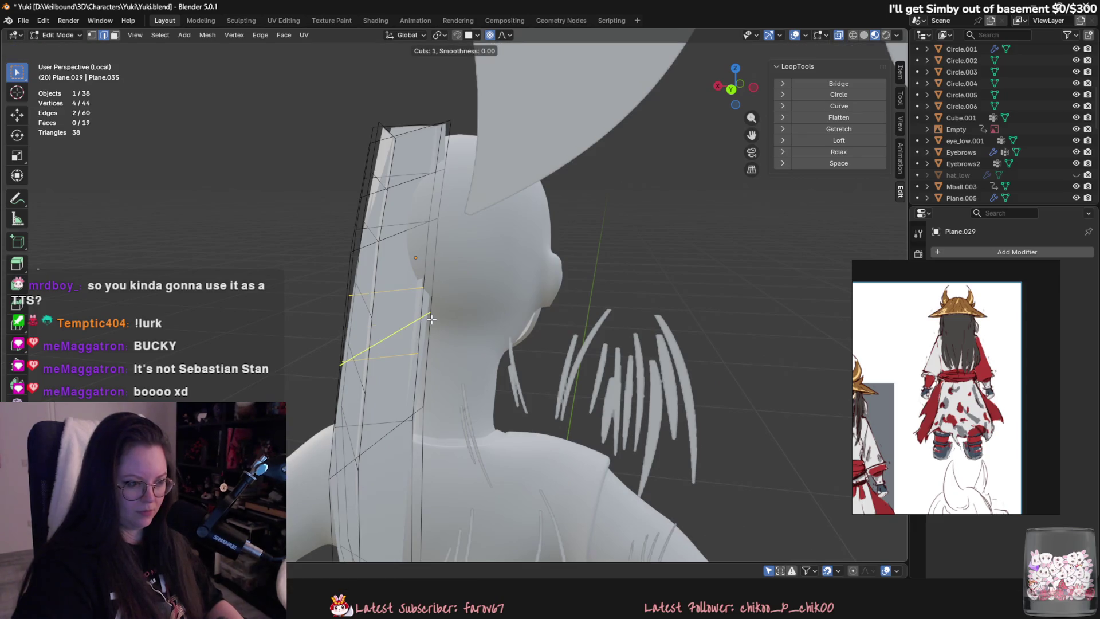
{"action": "left_click", "coordinate": [431, 319]}
{"action": "mouse_move", "coordinate": [431, 319]}
{"action": "middle_mouse_down"}
{"action": "mouse_move", "coordinate": [560, 319]}
{"action": "mouse_move", "coordinate": [568, 172]}
{"action": "middle_mouse_up"}
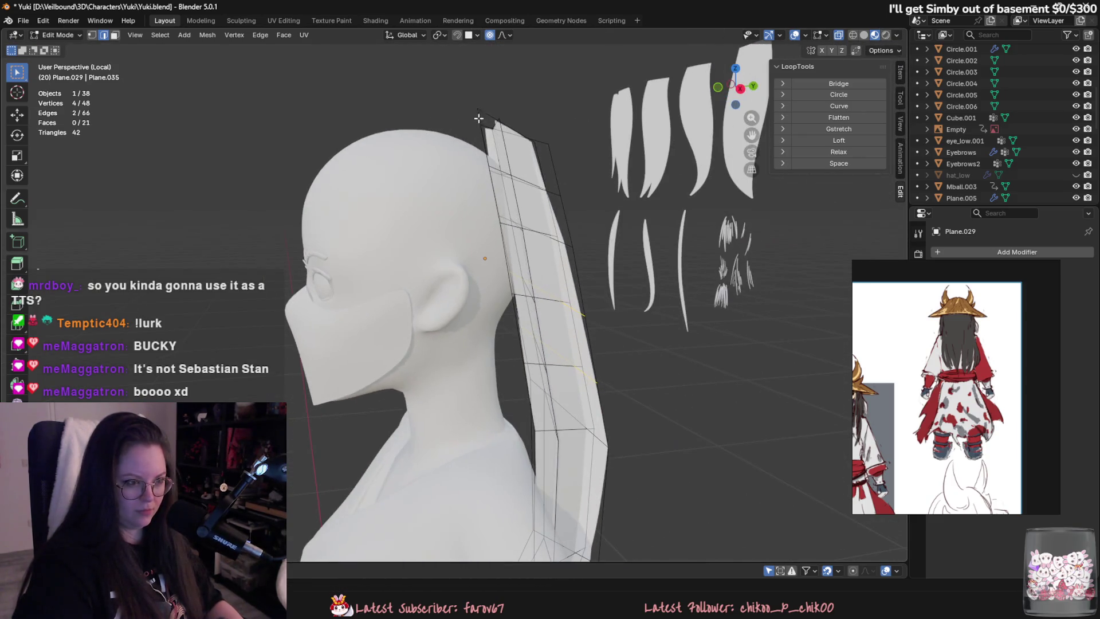
{"action": "scroll", "coordinate": [568, 165], "scroll_direction": "down", "scroll_amount": 2}
Move and rotate the top edge with falloff so it tilts over the head.
{"action": "key", "text": "r"}
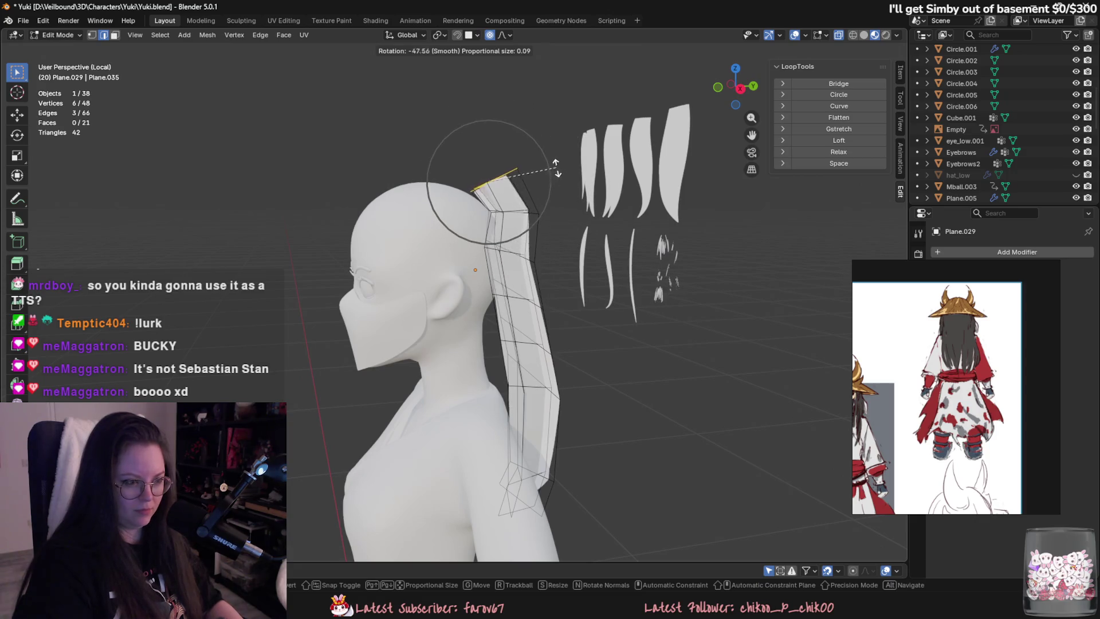
{"action": "key", "text": "g"}
{"action": "mouse_move", "coordinate": [531, 152]}
{"action": "middle_mouse_down"}
{"action": "mouse_move", "coordinate": [572, 217]}
{"action": "mouse_move", "coordinate": [511, 320]}
{"action": "middle_mouse_up"}
{"action": "key", "text": "r"}
{"action": "middle_click_drag", "start_coordinate": [600, 304], "coordinate": [600, 244]}
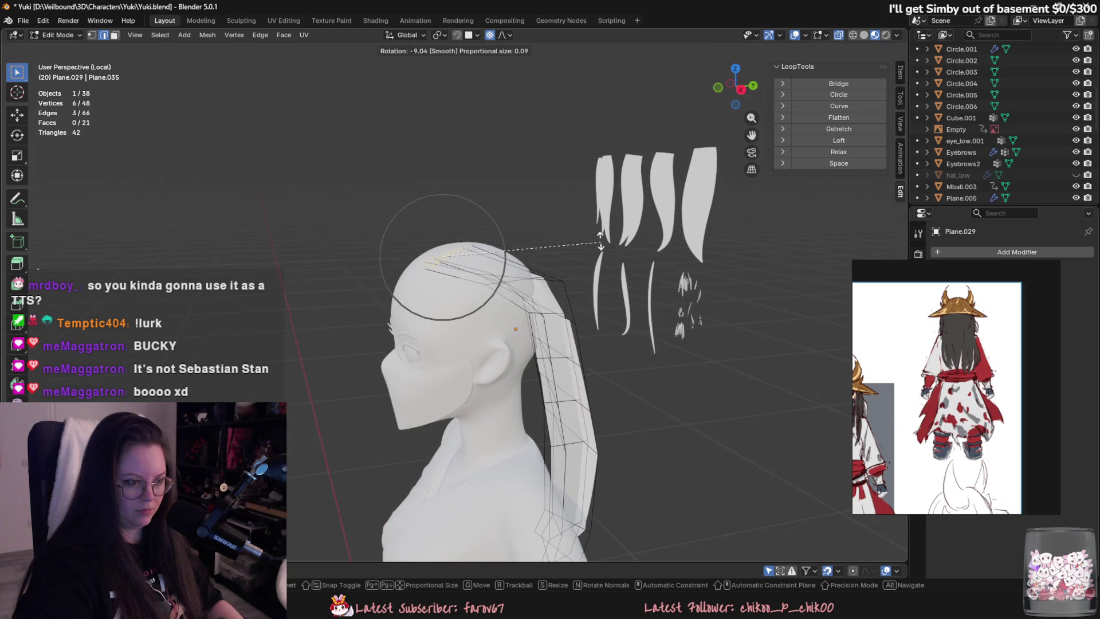
{"action": "left_click", "coordinate": [465, 168]}
{"action": "middle_click_drag", "start_coordinate": [475, 183], "coordinate": [595, 317]}
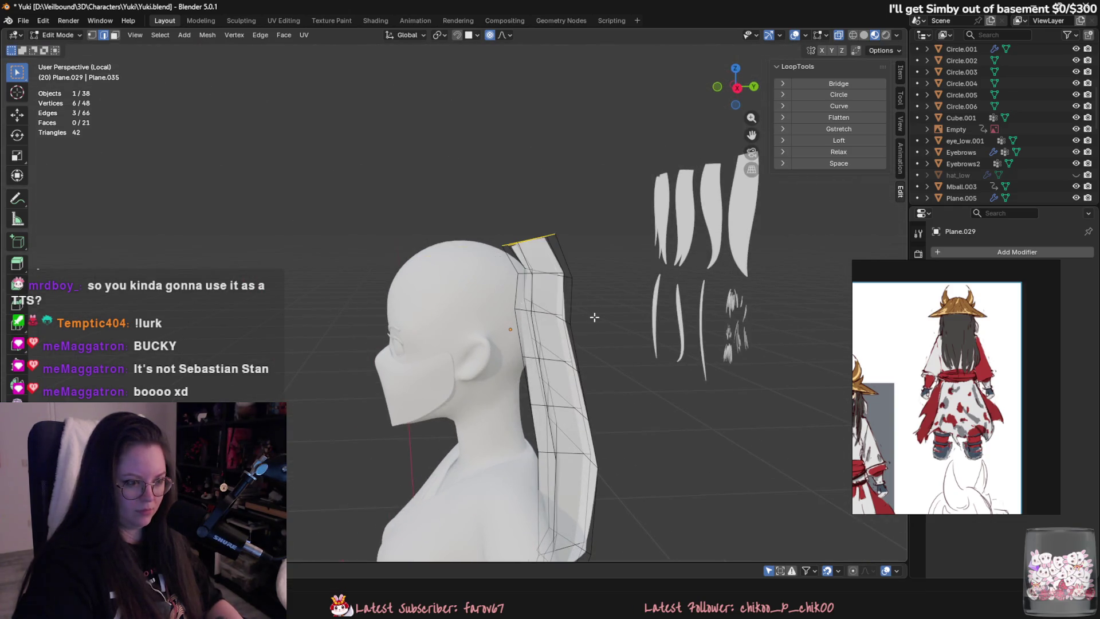
{"action": "scroll", "coordinate": [594, 316], "scroll_direction": "down", "scroll_amount": 2}
Fine-tune the top edge's rotation up onto the crown and check it from behind.
{"action": "key", "text": "r"}
{"action": "left_click", "coordinate": [579, 304]}
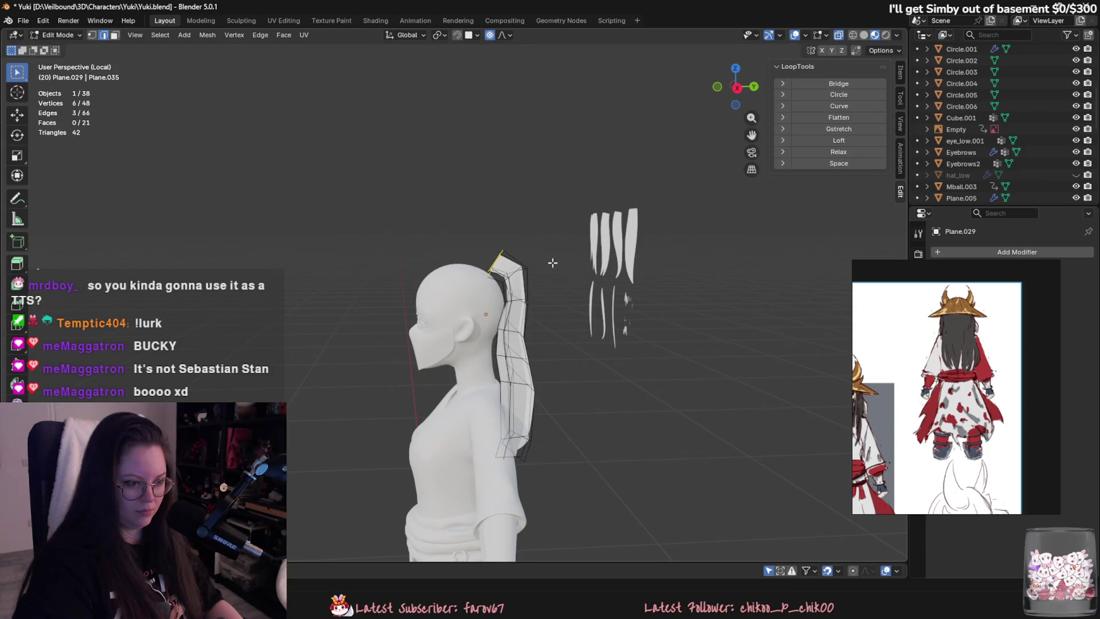
{"action": "key", "text": "r"}
{"action": "left_click", "coordinate": [561, 291]}
{"action": "scroll", "coordinate": [561, 291], "scroll_direction": "up", "scroll_amount": 4}
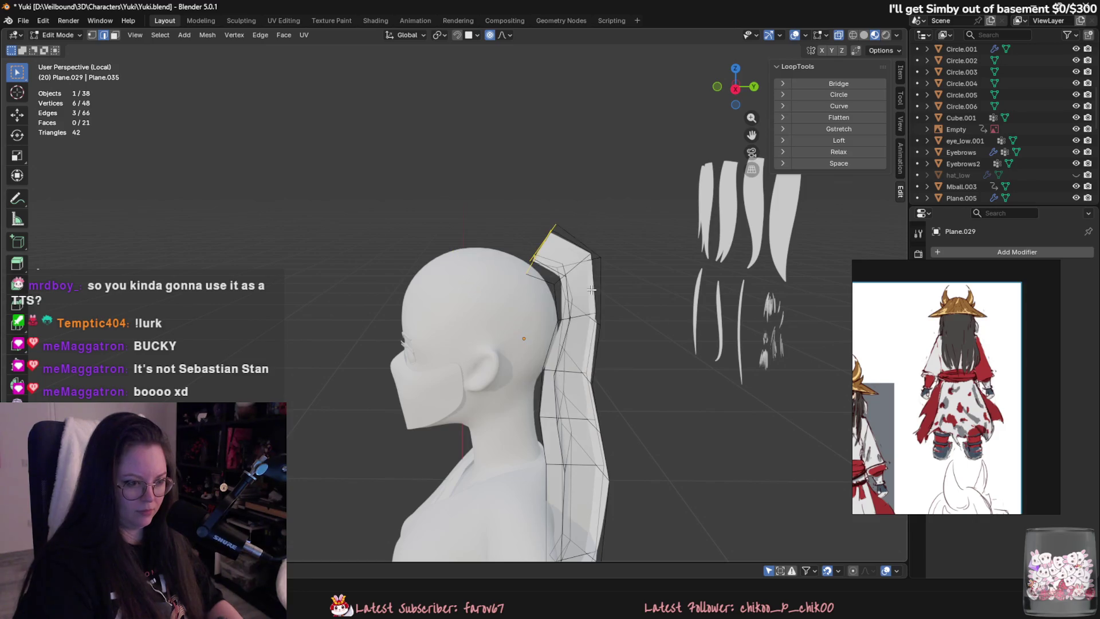
{"action": "mouse_move", "coordinate": [582, 289]}
{"action": "middle_mouse_down"}
{"action": "mouse_move", "coordinate": [500, 283]}
{"action": "mouse_move", "coordinate": [604, 307]}
{"action": "middle_mouse_up"}
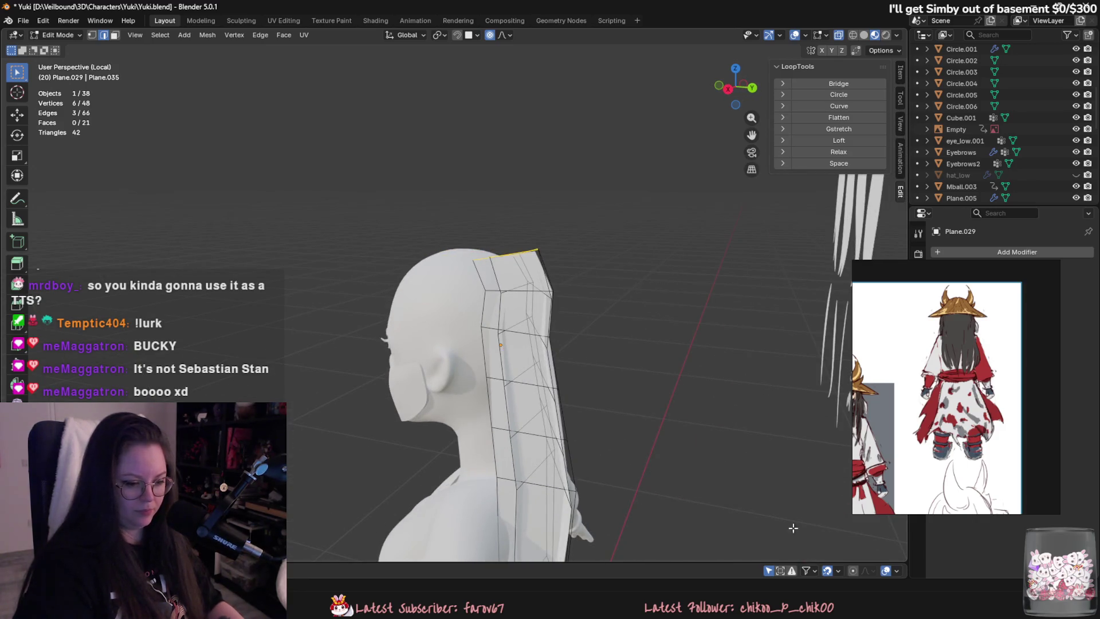
{"action": "scroll", "coordinate": [968, 403], "scroll_direction": "down", "scroll_amount": 5}
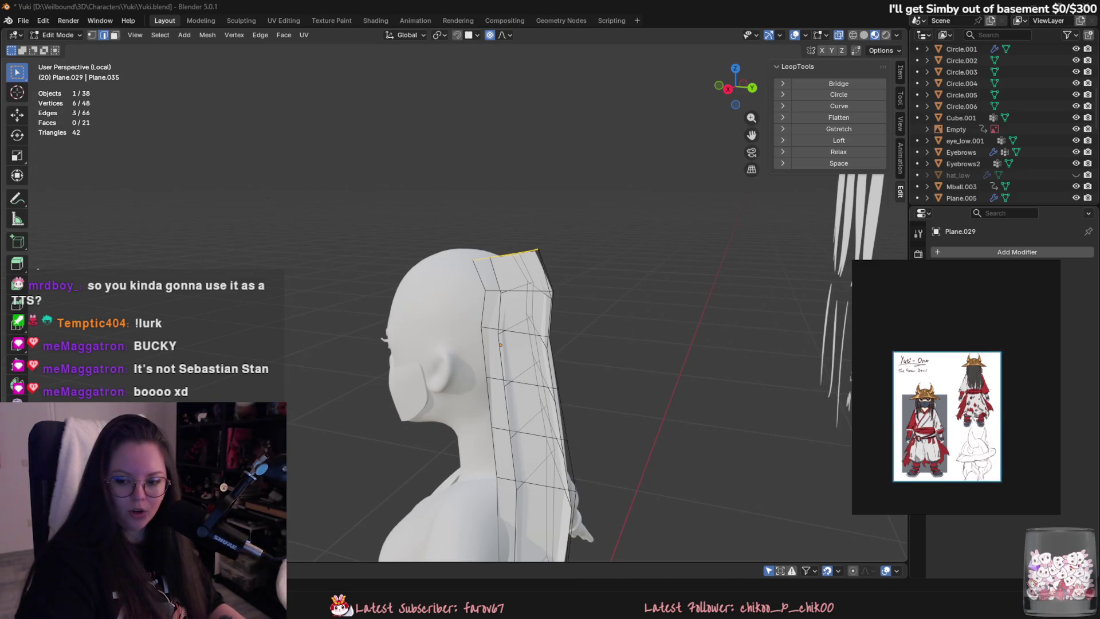
{"action": "key", "text": "alt+Tab"}
Read the Realtime Hair Cards tutorial comments on YouTube in Chrome, then return to Blender.
{"action": "key", "text": "super+d"}
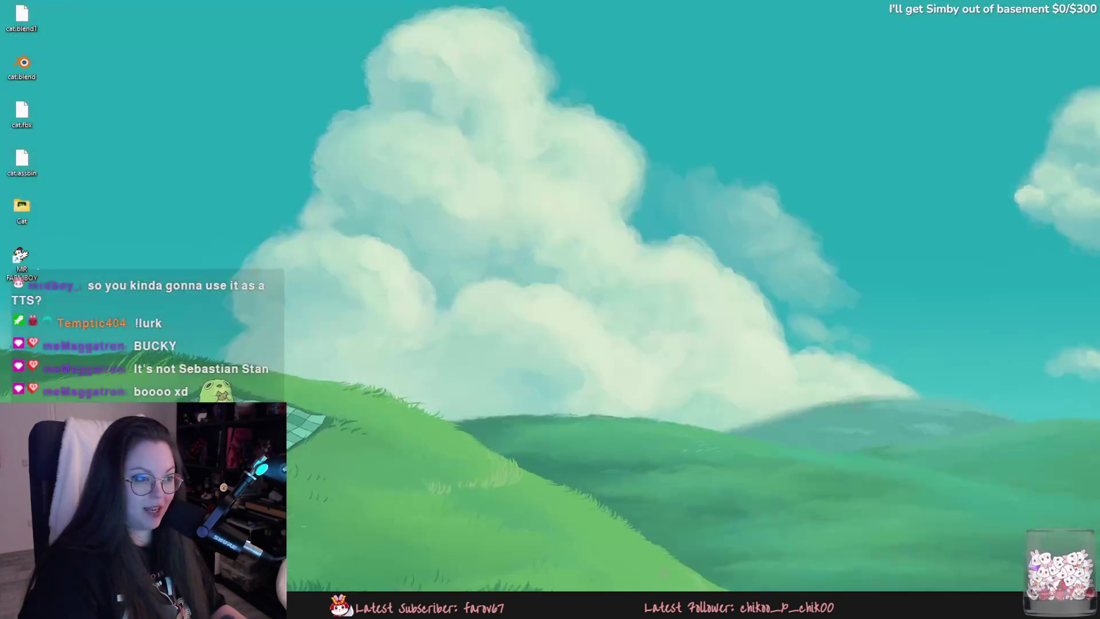
{"action": "key", "text": "alt+Tab"}
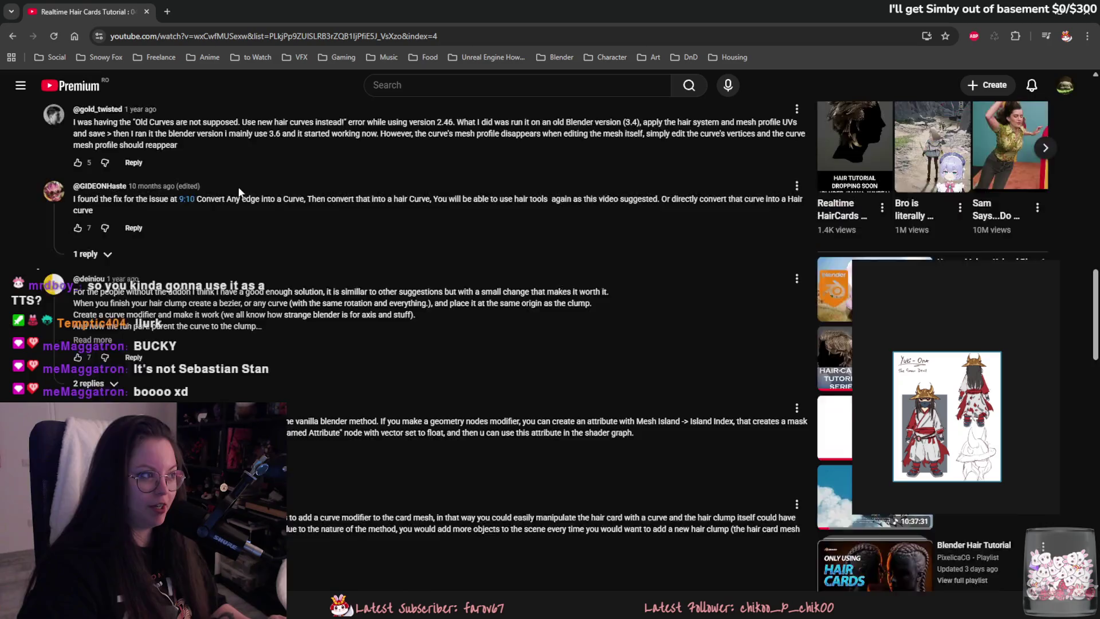
{"action": "key", "text": "alt+Tab"}
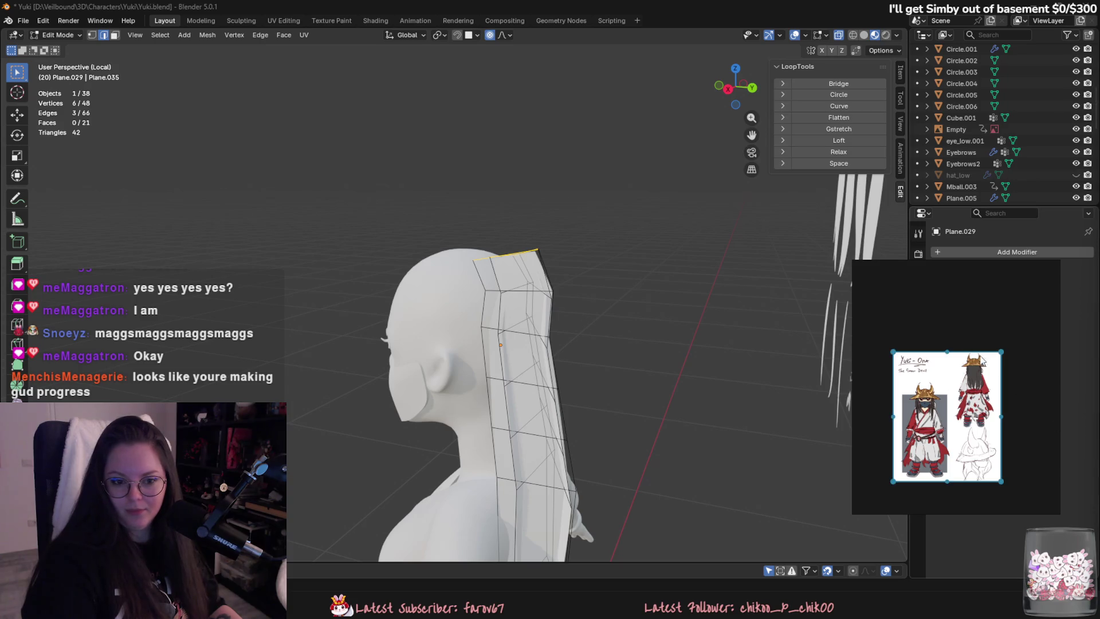
Paste a red-haired character reference onto the board and view the back of the head.
{"action": "scroll", "coordinate": [984, 360], "scroll_direction": "up", "scroll_amount": 2}
{"action": "key", "text": "ctrl+v"}
{"action": "scroll", "coordinate": [974, 357], "scroll_direction": "up", "scroll_amount": 5}
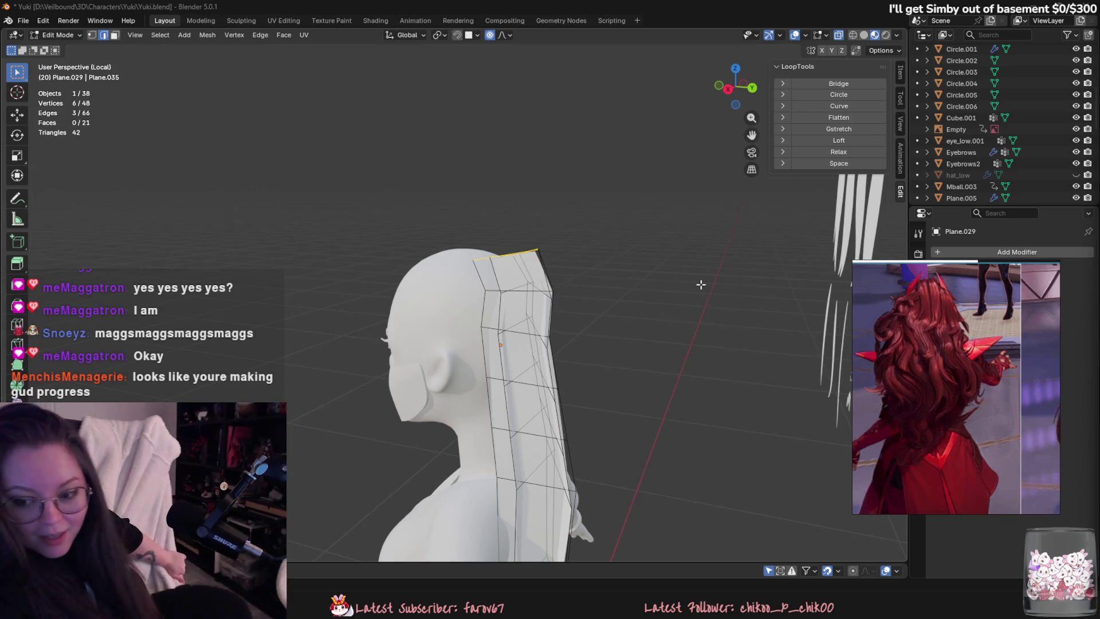
{"action": "mouse_move", "coordinate": [701, 285]}
{"action": "middle_mouse_down"}
{"action": "mouse_move", "coordinate": [592, 246]}
{"action": "mouse_move", "coordinate": [626, 239]}
{"action": "mouse_move", "coordinate": [698, 189]}
{"action": "mouse_move", "coordinate": [679, 228]}
{"action": "mouse_move", "coordinate": [696, 225]}
{"action": "middle_mouse_up"}
{"action": "key", "text": "Tab"}
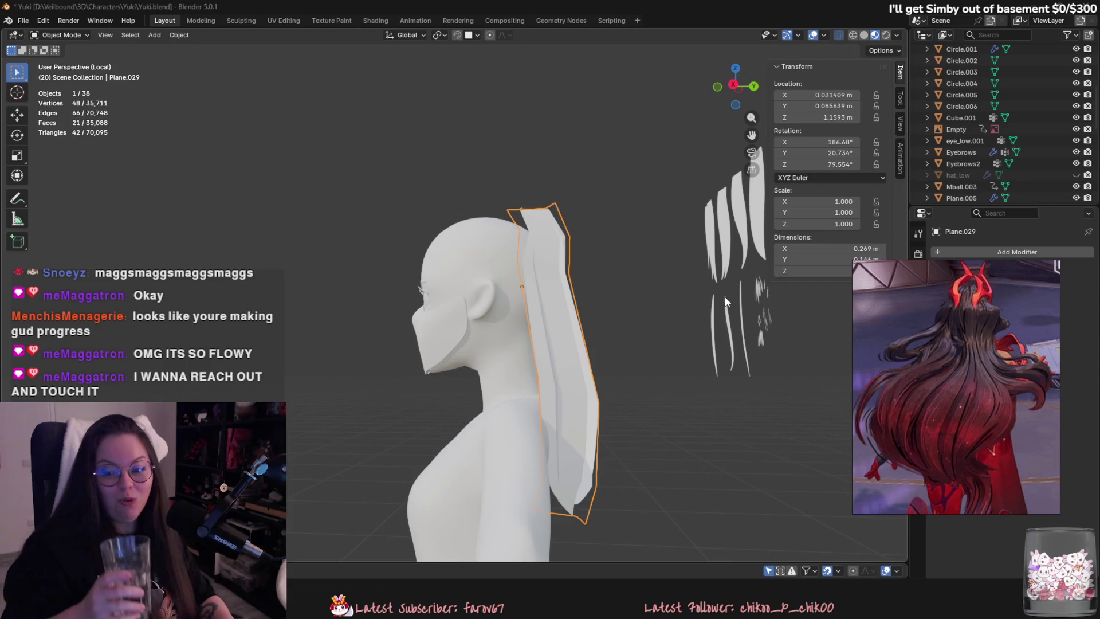
Raise the card's top edge with proportional editing so it arcs from the crown.
{"action": "key", "text": "Tab"}
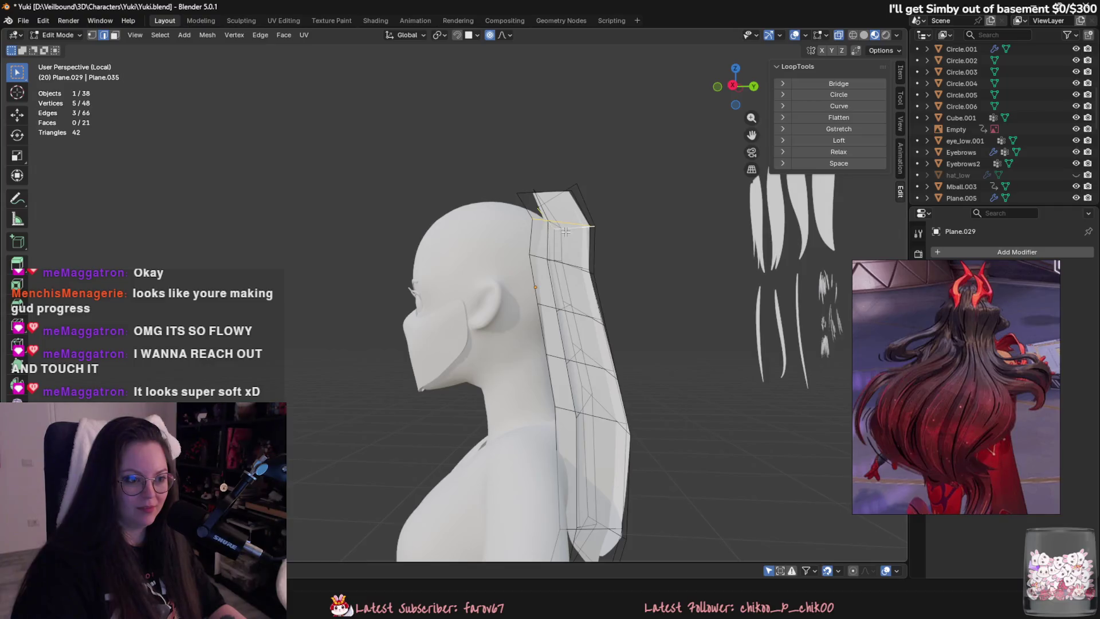
{"action": "scroll", "coordinate": [659, 312], "scroll_direction": "up", "scroll_amount": 2}
{"action": "key", "text": "g"}
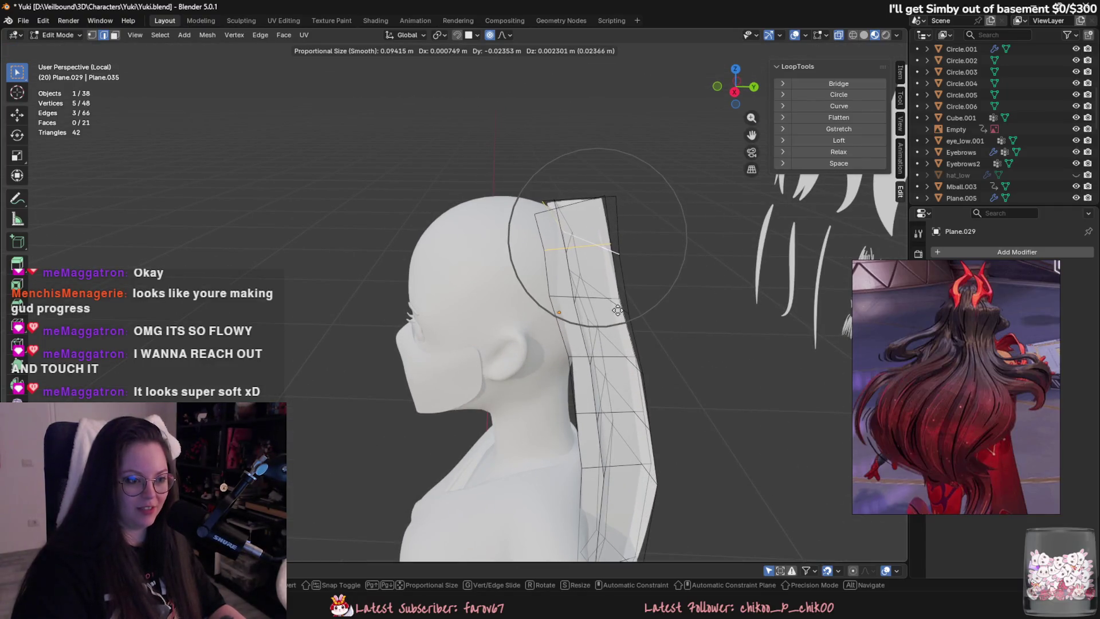
{"action": "left_click", "coordinate": [621, 304]}
{"action": "left_click", "coordinate": [576, 275]}
{"action": "key", "text": "g"}
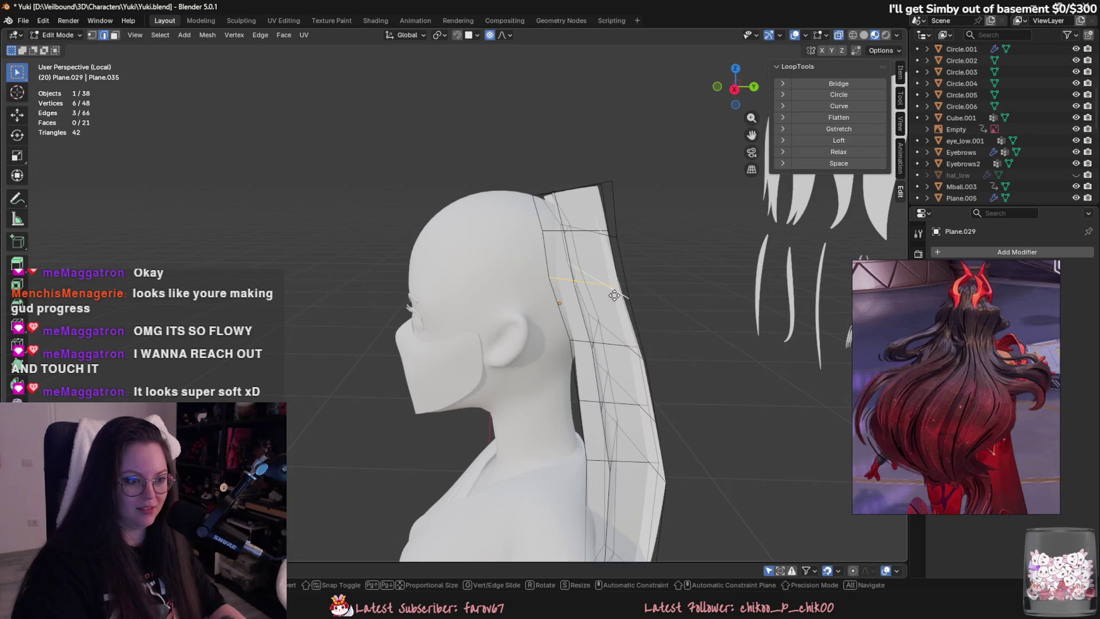
{"action": "left_click", "coordinate": [579, 231]}
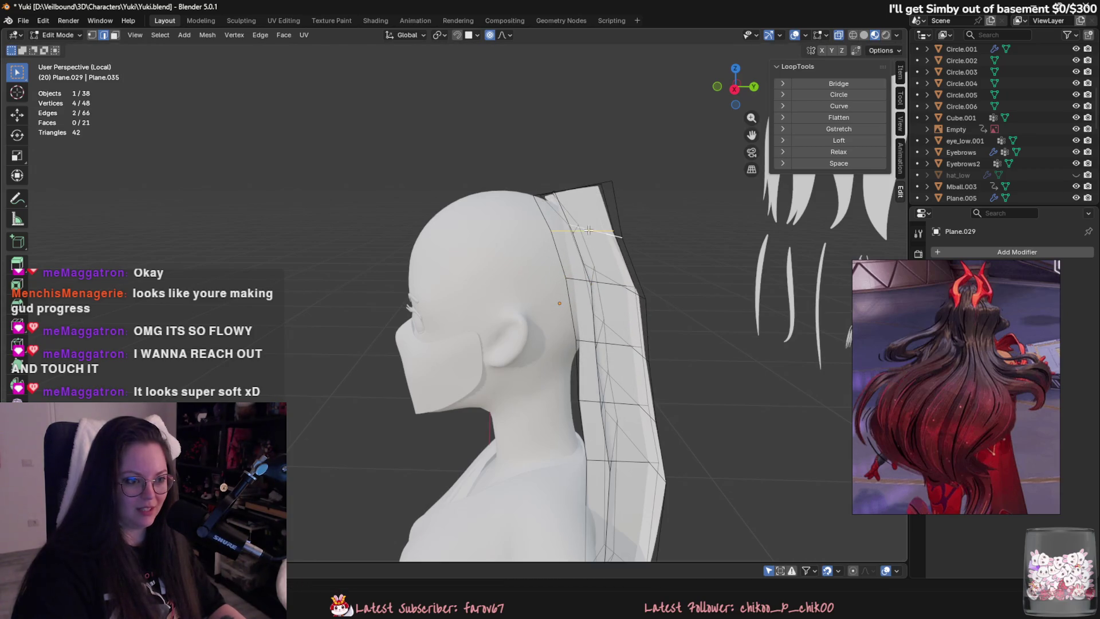
{"action": "key", "text": "g"}
{"action": "left_click", "coordinate": [671, 223]}
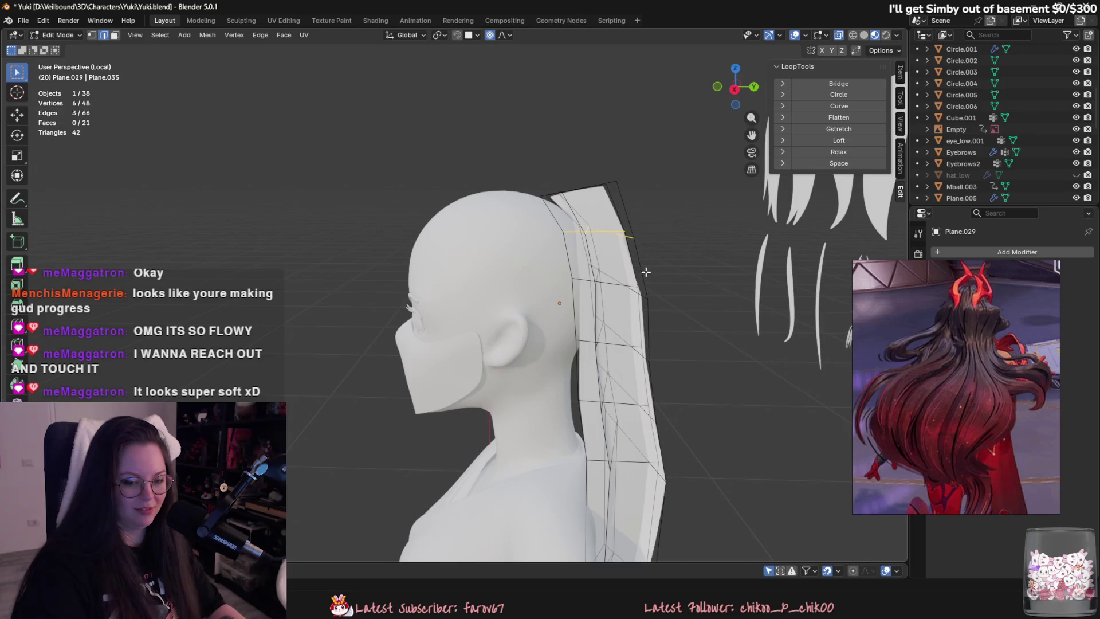
Check the card's shape from the back in Object Mode, then select the whole card mesh.
{"action": "scroll", "coordinate": [645, 272], "scroll_direction": "up", "scroll_amount": 2}
{"action": "mouse_move", "coordinate": [646, 307]}
{"action": "middle_mouse_down"}
{"action": "mouse_move", "coordinate": [551, 351]}
{"action": "mouse_move", "coordinate": [623, 332]}
{"action": "mouse_move", "coordinate": [615, 353]}
{"action": "middle_mouse_up"}
{"action": "key", "text": "Tab"}
{"action": "scroll", "coordinate": [560, 307], "scroll_direction": "down", "scroll_amount": 2}
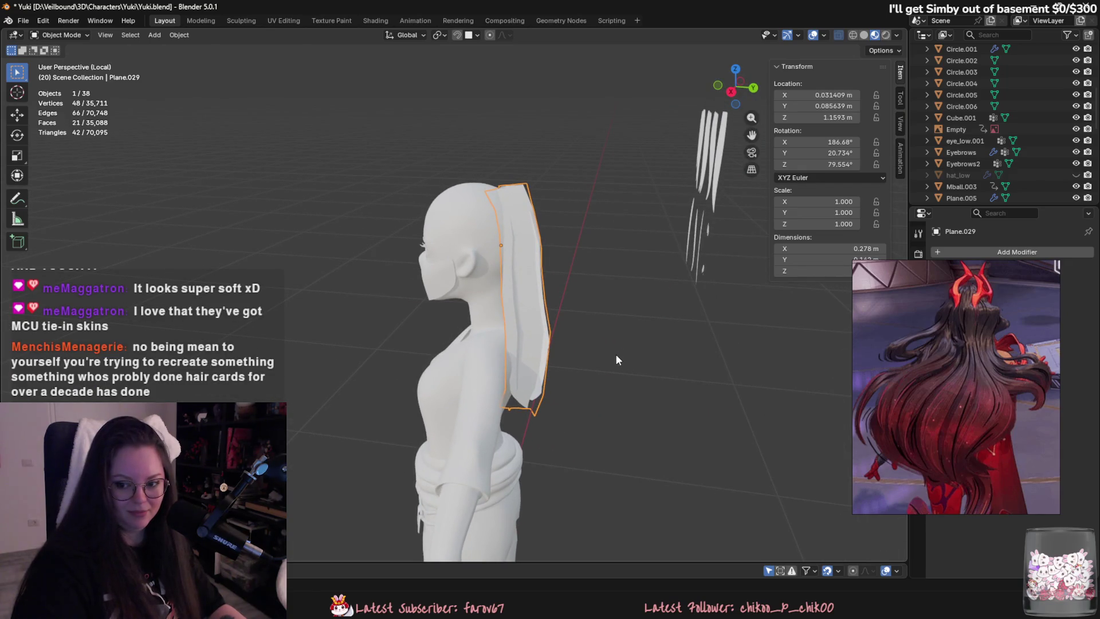
{"action": "key", "text": "Tab"}
{"action": "scroll", "coordinate": [602, 363], "scroll_direction": "up", "scroll_amount": 2}
{"action": "key", "text": "ctrl+l"}
{"action": "middle_click_drag", "start_coordinate": [519, 370], "coordinate": [486, 291]}
{"action": "right_click", "coordinate": [486, 291]}
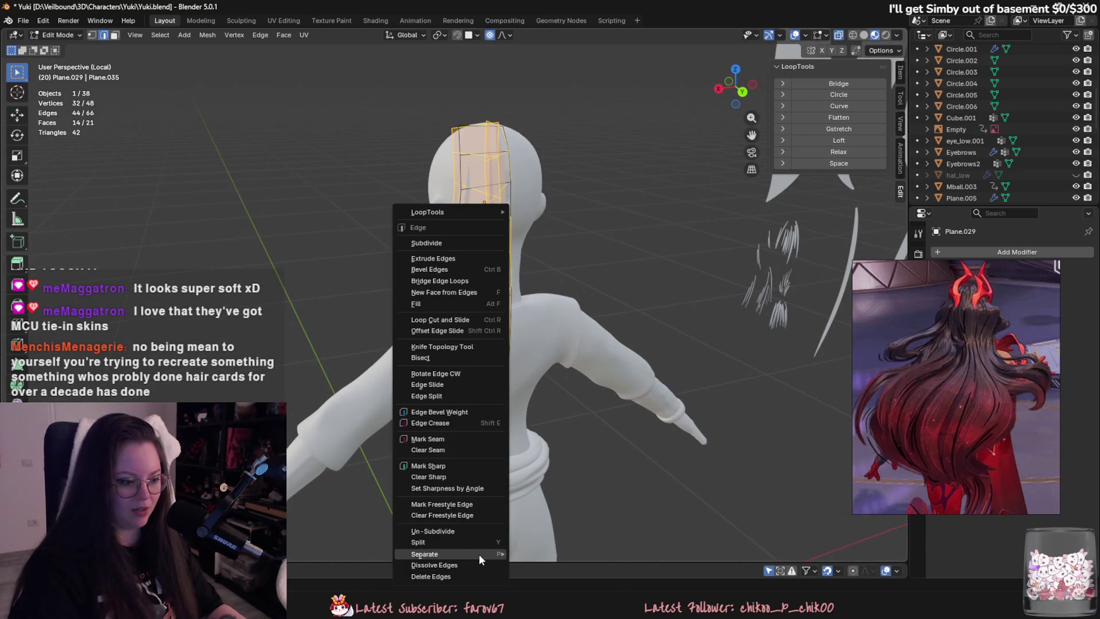
Simplify the hair card mesh down to 16 vertices.
{"action": "left_click", "coordinate": [458, 533]}
{"action": "right_click", "coordinate": [569, 404]}
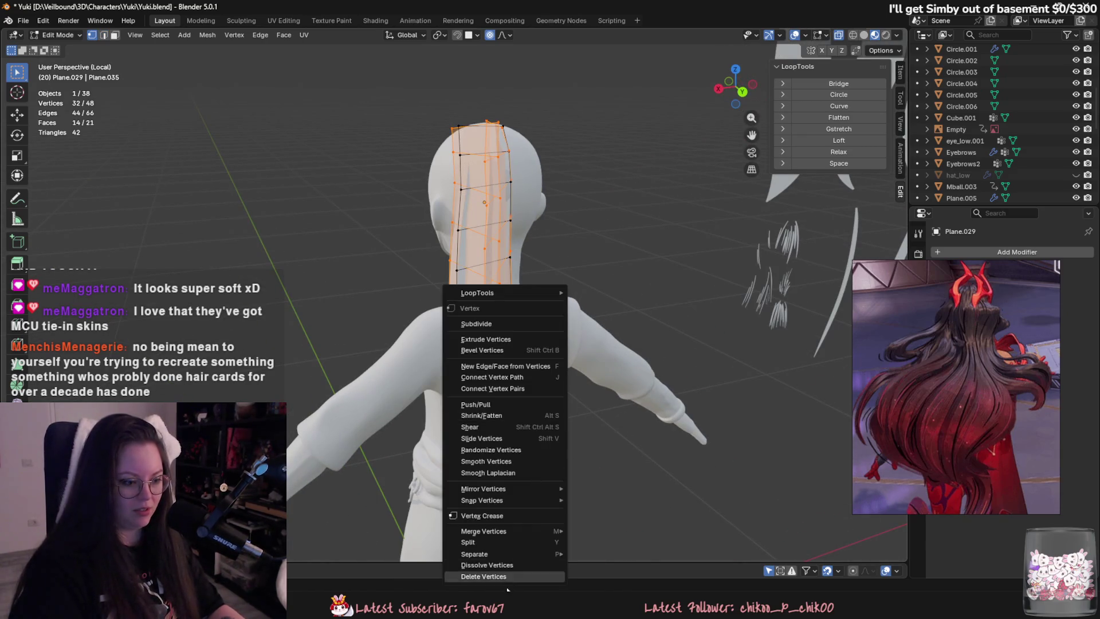
{"action": "left_click", "coordinate": [562, 404]}
{"action": "mouse_move", "coordinate": [561, 403]}
{"action": "middle_mouse_down"}
{"action": "mouse_move", "coordinate": [595, 398]}
{"action": "mouse_move", "coordinate": [550, 277]}
{"action": "mouse_move", "coordinate": [524, 275]}
{"action": "mouse_move", "coordinate": [570, 259]}
{"action": "middle_mouse_up"}
Push the card's top edge back with proportional editing, undoing the last move.
{"action": "key", "text": "2"}
{"action": "left_click", "coordinate": [524, 275]}
{"action": "key", "text": "g"}
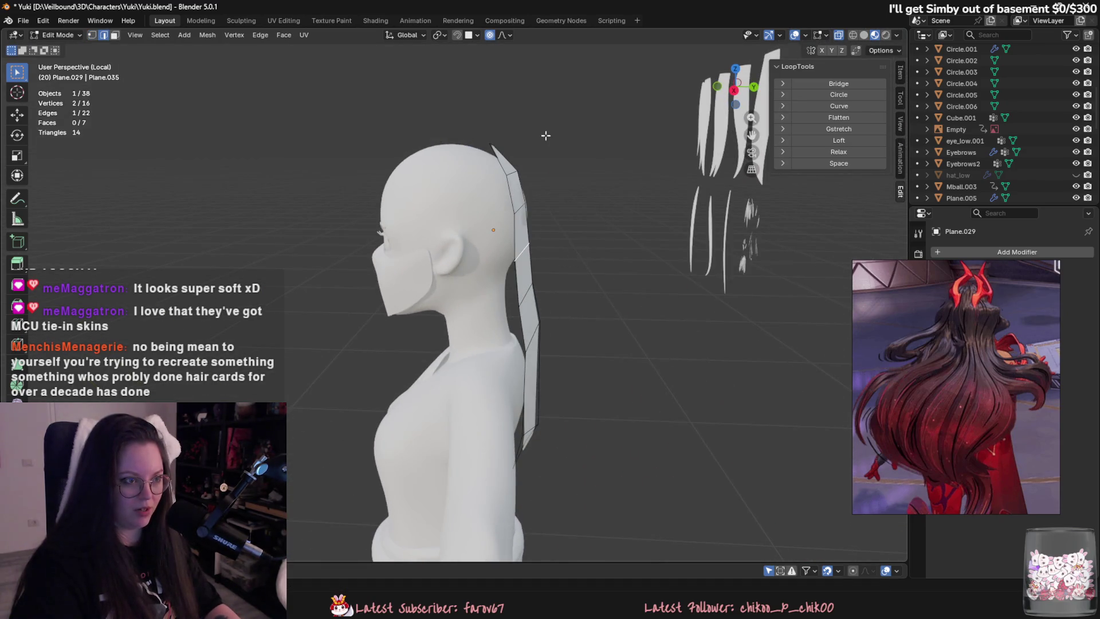
{"action": "scroll", "coordinate": [597, 363], "scroll_direction": "down", "scroll_amount": 3}
{"action": "left_click", "coordinate": [617, 375]}
{"action": "mouse_move", "coordinate": [617, 375]}
{"action": "middle_mouse_down"}
{"action": "mouse_move", "coordinate": [523, 475]}
{"action": "mouse_move", "coordinate": [572, 424]}
{"action": "middle_mouse_up"}
{"action": "key", "text": "g"}
{"action": "left_click", "coordinate": [577, 419]}
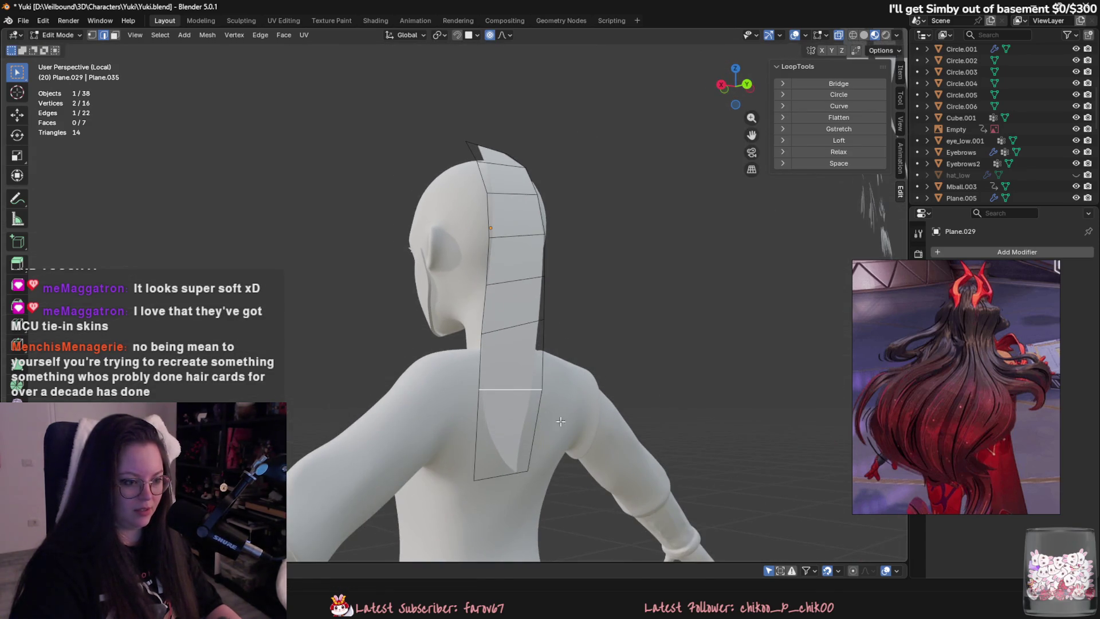
{"action": "key", "text": "ctrl+z"}
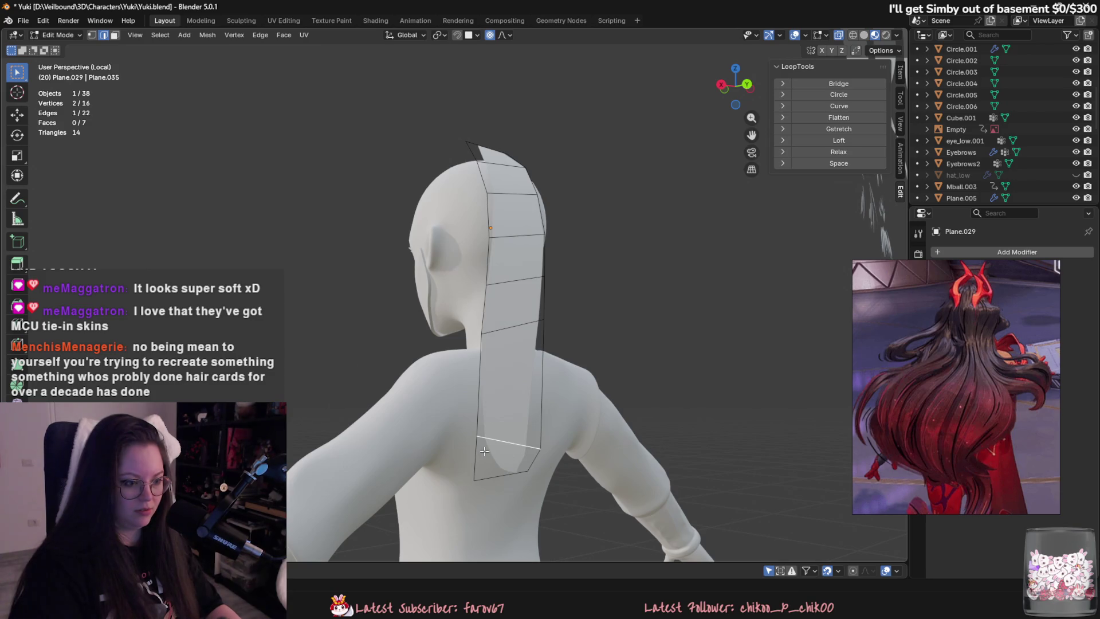
Dissolve the crossing edge, lower an edge on the card, and add a new edge loop.
{"action": "right_click", "coordinate": [507, 445]}
{"action": "left_click", "coordinate": [489, 562]}
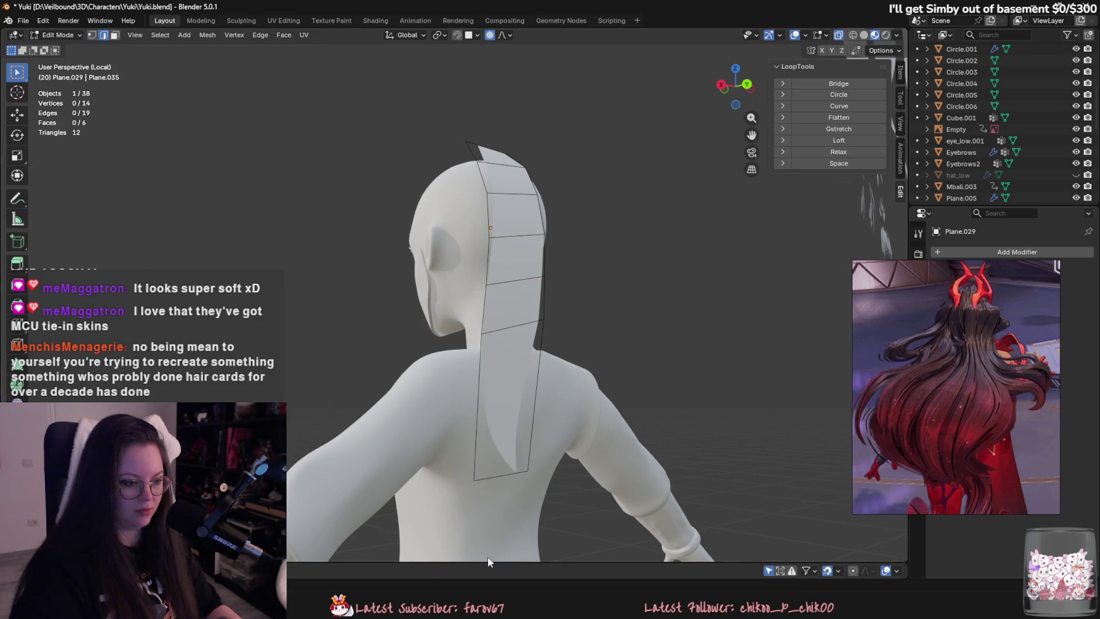
{"action": "left_click", "coordinate": [513, 332]}
{"action": "key", "text": "g"}
{"action": "left_click", "coordinate": [512, 364]}
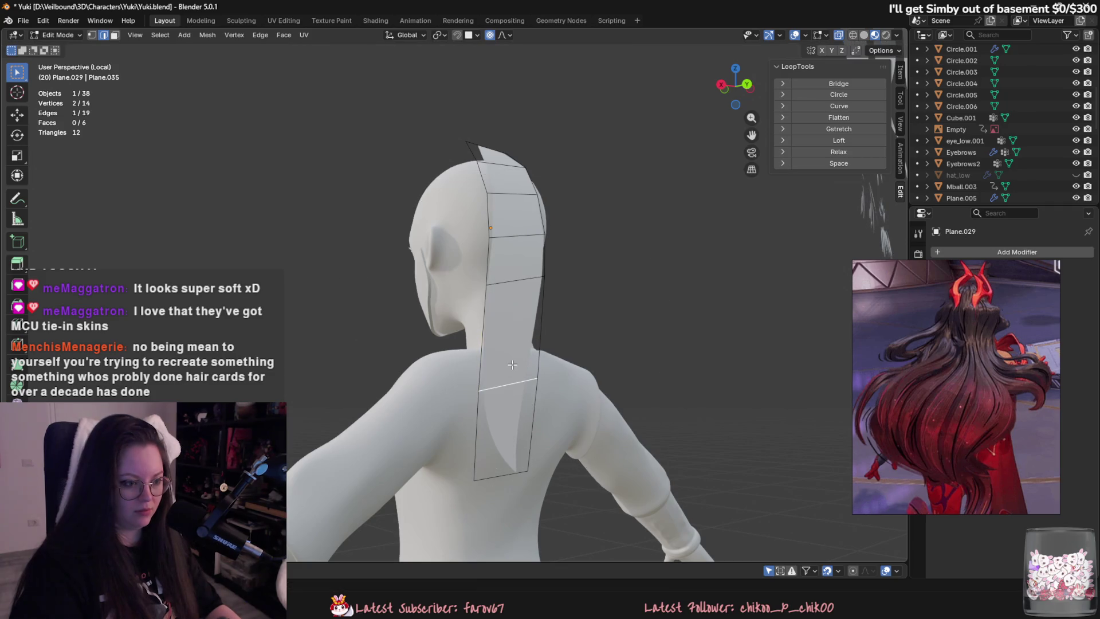
{"action": "key", "text": "g"}
{"action": "left_click", "coordinate": [510, 275]}
{"action": "key", "text": "ctrl+r"}
{"action": "left_click", "coordinate": [510, 269]}
{"action": "left_click", "coordinate": [510, 269]}
Check the card from the side, then move its top edge down onto the head.
{"action": "key", "text": "Tab"}
{"action": "mouse_move", "coordinate": [510, 270]}
{"action": "middle_mouse_down"}
{"action": "mouse_move", "coordinate": [653, 449]}
{"action": "mouse_move", "coordinate": [617, 479]}
{"action": "mouse_move", "coordinate": [550, 320]}
{"action": "middle_mouse_up"}
{"action": "key", "text": "Tab"}
{"action": "left_click", "coordinate": [532, 241]}
{"action": "middle_click_drag", "start_coordinate": [533, 240], "coordinate": [544, 247]}
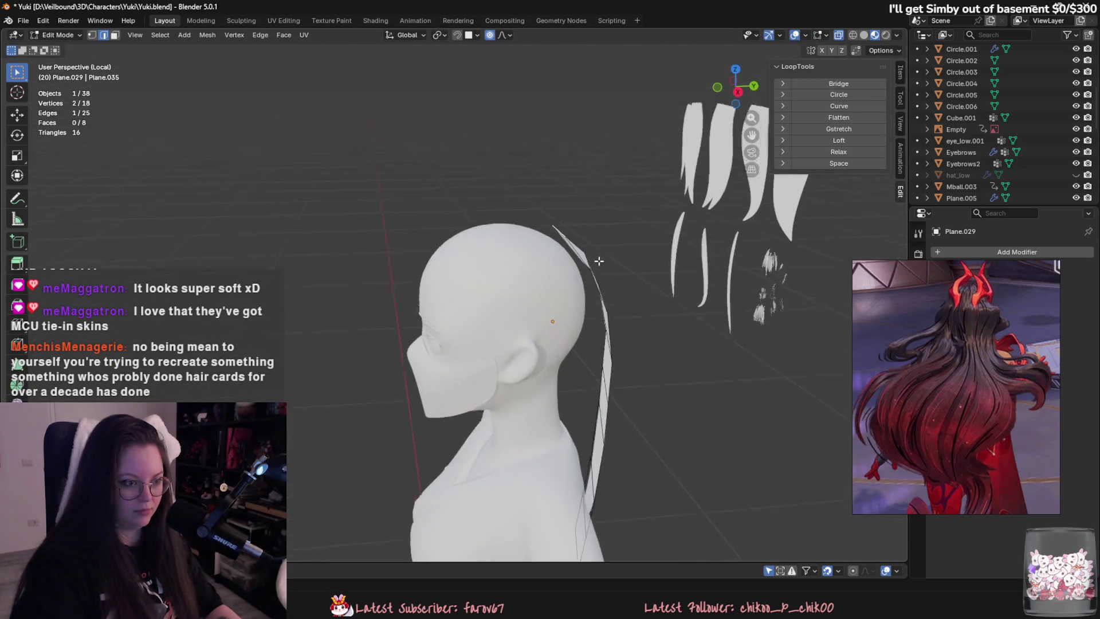
{"action": "key", "text": "g"}
{"action": "left_click", "coordinate": [574, 280]}
Refine the top edge's position over the head from several angles.
{"action": "mouse_move", "coordinate": [611, 311]}
{"action": "middle_mouse_down"}
{"action": "mouse_move", "coordinate": [585, 286]}
{"action": "mouse_move", "coordinate": [572, 299]}
{"action": "mouse_move", "coordinate": [453, 252]}
{"action": "mouse_move", "coordinate": [568, 312]}
{"action": "mouse_move", "coordinate": [429, 336]}
{"action": "mouse_move", "coordinate": [768, 319]}
{"action": "mouse_move", "coordinate": [566, 396]}
{"action": "mouse_move", "coordinate": [469, 313]}
{"action": "middle_mouse_up"}
{"action": "key", "text": "g"}
{"action": "left_click", "coordinate": [573, 289]}
{"action": "key", "text": "g"}
{"action": "left_click", "coordinate": [567, 295]}
{"action": "key", "text": "g"}
{"action": "left_click", "coordinate": [559, 308]}
{"action": "key", "text": "g"}
{"action": "left_click", "coordinate": [419, 339]}
{"action": "key", "text": "g"}
{"action": "left_click", "coordinate": [424, 341]}
{"action": "left_click", "coordinate": [43, 20]}
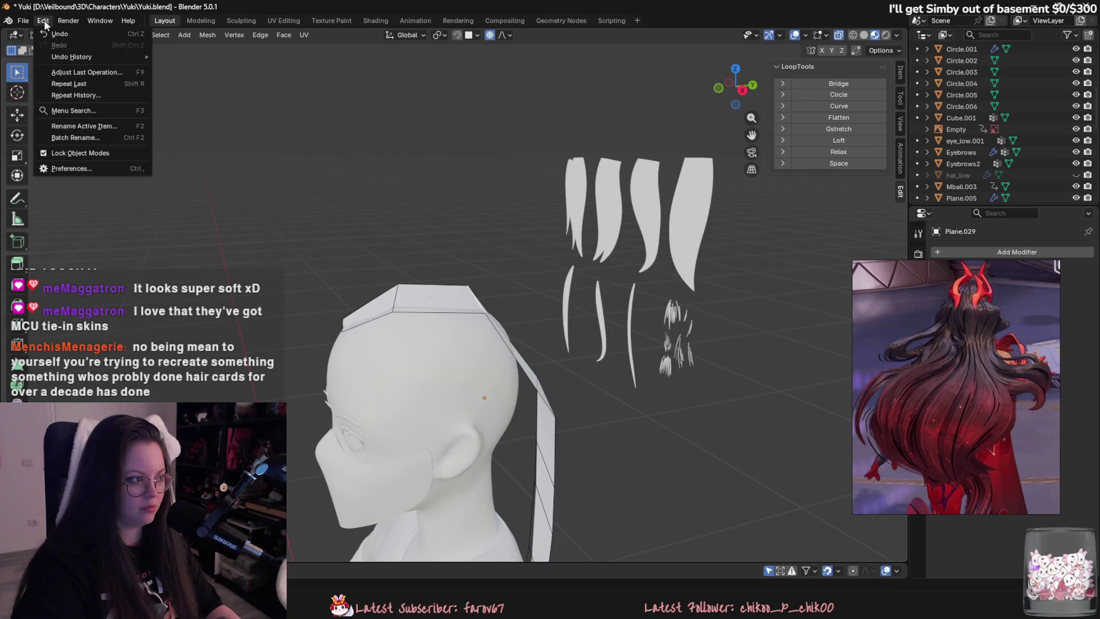
Search the Preferences extensions for 'curve' and look over Simplify Curves+.
{"action": "left_click", "coordinate": [95, 164]}
{"action": "left_click", "coordinate": [277, 115]}
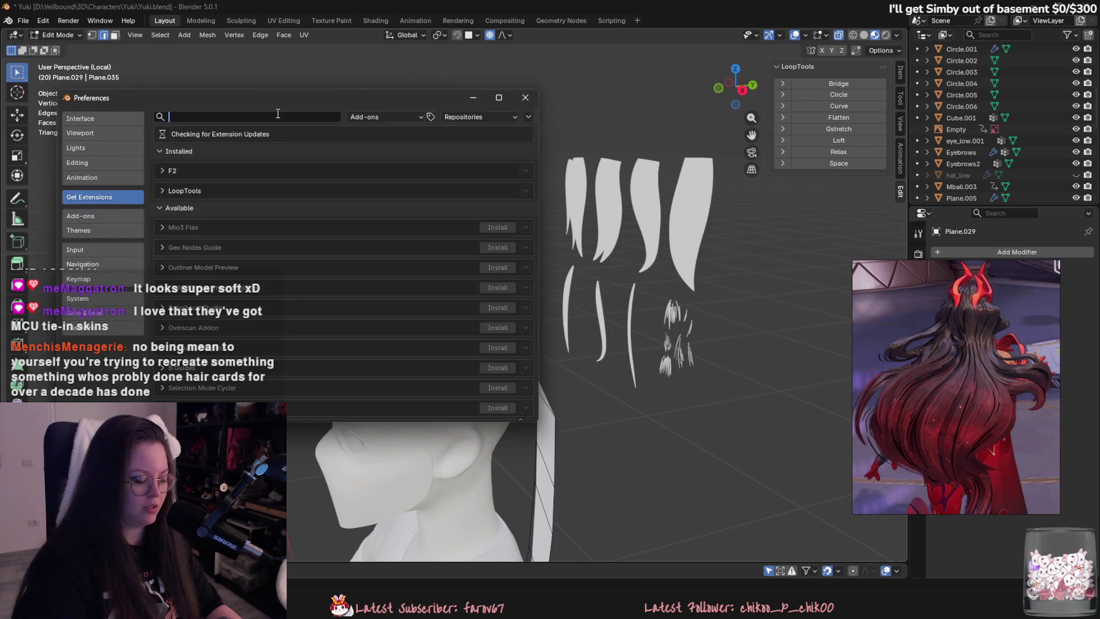
{"action": "type", "text": "curve"}
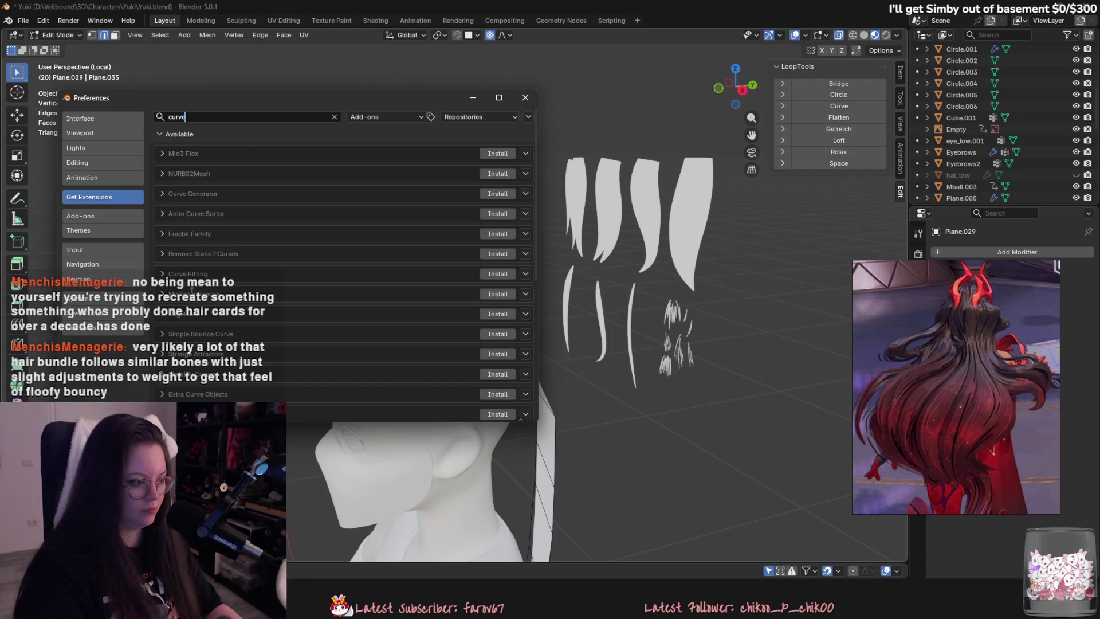
{"action": "scroll", "coordinate": [192, 291], "scroll_direction": "down", "scroll_amount": 2}
{"action": "left_click", "coordinate": [162, 328]}
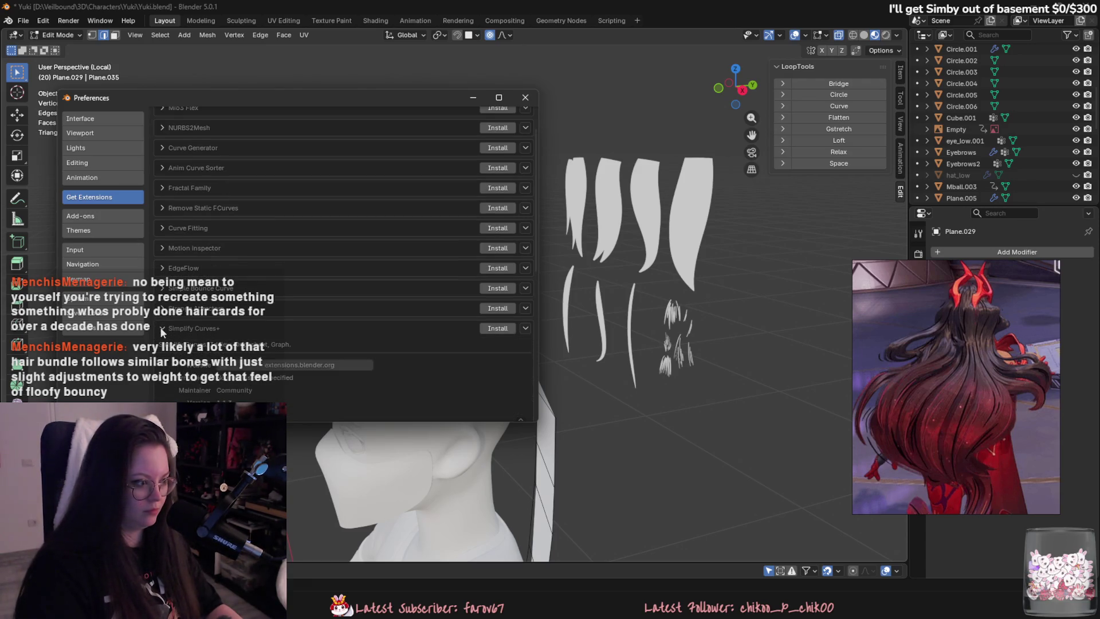
{"action": "left_click", "coordinate": [160, 326]}
{"action": "scroll", "coordinate": [301, 334], "scroll_direction": "down", "scroll_amount": 5}
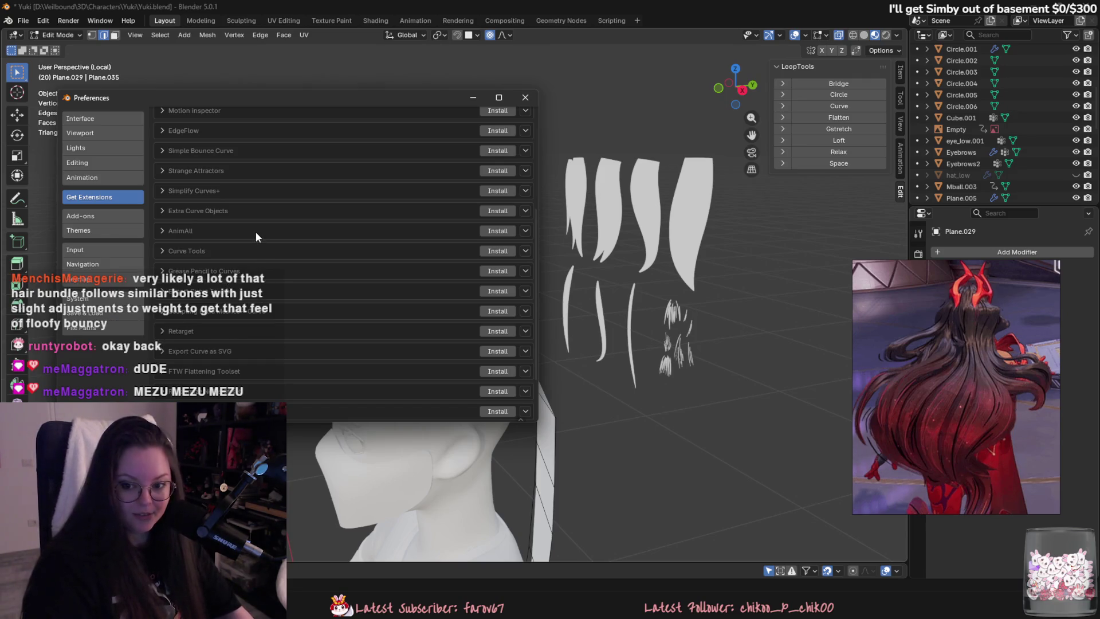
{"action": "mouse_move", "coordinate": [142, 100]}
{"action": "left_mouse_down"}
{"action": "mouse_move", "coordinate": [251, 105]}
{"action": "mouse_move", "coordinate": [738, 197]}
{"action": "left_mouse_up"}
{"action": "scroll", "coordinate": [362, 230], "scroll_direction": "up", "scroll_amount": 2}
{"action": "middle_click_drag", "start_coordinate": [516, 298], "coordinate": [554, 314]}
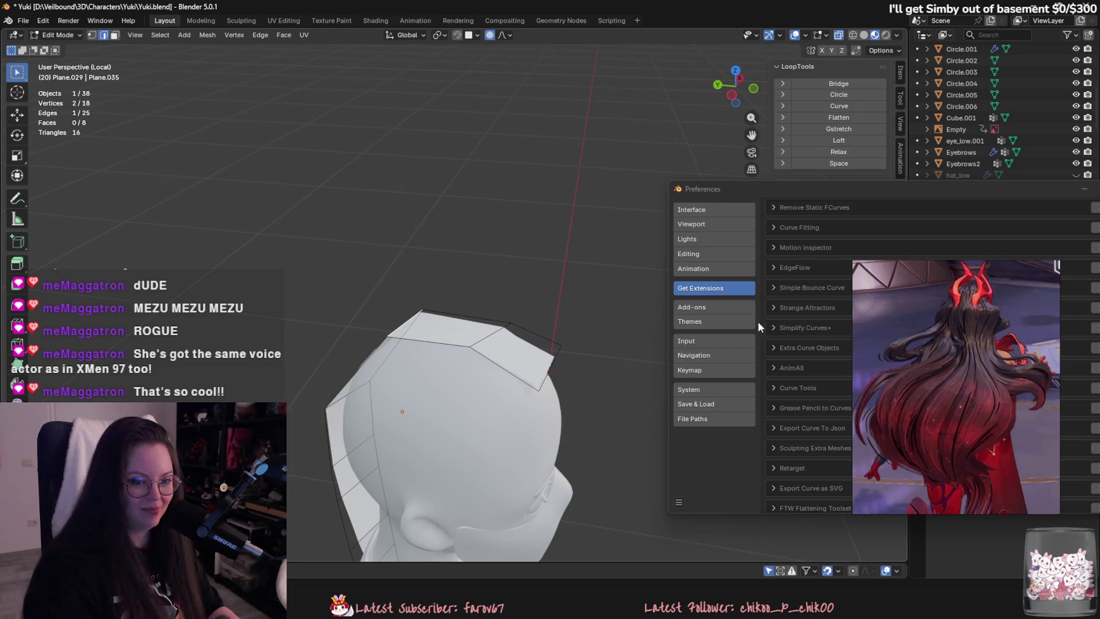
{"action": "left_click_drag", "start_coordinate": [806, 189], "coordinate": [500, 111]}
Install Simplify Curves+ v1.1.3, verify it under Add-ons, and close Preferences.
{"action": "left_click", "coordinate": [799, 250]}
{"action": "scroll", "coordinate": [568, 240], "scroll_direction": "up", "scroll_amount": 1}
{"action": "scroll", "coordinate": [547, 216], "scroll_direction": "up", "scroll_amount": 1}
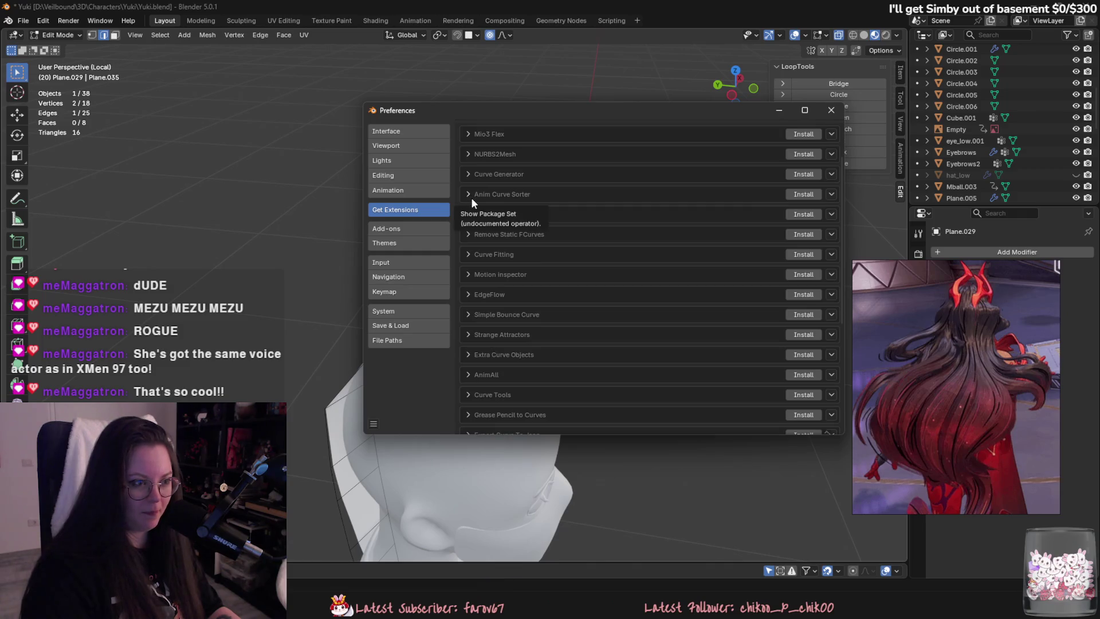
{"action": "scroll", "coordinate": [471, 197], "scroll_direction": "up", "scroll_amount": 1}
{"action": "scroll", "coordinate": [516, 206], "scroll_direction": "up", "scroll_amount": 1}
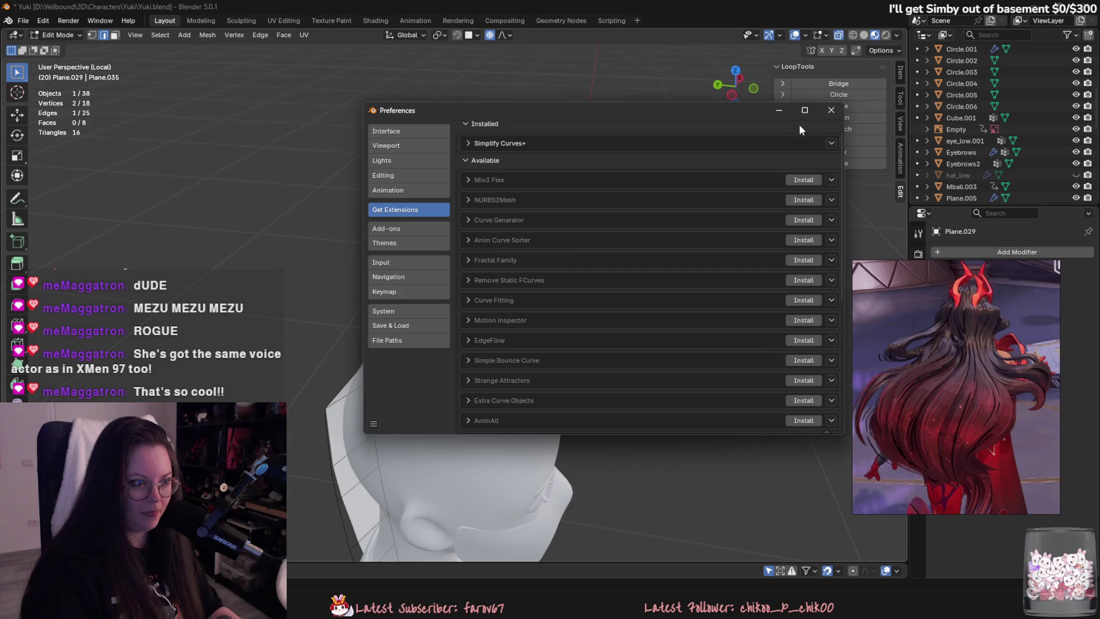
{"action": "left_click", "coordinate": [832, 144]}
{"action": "left_click", "coordinate": [466, 143]}
{"action": "left_click", "coordinate": [466, 144]}
{"action": "left_click", "coordinate": [832, 143]}
{"action": "left_click", "coordinate": [817, 156]}
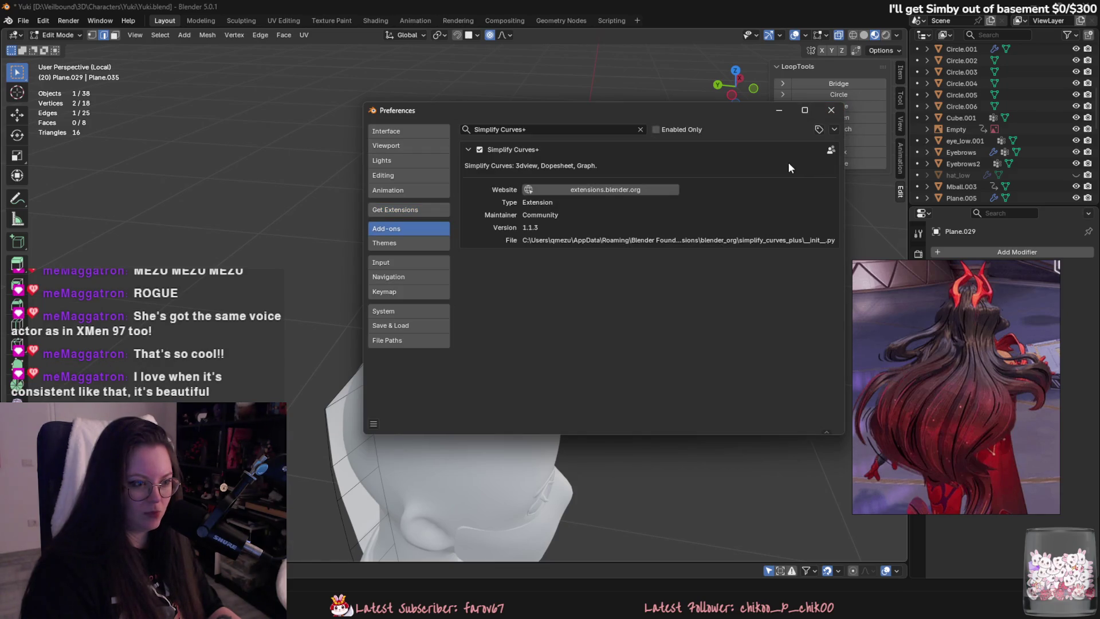
{"action": "left_click", "coordinate": [838, 116]}
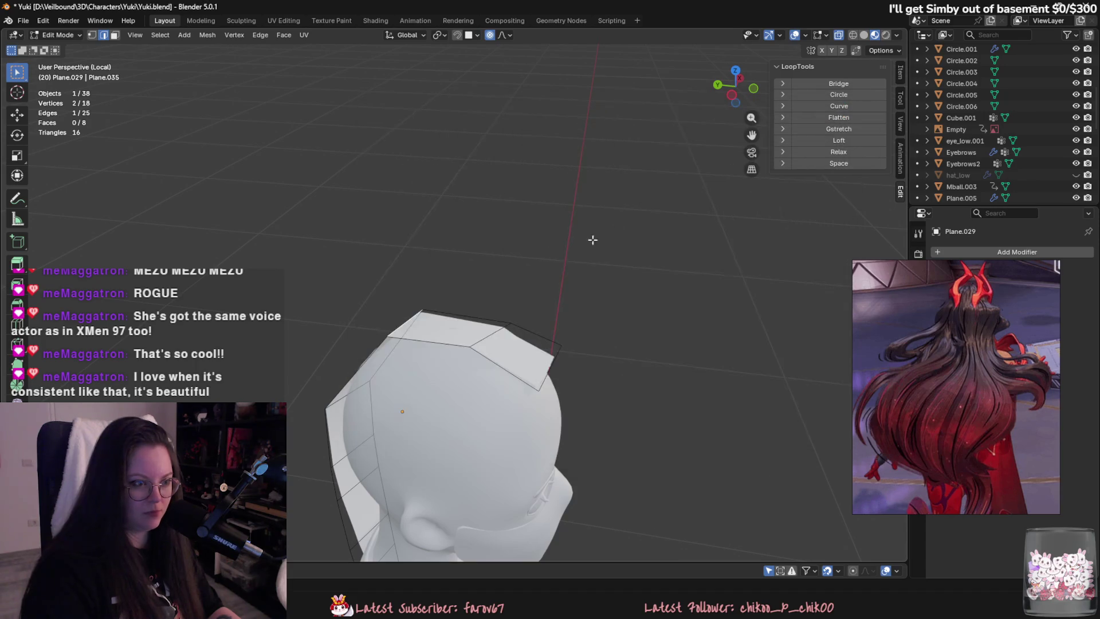
Return Plane.029 to Object Mode and browse Add > Curve for Curve Simplify without adding anything.
{"action": "key", "text": "Tab"}
{"action": "left_click", "coordinate": [162, 37]}
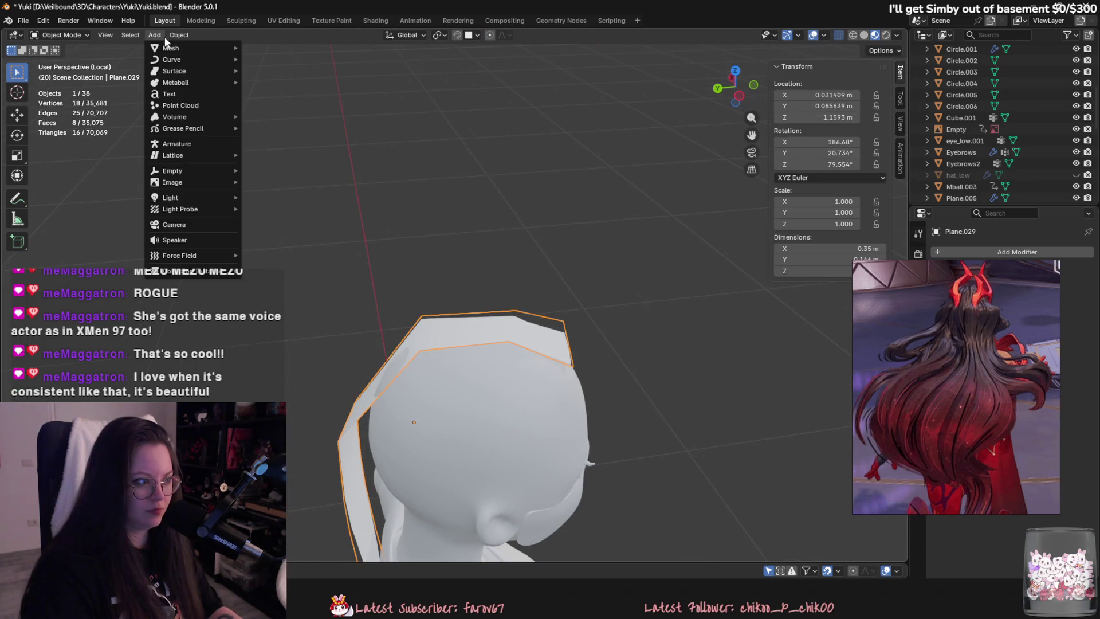
{"action": "mouse_move", "coordinate": [196, 57]}
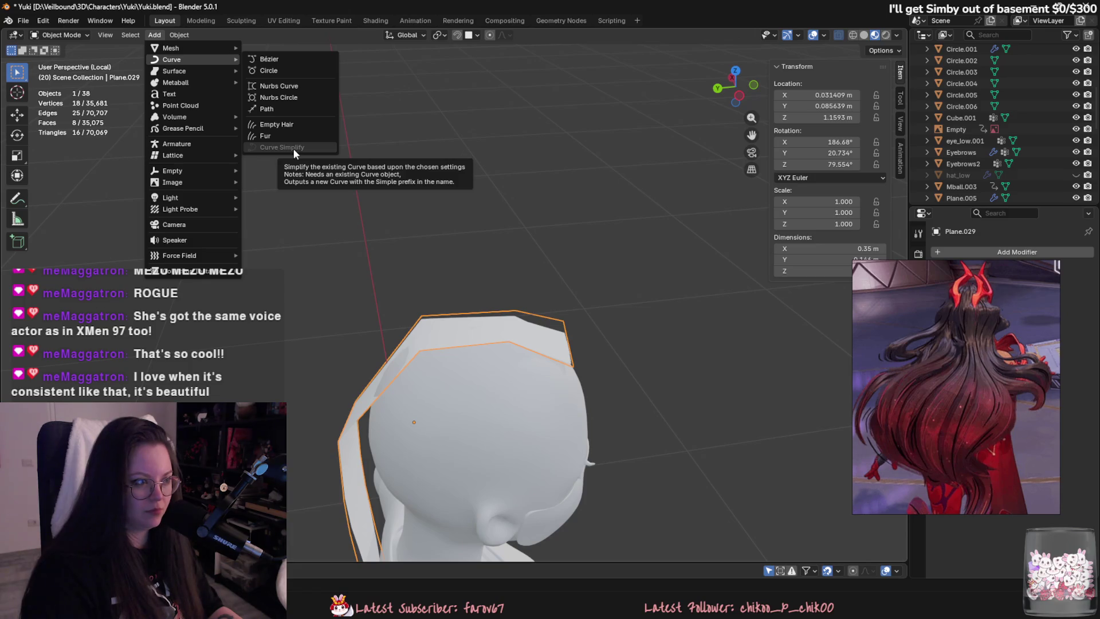
{"action": "mouse_move", "coordinate": [532, 187]}
{"action": "middle_mouse_down"}
{"action": "mouse_move", "coordinate": [544, 228]}
{"action": "mouse_move", "coordinate": [625, 200]}
{"action": "middle_mouse_up"}
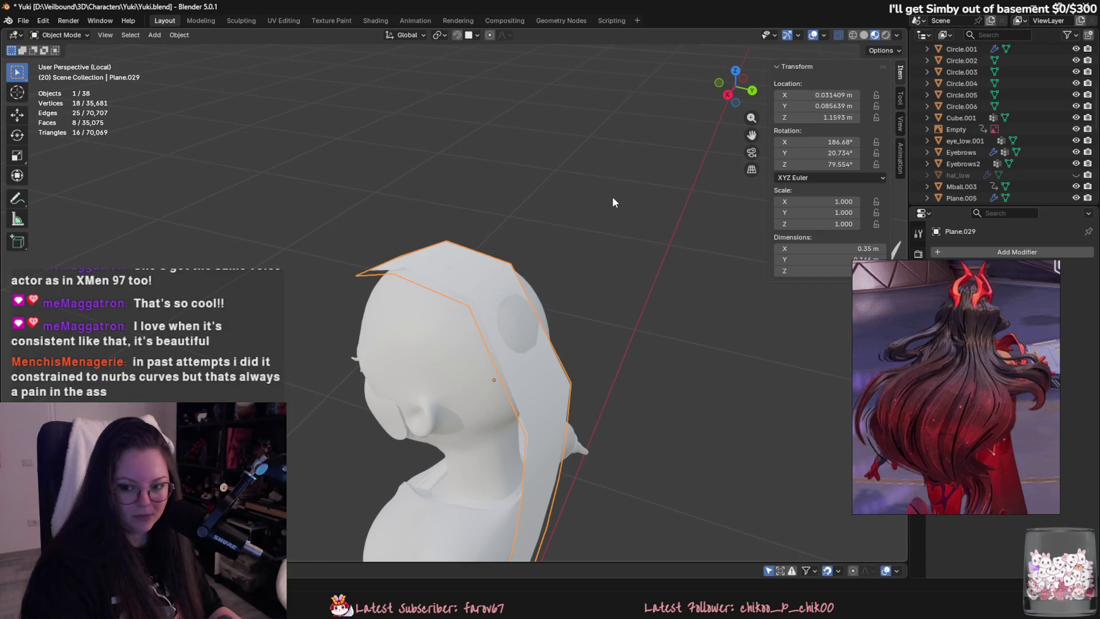
{"action": "scroll", "coordinate": [605, 223], "scroll_direction": "up", "scroll_amount": 1}
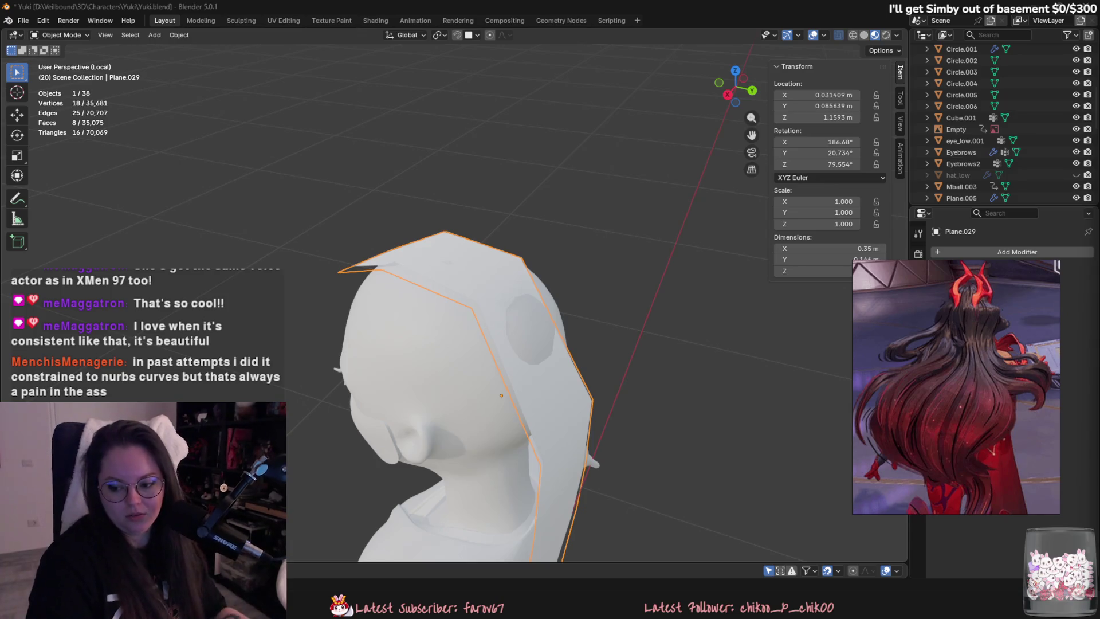
Extrude the card's bottom edge one more section and shape it down the back.
{"action": "key", "text": "Tab"}
{"action": "mouse_move", "coordinate": [597, 329]}
{"action": "middle_mouse_down"}
{"action": "mouse_move", "coordinate": [569, 345]}
{"action": "mouse_move", "coordinate": [624, 302]}
{"action": "mouse_move", "coordinate": [616, 312]}
{"action": "middle_mouse_up"}
{"action": "key", "text": "e"}
{"action": "left_click", "coordinate": [610, 318]}
{"action": "key", "text": "g"}
{"action": "scroll", "coordinate": [627, 336], "scroll_direction": "down", "scroll_amount": 4}
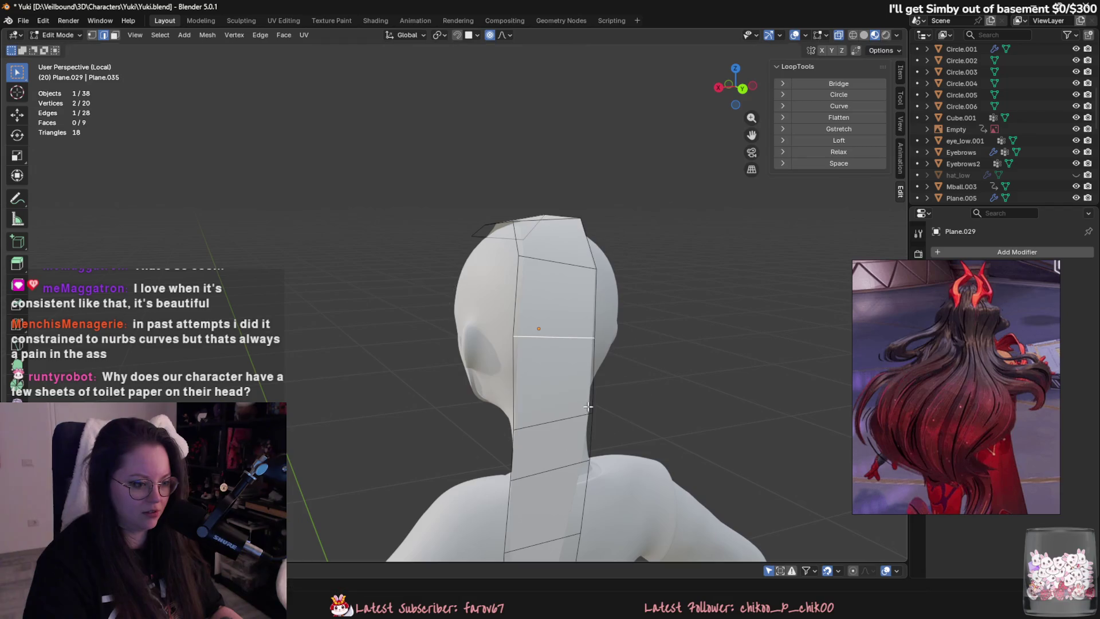
{"action": "left_click", "coordinate": [670, 418]}
{"action": "middle_click_drag", "start_coordinate": [670, 419], "coordinate": [677, 369], "text": "shift"}
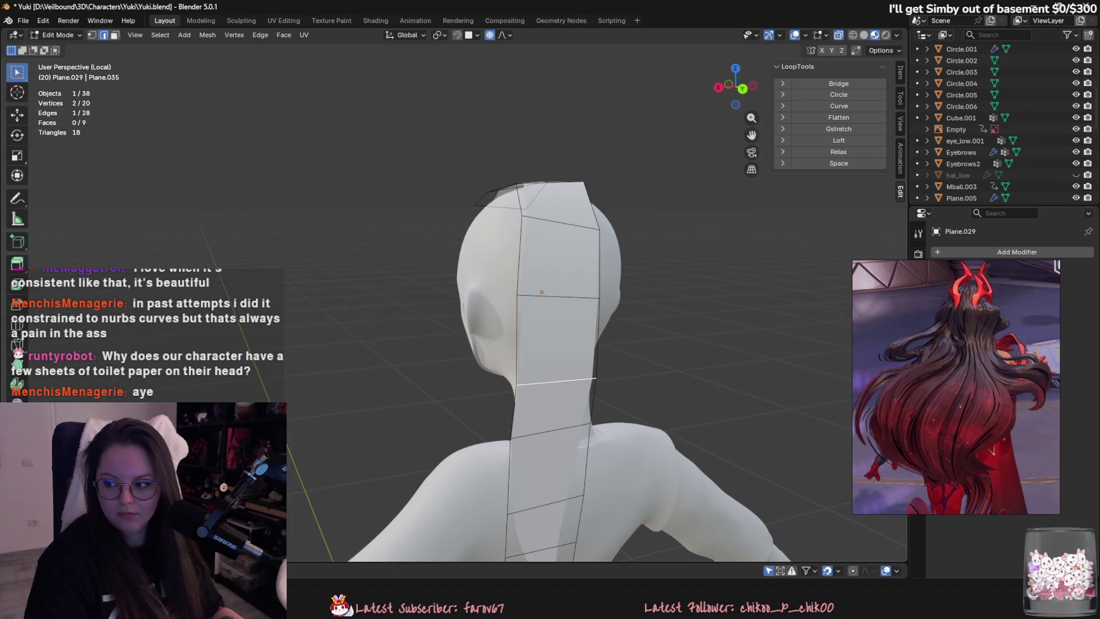
{"action": "mouse_move", "coordinate": [893, 320]}
{"action": "middle_mouse_down"}
{"action": "mouse_move", "coordinate": [798, 320]}
{"action": "mouse_move", "coordinate": [889, 363]}
{"action": "mouse_move", "coordinate": [2, 378]}
{"action": "middle_mouse_up"}
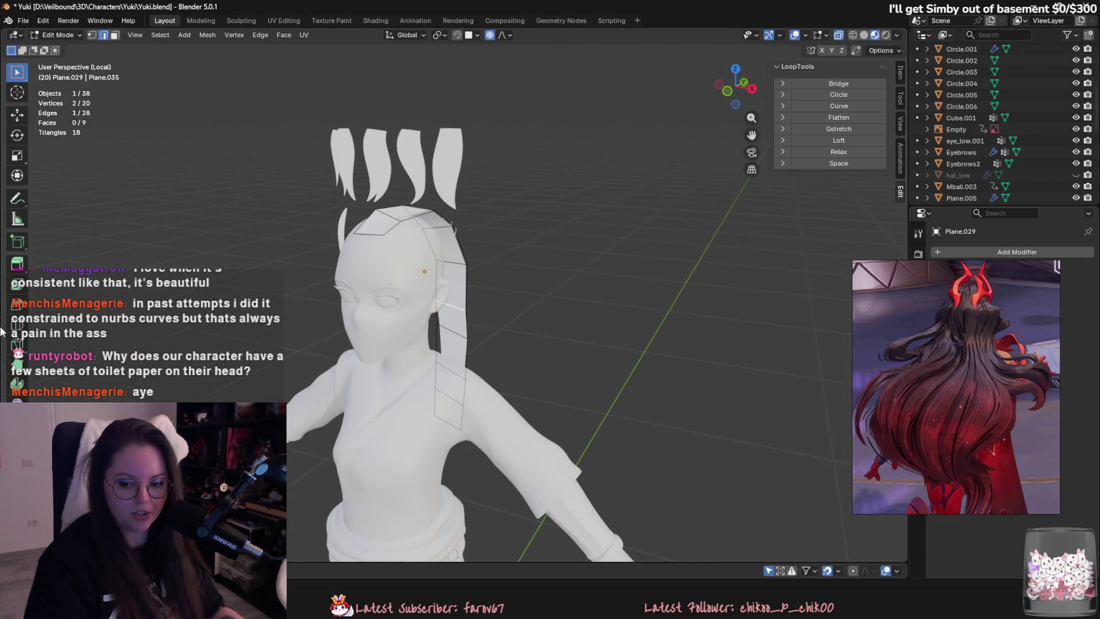
{"action": "key", "text": "Tab"}
{"action": "mouse_move", "coordinate": [275, 336]}
{"action": "middle_mouse_down"}
{"action": "mouse_move", "coordinate": [309, 346]}
{"action": "mouse_move", "coordinate": [372, 312]}
{"action": "mouse_move", "coordinate": [600, 342]}
{"action": "mouse_move", "coordinate": [501, 312]}
{"action": "middle_mouse_up"}
Re-enter Edit Mode and try another proportional edge move, cancelling it.
{"action": "key", "text": "Tab"}
{"action": "key", "text": "g"}
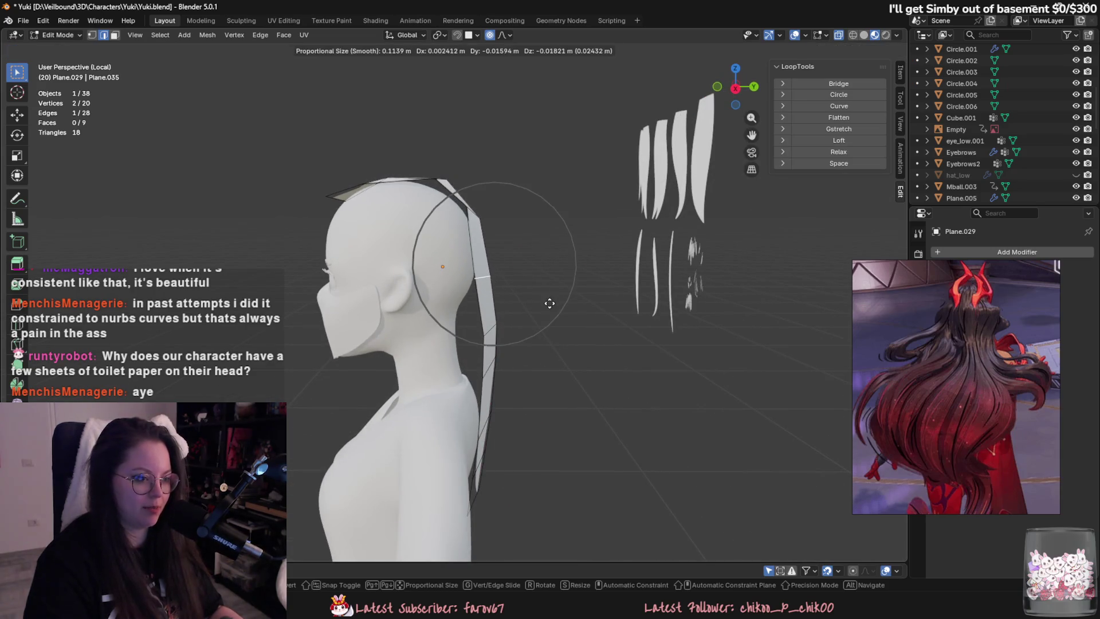
{"action": "right_click", "coordinate": [583, 302]}
{"action": "middle_click_drag", "start_coordinate": [584, 302], "coordinate": [467, 243]}
{"action": "scroll", "coordinate": [930, 383], "scroll_direction": "down", "scroll_amount": 3}
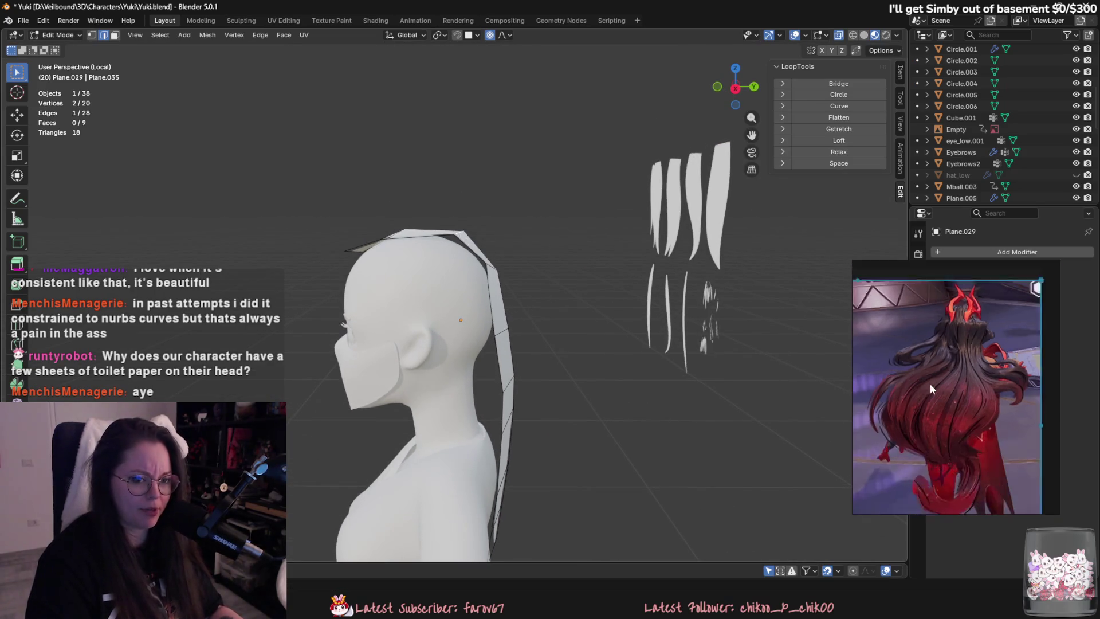
Bring the character sheet forward in the reference board and frame its back views.
{"action": "left_click", "coordinate": [930, 372]}
{"action": "left_click", "coordinate": [889, 405]}
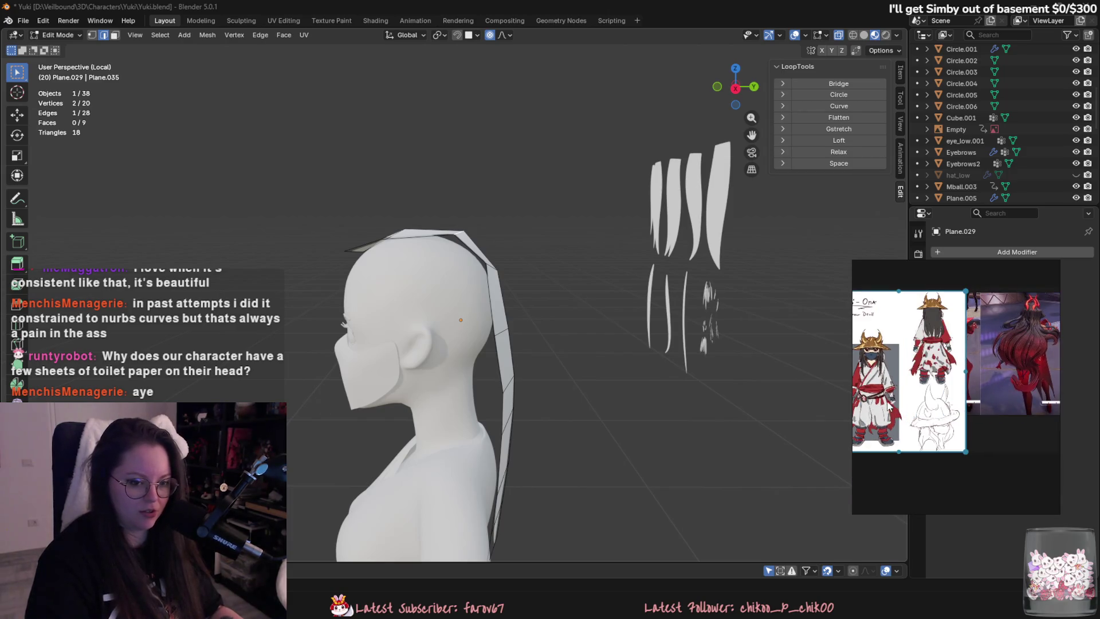
{"action": "scroll", "coordinate": [974, 332], "scroll_direction": "up", "scroll_amount": 3}
{"action": "middle_click_drag", "start_coordinate": [993, 349], "coordinate": [968, 365]}
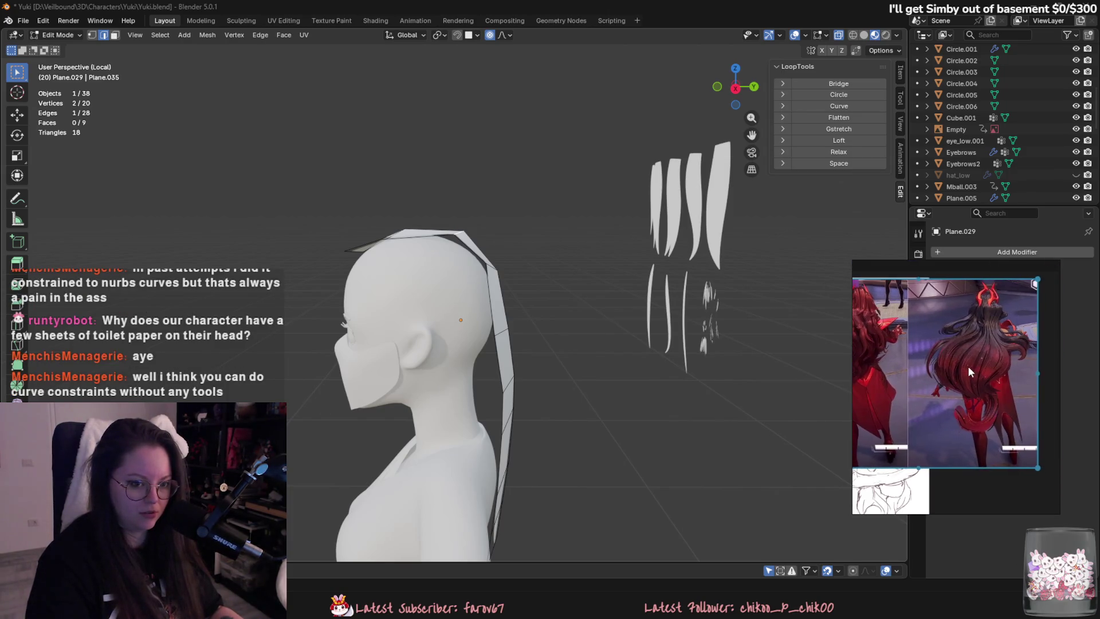
{"action": "scroll", "coordinate": [988, 380], "scroll_direction": "up", "scroll_amount": 2}
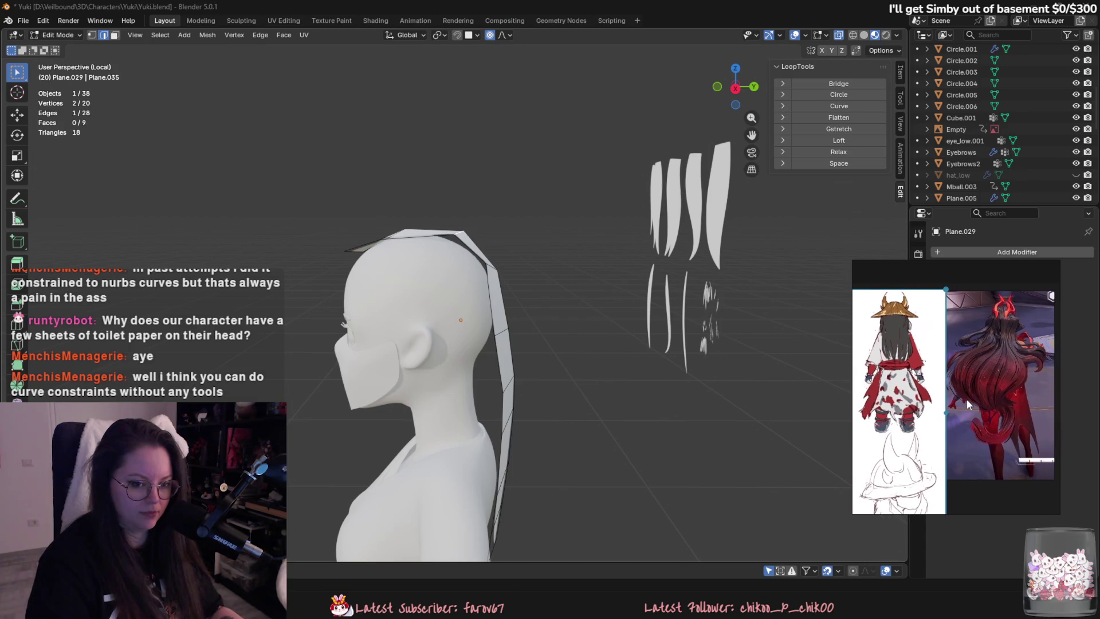
{"action": "scroll", "coordinate": [966, 399], "scroll_direction": "up", "scroll_amount": 1}
{"action": "scroll", "coordinate": [966, 398], "scroll_direction": "up", "scroll_amount": 1}
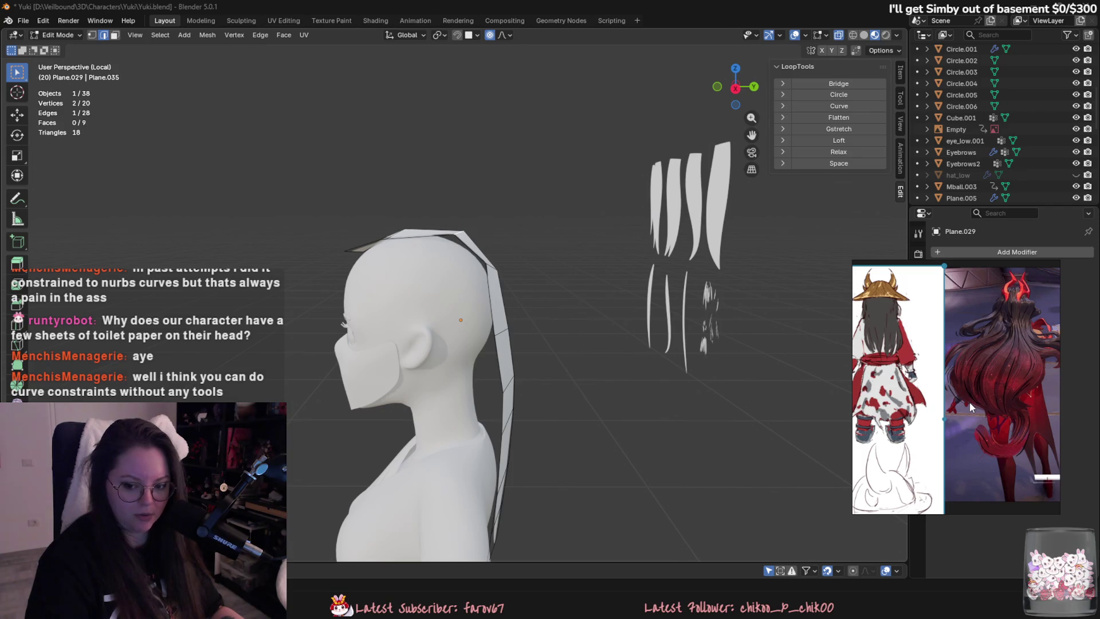
{"action": "key", "text": "Tab"}
{"action": "mouse_move", "coordinate": [441, 390]}
{"action": "middle_mouse_down"}
{"action": "mouse_move", "coordinate": [416, 370]}
{"action": "mouse_move", "coordinate": [388, 394]}
{"action": "mouse_move", "coordinate": [383, 351]}
{"action": "mouse_move", "coordinate": [490, 412]}
{"action": "mouse_move", "coordinate": [409, 256]}
{"action": "middle_mouse_up"}
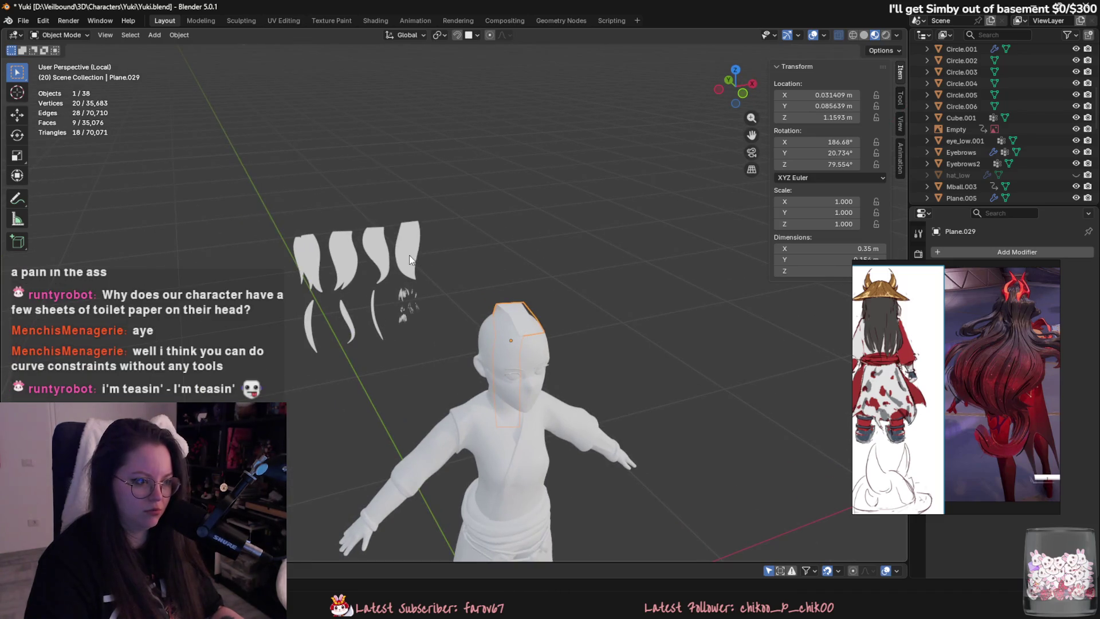
Duplicate a flat hair-strand cutout and place the copy 0.222 m along X, right of the row.
{"action": "left_click", "coordinate": [418, 252]}
{"action": "key", "text": "shift+d"}
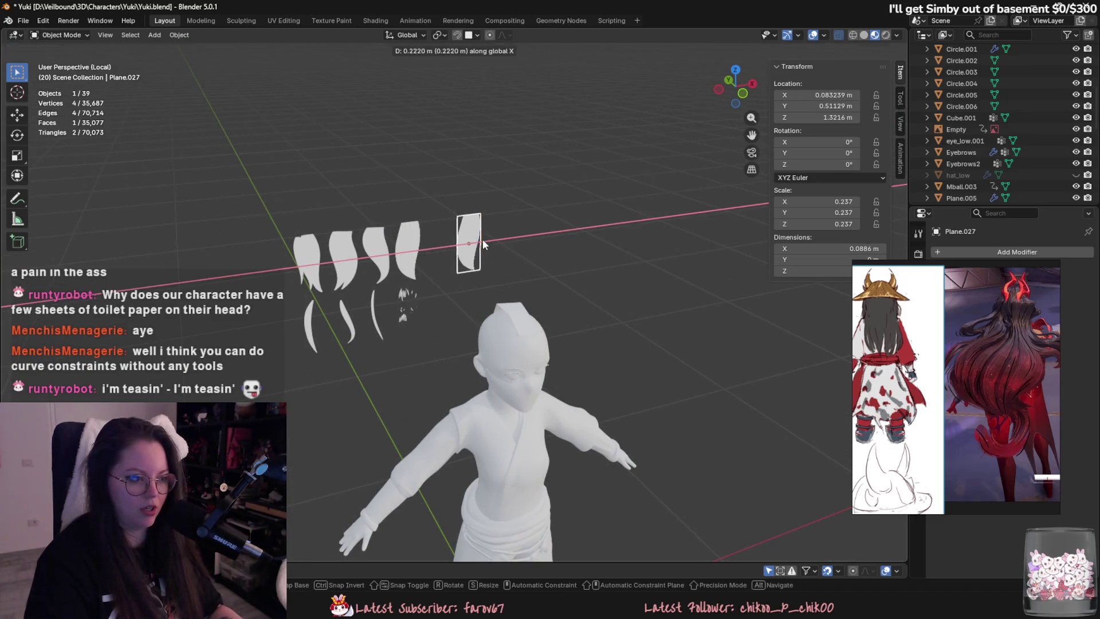
{"action": "left_click", "coordinate": [532, 321]}
{"action": "scroll", "coordinate": [547, 367], "scroll_direction": "up", "scroll_amount": 3}
{"action": "left_click", "coordinate": [1020, 270]}
{"action": "left_click", "coordinate": [1010, 252]}
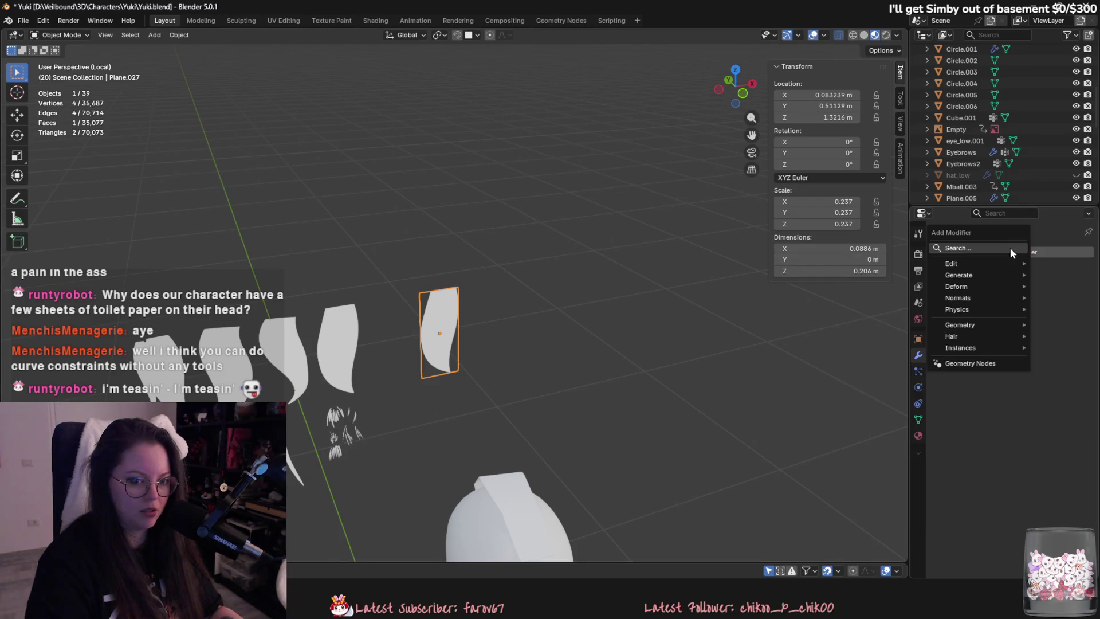
{"action": "left_click", "coordinate": [162, 35]}
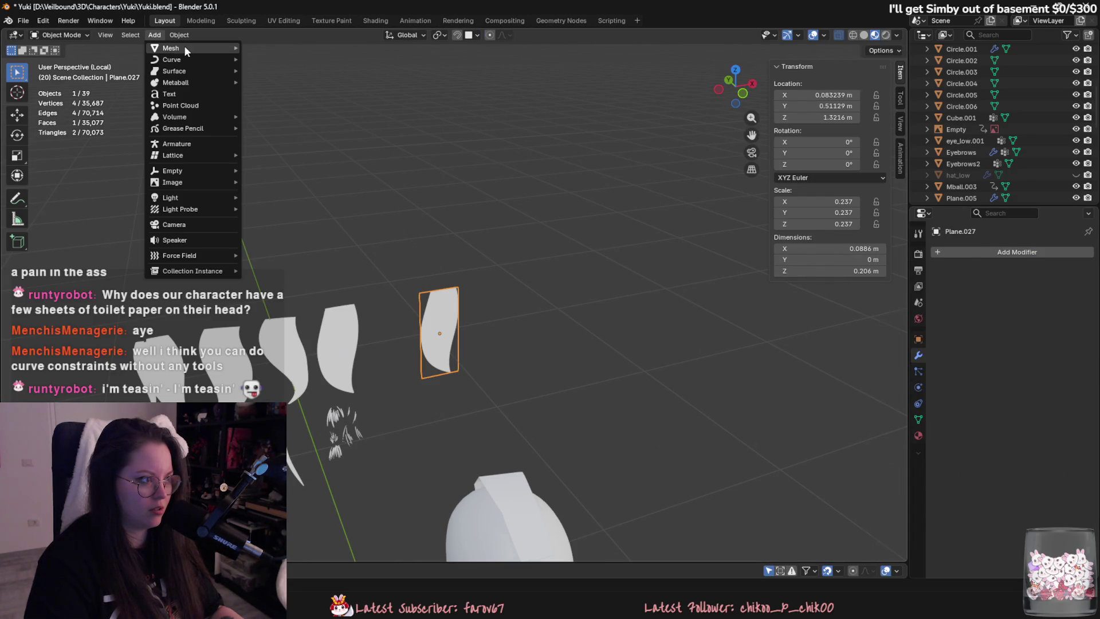
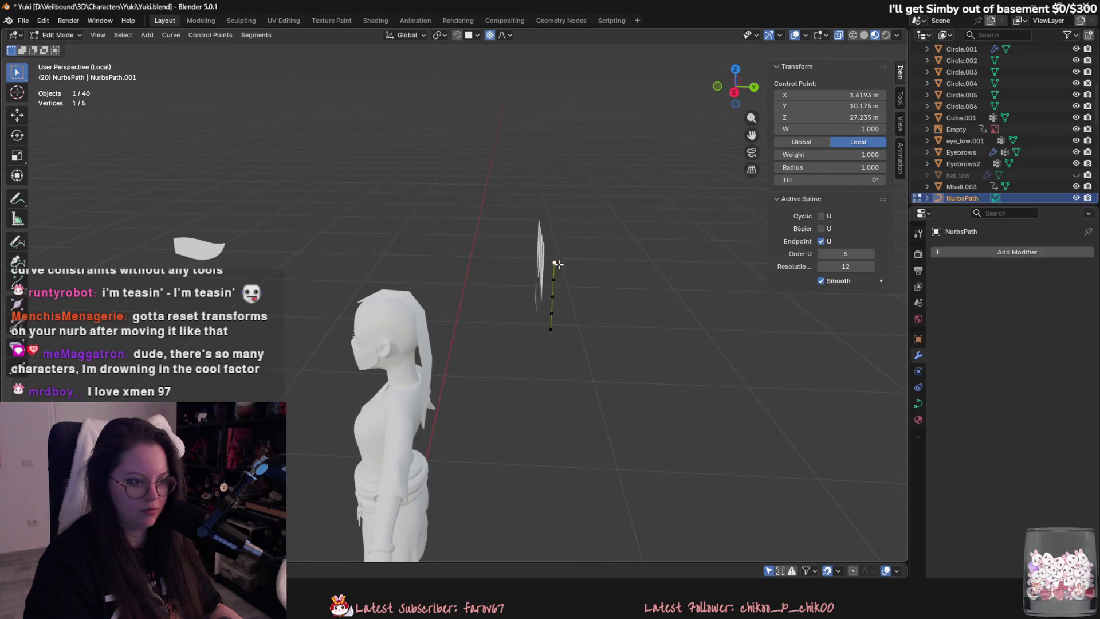
Cancel the control point move on NurbsPath and return to Object Mode.
{"action": "mouse_move", "coordinate": [459, 211]}
{"action": "middle_mouse_down"}
{"action": "mouse_move", "coordinate": [508, 243]}
{"action": "mouse_move", "coordinate": [466, 283]}
{"action": "mouse_move", "coordinate": [645, 269]}
{"action": "middle_mouse_up"}
{"action": "key", "text": "g"}
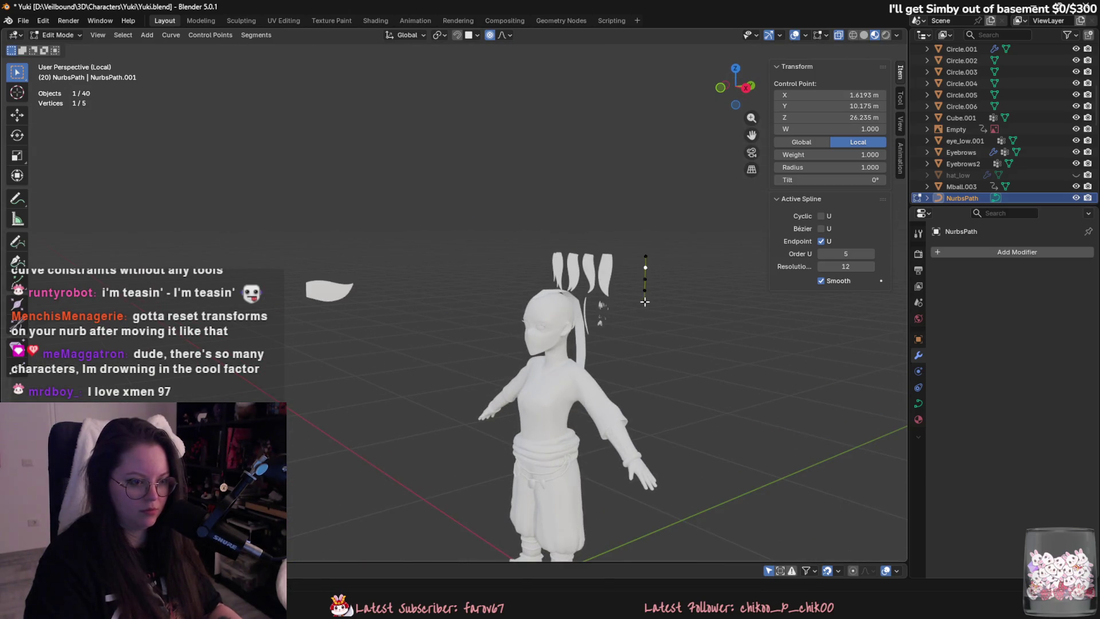
{"action": "key", "text": "Escape"}
{"action": "key", "text": "Tab"}
{"action": "key", "text": "Tab"}
{"action": "key", "text": "Tab"}
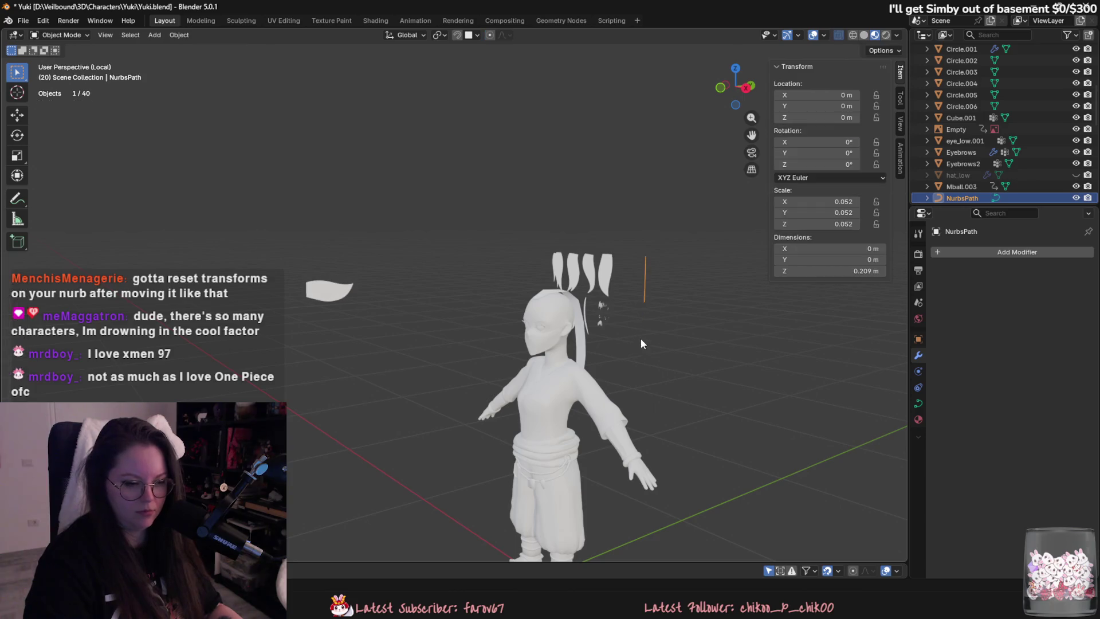
Select Plane.027 and set its Curve modifier's deform axis to Y.
{"action": "left_click", "coordinate": [346, 291]}
{"action": "left_click", "coordinate": [1003, 300]}
{"action": "left_click", "coordinate": [1013, 322]}
{"action": "mouse_move", "coordinate": [689, 299]}
{"action": "middle_mouse_down"}
{"action": "mouse_move", "coordinate": [682, 342]}
{"action": "mouse_move", "coordinate": [676, 282]}
{"action": "middle_mouse_up"}
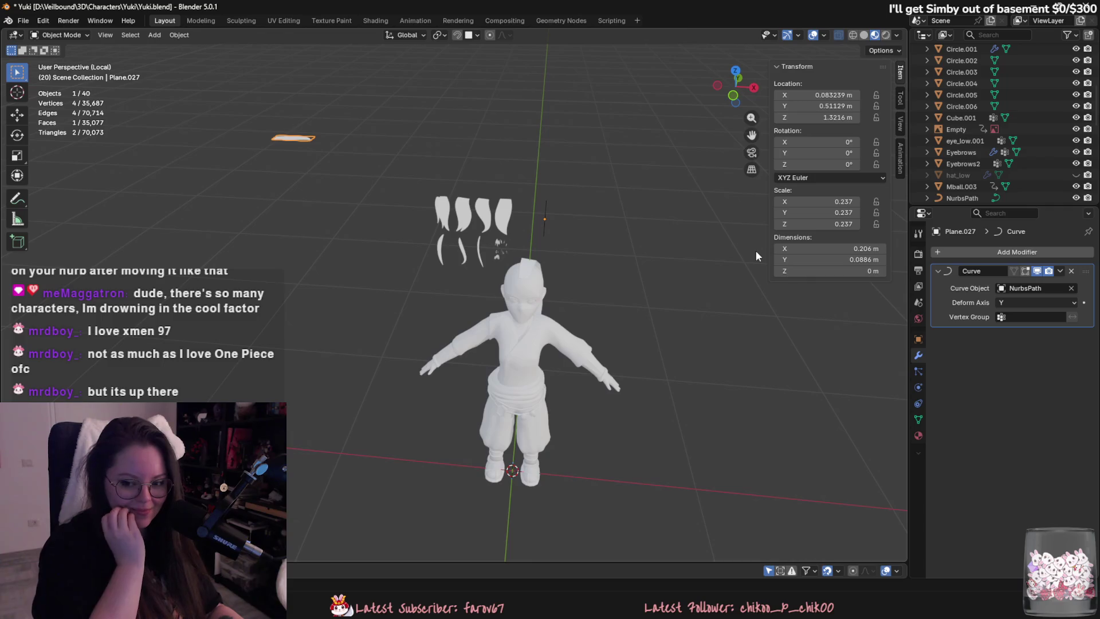
Delete the Curve modifier from Plane.027 and reselect the plane.
{"action": "left_click", "coordinate": [552, 217]}
{"action": "left_click", "coordinate": [1072, 271]}
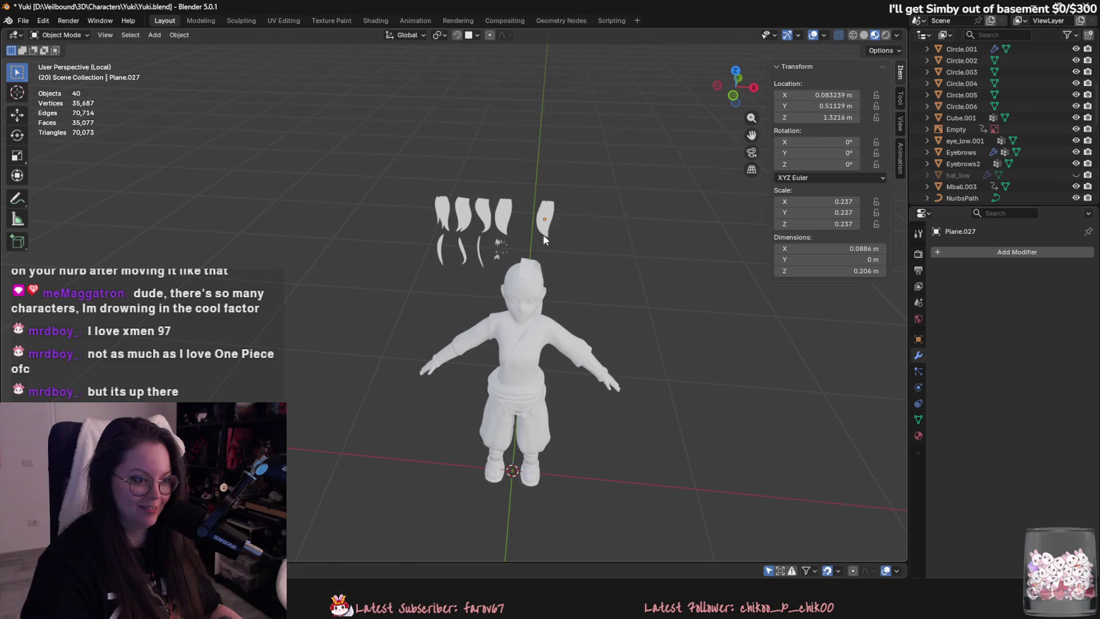
{"action": "left_click", "coordinate": [545, 227]}
{"action": "scroll", "coordinate": [541, 294], "scroll_direction": "up", "scroll_amount": 3}
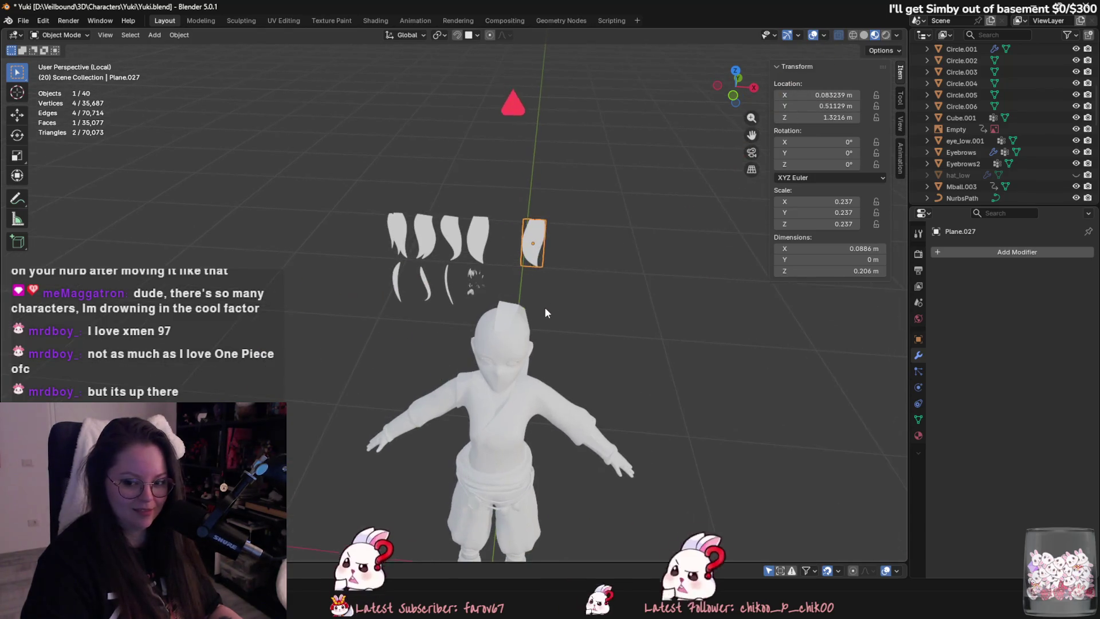
{"action": "scroll", "coordinate": [550, 312], "scroll_direction": "up", "scroll_amount": 3}
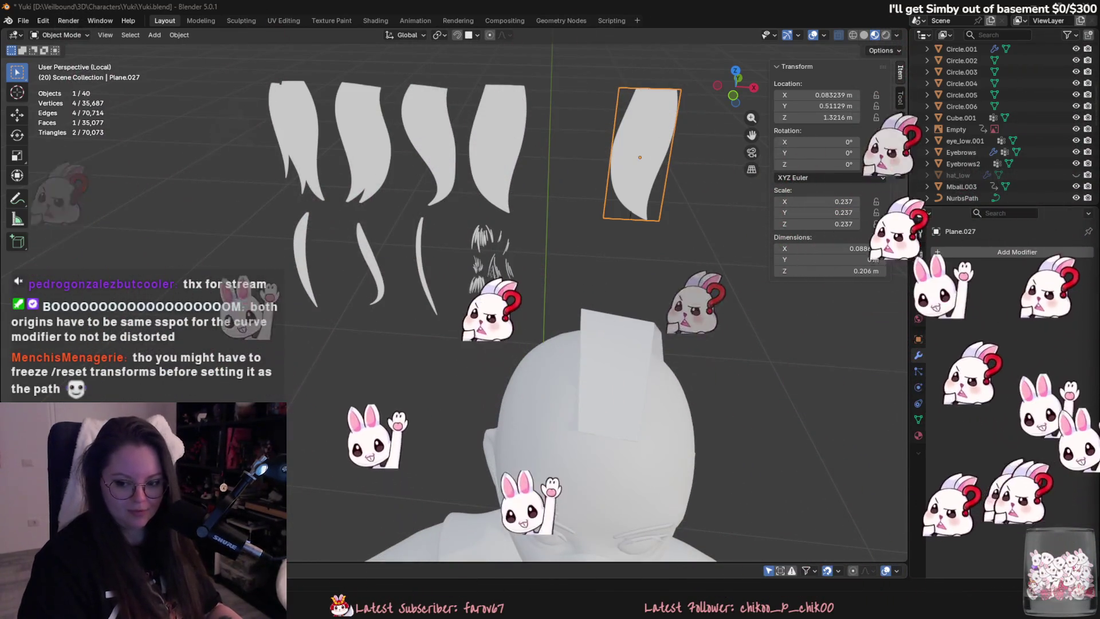
{"action": "scroll", "coordinate": [688, 269], "scroll_direction": "down", "scroll_amount": 2}
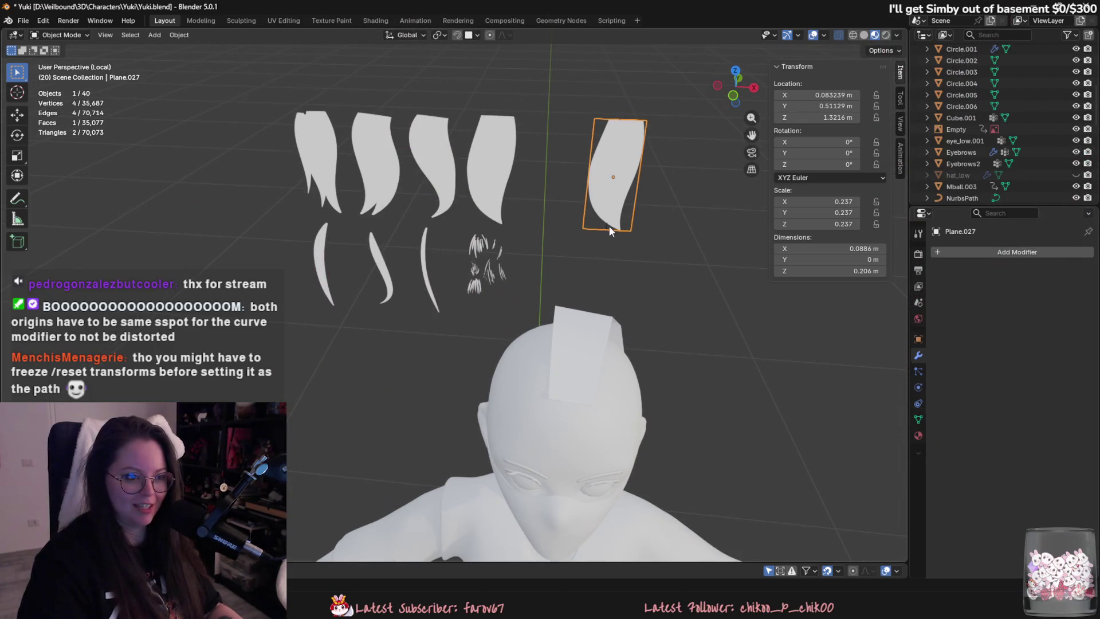
Start an X-axis move of the plane, cancel it, and call up apply-transforms.
{"action": "middle_click_drag", "start_coordinate": [606, 224], "coordinate": [475, 173]}
{"action": "scroll", "coordinate": [356, 174], "scroll_direction": "up", "scroll_amount": 2}
{"action": "key", "text": "g"}
{"action": "key", "text": "x"}
{"action": "right_click", "coordinate": [356, 176]}
{"action": "middle_click_drag", "start_coordinate": [356, 175], "coordinate": [456, 207]}
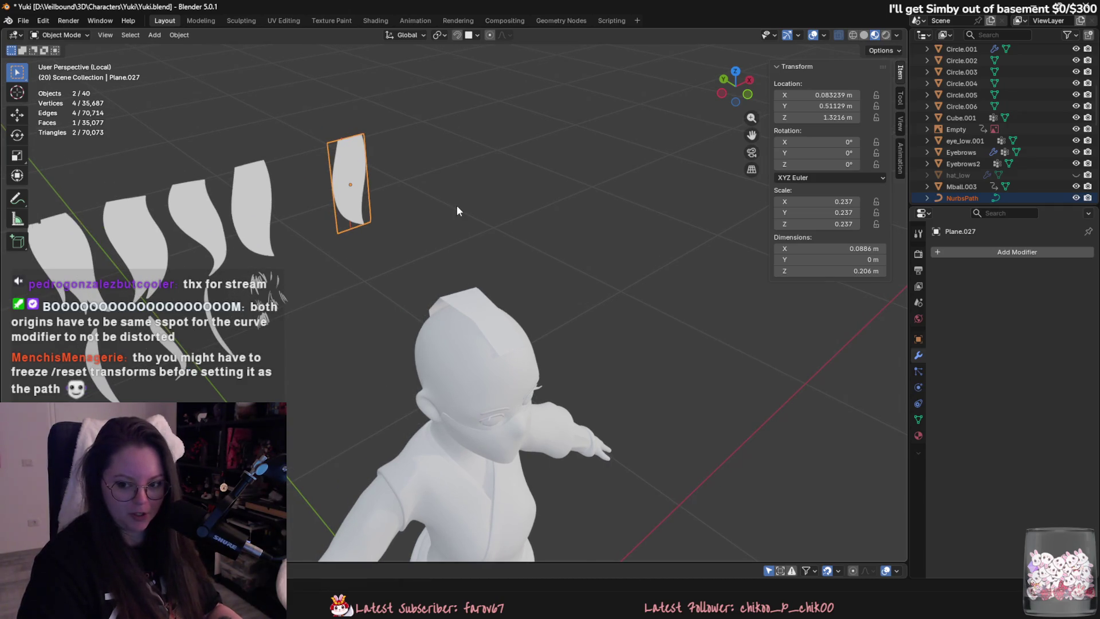
{"action": "key", "text": "ctrl+a"}
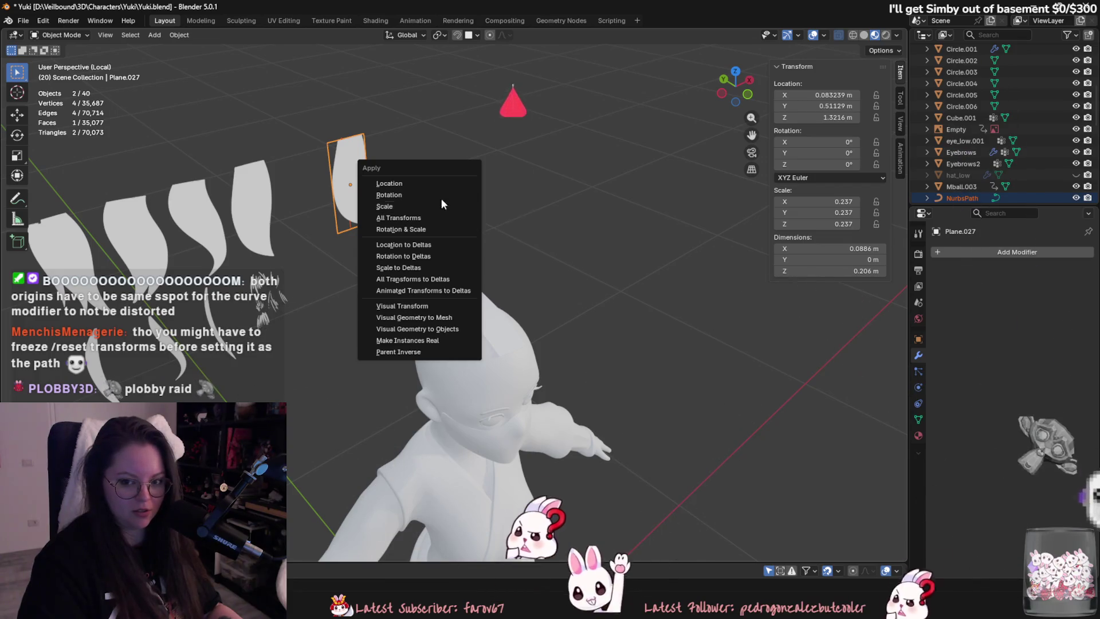
Snap Plane.027 to the 3D cursor at the world origin.
{"action": "right_click", "coordinate": [366, 182]}
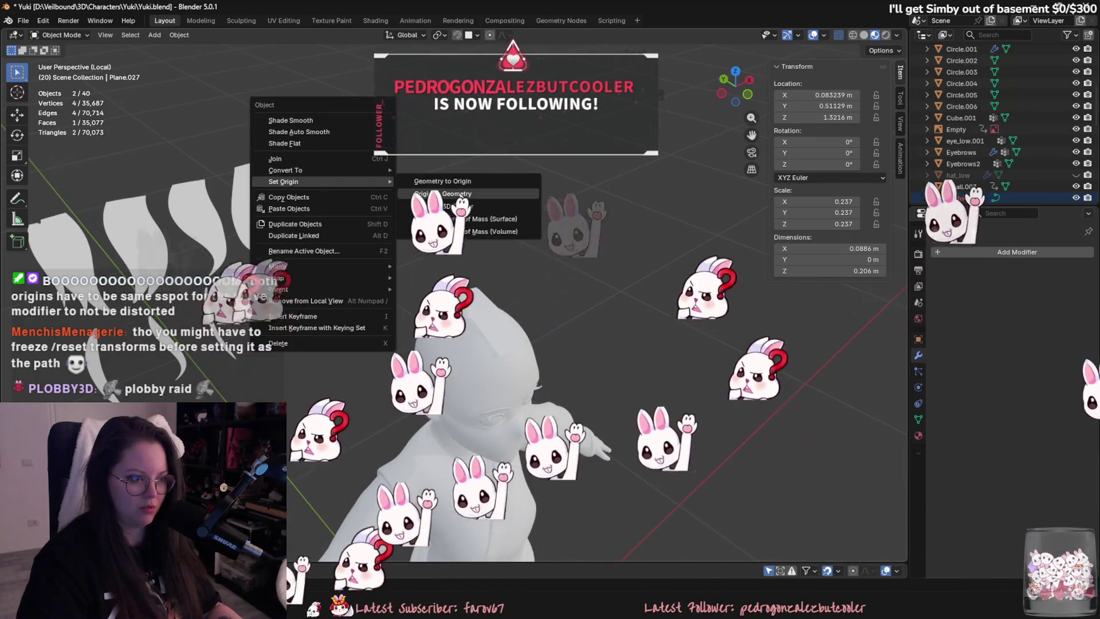
{"action": "key", "text": "shift+s"}
{"action": "left_click", "coordinate": [365, 115]}
{"action": "mouse_move", "coordinate": [509, 145]}
{"action": "middle_mouse_down"}
{"action": "mouse_move", "coordinate": [555, 318]}
{"action": "mouse_move", "coordinate": [551, 408]}
{"action": "mouse_move", "coordinate": [585, 381]}
{"action": "middle_mouse_up"}
{"action": "scroll", "coordinate": [584, 381], "scroll_direction": "up", "scroll_amount": 3}
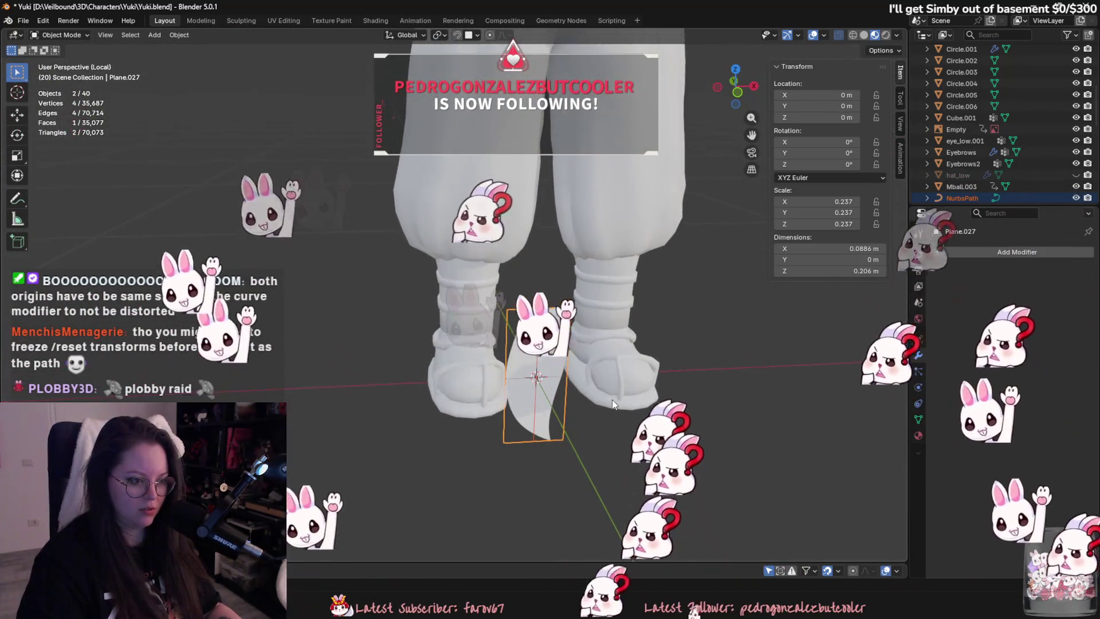
Apply the plane's scale so it reads 1.000, deselecting NurbsPath.
{"action": "key", "text": "ctrl+a"}
{"action": "left_click", "coordinate": [562, 387]}
{"action": "left_click", "coordinate": [547, 359]}
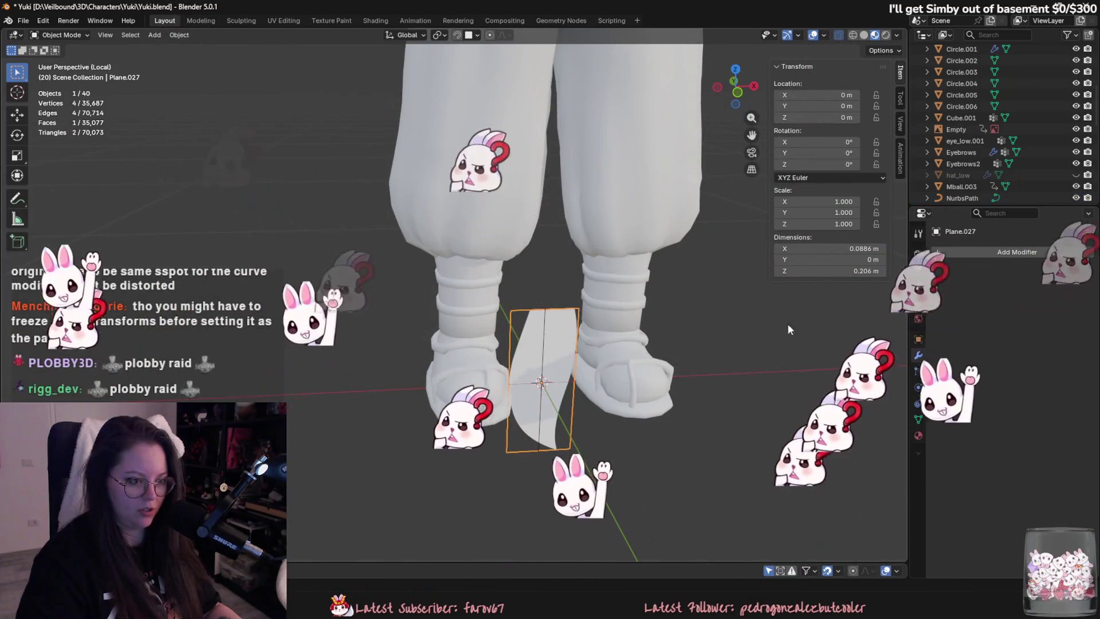
Add a Curve modifier to Plane.027 and begin picking its curve object.
{"action": "left_click", "coordinate": [974, 252]}
{"action": "left_click", "coordinate": [893, 281]}
{"action": "left_click", "coordinate": [1071, 289]}
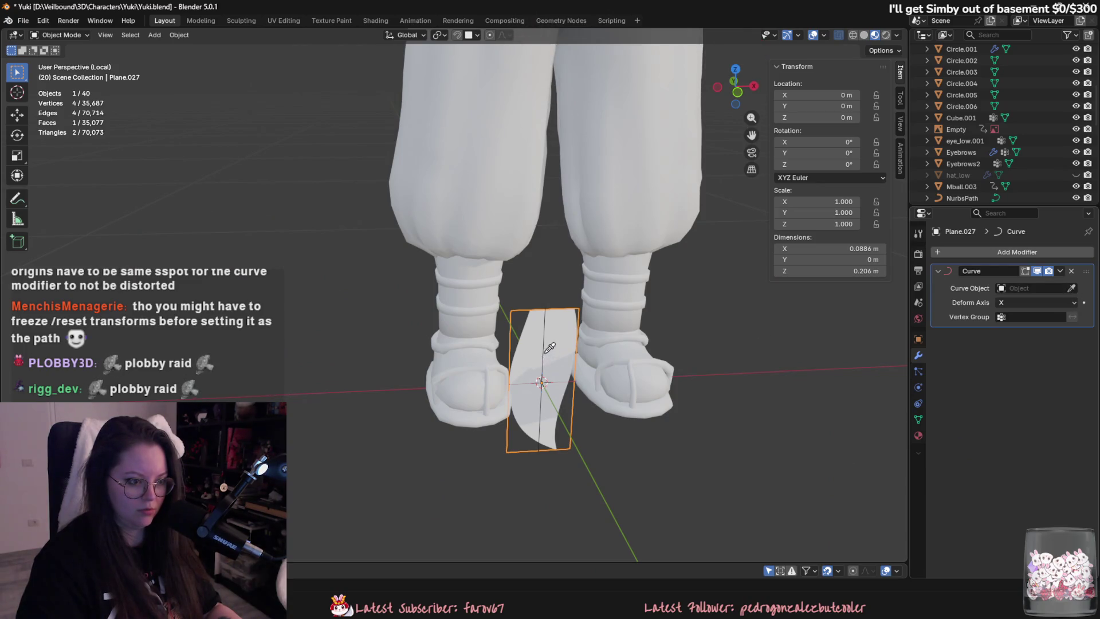
Target NurbsPath in the Curve modifier and try different deform axes, including Z.
{"action": "left_click", "coordinate": [1024, 286]}
{"action": "left_click", "coordinate": [1014, 308]}
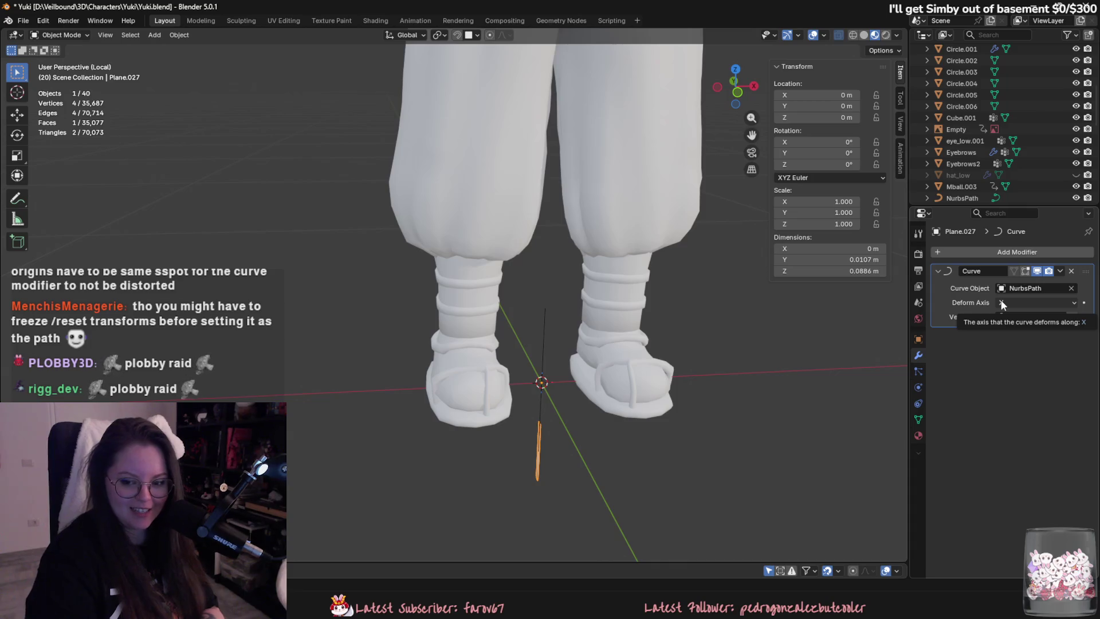
{"action": "left_click", "coordinate": [1012, 303]}
{"action": "left_click", "coordinate": [1016, 328]}
{"action": "left_click", "coordinate": [1021, 302]}
{"action": "left_click", "coordinate": [1013, 341]}
{"action": "left_click", "coordinate": [1026, 302]}
{"action": "left_click", "coordinate": [1039, 307]}
Undo the curve target and box-select the plane and path together without applying transforms.
{"action": "left_click", "coordinate": [543, 355]}
{"action": "key", "text": "g"}
{"action": "key", "text": "Escape"}
{"action": "key", "text": "ctrl+z"}
{"action": "key", "text": "ctrl+z"}
{"action": "key", "text": "ctrl+z"}
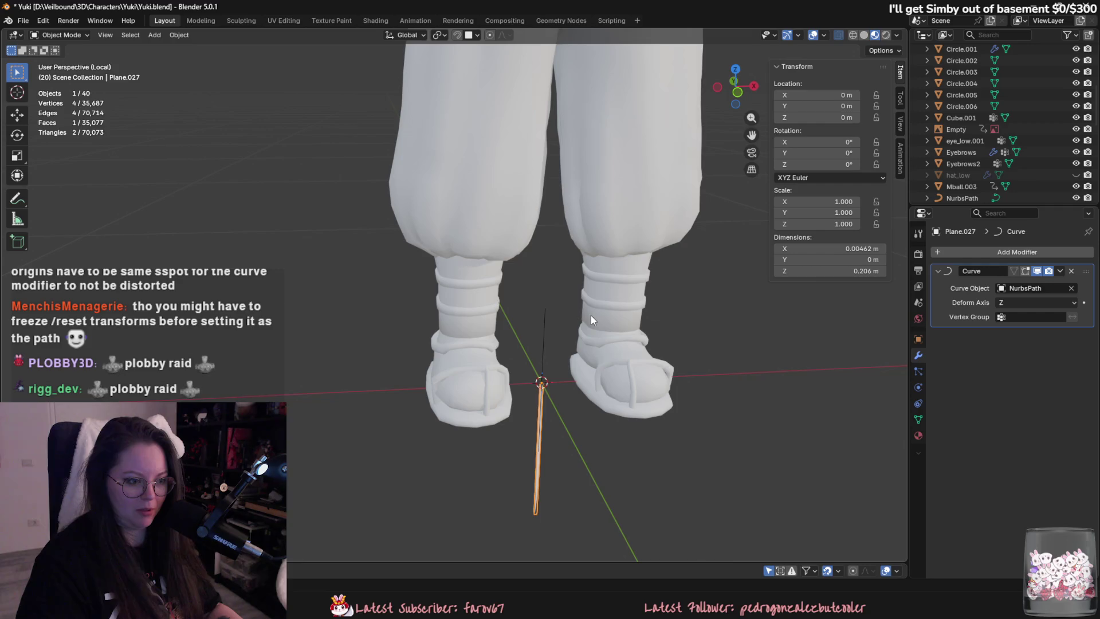
{"action": "left_click_drag", "start_coordinate": [517, 294], "coordinate": [548, 321]}
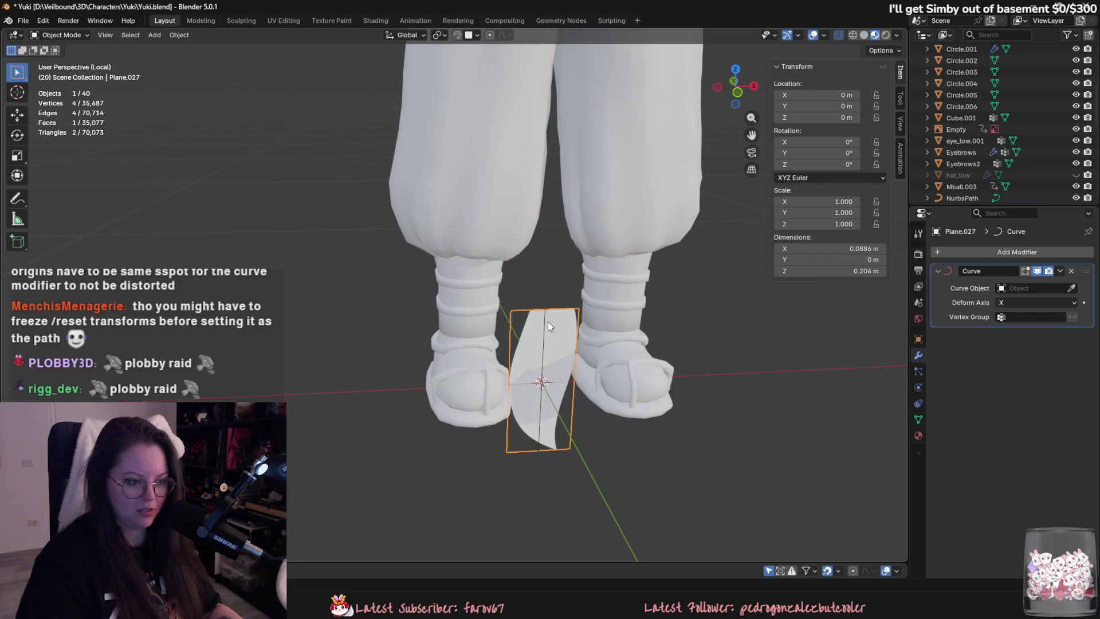
{"action": "key", "text": "ctrl+a"}
{"action": "key", "text": "Escape"}
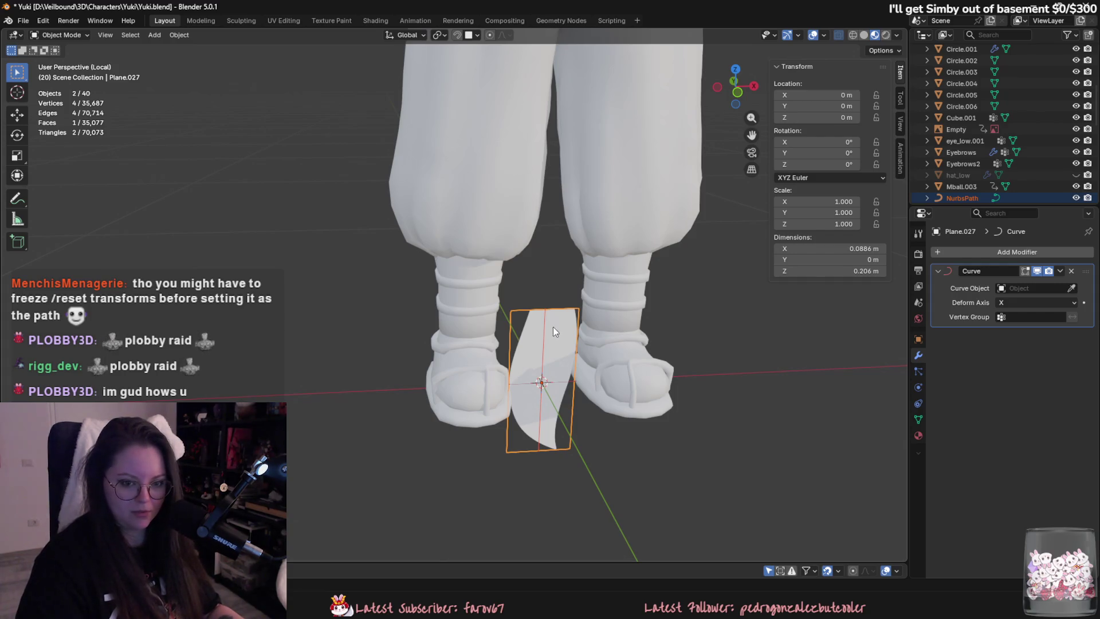
Re-target NurbsPath in the Curve modifier and settle on the X deform axis after trying Y.
{"action": "left_click", "coordinate": [1034, 289]}
{"action": "left_click", "coordinate": [1022, 307]}
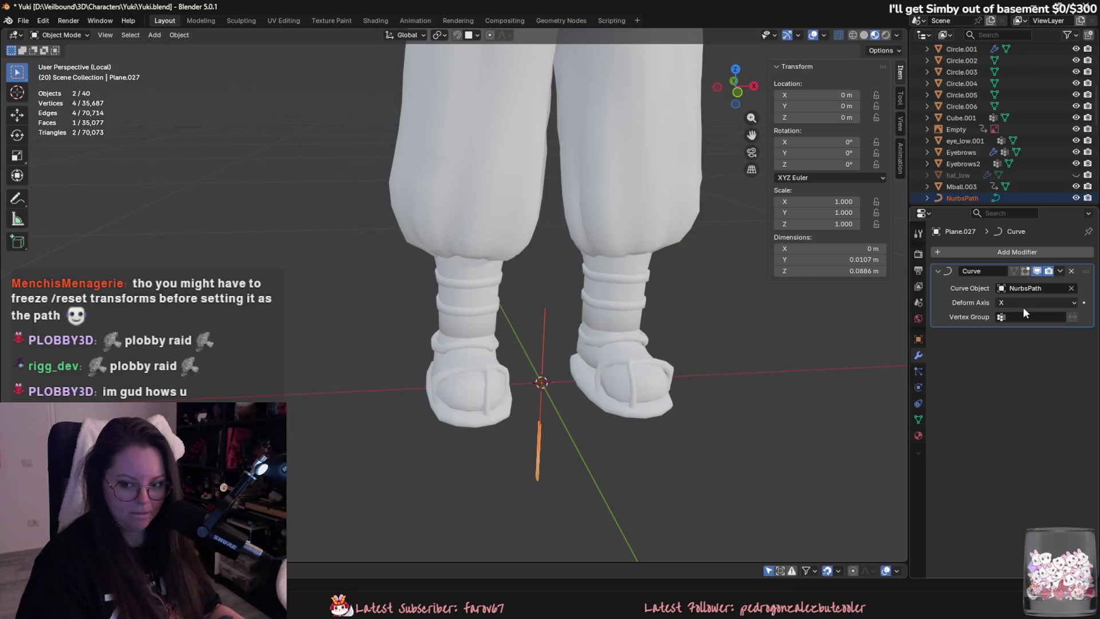
{"action": "left_click", "coordinate": [537, 426]}
{"action": "left_click", "coordinate": [541, 438]}
{"action": "left_click", "coordinate": [1005, 297]}
{"action": "left_click", "coordinate": [1030, 319]}
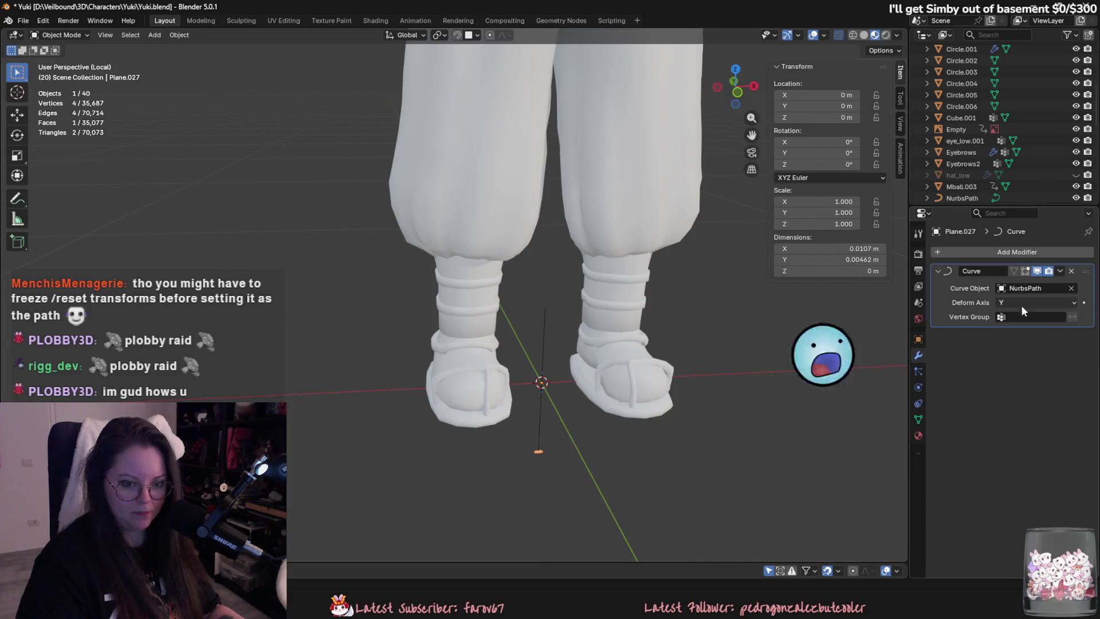
{"action": "left_click", "coordinate": [1025, 301]}
{"action": "left_click", "coordinate": [1023, 307]}
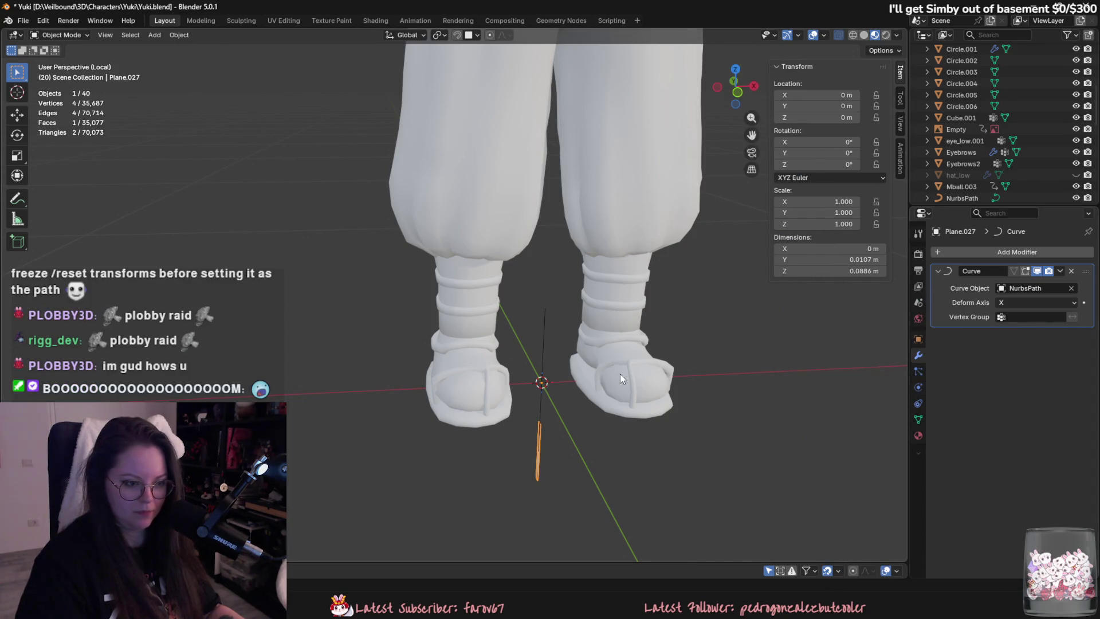
Put NurbsPath into Edit Mode and frame it in the view.
{"action": "left_click", "coordinate": [540, 357]}
{"action": "key", "text": "Tab"}
{"action": "key", "text": "KP_Decimal"}
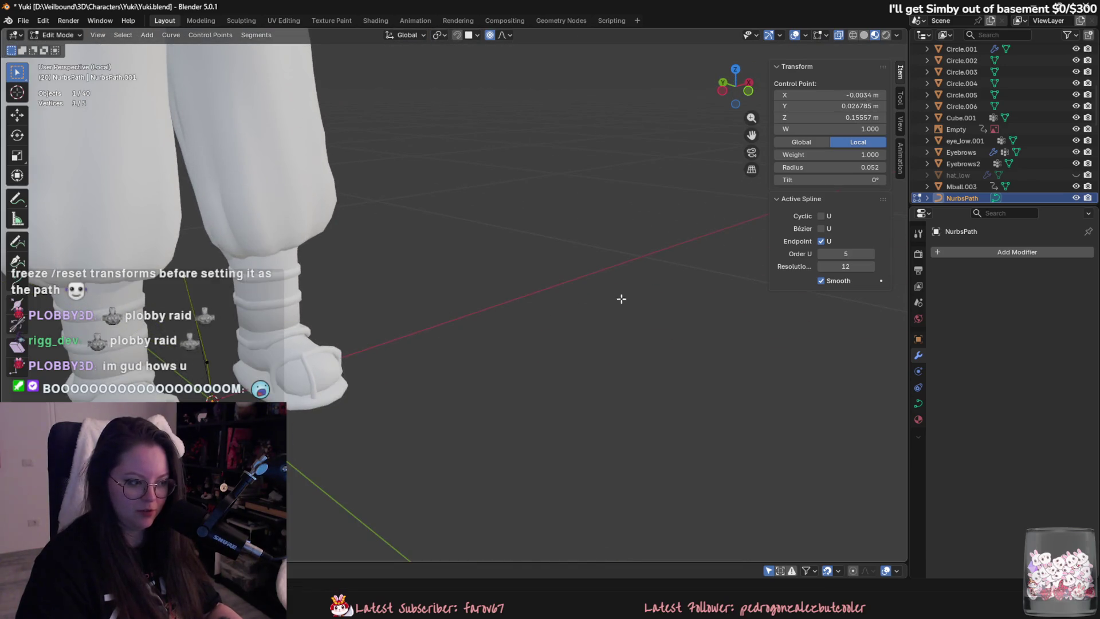
Move the path's control points, then undo the last move to Z -0.052.
{"action": "key", "text": "g"}
{"action": "left_click", "coordinate": [300, 462]}
{"action": "mouse_move", "coordinate": [299, 462]}
{"action": "middle_mouse_down"}
{"action": "mouse_move", "coordinate": [302, 444]}
{"action": "mouse_move", "coordinate": [663, 447]}
{"action": "mouse_move", "coordinate": [600, 353]}
{"action": "mouse_move", "coordinate": [613, 386]}
{"action": "mouse_move", "coordinate": [506, 332]}
{"action": "middle_mouse_up"}
{"action": "middle_click_drag", "start_coordinate": [685, 400], "coordinate": [708, 388]}
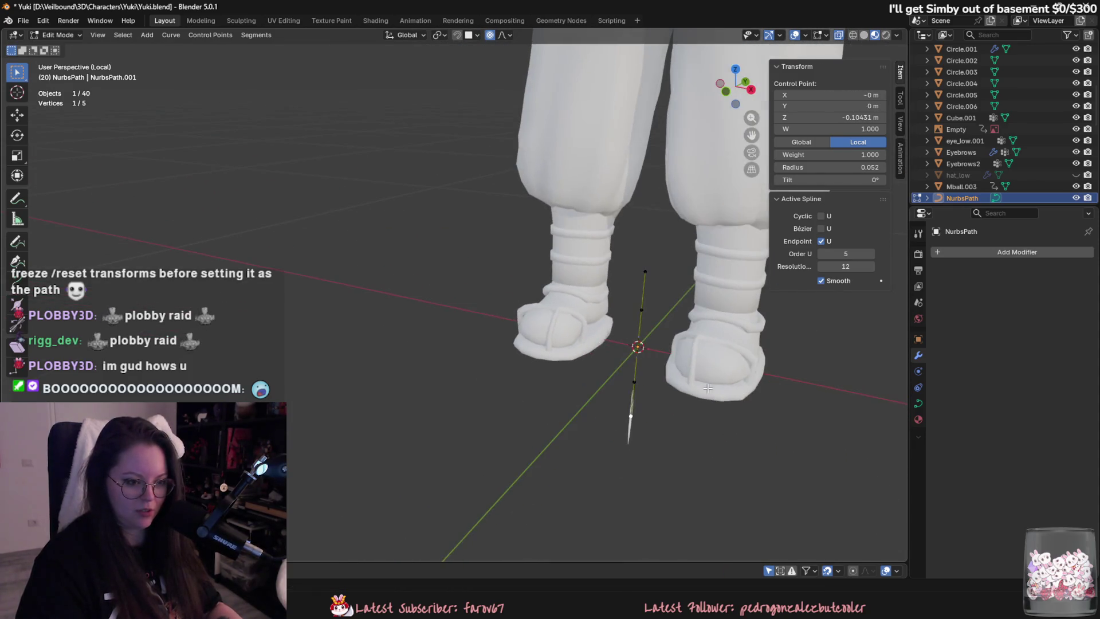
{"action": "key", "text": "g"}
{"action": "left_click", "coordinate": [630, 383]}
{"action": "middle_click_drag", "start_coordinate": [630, 383], "coordinate": [629, 383]}
{"action": "key", "text": "ctrl+z"}
{"action": "key", "text": "ctrl+z"}
{"action": "key", "text": "ctrl+z"}
{"action": "key", "text": "ctrl+z"}
Select the hair card plane by the feet and delete it.
{"action": "middle_click_drag", "start_coordinate": [437, 329], "coordinate": [522, 346], "text": "shift"}
{"action": "scroll", "coordinate": [514, 317], "scroll_direction": "up", "scroll_amount": 1}
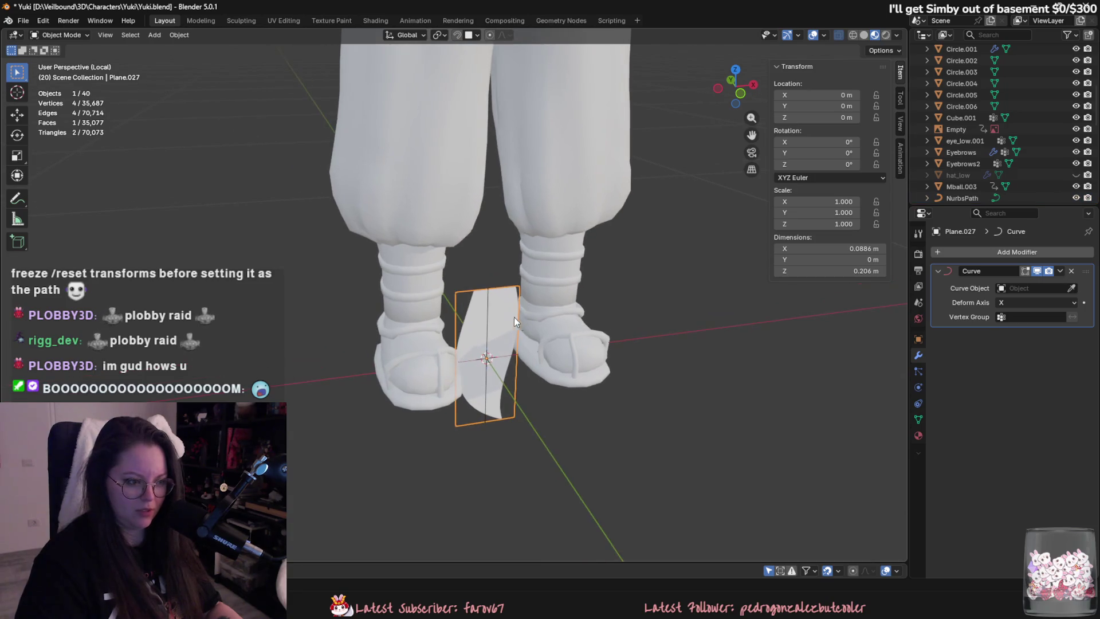
{"action": "middle_click_drag", "start_coordinate": [484, 301], "coordinate": [457, 328]}
{"action": "scroll", "coordinate": [431, 332], "scroll_direction": "down", "scroll_amount": 2}
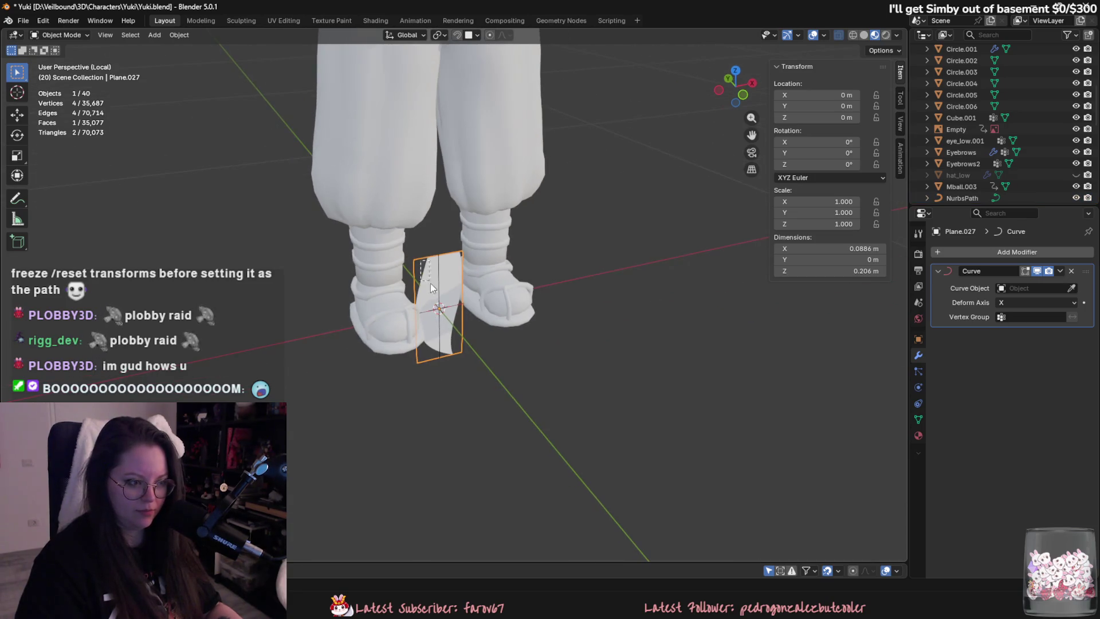
{"action": "left_click", "coordinate": [480, 242]}
{"action": "left_click", "coordinate": [447, 284]}
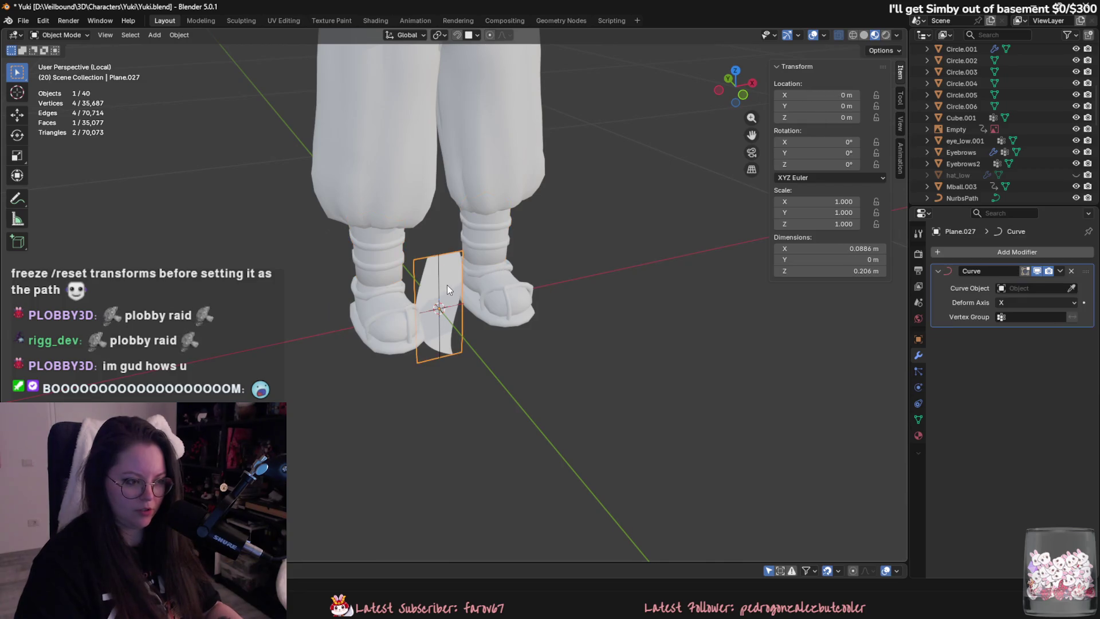
{"action": "key", "text": "Delete"}
Select the NurbsPath in a front view of the whole character.
{"action": "scroll", "coordinate": [512, 266], "scroll_direction": "down", "scroll_amount": 4}
{"action": "mouse_move", "coordinate": [512, 266]}
{"action": "middle_mouse_down"}
{"action": "mouse_move", "coordinate": [594, 374]}
{"action": "mouse_move", "coordinate": [554, 310]}
{"action": "middle_mouse_up"}
{"action": "left_click", "coordinate": [492, 377]}
{"action": "middle_click_drag", "start_coordinate": [493, 377], "coordinate": [489, 370]}
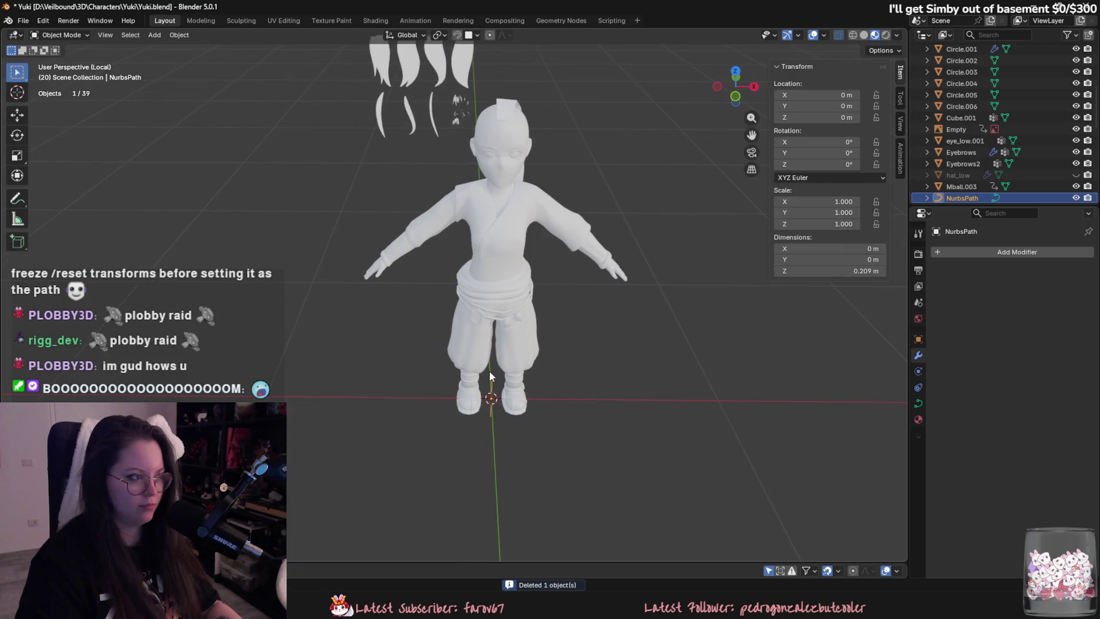
Delete the old NurbsPath.
{"action": "key", "text": "Tab"}
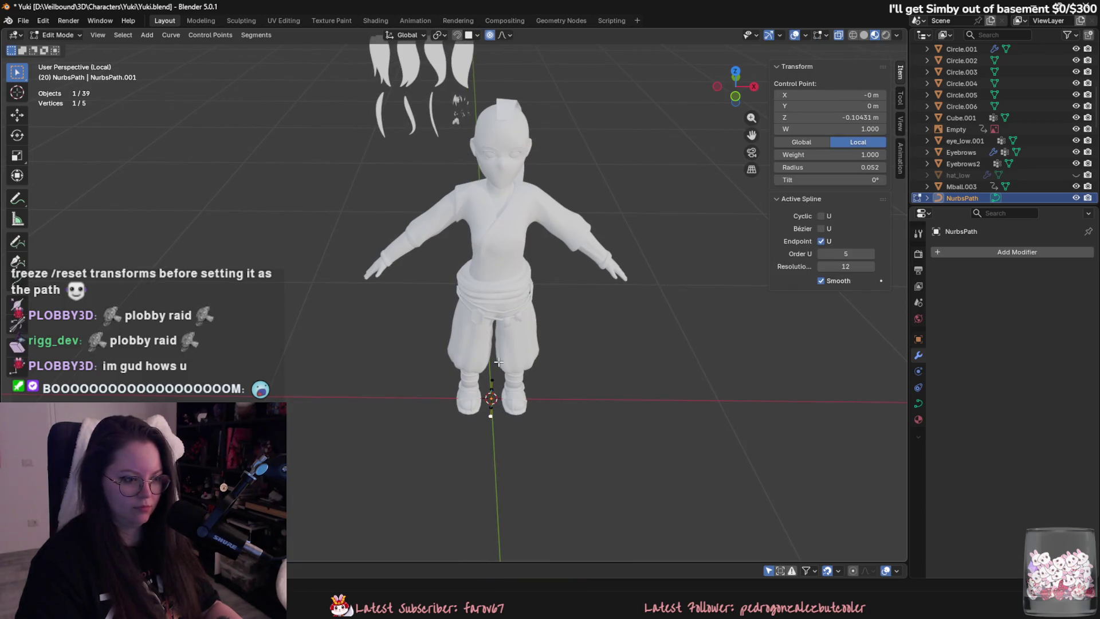
{"action": "scroll", "coordinate": [500, 372], "scroll_direction": "up", "scroll_amount": 1}
{"action": "key", "text": "Tab"}
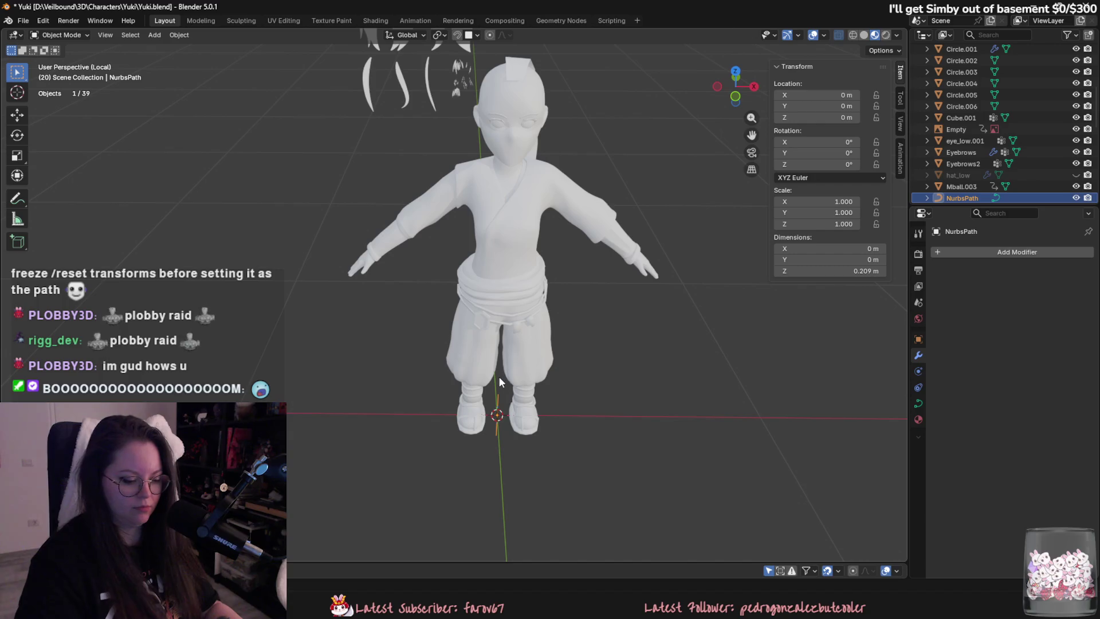
{"action": "key", "text": "Delete"}
Add a new NURBS path, scale its points to half (2 m long), then select Plane.013.
{"action": "mouse_move", "coordinate": [172, 59]}
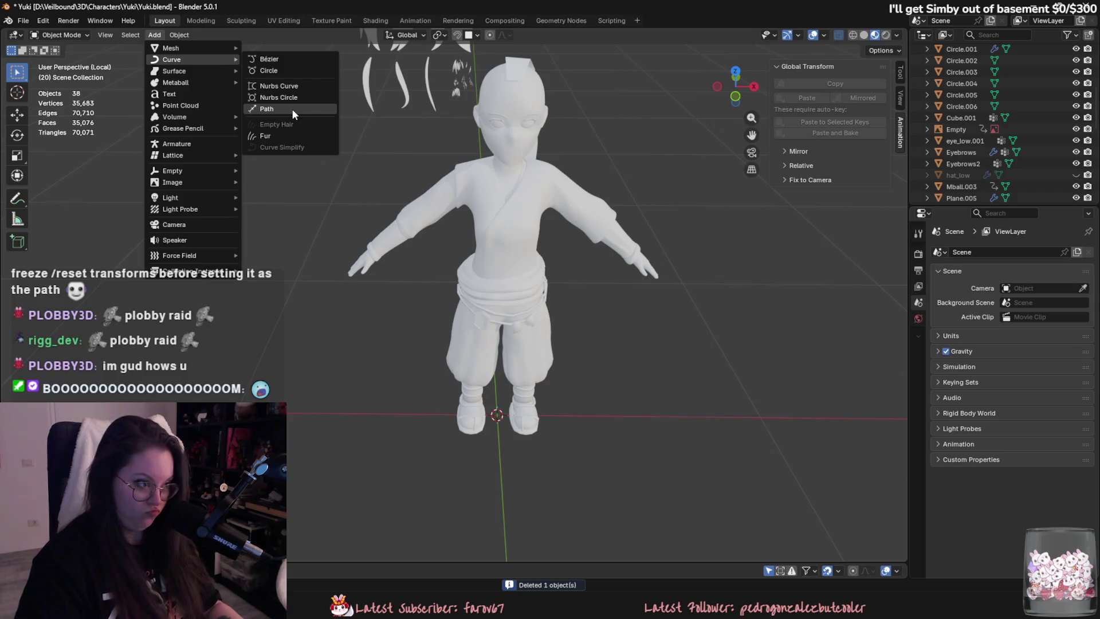
{"action": "left_click", "coordinate": [294, 109]}
{"action": "scroll", "coordinate": [715, 391], "scroll_direction": "down", "scroll_amount": 4}
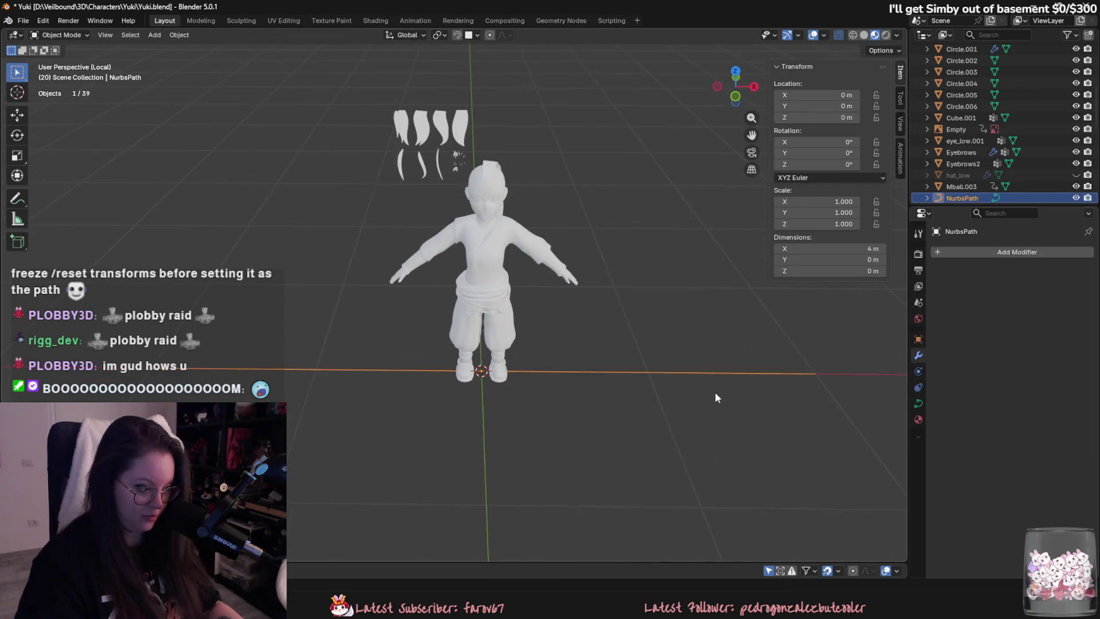
{"action": "key", "text": "Tab"}
{"action": "key", "text": "s"}
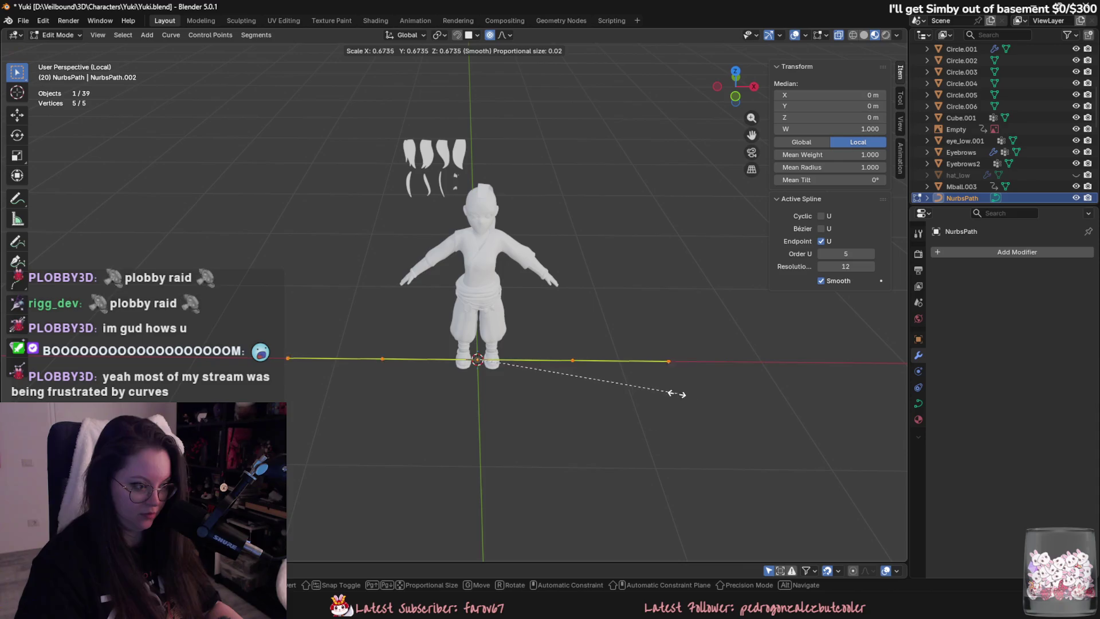
{"action": "left_click", "coordinate": [630, 375]}
{"action": "key", "text": "Tab"}
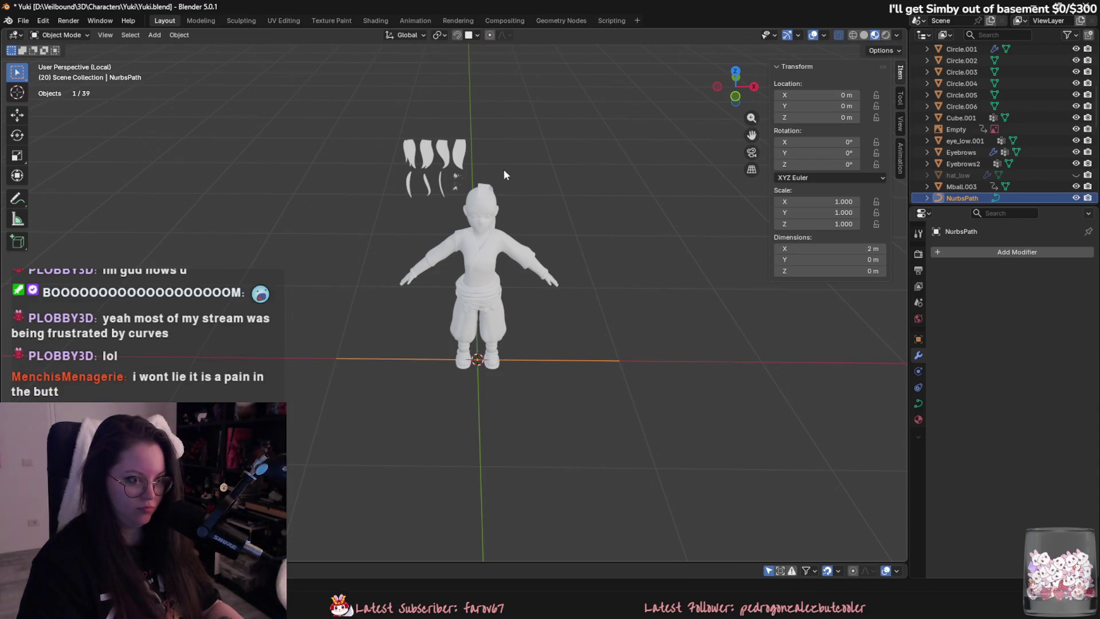
{"action": "left_click", "coordinate": [459, 154]}
{"action": "scroll", "coordinate": [495, 178], "scroll_direction": "up", "scroll_amount": 2}
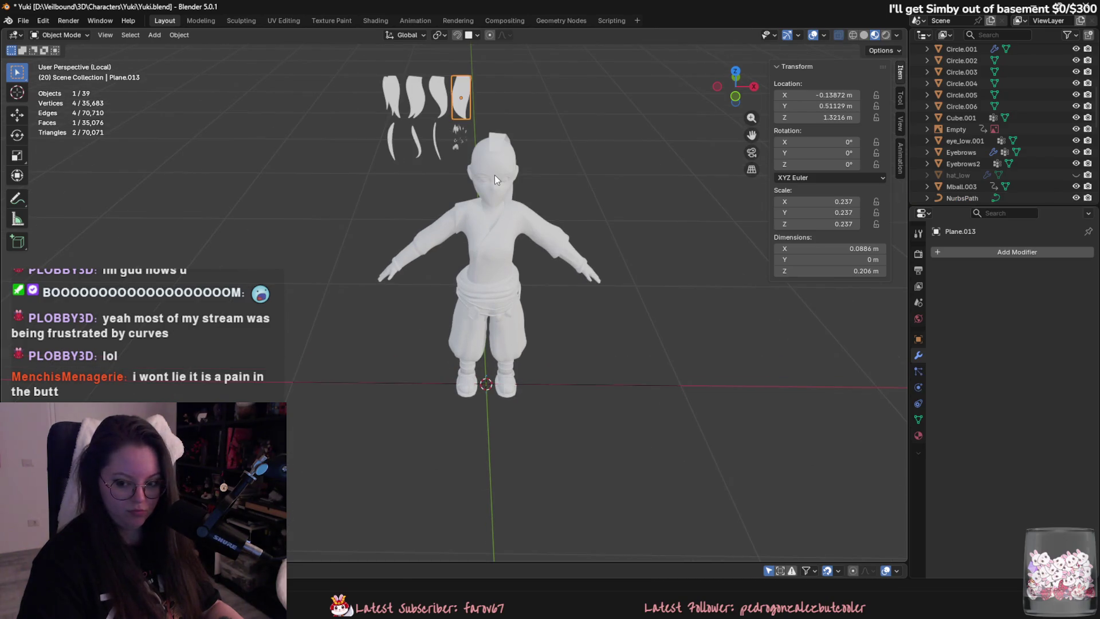
Duplicate hair card Plane.013 and snap the copy to the origin between the feet.
{"action": "mouse_move", "coordinate": [494, 174]}
{"action": "middle_mouse_down"}
{"action": "mouse_move", "coordinate": [597, 204]}
{"action": "mouse_move", "coordinate": [512, 150]}
{"action": "mouse_move", "coordinate": [589, 180]}
{"action": "middle_mouse_up"}
{"action": "key", "text": "shift+d"}
{"action": "key", "text": "Escape"}
{"action": "key", "text": "shift+s"}
{"action": "left_click", "coordinate": [517, 124]}
{"action": "scroll", "coordinate": [528, 251], "scroll_direction": "down", "scroll_amount": 2, "text": "shift"}
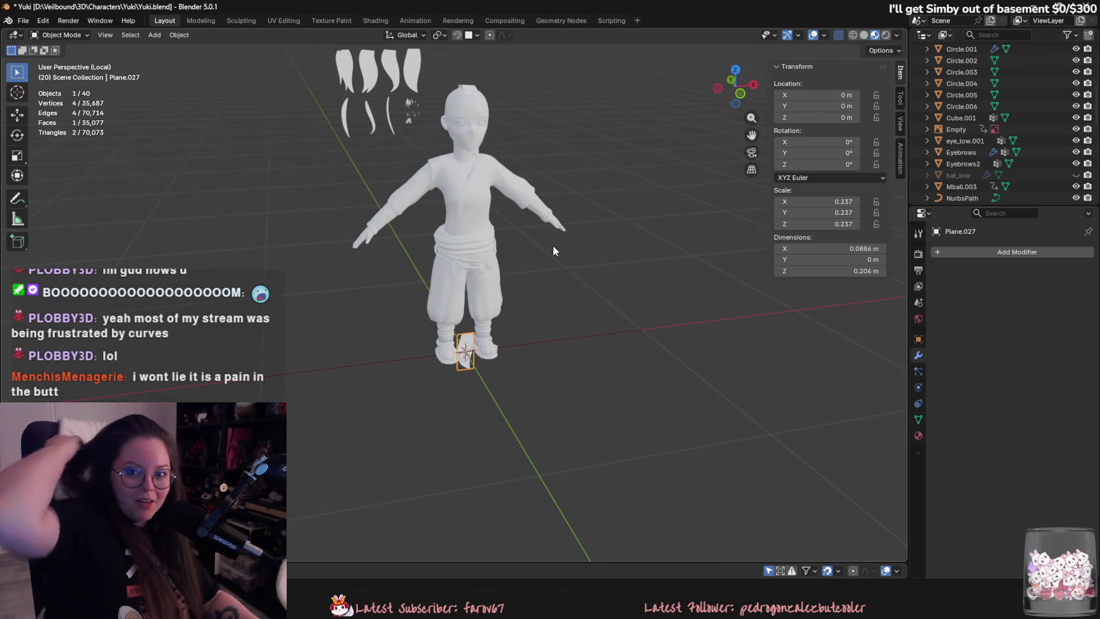
Check the hair cards on the character, then select duplicate Plane.027 by the feet.
{"action": "scroll", "coordinate": [610, 257], "scroll_direction": "up", "scroll_amount": 1, "text": "ctrl"}
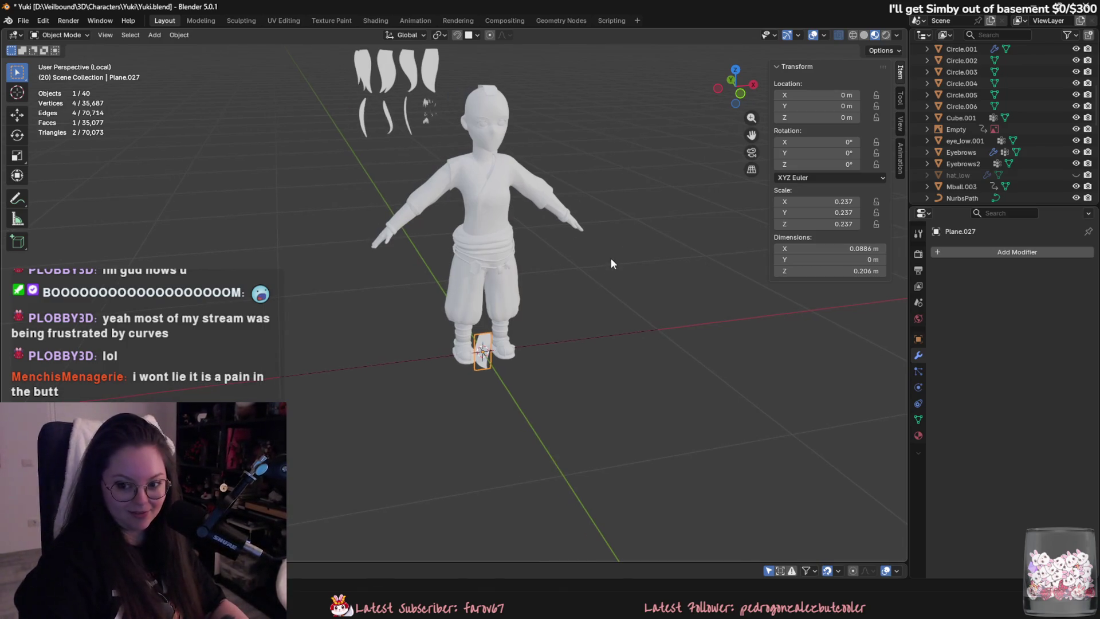
{"action": "scroll", "coordinate": [596, 251], "scroll_direction": "up", "scroll_amount": 1}
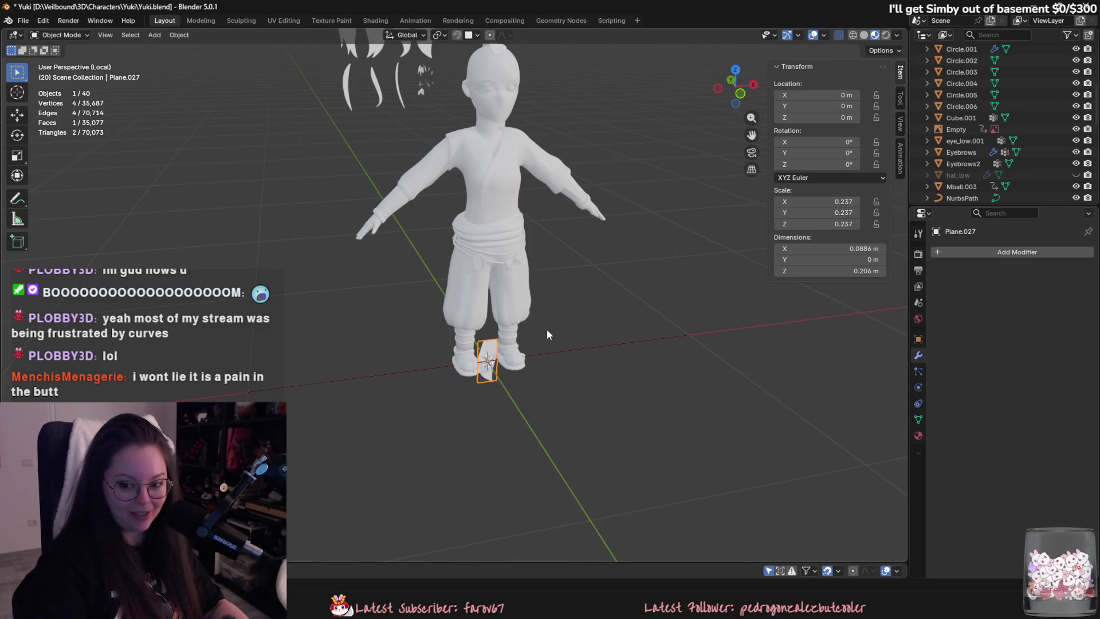
{"action": "scroll", "coordinate": [384, 359], "scroll_direction": "down", "scroll_amount": 1, "text": "ctrl"}
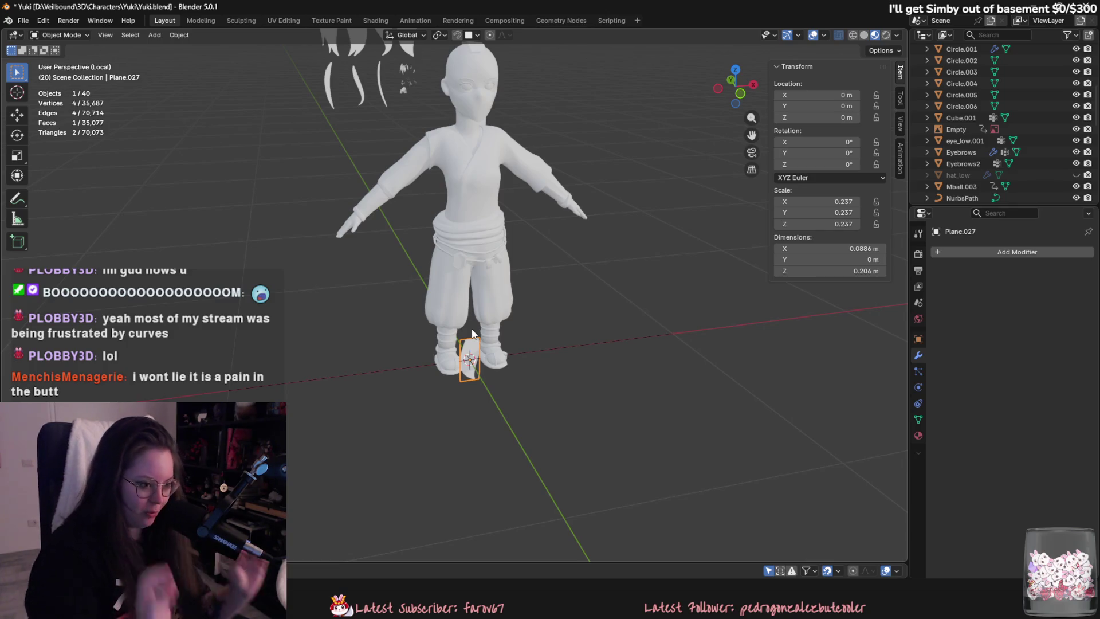
{"action": "scroll", "coordinate": [455, 218], "scroll_direction": "up", "scroll_amount": 3, "text": "shift"}
{"action": "scroll", "coordinate": [456, 159], "scroll_direction": "up", "scroll_amount": 2, "text": "ctrl"}
{"action": "left_click", "coordinate": [441, 92]}
{"action": "scroll", "coordinate": [519, 231], "scroll_direction": "up", "scroll_amount": 3, "text": "shift"}
{"action": "scroll", "coordinate": [519, 231], "scroll_direction": "up", "scroll_amount": 2, "text": "ctrl"}
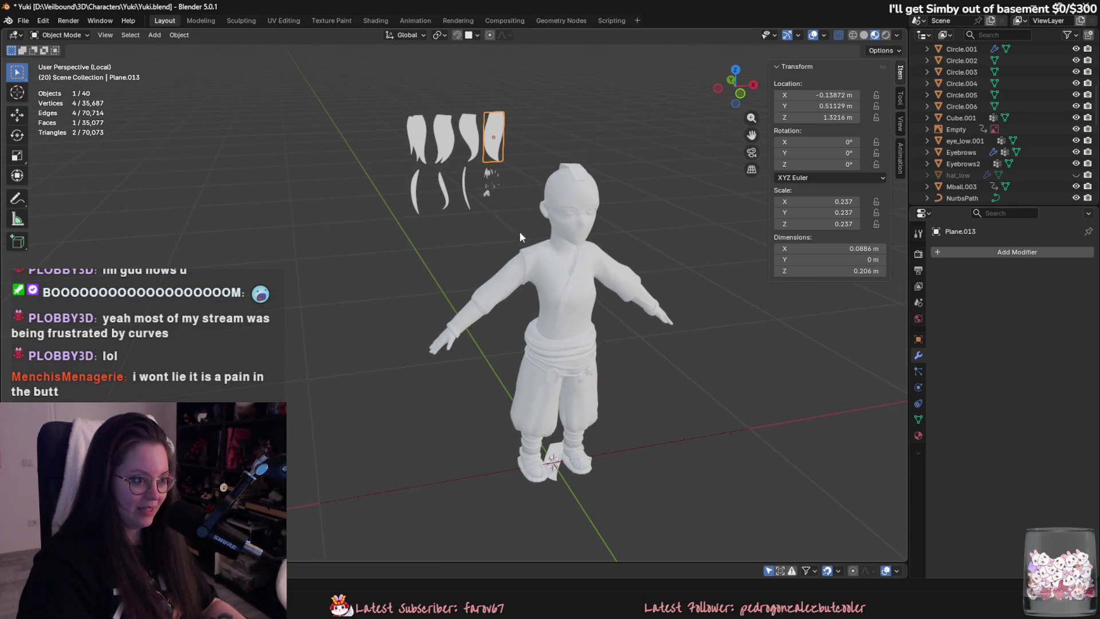
{"action": "mouse_move", "coordinate": [505, 218]}
{"action": "middle_mouse_down"}
{"action": "mouse_move", "coordinate": [559, 300]}
{"action": "mouse_move", "coordinate": [385, 174]}
{"action": "mouse_move", "coordinate": [507, 239]}
{"action": "mouse_move", "coordinate": [470, 313]}
{"action": "mouse_move", "coordinate": [589, 311]}
{"action": "mouse_move", "coordinate": [679, 328]}
{"action": "mouse_move", "coordinate": [663, 269]}
{"action": "middle_mouse_up"}
{"action": "left_click", "coordinate": [507, 240]}
{"action": "left_click", "coordinate": [585, 315]}
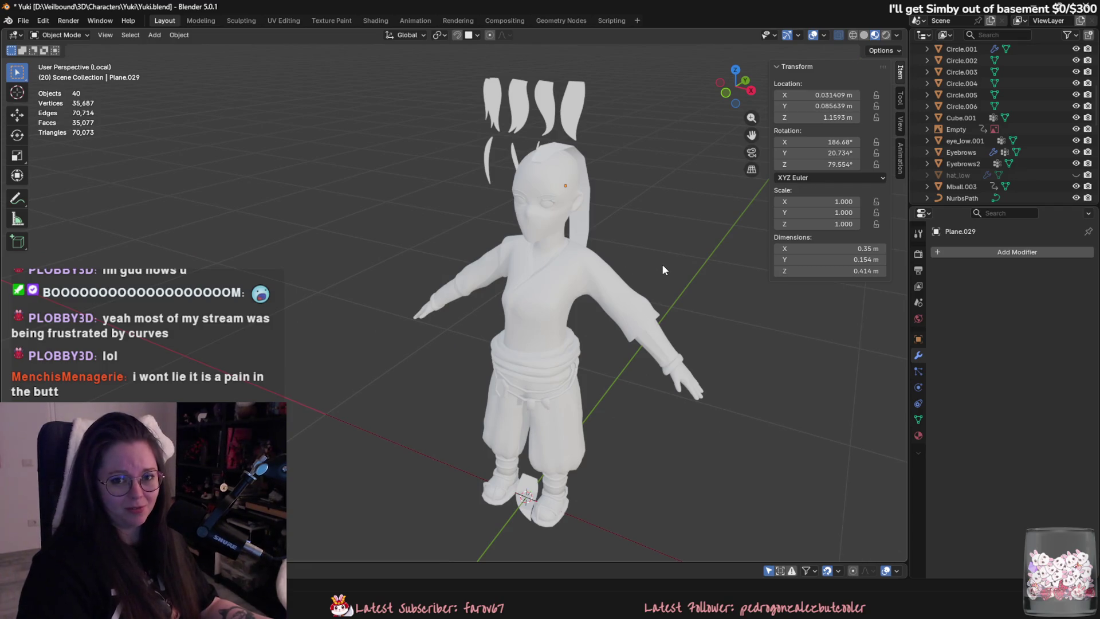
{"action": "scroll", "coordinate": [626, 270], "scroll_direction": "up", "scroll_amount": 5}
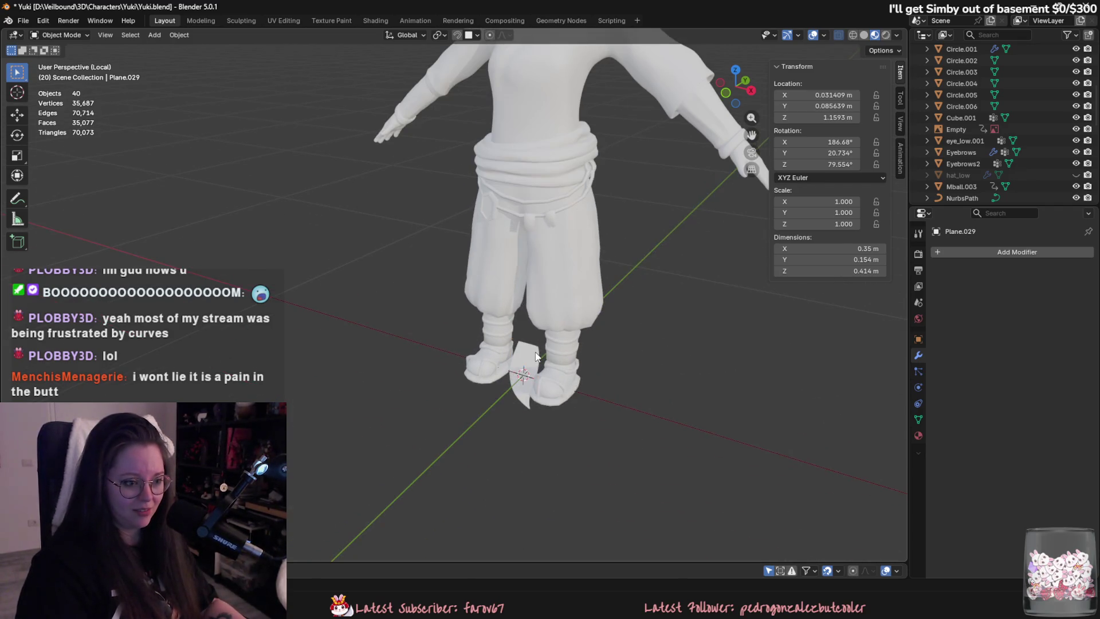
{"action": "left_click", "coordinate": [523, 503]}
Add 5 horizontal loop cuts across Plane.027 in Edit Mode.
{"action": "key", "text": "Tab"}
{"action": "middle_click_drag", "start_coordinate": [548, 339], "coordinate": [515, 309]}
{"action": "scroll", "coordinate": [516, 309], "scroll_direction": "up", "scroll_amount": 2}
{"action": "key", "text": "ctrl+r"}
{"action": "left_click", "coordinate": [417, 281]}
{"action": "middle_click_drag", "start_coordinate": [417, 275], "coordinate": [449, 349]}
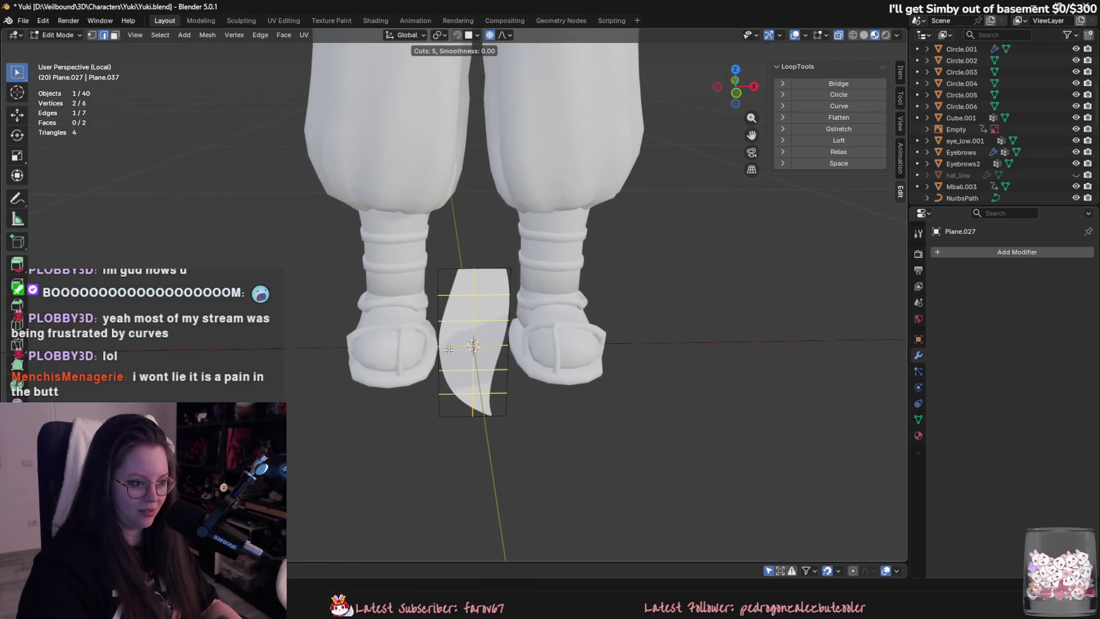
{"action": "left_click", "coordinate": [449, 350]}
{"action": "key", "text": "Tab"}
{"action": "scroll", "coordinate": [459, 309], "scroll_direction": "down", "scroll_amount": 2}
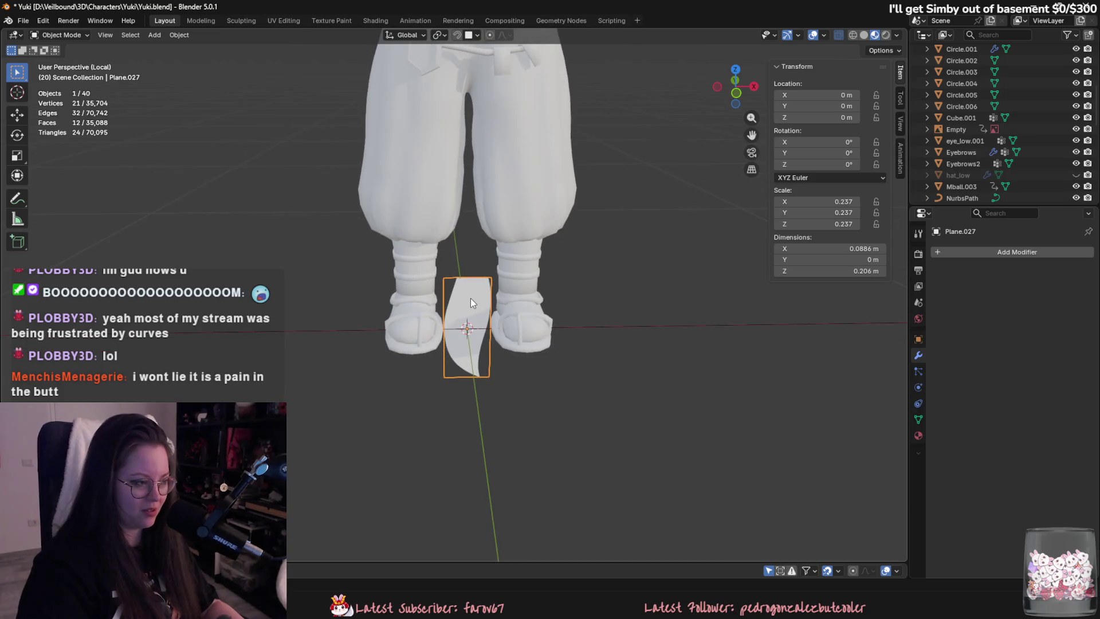
Apply all transforms to Plane.027 so scale reads 1.000, then open the Add Modifier list.
{"action": "key", "text": "ctrl+a"}
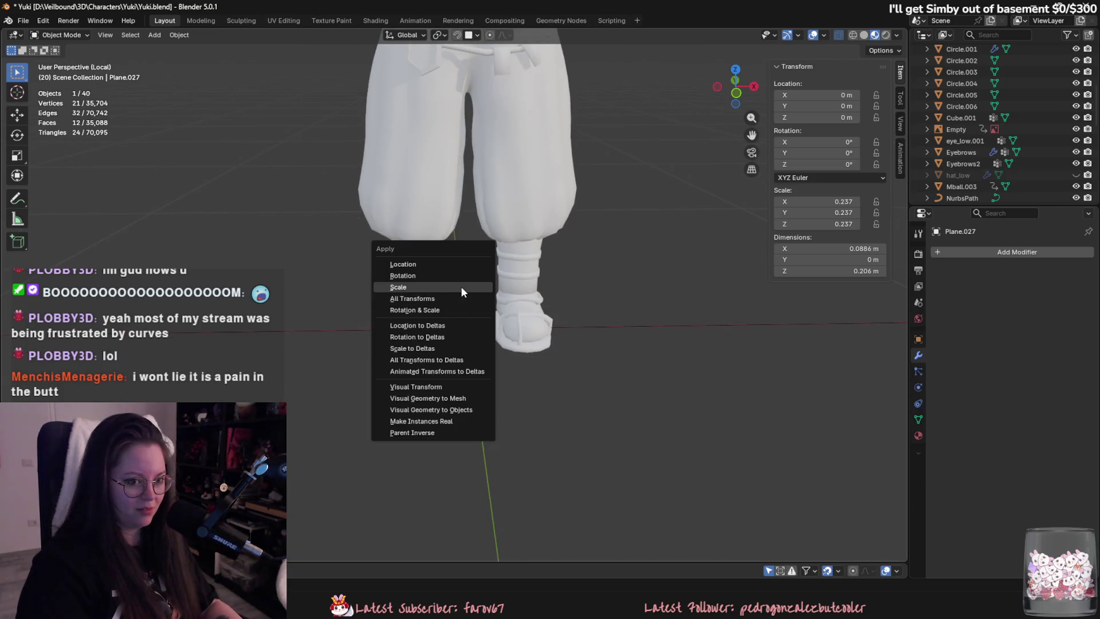
{"action": "left_click", "coordinate": [458, 297]}
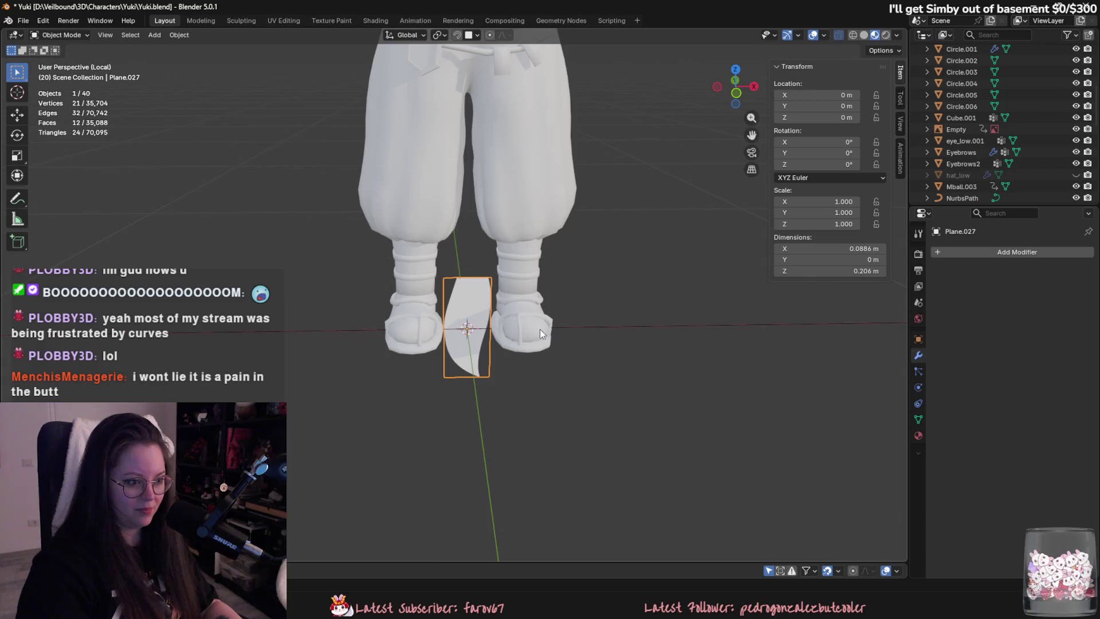
{"action": "left_click", "coordinate": [545, 326]}
{"action": "left_click", "coordinate": [475, 307]}
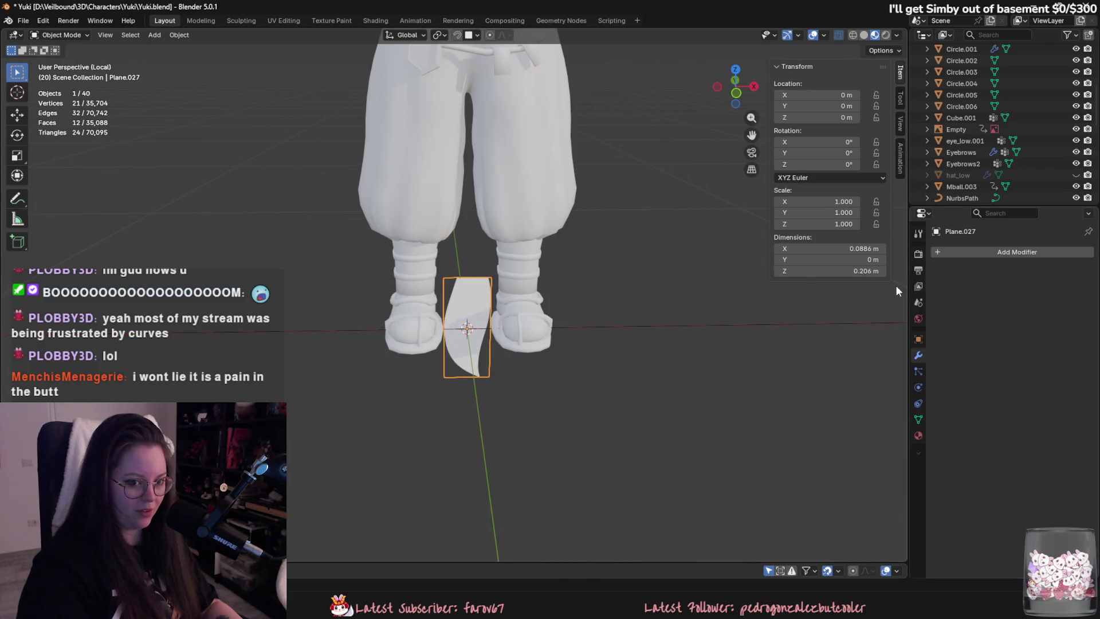
{"action": "left_click", "coordinate": [1009, 252]}
{"action": "mouse_move", "coordinate": [1009, 254]}
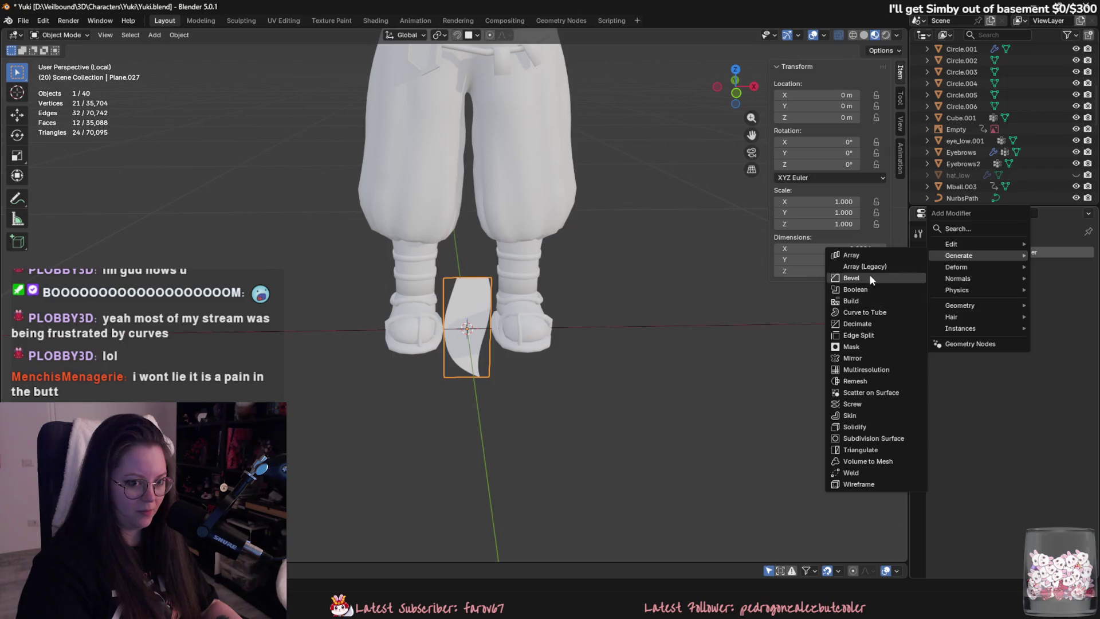
Add a Curve modifier via search and pick NurbsPath as its curve object.
{"action": "left_click", "coordinate": [1005, 254]}
{"action": "type", "text": "c"}
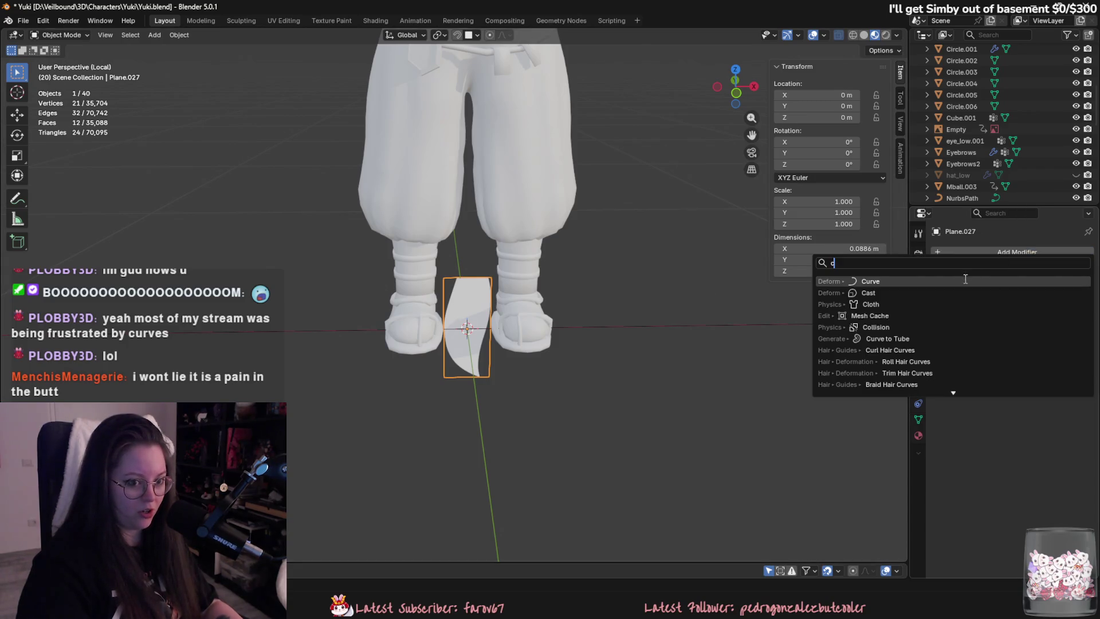
{"action": "left_click", "coordinate": [965, 281]}
{"action": "left_click", "coordinate": [812, 328]}
{"action": "scroll", "coordinate": [635, 334], "scroll_direction": "down", "scroll_amount": 4}
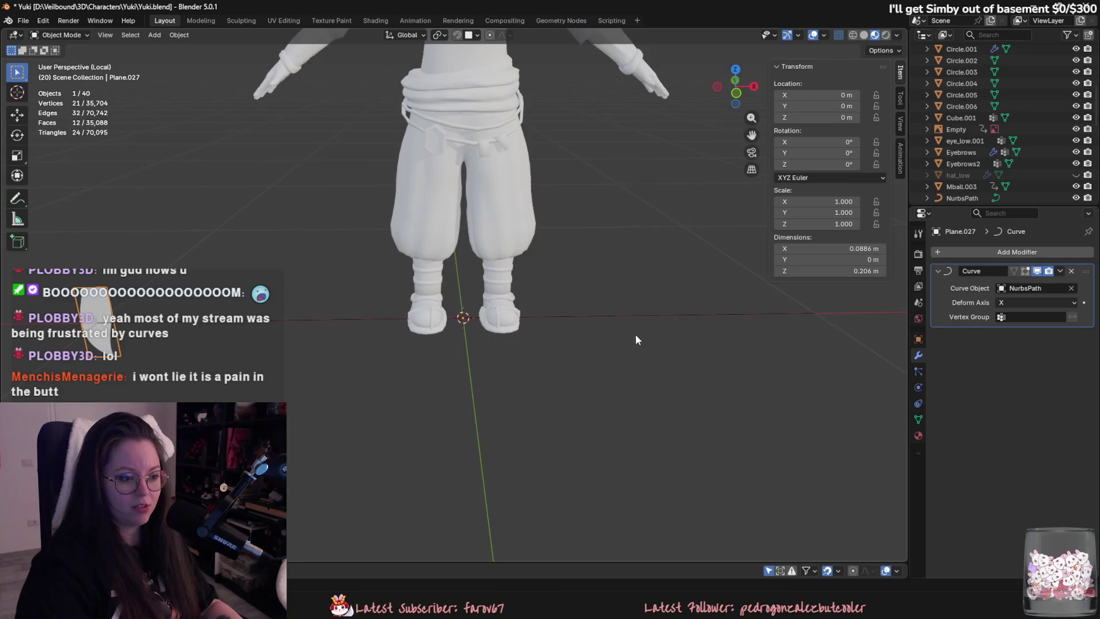
{"action": "middle_click_drag", "start_coordinate": [613, 337], "coordinate": [858, 342]}
Set the Curve modifier's deform axis to Z after trying Y.
{"action": "left_click", "coordinate": [1028, 302]}
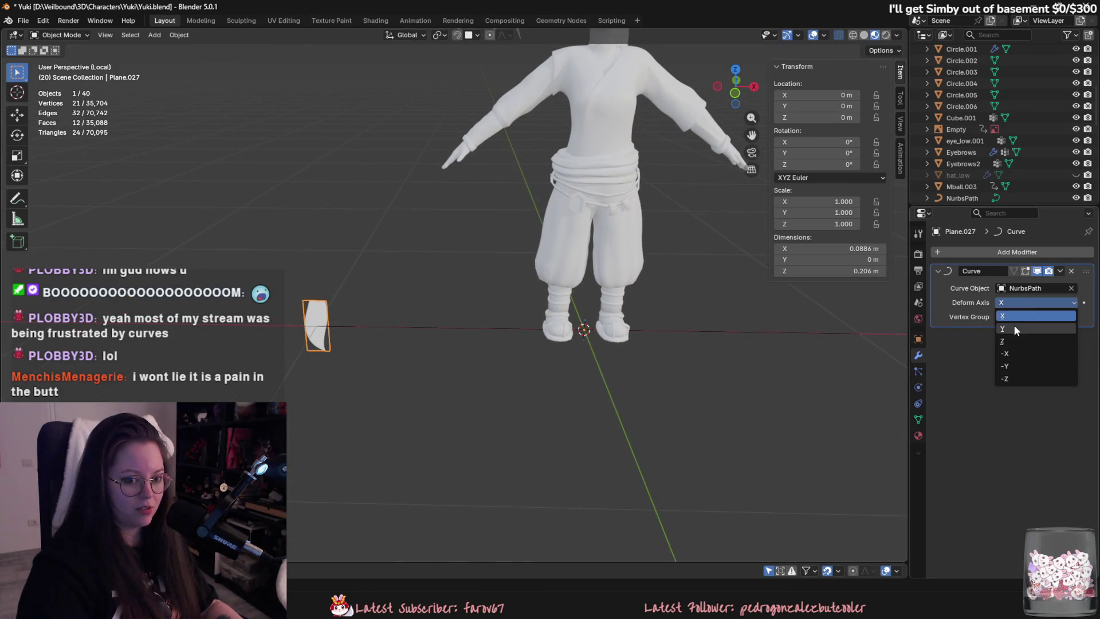
{"action": "left_click", "coordinate": [1014, 327]}
{"action": "left_click", "coordinate": [1026, 304]}
{"action": "left_click", "coordinate": [1017, 340]}
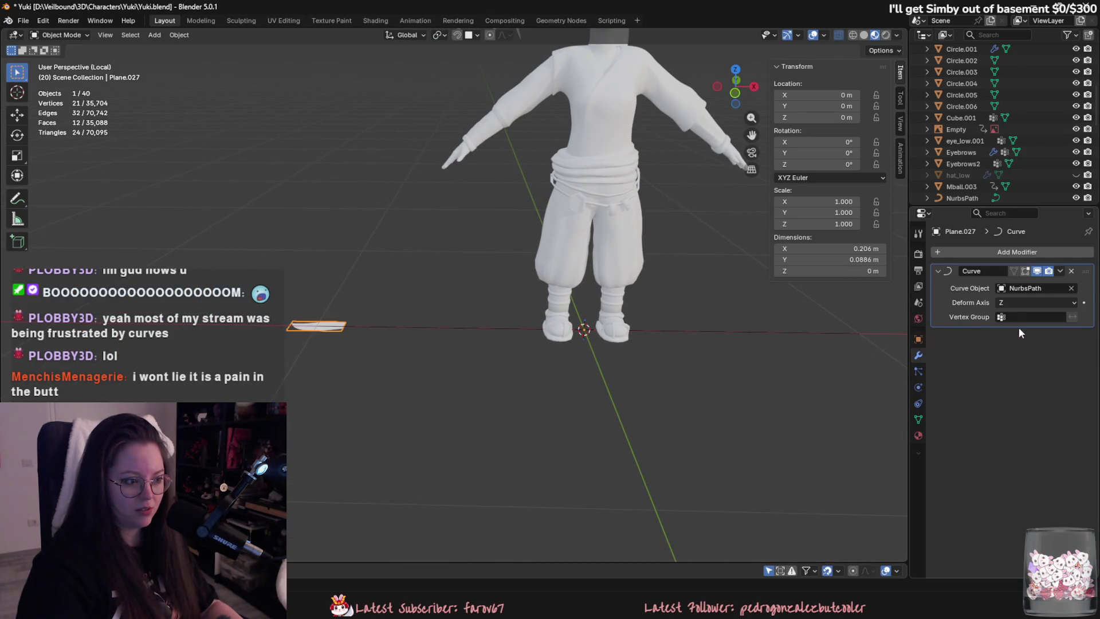
Enter Edit Mode on NurbsPath and start moving its end control point.
{"action": "left_click", "coordinate": [549, 328]}
{"action": "key", "text": "Tab"}
{"action": "middle_click_drag", "start_coordinate": [549, 328], "coordinate": [454, 327]}
{"action": "left_click", "coordinate": [441, 303]}
{"action": "key", "text": "g"}
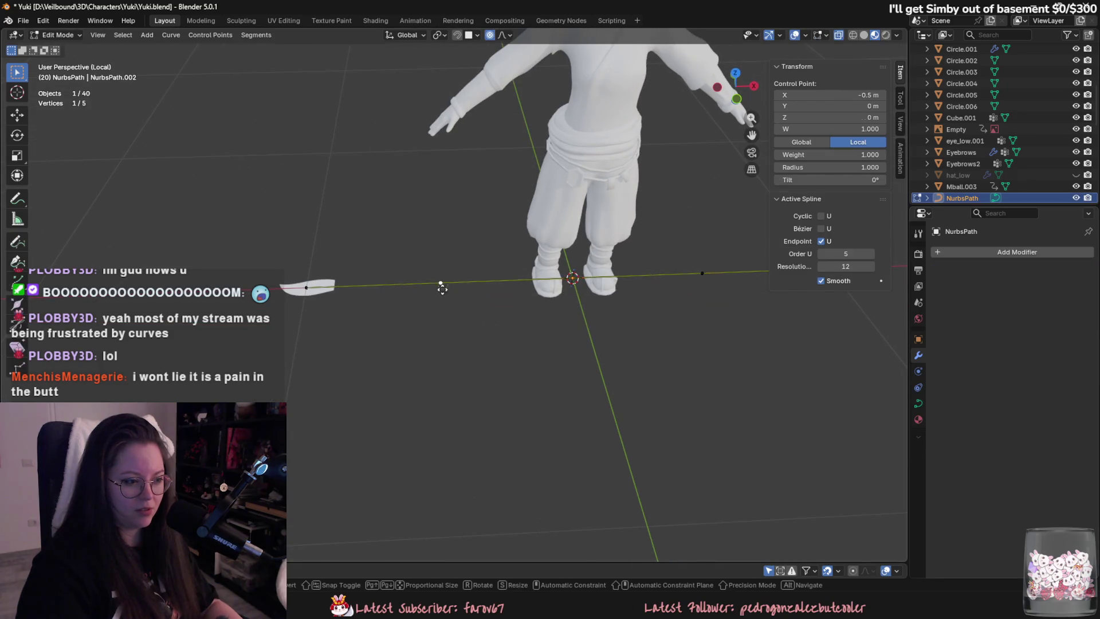
Cancel the move, scale and extrude attempts on NurbsPath's end point, then undo back to Object Mode.
{"action": "key", "text": "Escape"}
{"action": "key", "text": "s"}
{"action": "key", "text": "Escape"}
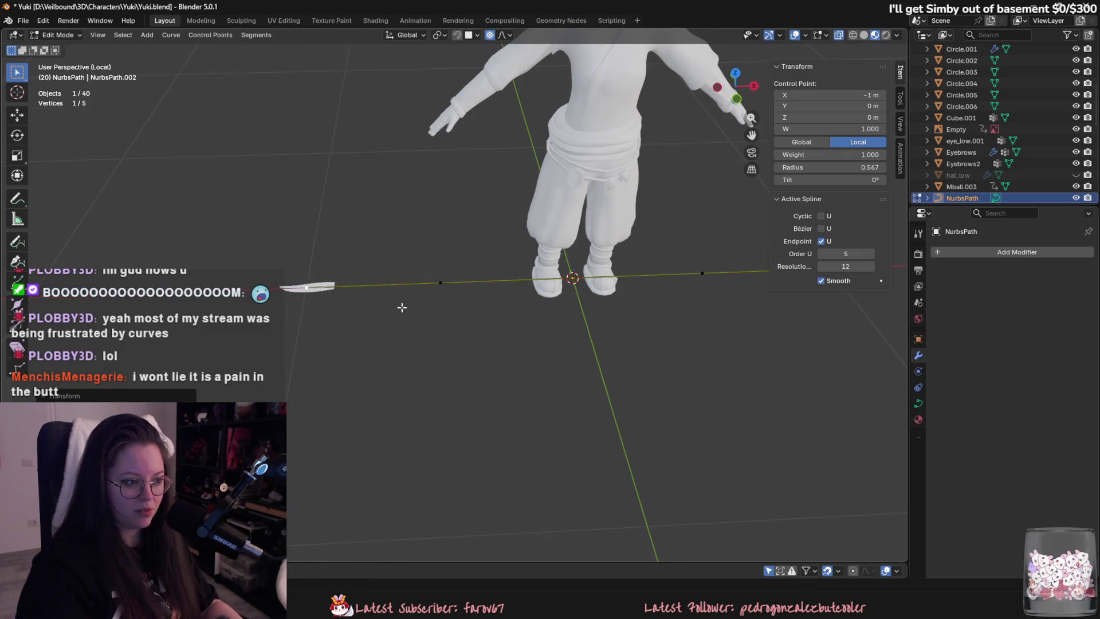
{"action": "key", "text": "s"}
{"action": "key", "text": "Escape"}
{"action": "key", "text": "e"}
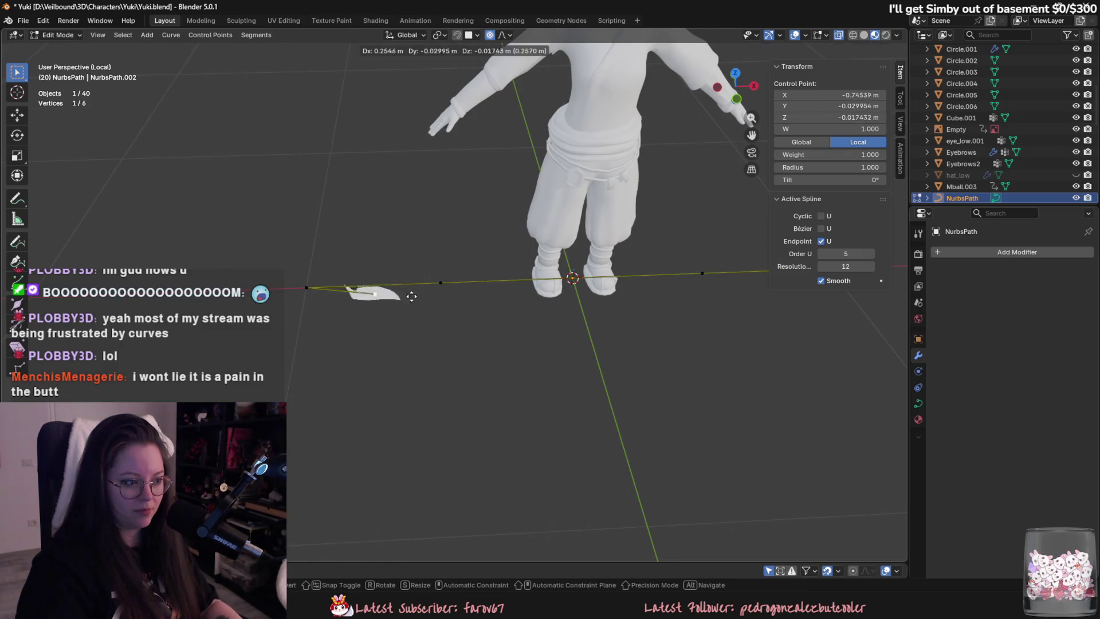
{"action": "key", "text": "Escape"}
{"action": "key", "text": "ctrl+z"}
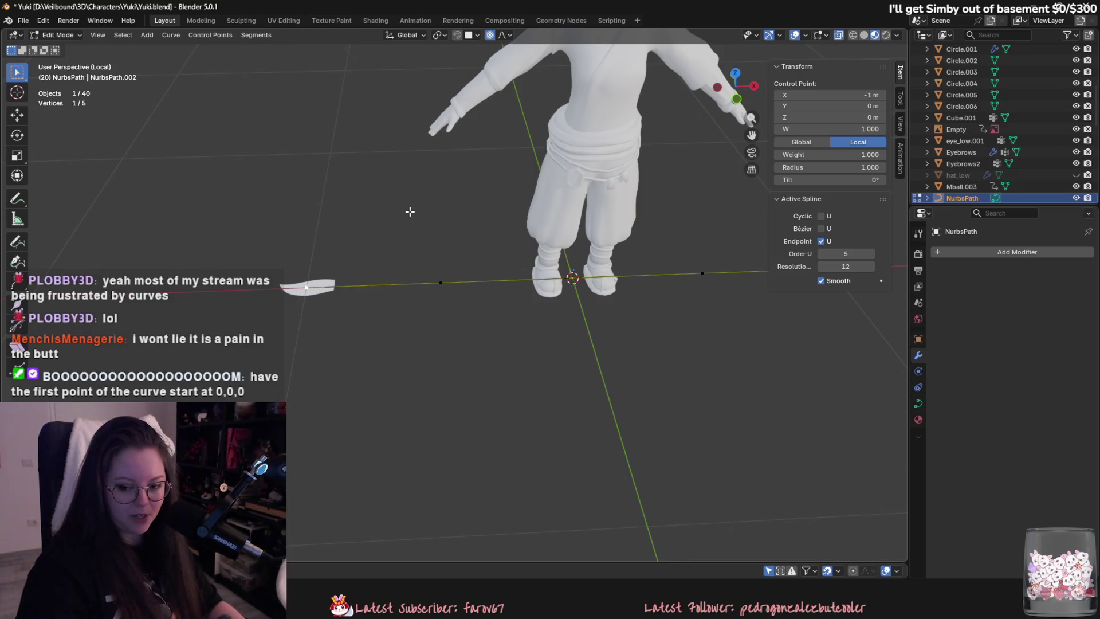
{"action": "key", "text": "ctrl+z"}
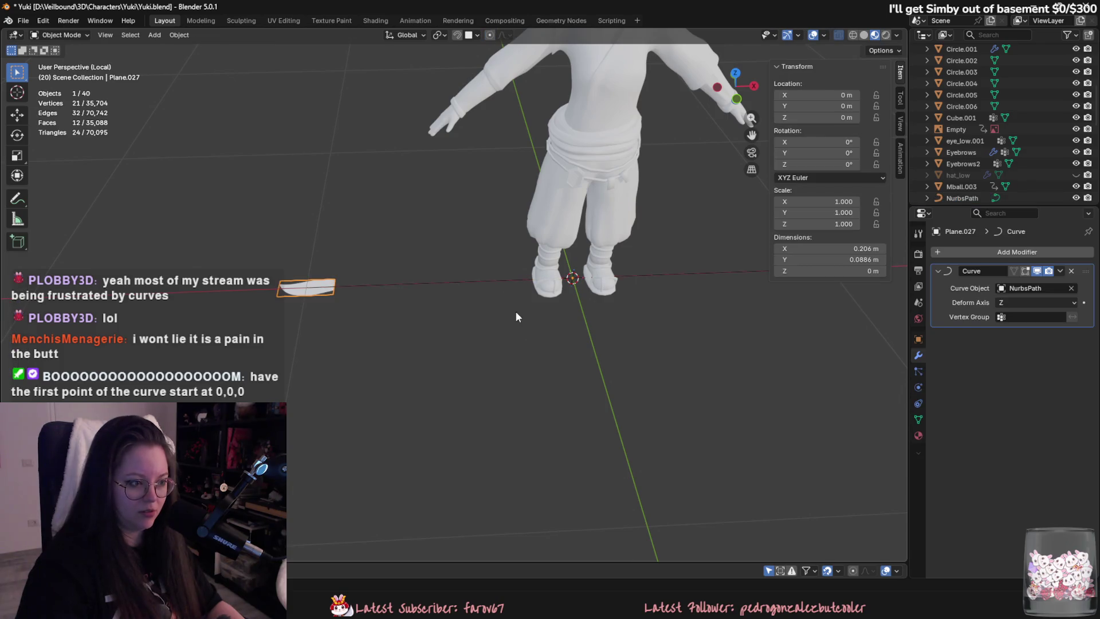
Undo the Curve modifier settings and move NurbsPath 1 m along X.
{"action": "key", "text": "ctrl+z"}
{"action": "key", "text": "ctrl+z"}
{"action": "key", "text": "ctrl+z"}
{"action": "key", "text": "ctrl+z"}
{"action": "key", "text": "ctrl+z"}
{"action": "key", "text": "ctrl+z"}
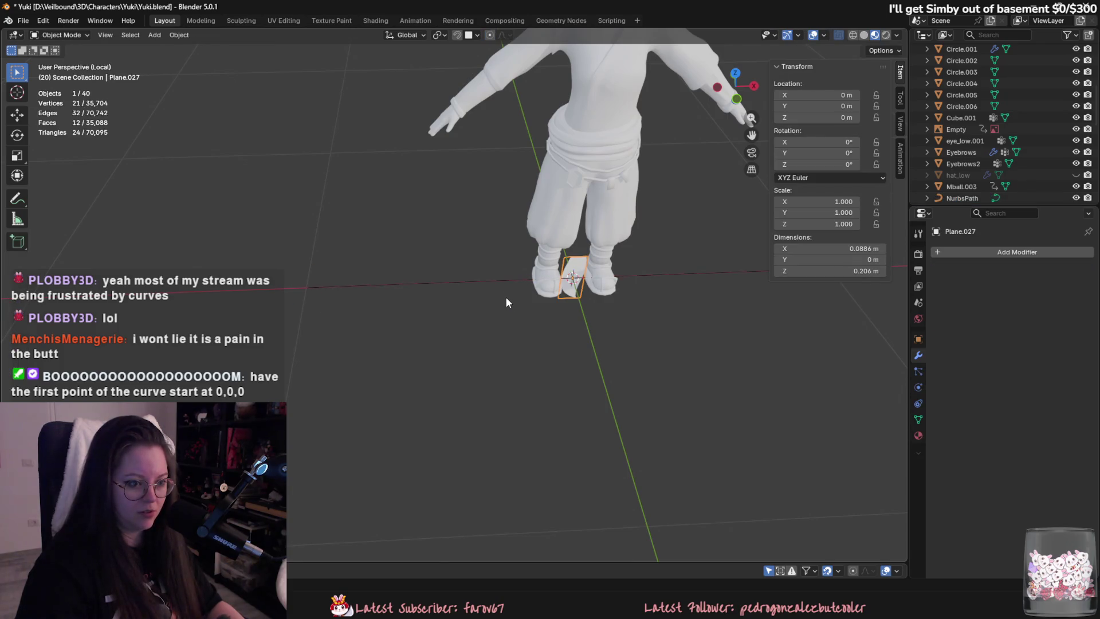
{"action": "left_click", "coordinate": [474, 280]}
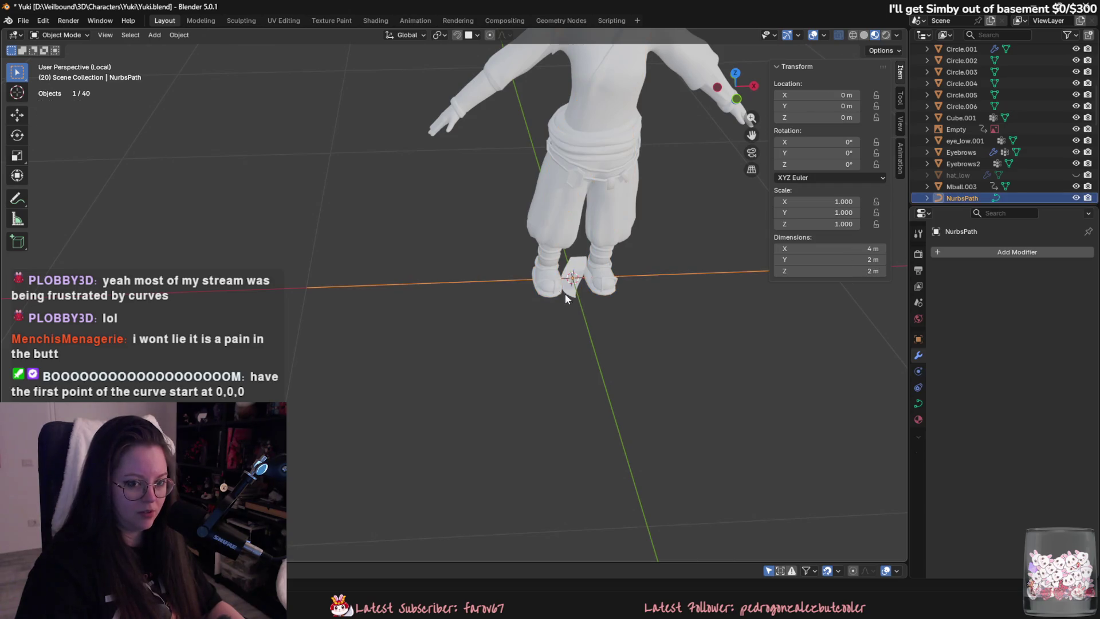
{"action": "middle_click_drag", "start_coordinate": [597, 324], "coordinate": [520, 334]}
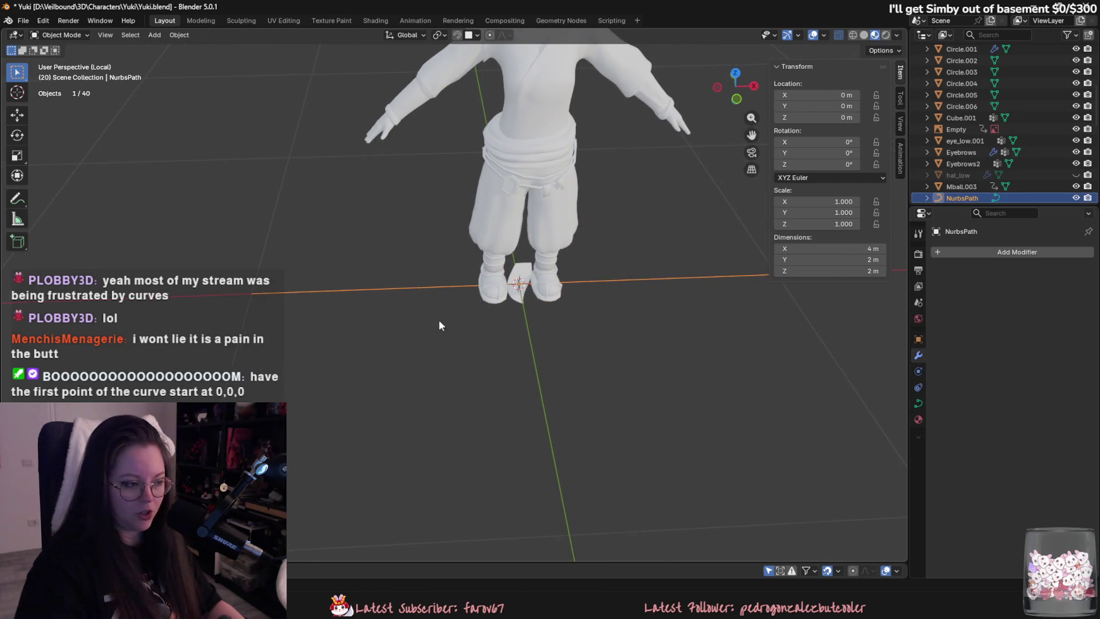
{"action": "middle_click_drag", "start_coordinate": [440, 325], "coordinate": [287, 292]}
{"action": "key", "text": "g"}
{"action": "key", "text": "x"}
{"action": "key", "text": "1"}
{"action": "key", "text": "Return"}
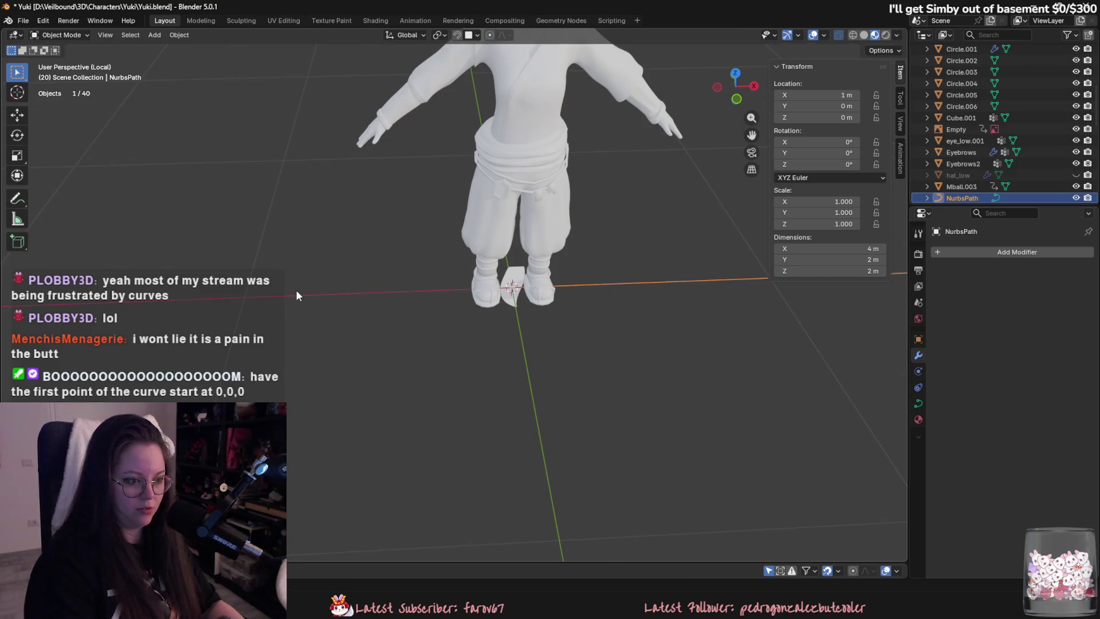
Apply NurbsPath's location so its start reads 0.
{"action": "scroll", "coordinate": [399, 329], "scroll_direction": "up", "scroll_amount": 3}
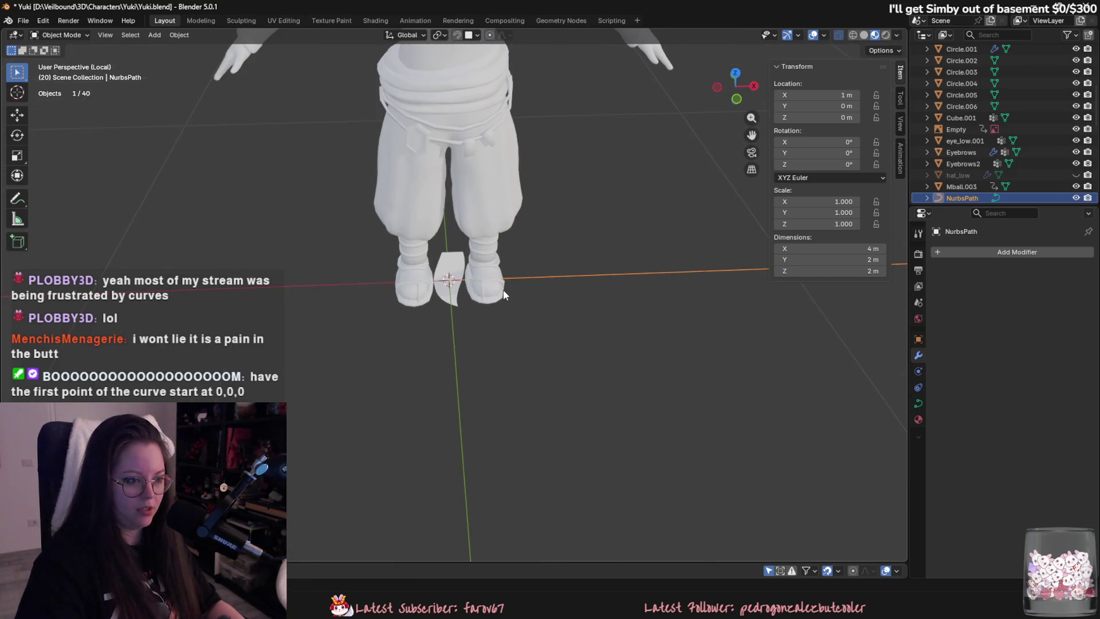
{"action": "key", "text": "ctrl+a"}
{"action": "left_click", "coordinate": [551, 290]}
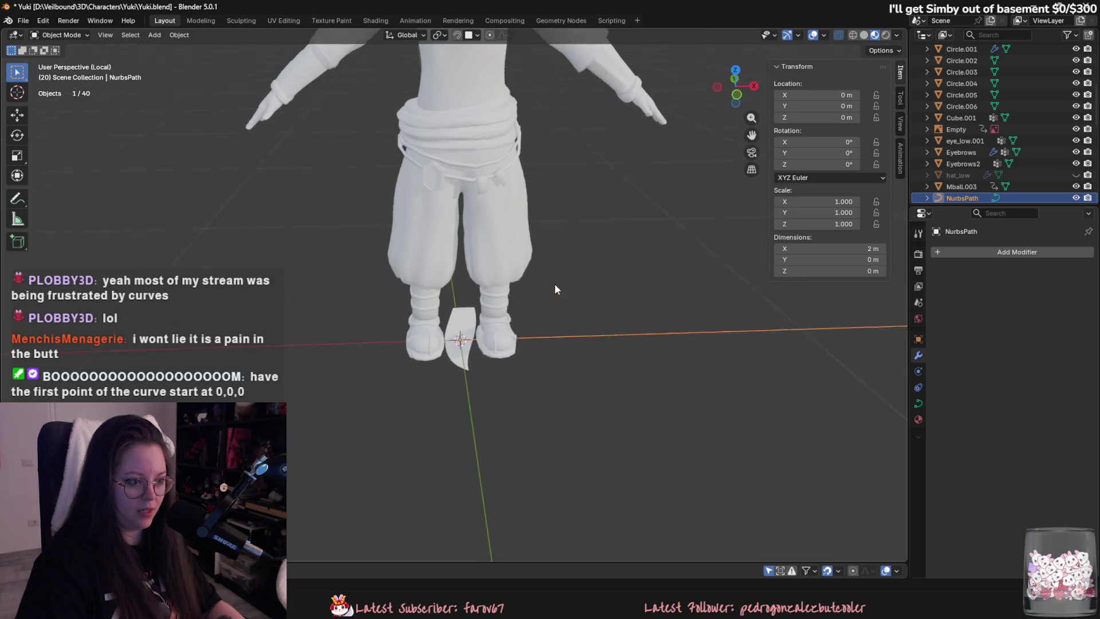
{"action": "middle_click_drag", "start_coordinate": [555, 289], "coordinate": [542, 262]}
{"action": "middle_click_drag", "start_coordinate": [463, 294], "coordinate": [390, 267]}
Select the hair card plane Plane.027 and bring up the Add Modifier list.
{"action": "left_click", "coordinate": [427, 309]}
{"action": "mouse_move", "coordinate": [427, 309]}
{"action": "middle_mouse_down"}
{"action": "mouse_move", "coordinate": [444, 287]}
{"action": "mouse_move", "coordinate": [473, 328]}
{"action": "mouse_move", "coordinate": [521, 356]}
{"action": "mouse_move", "coordinate": [512, 342]}
{"action": "mouse_move", "coordinate": [605, 315]}
{"action": "middle_mouse_up"}
{"action": "left_click", "coordinate": [545, 363]}
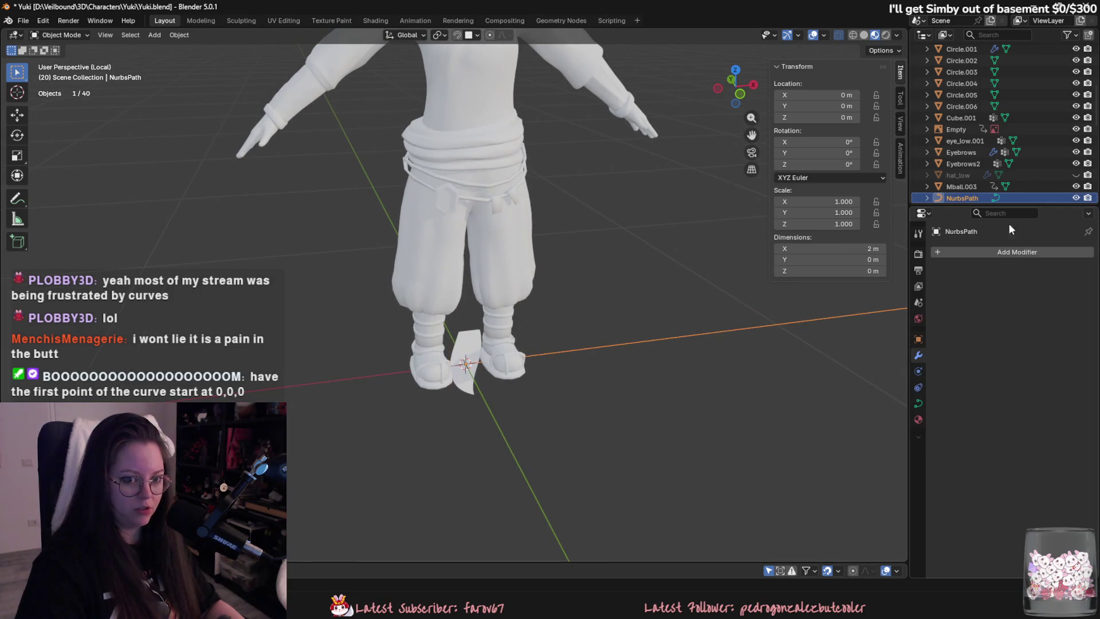
{"action": "left_click", "coordinate": [467, 350]}
{"action": "left_click", "coordinate": [1017, 252]}
Add a Curve deform modifier to Plane.027 and target NurbsPath.
{"action": "mouse_move", "coordinate": [1022, 253]}
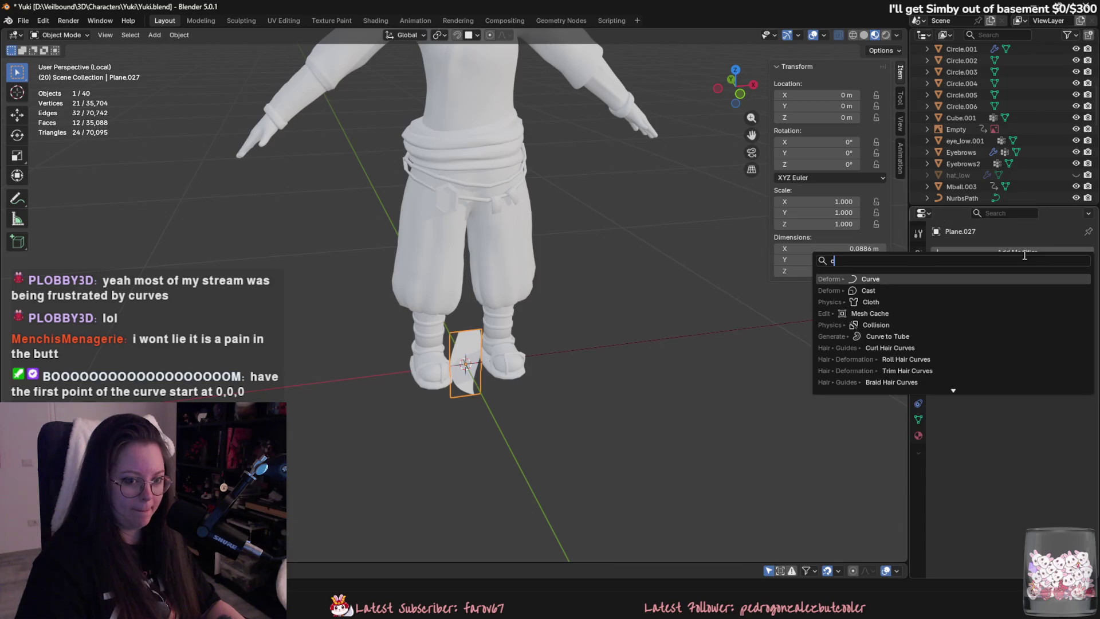
{"action": "left_click", "coordinate": [951, 273]}
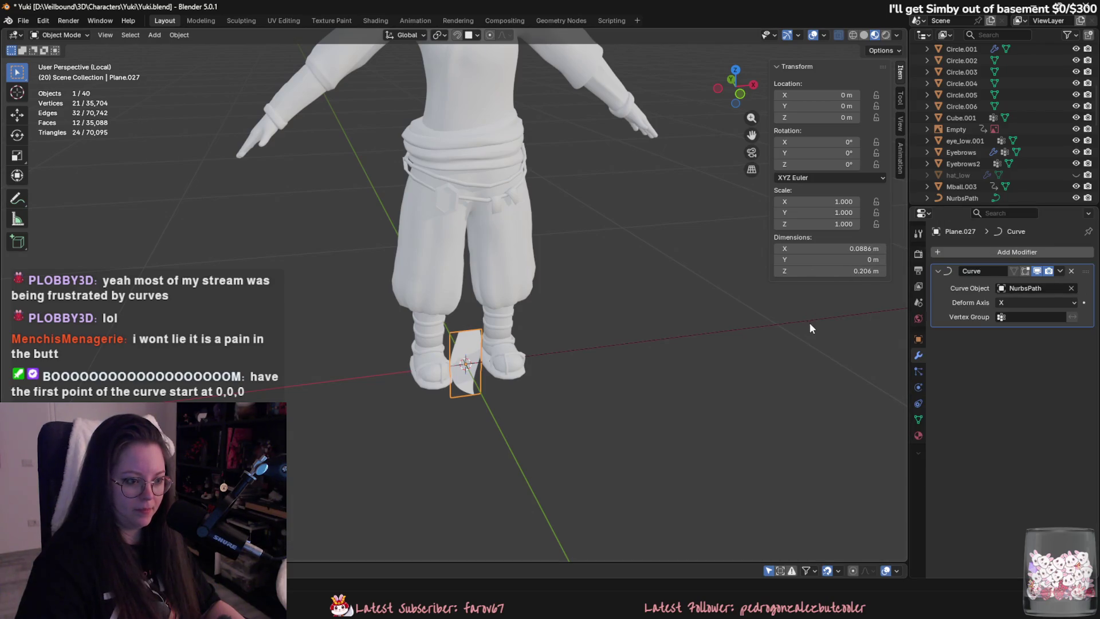
{"action": "left_click", "coordinate": [678, 344]}
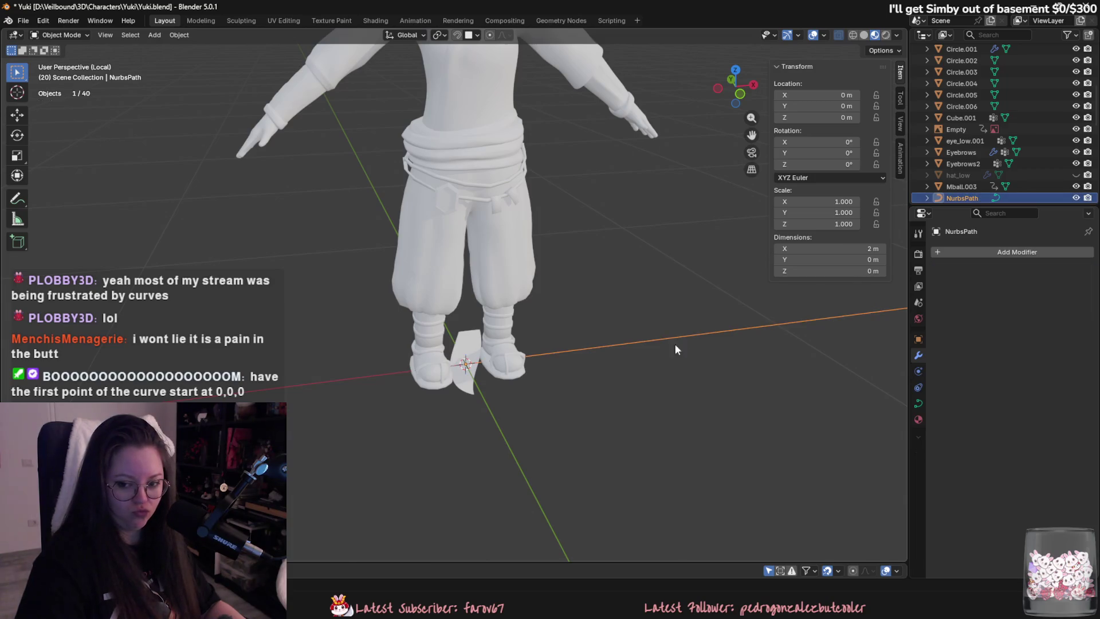
Test-move NurbsPath's control points in Edit Mode, cancelling each move, then leave Edit Mode.
{"action": "key", "text": "Tab"}
{"action": "mouse_move", "coordinate": [465, 363]}
{"action": "left_mouse_down"}
{"action": "mouse_move", "coordinate": [298, 264]}
{"action": "mouse_move", "coordinate": [733, 320]}
{"action": "mouse_move", "coordinate": [582, 226]}
{"action": "mouse_move", "coordinate": [769, 341]}
{"action": "left_mouse_up"}
{"action": "right_click", "coordinate": [734, 321]}
{"action": "scroll", "coordinate": [734, 322], "scroll_direction": "down", "scroll_amount": 3}
{"action": "scroll", "coordinate": [734, 322], "scroll_direction": "up", "scroll_amount": 2}
{"action": "right_click", "coordinate": [768, 342]}
{"action": "left_click_drag", "start_coordinate": [542, 344], "coordinate": [500, 284]}
{"action": "right_click", "coordinate": [500, 284]}
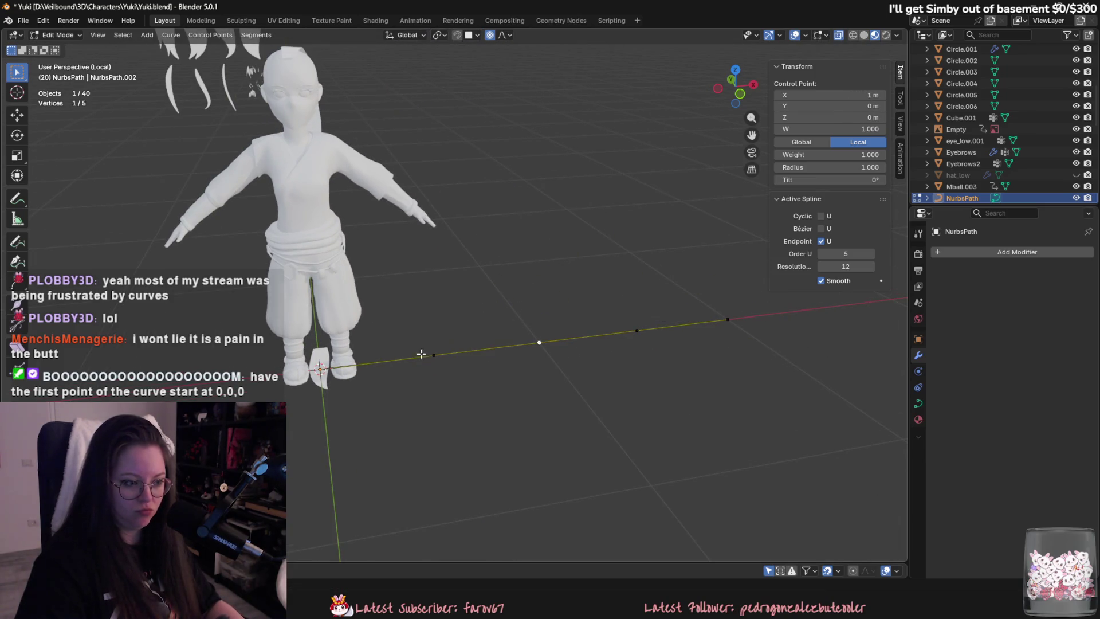
{"action": "key", "text": "Tab"}
Frame the hair card plane in view, then select the NurbsPath curve.
{"action": "left_click", "coordinate": [321, 367]}
{"action": "key", "text": "KP_Decimal"}
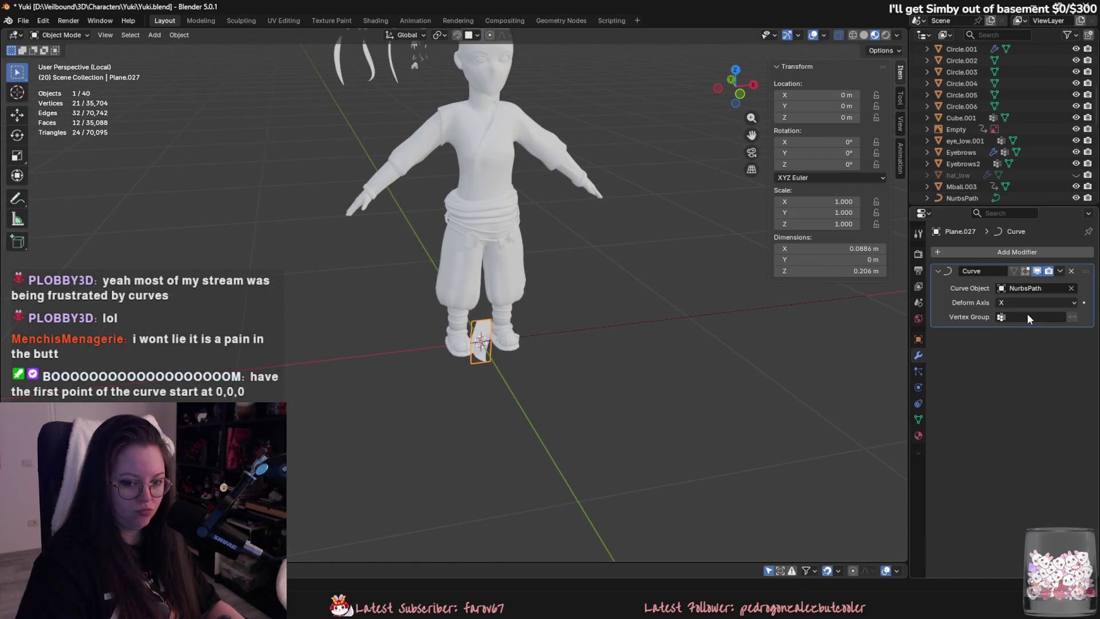
{"action": "mouse_move", "coordinate": [745, 350]}
{"action": "middle_mouse_down"}
{"action": "mouse_move", "coordinate": [710, 358]}
{"action": "mouse_move", "coordinate": [748, 354]}
{"action": "mouse_move", "coordinate": [672, 343]}
{"action": "mouse_move", "coordinate": [552, 263]}
{"action": "mouse_move", "coordinate": [572, 281]}
{"action": "middle_mouse_up"}
{"action": "scroll", "coordinate": [672, 343], "scroll_direction": "up", "scroll_amount": 3}
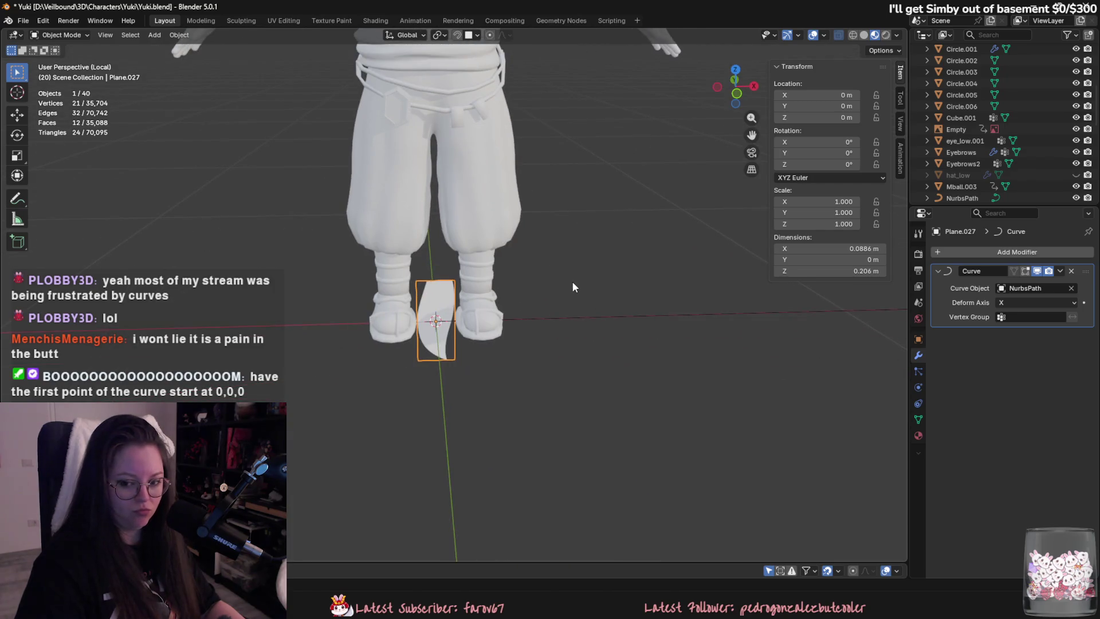
{"action": "scroll", "coordinate": [573, 280], "scroll_direction": "up", "scroll_amount": 1}
{"action": "left_click", "coordinate": [579, 320]}
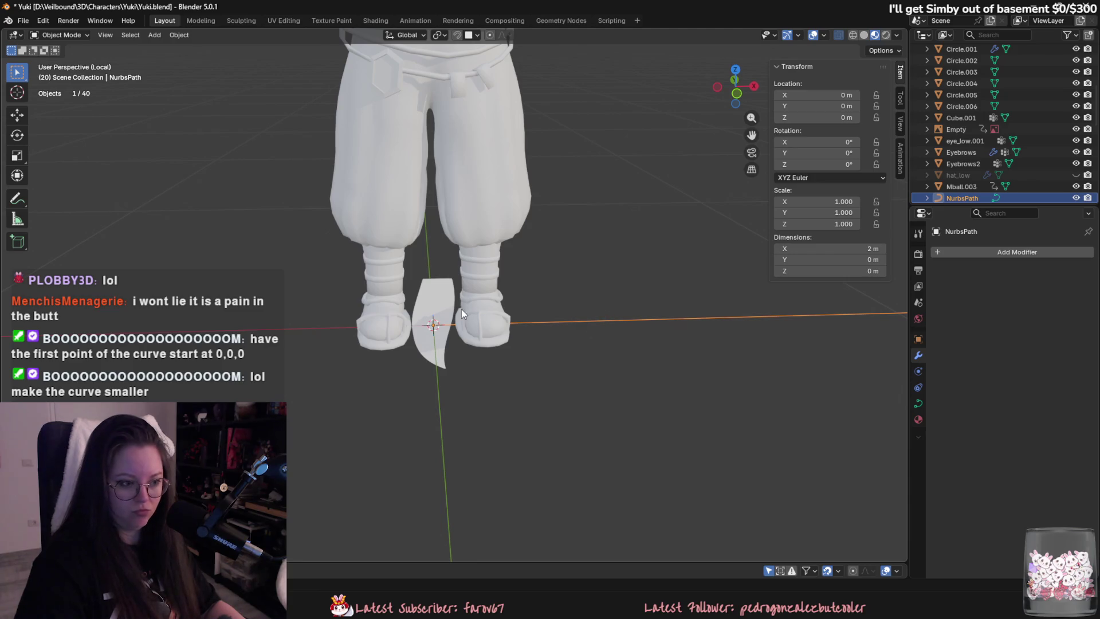
Scale NurbsPath down to about 0.285 m long.
{"action": "scroll", "coordinate": [462, 312], "scroll_direction": "down", "scroll_amount": 3}
{"action": "key", "text": "s"}
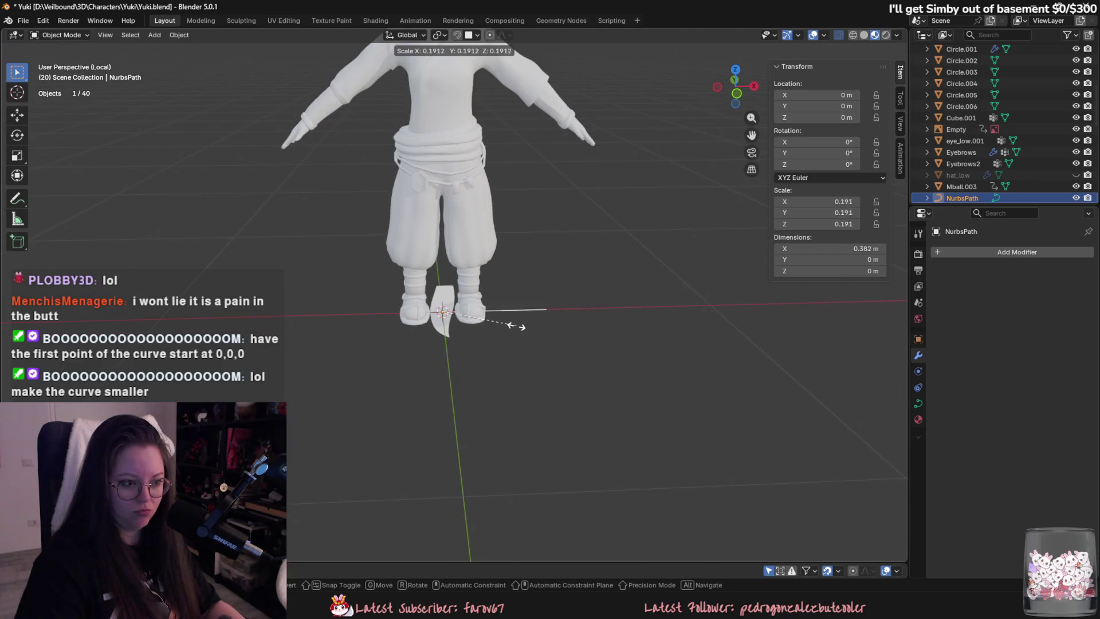
{"action": "scroll", "coordinate": [515, 326], "scroll_direction": "up", "scroll_amount": 4, "text": "alt"}
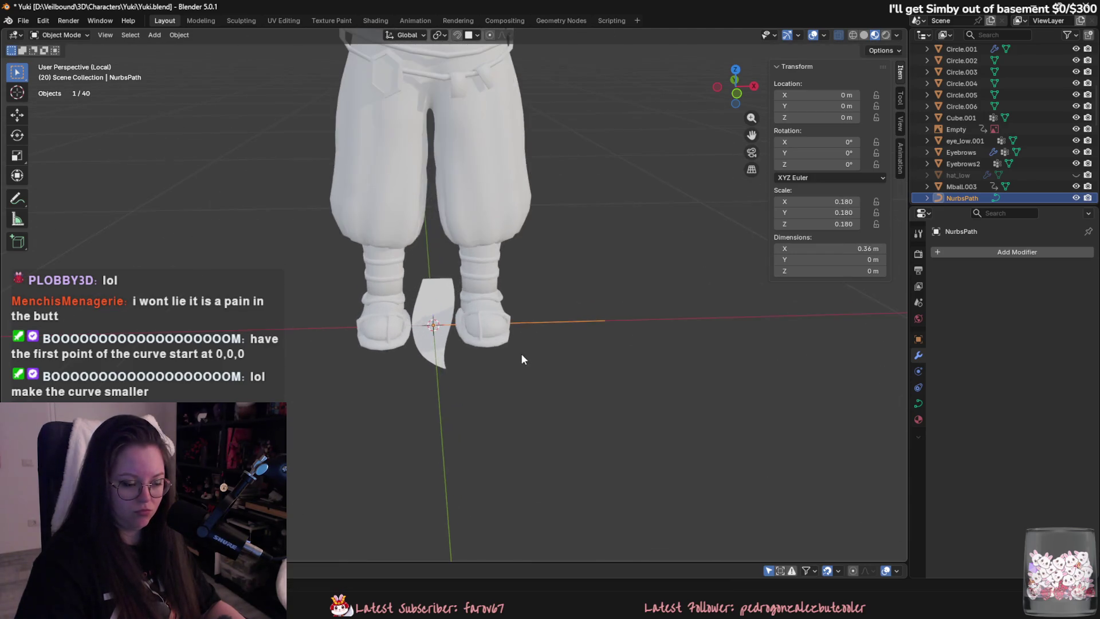
{"action": "left_click", "coordinate": [675, 366]}
Apply NurbsPath's scale so it reads 1.000, then remove Plane.027's Curve modifier.
{"action": "key", "text": "ctrl+a"}
{"action": "left_click", "coordinate": [614, 307]}
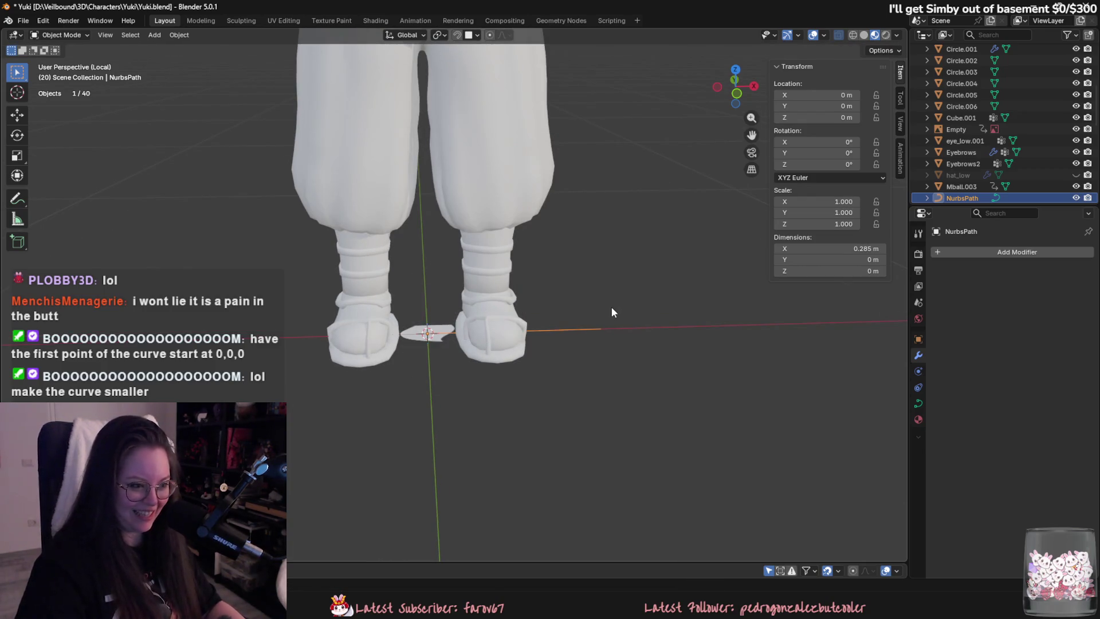
{"action": "middle_click_drag", "start_coordinate": [604, 326], "coordinate": [464, 263]}
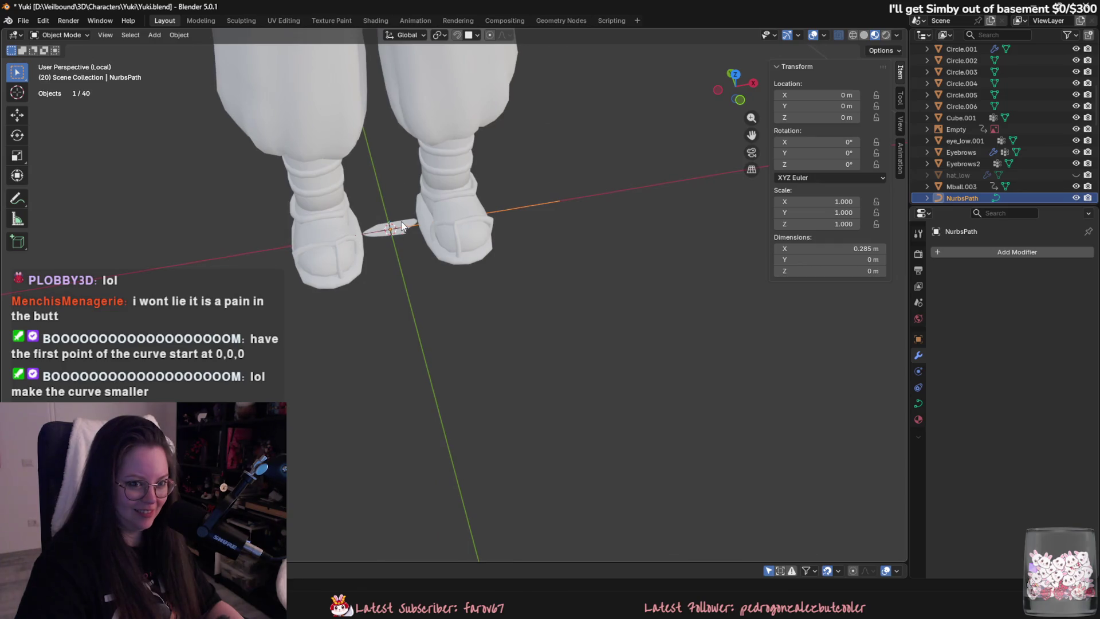
{"action": "key", "text": "ctrl+z"}
{"action": "key", "text": "ctrl+a"}
{"action": "left_click", "coordinate": [633, 304]}
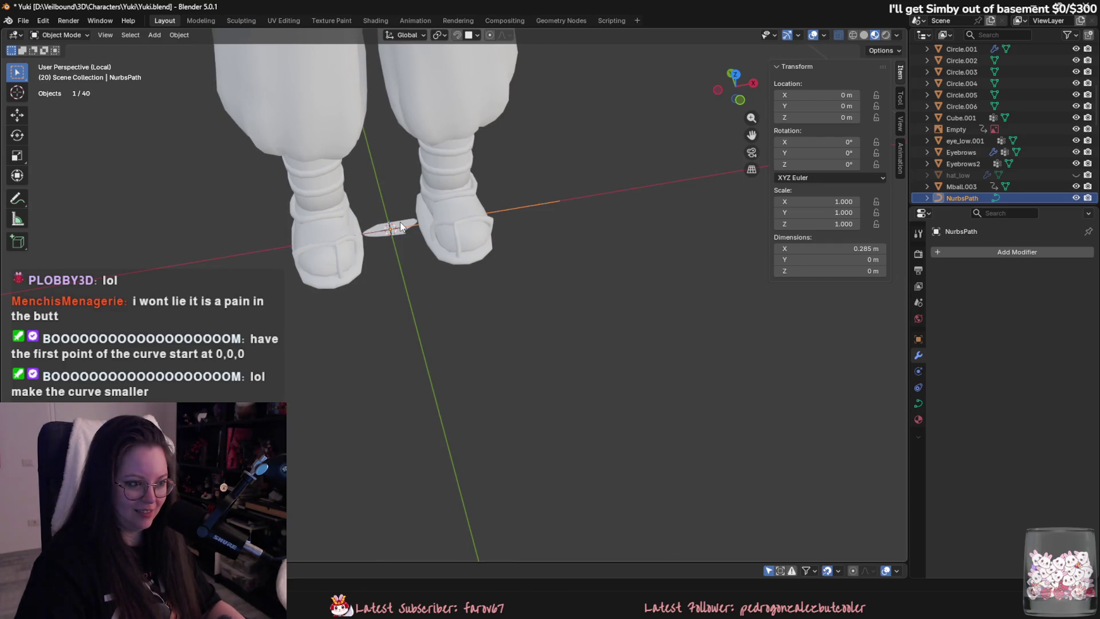
{"action": "left_click", "coordinate": [402, 227]}
{"action": "left_click", "coordinate": [1070, 272]}
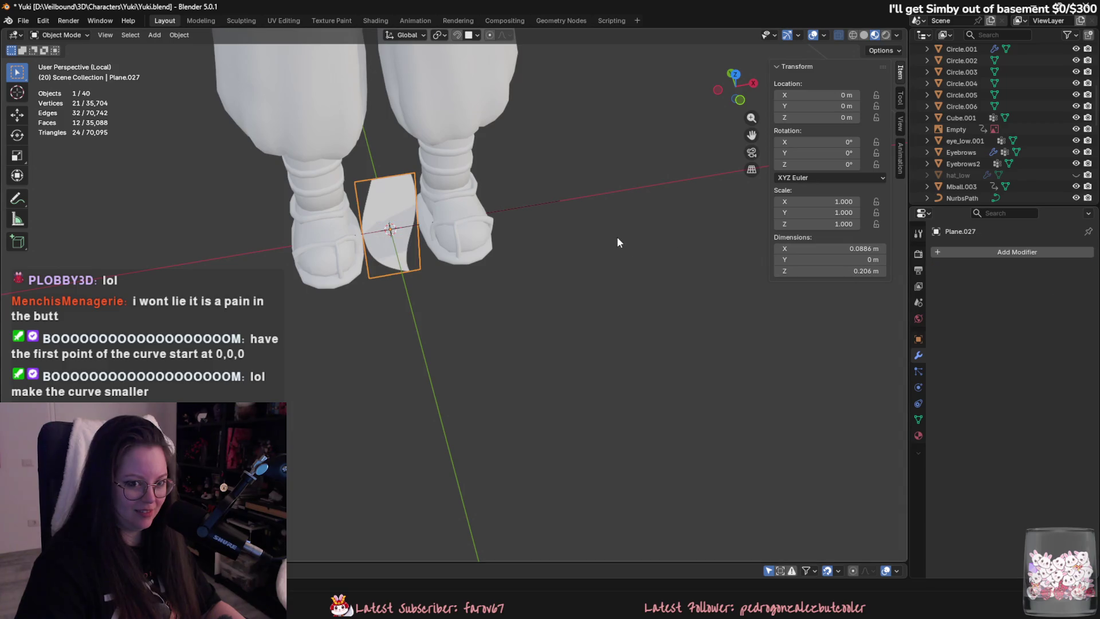
Add a new Curve modifier to Plane.027 with NurbsPath as its curve object.
{"action": "middle_click_drag", "start_coordinate": [617, 236], "coordinate": [687, 241]}
{"action": "left_click", "coordinate": [969, 252]}
{"action": "type", "text": "curve"}
{"action": "key", "text": "Return"}
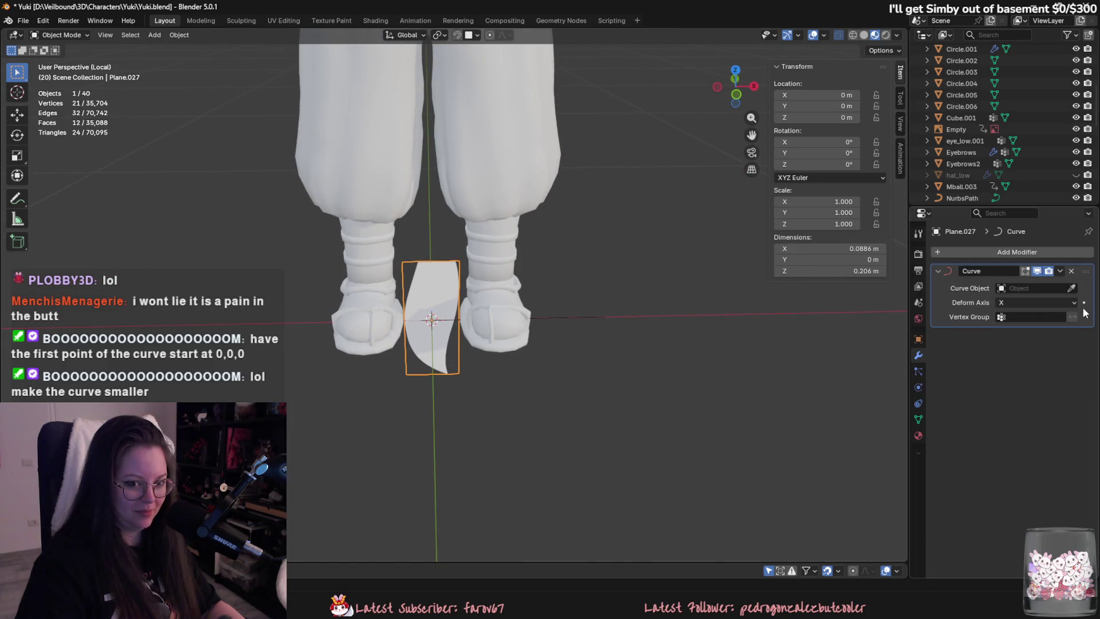
{"action": "left_click", "coordinate": [631, 316]}
Try Deform Axis Y and Z, then reselect NurbsPath as the curve object.
{"action": "left_click", "coordinate": [1028, 302]}
{"action": "left_click", "coordinate": [1026, 328]}
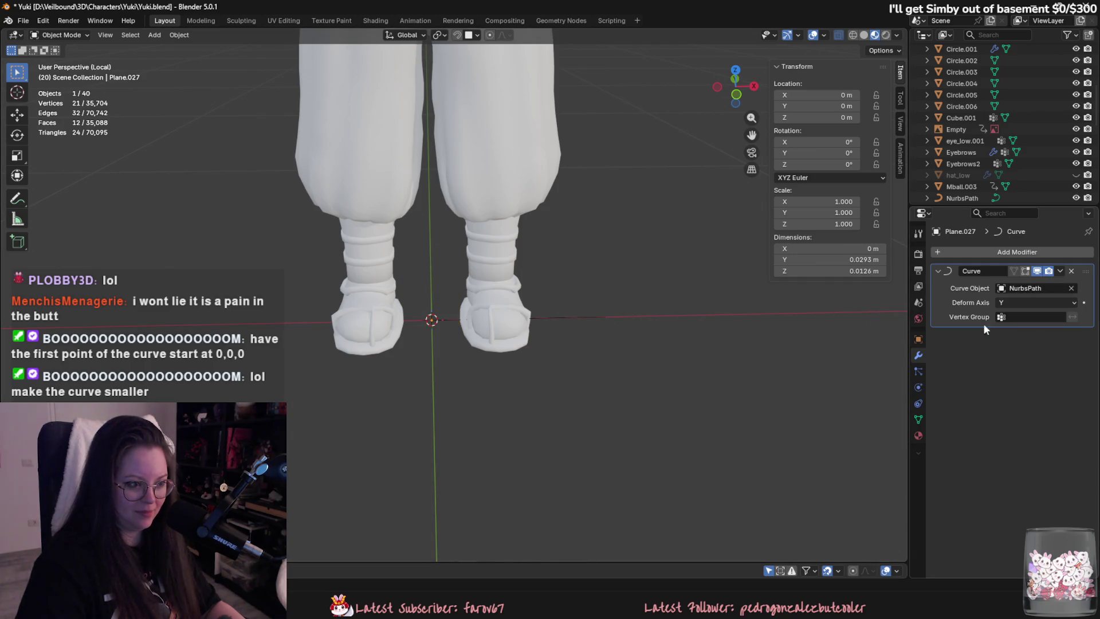
{"action": "left_click", "coordinate": [1039, 305]}
{"action": "left_click", "coordinate": [1019, 336]}
{"action": "middle_click_drag", "start_coordinate": [624, 297], "coordinate": [633, 343]}
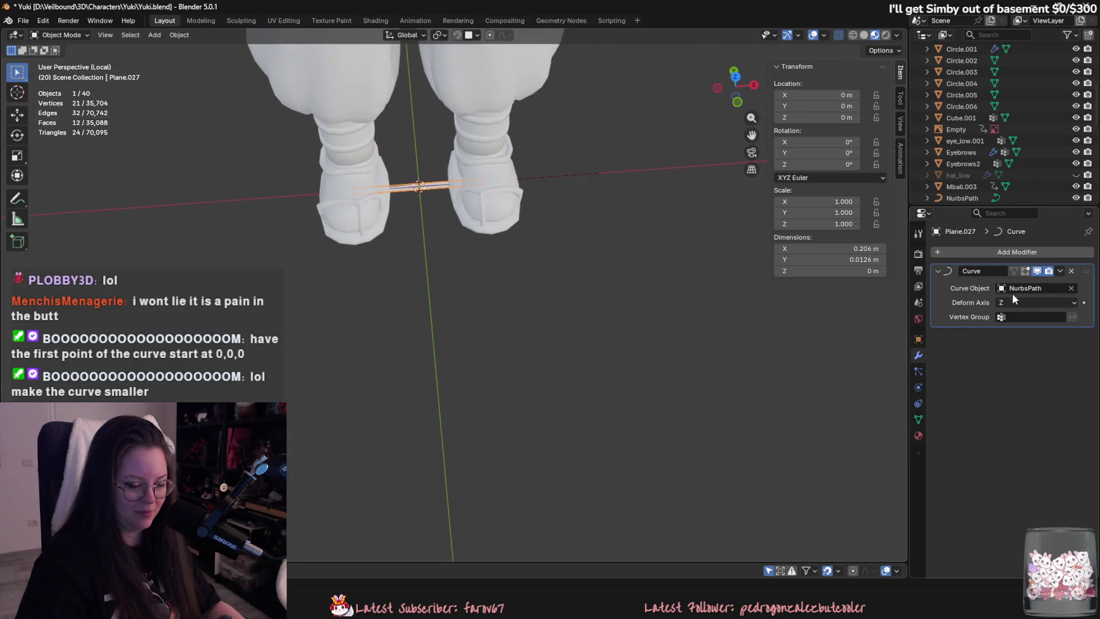
{"action": "left_click", "coordinate": [1025, 288]}
{"action": "left_click", "coordinate": [1027, 308]}
Enter Edit Mode on NurbsPath and select its first control point at the origin to adjust radius.
{"action": "mouse_move", "coordinate": [720, 271]}
{"action": "middle_mouse_down"}
{"action": "mouse_move", "coordinate": [564, 268]}
{"action": "mouse_move", "coordinate": [610, 323]}
{"action": "middle_mouse_up"}
{"action": "key", "text": "Tab"}
{"action": "key", "text": "Tab"}
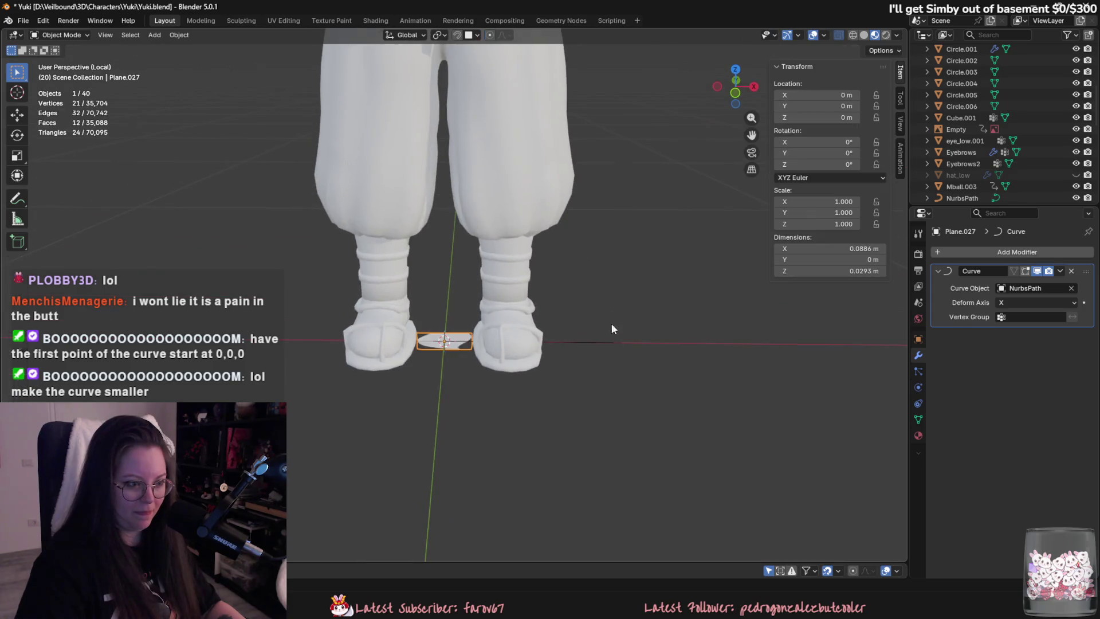
{"action": "left_click", "coordinate": [598, 346]}
{"action": "key", "text": "Tab"}
{"action": "left_click", "coordinate": [443, 342]}
{"action": "key", "text": "alt+s"}
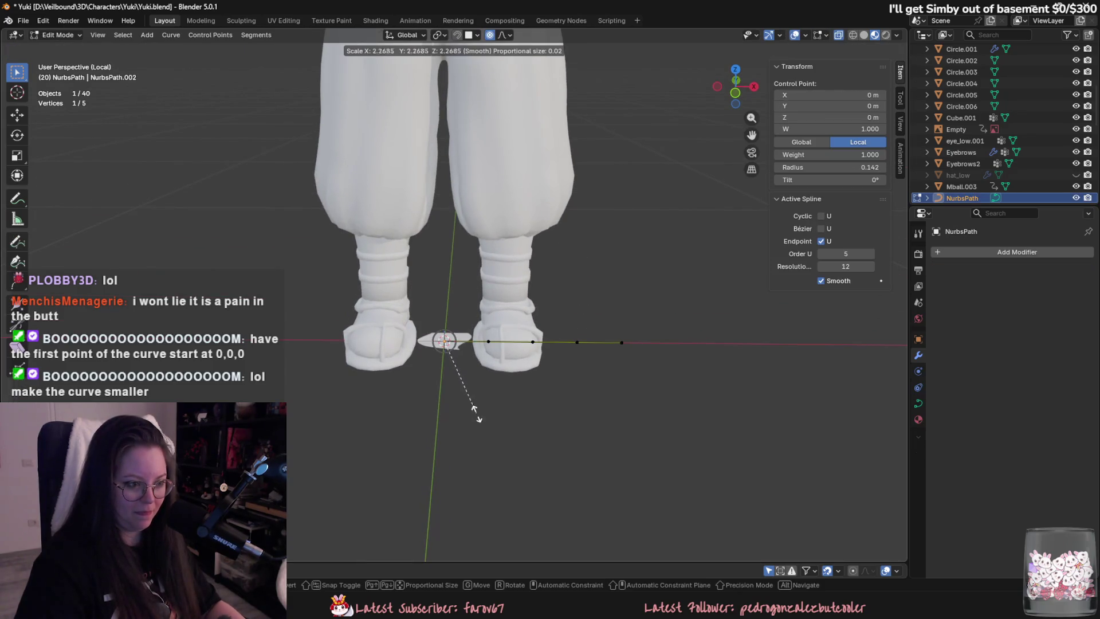
Cancel the radius change, then select Plane.027 and NurbsPath and hide all other objects.
{"action": "key", "text": "Escape"}
{"action": "middle_click_drag", "start_coordinate": [478, 447], "coordinate": [568, 259]}
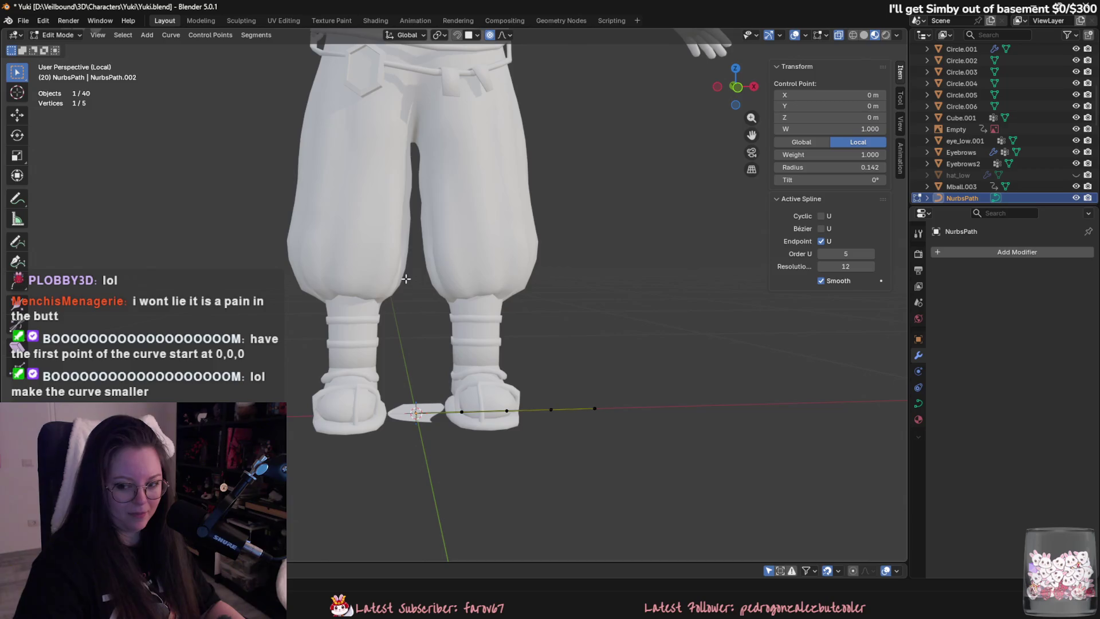
{"action": "key", "text": "Tab"}
{"action": "middle_click_drag", "start_coordinate": [419, 298], "coordinate": [421, 345]}
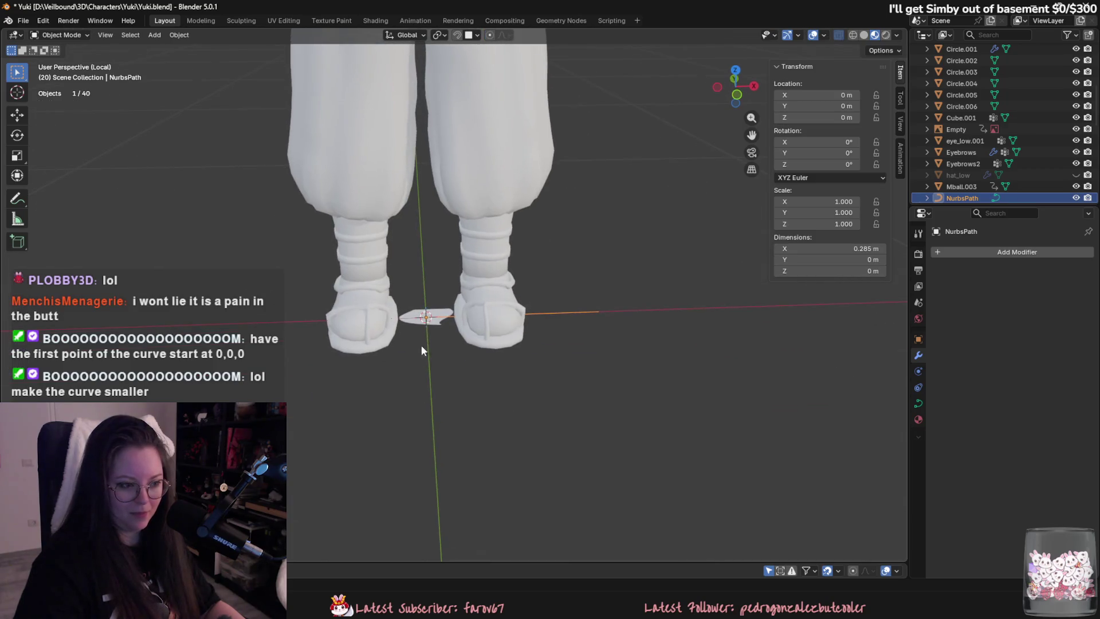
{"action": "left_click", "coordinate": [442, 316]}
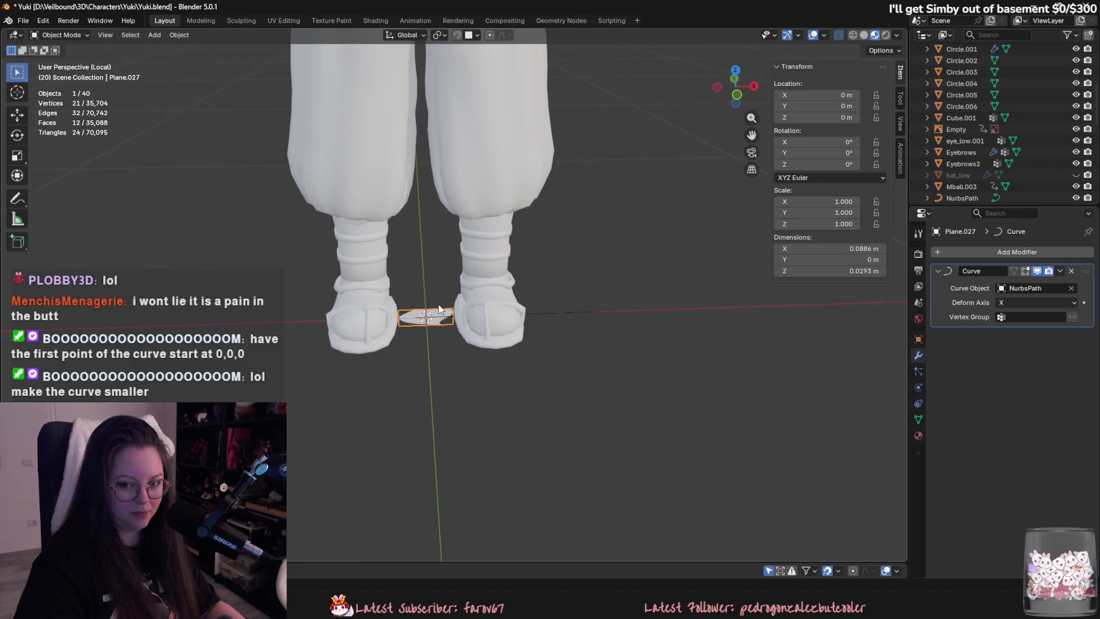
{"action": "mouse_move", "coordinate": [439, 309]}
{"action": "middle_mouse_down"}
{"action": "mouse_move", "coordinate": [461, 336]}
{"action": "mouse_move", "coordinate": [466, 291]}
{"action": "mouse_move", "coordinate": [506, 263]}
{"action": "mouse_move", "coordinate": [498, 253]}
{"action": "mouse_move", "coordinate": [652, 403]}
{"action": "mouse_move", "coordinate": [566, 404]}
{"action": "mouse_move", "coordinate": [587, 425]}
{"action": "mouse_move", "coordinate": [463, 382]}
{"action": "mouse_move", "coordinate": [471, 337]}
{"action": "middle_mouse_up"}
{"action": "left_click", "coordinate": [652, 403], "text": "shift"}
{"action": "key", "text": "shift+h"}
{"action": "scroll", "coordinate": [479, 384], "scroll_direction": "up", "scroll_amount": 5, "text": "ctrl"}
Set Plane.027's deform axis to Y, then remove its Curve modifier.
{"action": "left_click", "coordinate": [361, 282]}
{"action": "middle_click_drag", "start_coordinate": [362, 279], "coordinate": [475, 315], "text": "shift"}
{"action": "left_click", "coordinate": [1042, 303]}
{"action": "left_click", "coordinate": [1033, 328]}
{"action": "middle_click_drag", "start_coordinate": [550, 319], "coordinate": [745, 306]}
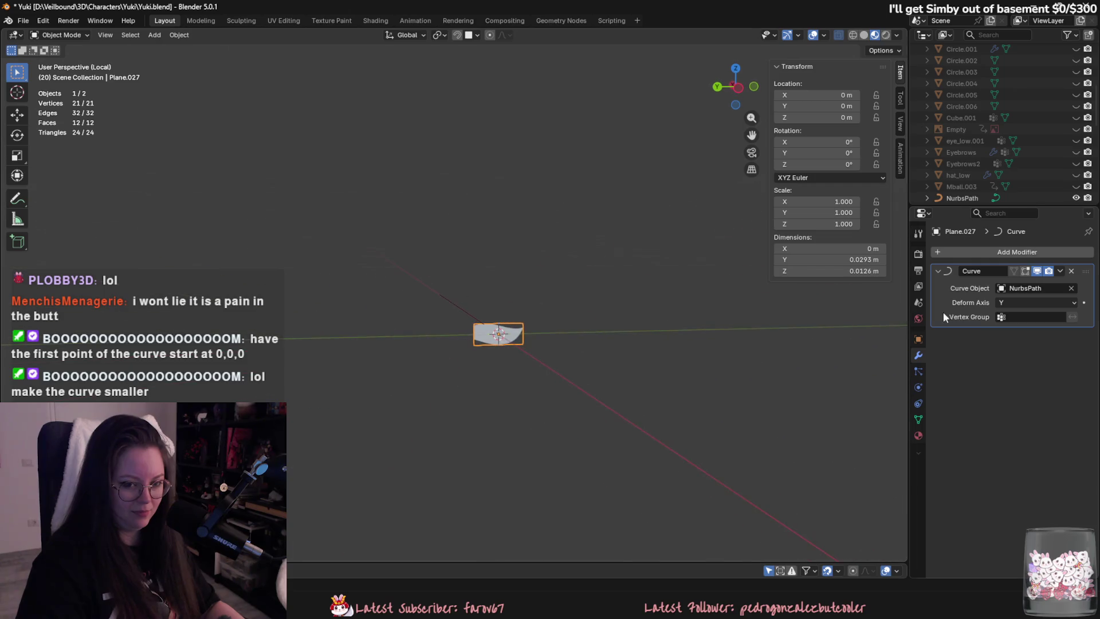
{"action": "left_click", "coordinate": [1072, 272]}
Rotate the plane 90° about Y after trying and clearing a 90° X rotation.
{"action": "key", "text": "KP_Decimal"}
{"action": "key", "text": "r"}
{"action": "key", "text": "x"}
{"action": "key", "text": "9"}
{"action": "key", "text": "0"}
{"action": "key", "text": "Return"}
{"action": "key", "text": "alt+r"}
{"action": "key", "text": "r"}
{"action": "key", "text": "y"}
{"action": "key", "text": "9"}
{"action": "key", "text": "0"}
{"action": "key", "text": "Return"}
{"action": "scroll", "coordinate": [564, 335], "scroll_direction": "up", "scroll_amount": 1}
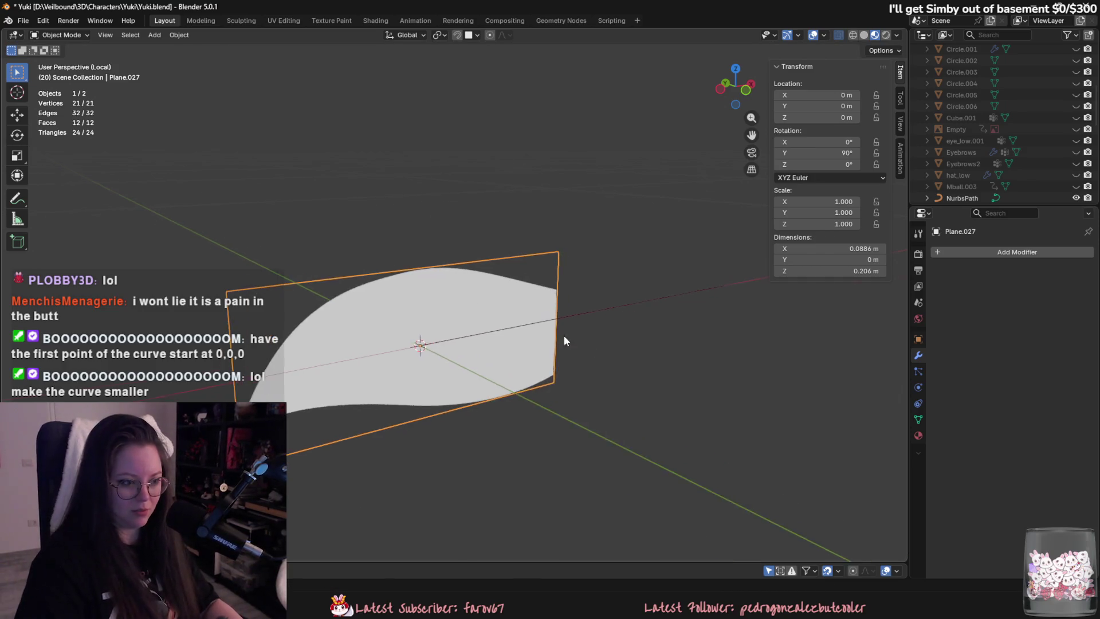
{"action": "key", "text": "KP_1"}
Move the plane 0.1 m along X, then select NurbsPath.
{"action": "key", "text": "g"}
{"action": "key", "text": "x"}
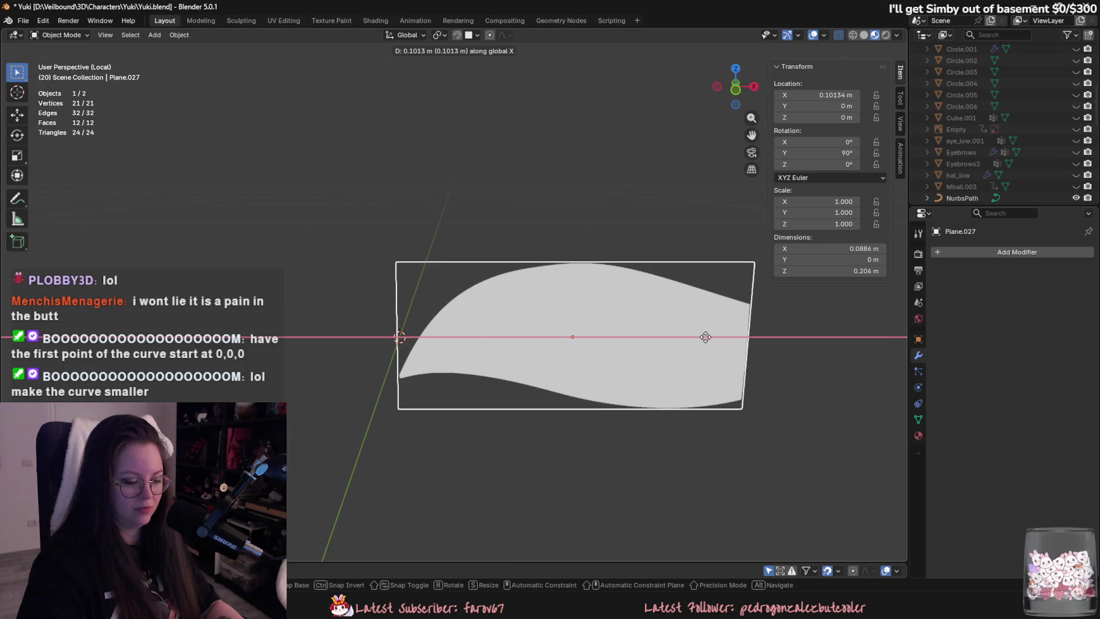
{"action": "type", "text": ".1"}
{"action": "key", "text": "Return"}
{"action": "mouse_move", "coordinate": [684, 357]}
{"action": "middle_mouse_down"}
{"action": "mouse_move", "coordinate": [692, 338]}
{"action": "mouse_move", "coordinate": [734, 355]}
{"action": "mouse_move", "coordinate": [717, 338]}
{"action": "mouse_move", "coordinate": [772, 342]}
{"action": "middle_mouse_up"}
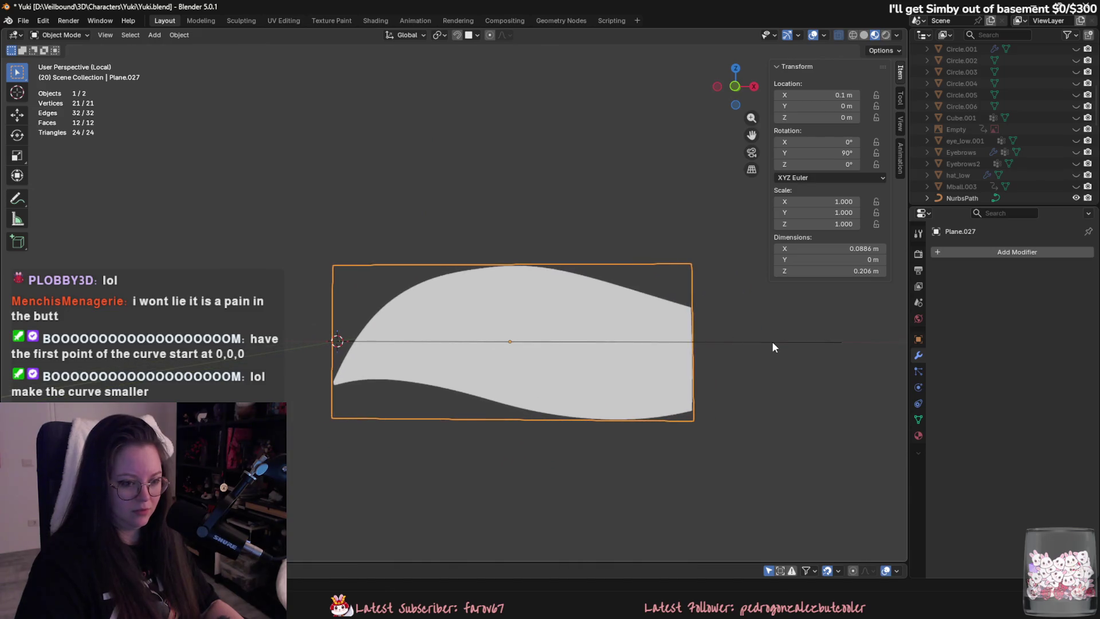
{"action": "left_click", "coordinate": [842, 346]}
Scale NurbsPath down, then apply all transforms to Plane.027.
{"action": "key", "text": "s"}
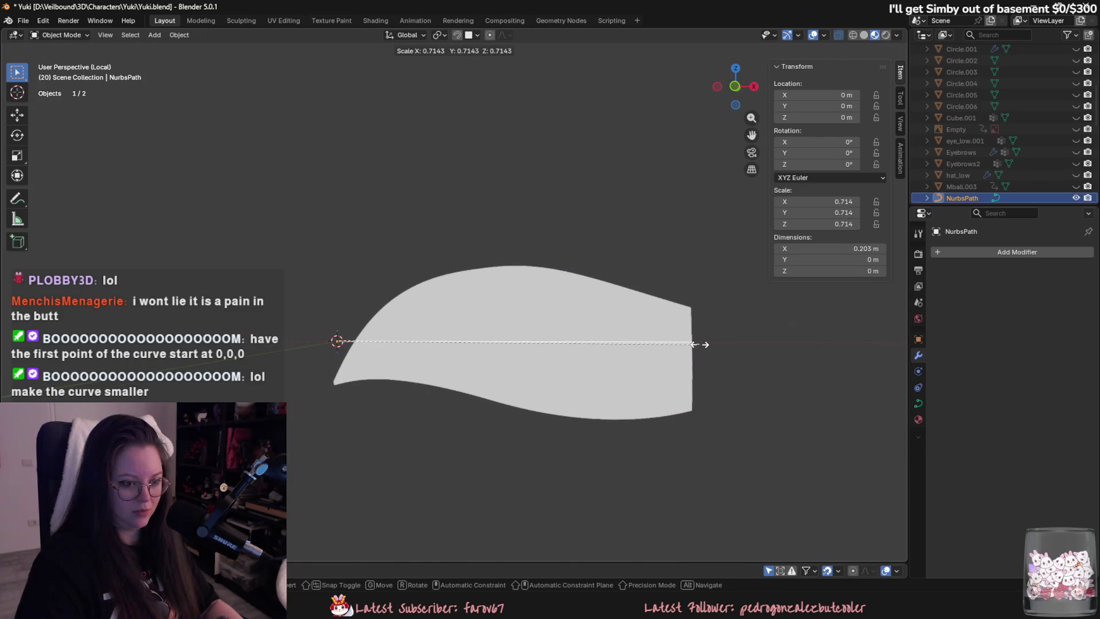
{"action": "left_click", "coordinate": [700, 344]}
{"action": "left_click", "coordinate": [529, 312]}
{"action": "key", "text": "ctrl+a"}
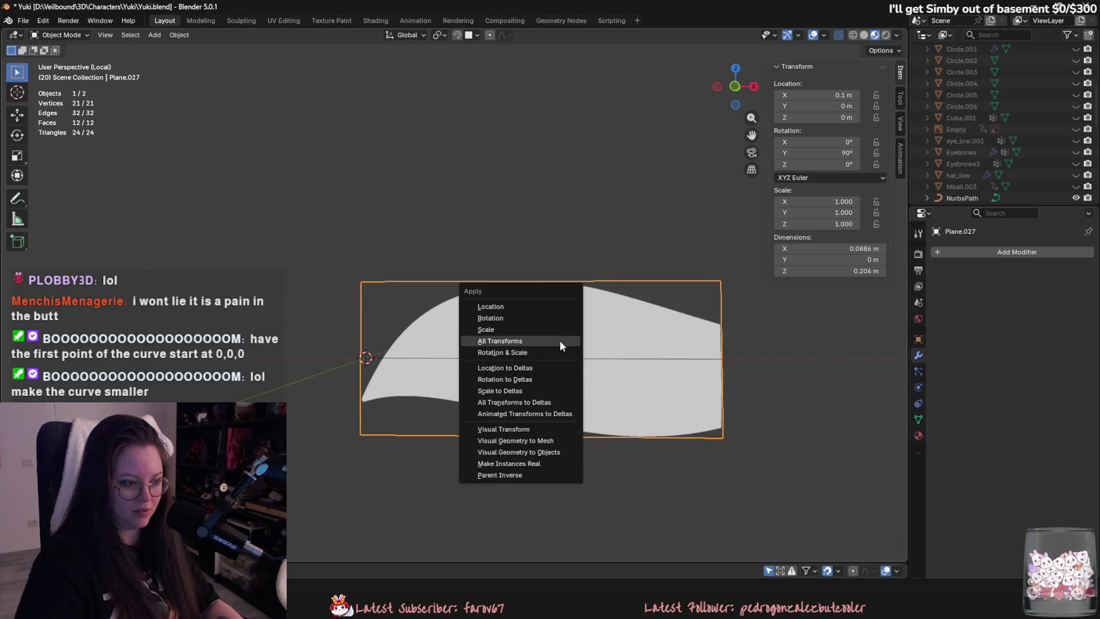
{"action": "left_click", "coordinate": [559, 342]}
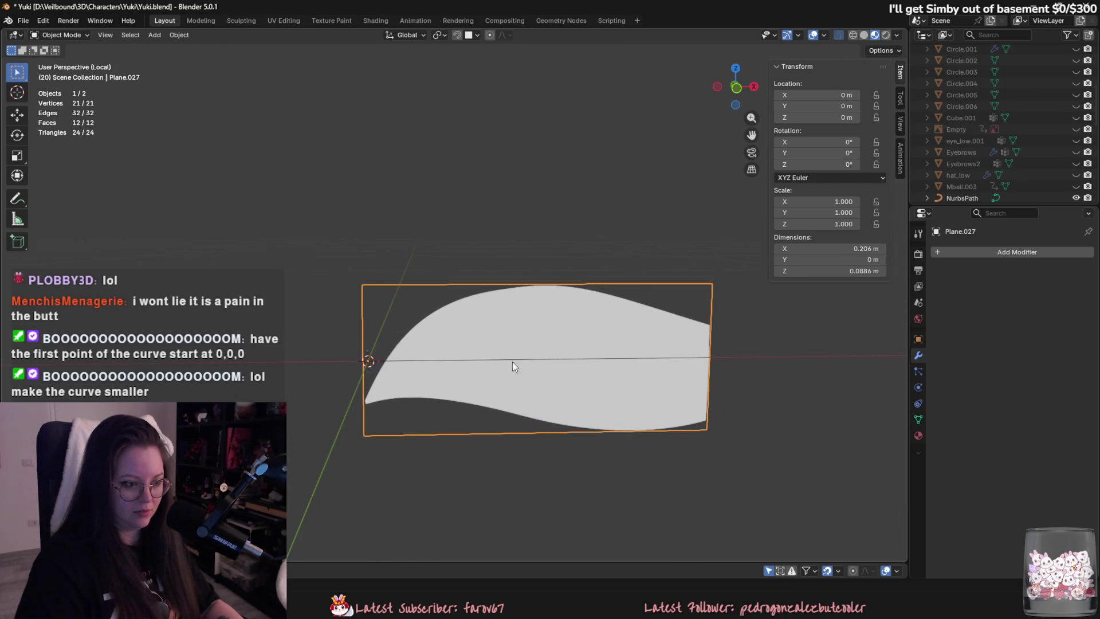
Hide the plane, apply NurbsPath's scale to 1.000, then unhide and select both objects.
{"action": "left_click_drag", "start_coordinate": [538, 350], "coordinate": [563, 424]}
{"action": "key", "text": "h"}
{"action": "left_click", "coordinate": [446, 360]}
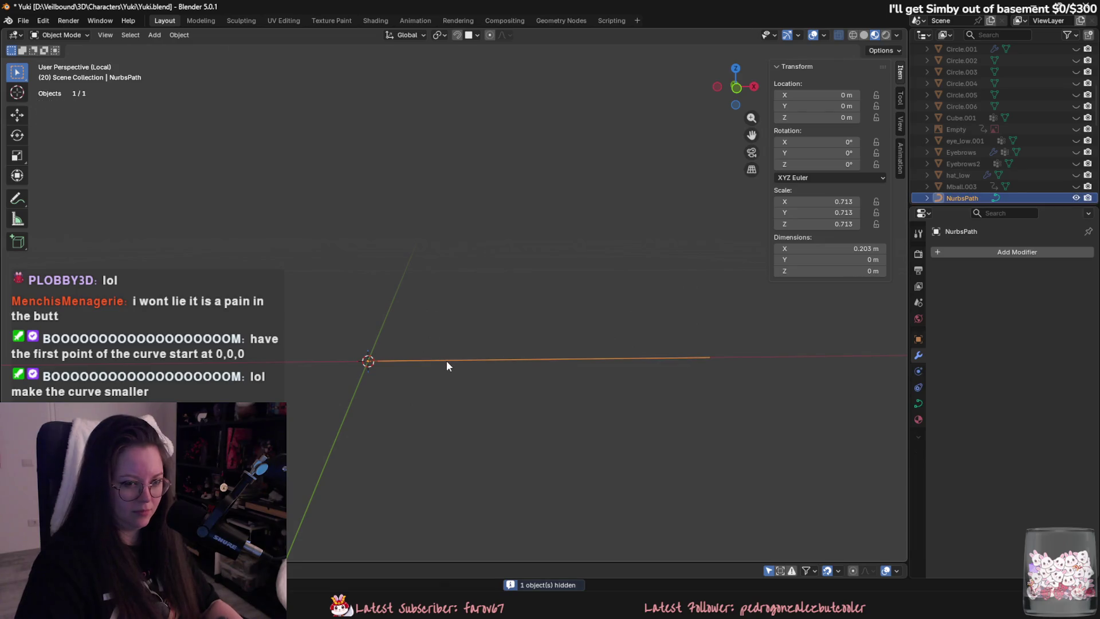
{"action": "key", "text": "ctrl+a"}
{"action": "left_click", "coordinate": [436, 352]}
{"action": "key", "text": "alt+h"}
{"action": "left_click", "coordinate": [491, 358]}
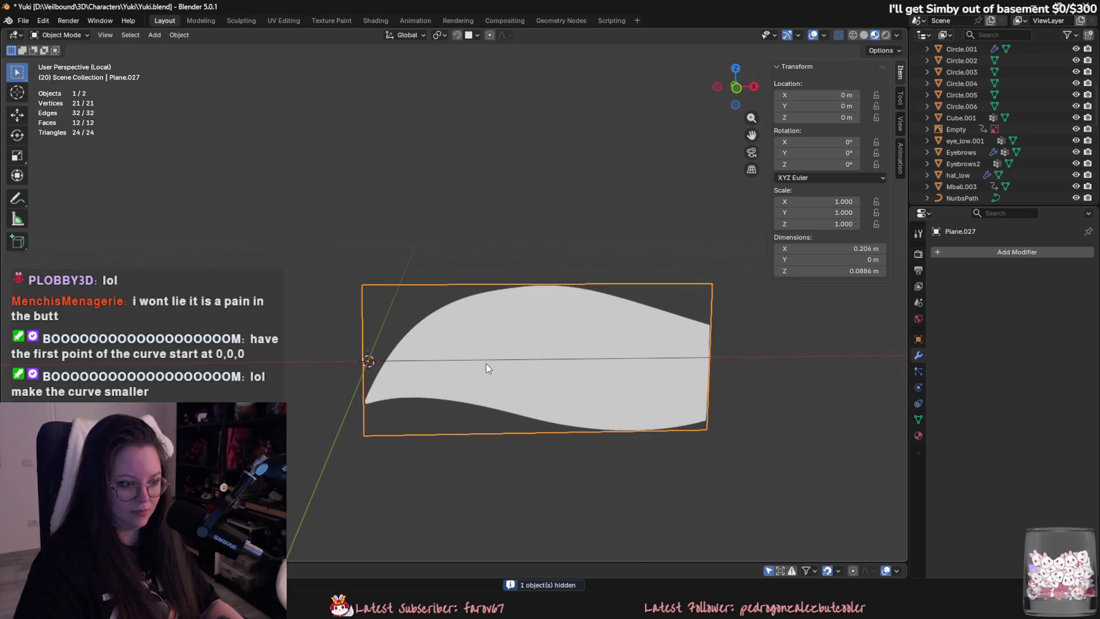
{"action": "key", "text": "a"}
{"action": "left_click", "coordinate": [1000, 248]}
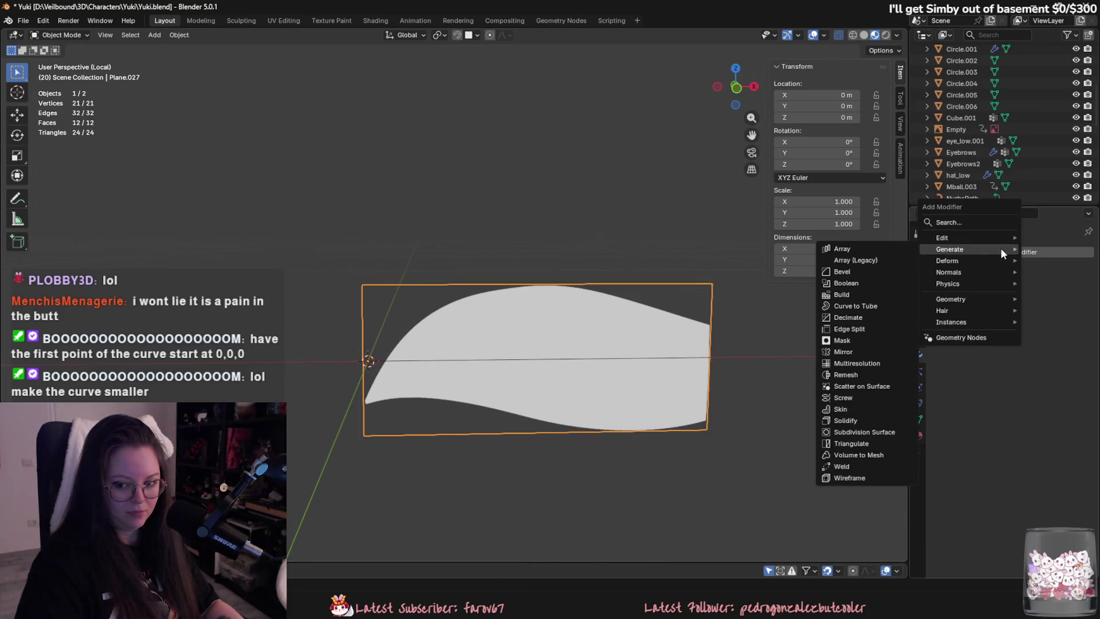
Add a Curve modifier to Plane.027 following NurbsPath, trying Y and Z before settling on X.
{"action": "type", "text": "curve"}
{"action": "key", "text": "Return"}
{"action": "left_click", "coordinate": [1074, 292]}
{"action": "left_click", "coordinate": [1016, 309]}
{"action": "left_click", "coordinate": [1025, 303]}
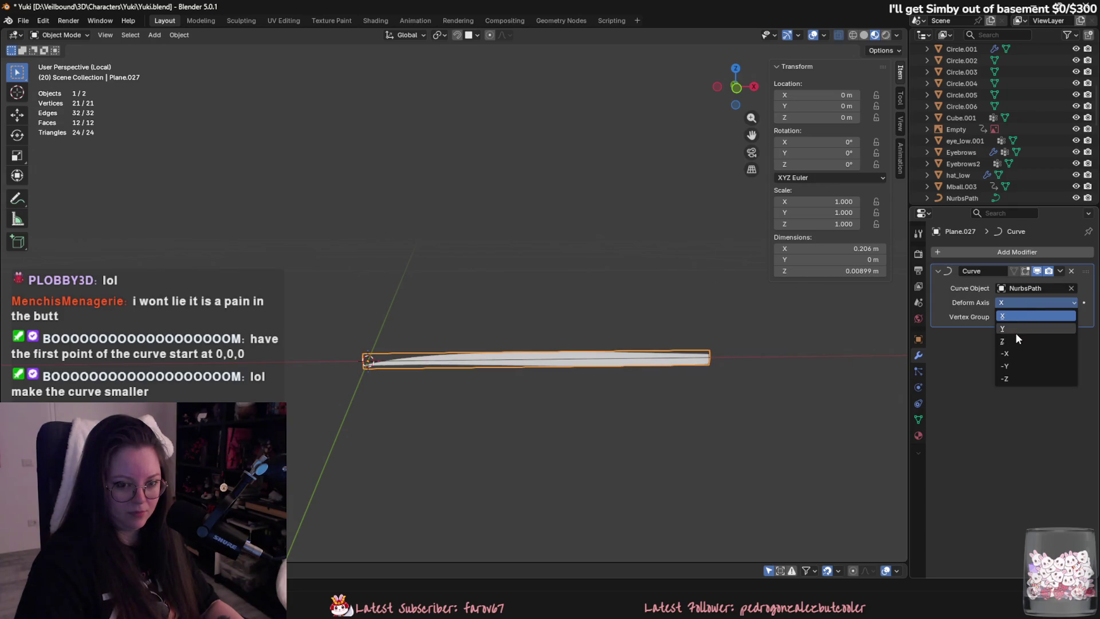
{"action": "left_click", "coordinate": [1015, 329]}
{"action": "left_click", "coordinate": [1027, 300]}
{"action": "left_click", "coordinate": [1014, 331]}
{"action": "left_click", "coordinate": [1024, 304]}
{"action": "left_click", "coordinate": [1025, 341]}
{"action": "left_click", "coordinate": [1023, 302]}
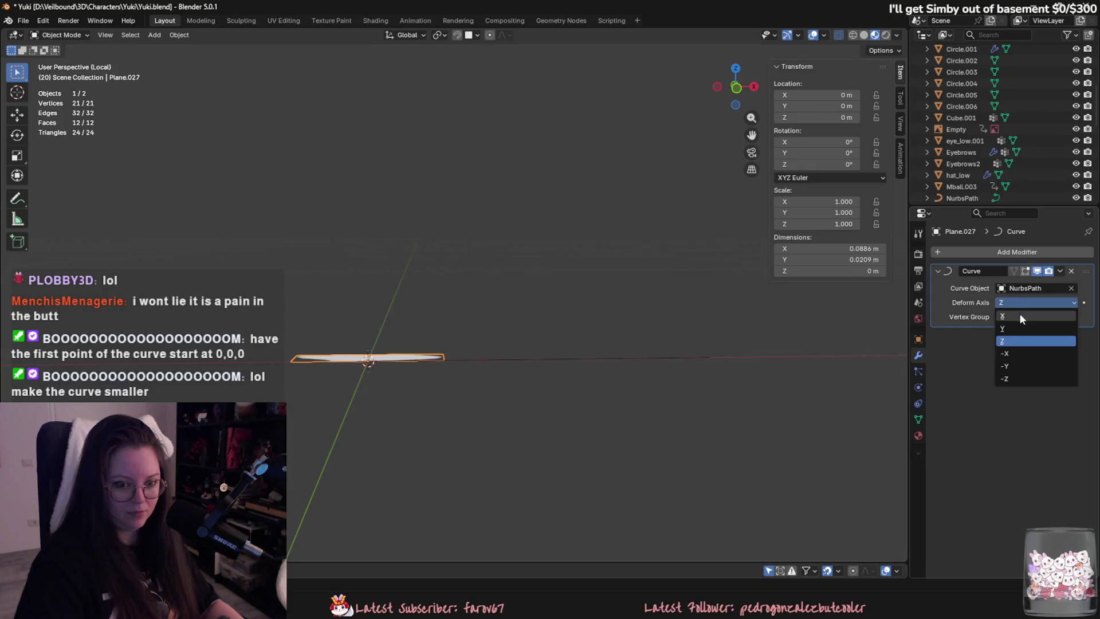
{"action": "left_click", "coordinate": [1020, 314]}
Briefly enter and leave the plane's Edit Mode, then select Mball.003 in the outliner.
{"action": "key", "text": "Tab"}
{"action": "key", "text": "Tab"}
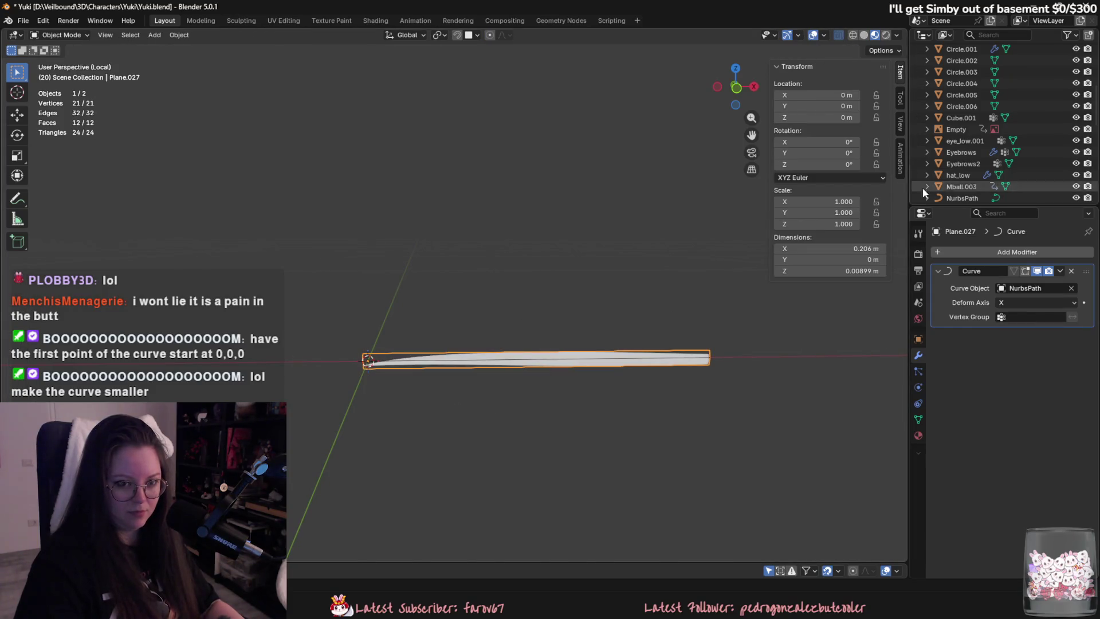
{"action": "key", "text": "h"}
{"action": "left_click", "coordinate": [507, 359]}
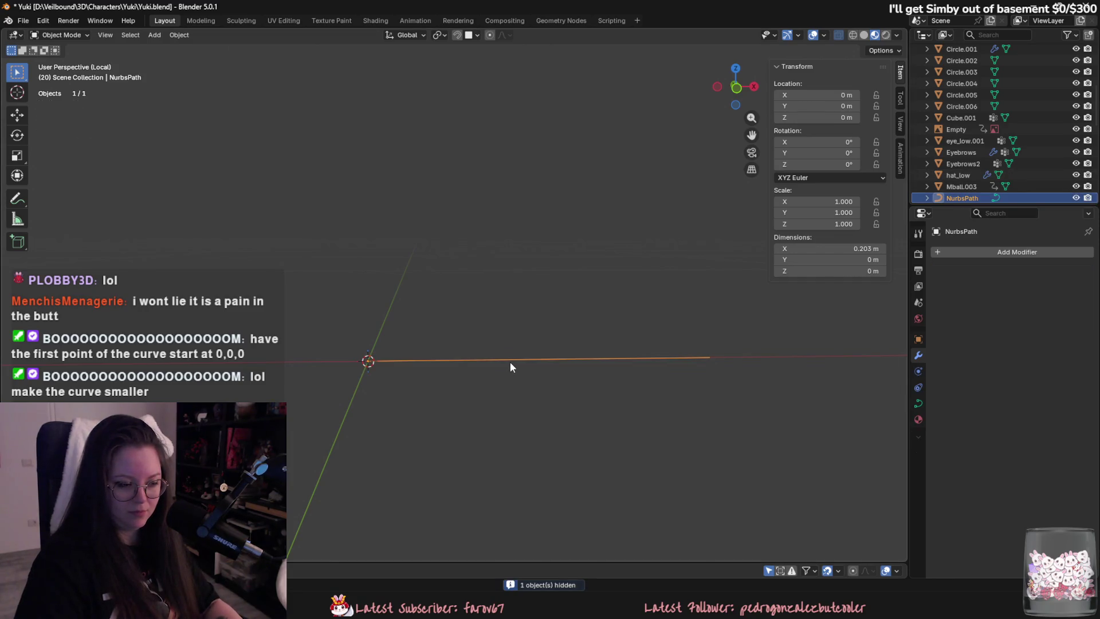
{"action": "key", "text": "ctrl+z"}
{"action": "key", "text": "ctrl+z"}
{"action": "key", "text": "ctrl+z"}
{"action": "key", "text": "Tab"}
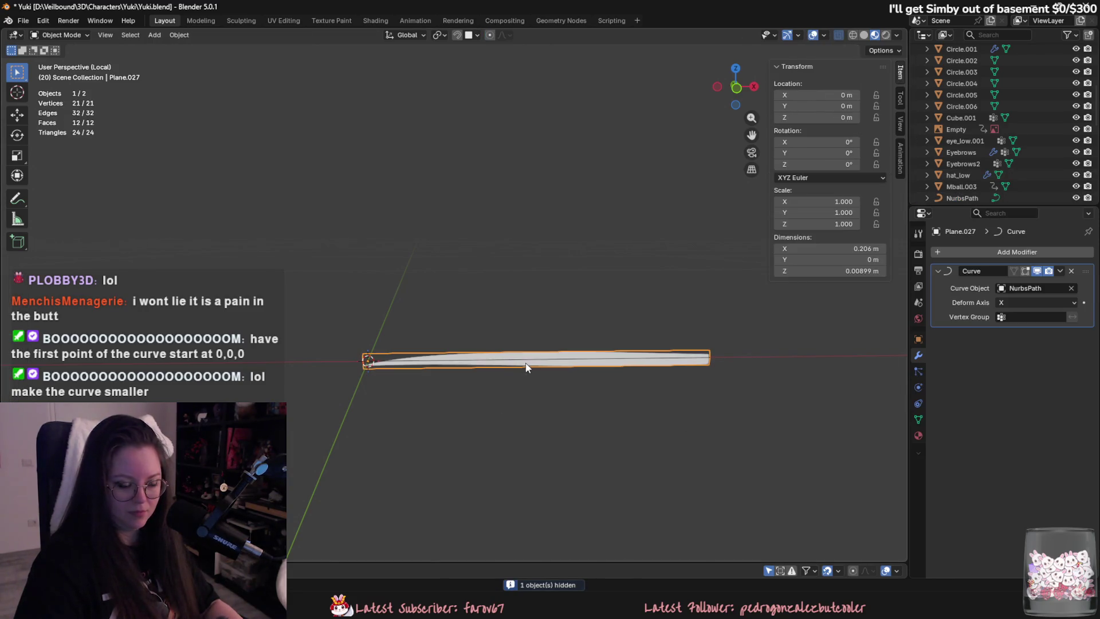
{"action": "scroll", "coordinate": [986, 163], "scroll_direction": "down", "scroll_amount": 4}
{"action": "left_click", "coordinate": [968, 96]}
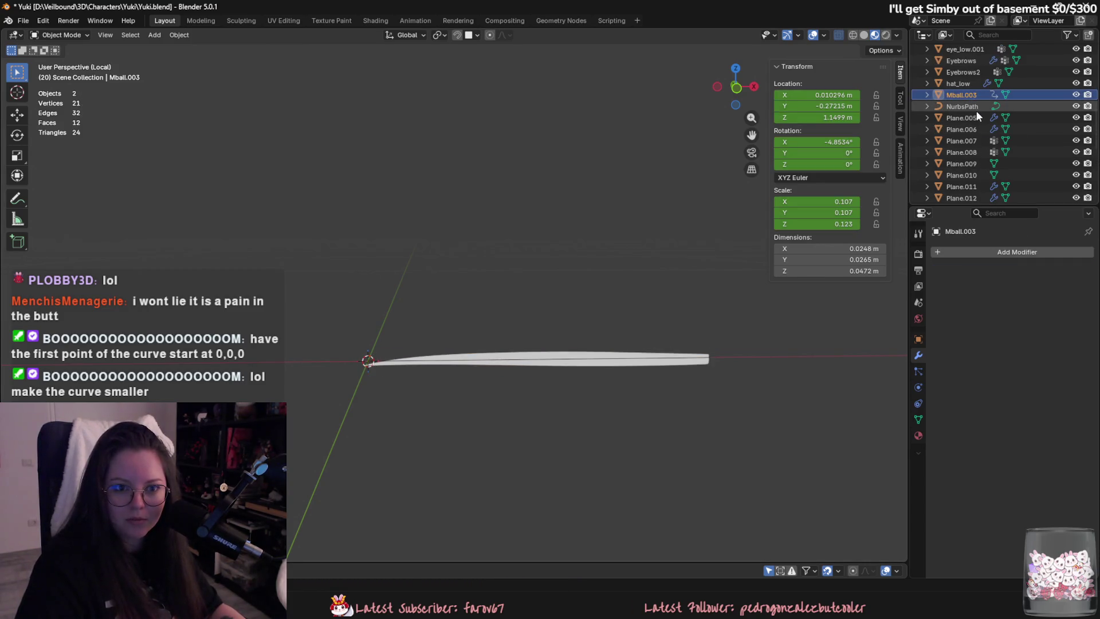
Enter Edit Mode on NurbsPath and select its first control point.
{"action": "left_click", "coordinate": [973, 108]}
{"action": "key", "text": "Tab"}
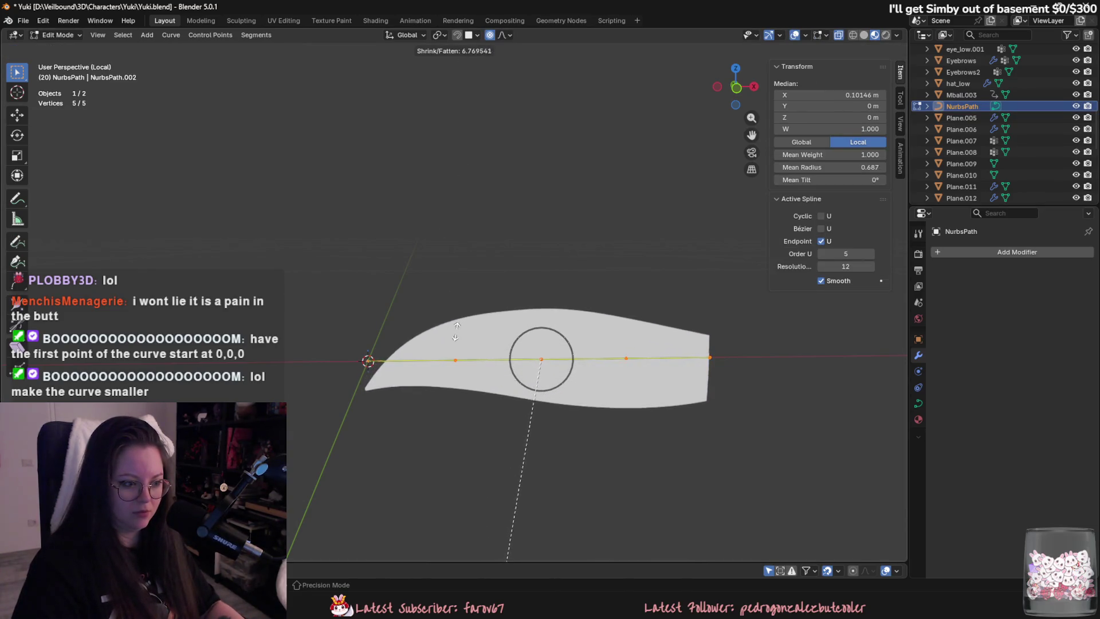
{"action": "left_click", "coordinate": [448, 375]}
{"action": "scroll", "coordinate": [447, 374], "scroll_direction": "down", "scroll_amount": 2}
{"action": "left_click", "coordinate": [393, 342]}
{"action": "key", "text": "g"}
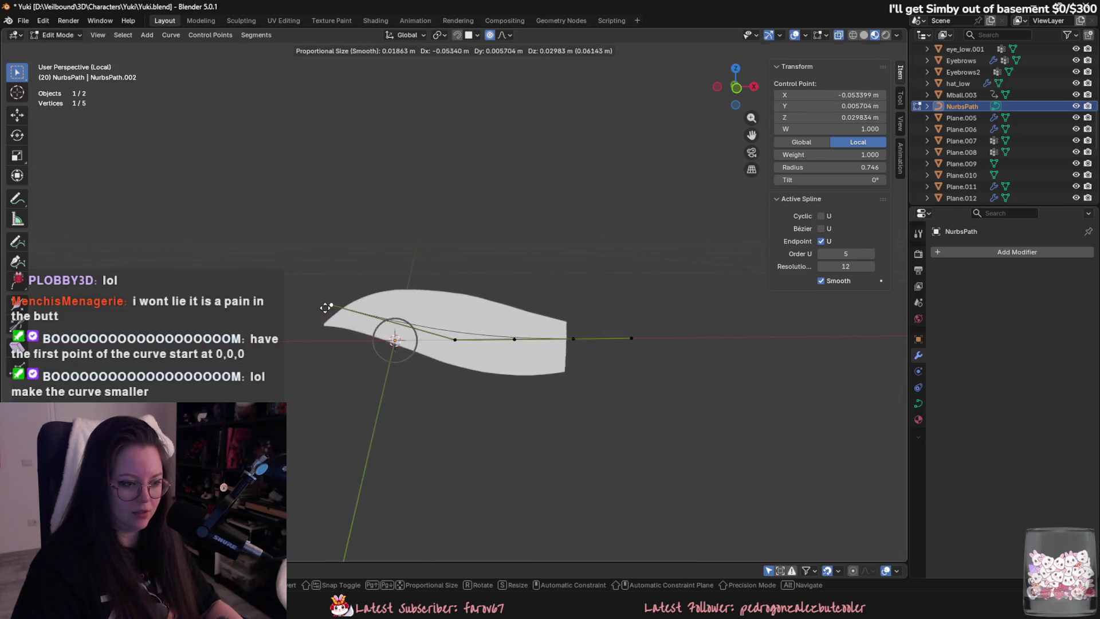
{"action": "key", "text": "Escape"}
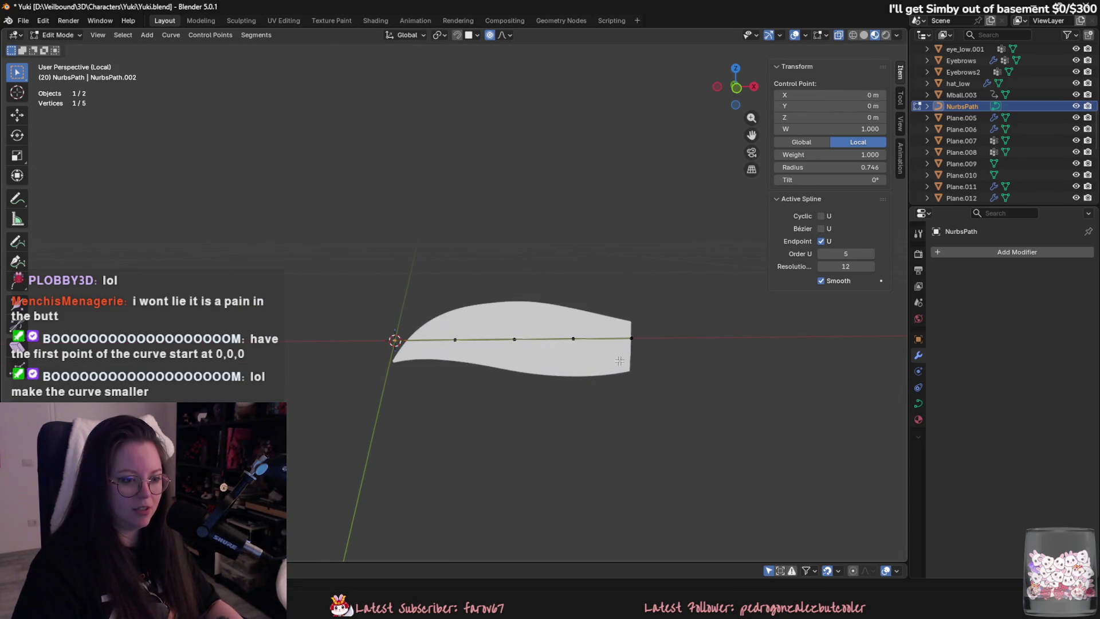
Extrude a new end point on the path and reposition it with proportional falloff.
{"action": "left_click", "coordinate": [631, 338]}
{"action": "key", "text": "e"}
{"action": "left_click", "coordinate": [665, 341]}
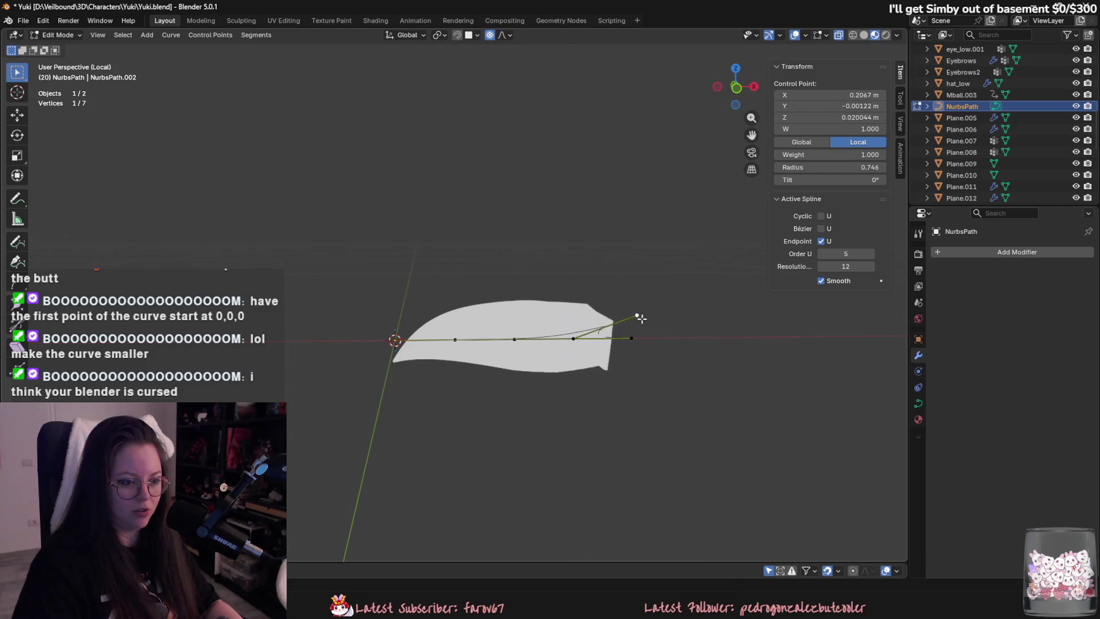
{"action": "key", "text": "g"}
{"action": "key", "text": "Escape"}
{"action": "key", "text": "g"}
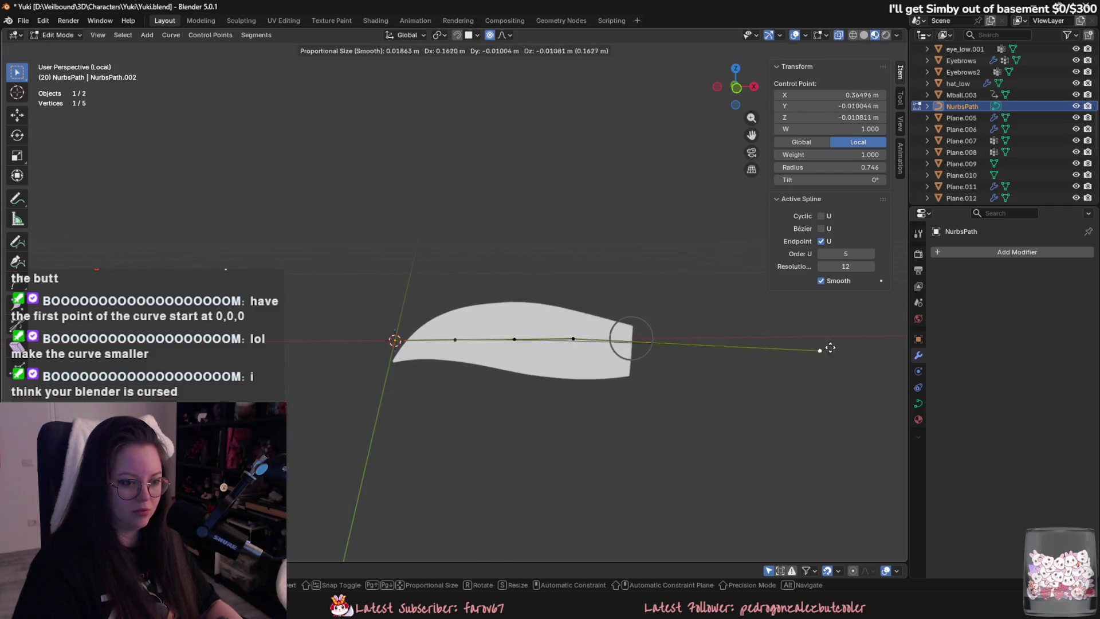
{"action": "left_click", "coordinate": [562, 343]}
{"action": "key", "text": "g"}
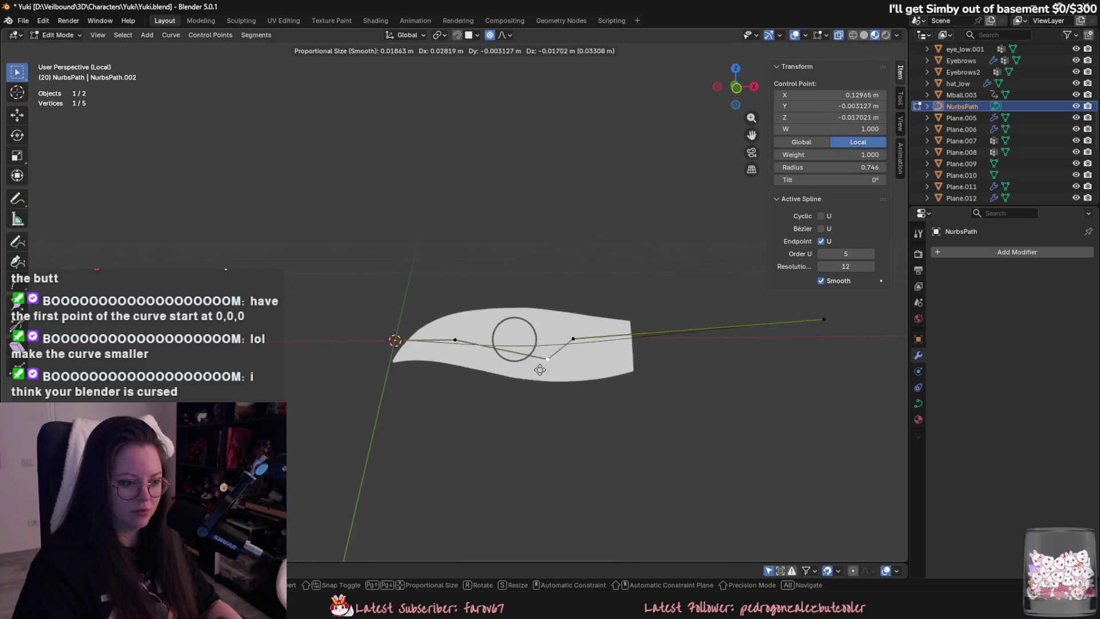
{"action": "left_click", "coordinate": [573, 343]}
Delete two path control points from the curve context menu.
{"action": "right_click", "coordinate": [567, 354]}
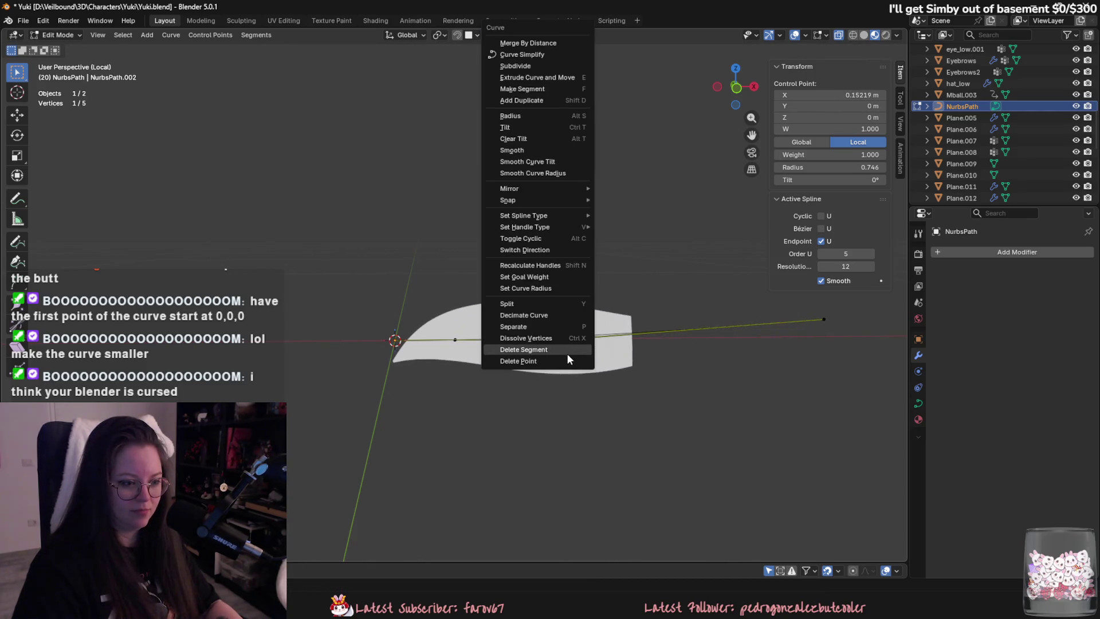
{"action": "left_click", "coordinate": [567, 360]}
{"action": "right_click", "coordinate": [563, 350]}
{"action": "key", "text": "Escape"}
{"action": "left_click", "coordinate": [514, 339]}
{"action": "right_click", "coordinate": [515, 340]}
{"action": "left_click", "coordinate": [519, 344]}
Raise the middle control point to Z 0.141 m, arching the hair card, and view it at an angle.
{"action": "left_click", "coordinate": [455, 339]}
{"action": "key", "text": "g"}
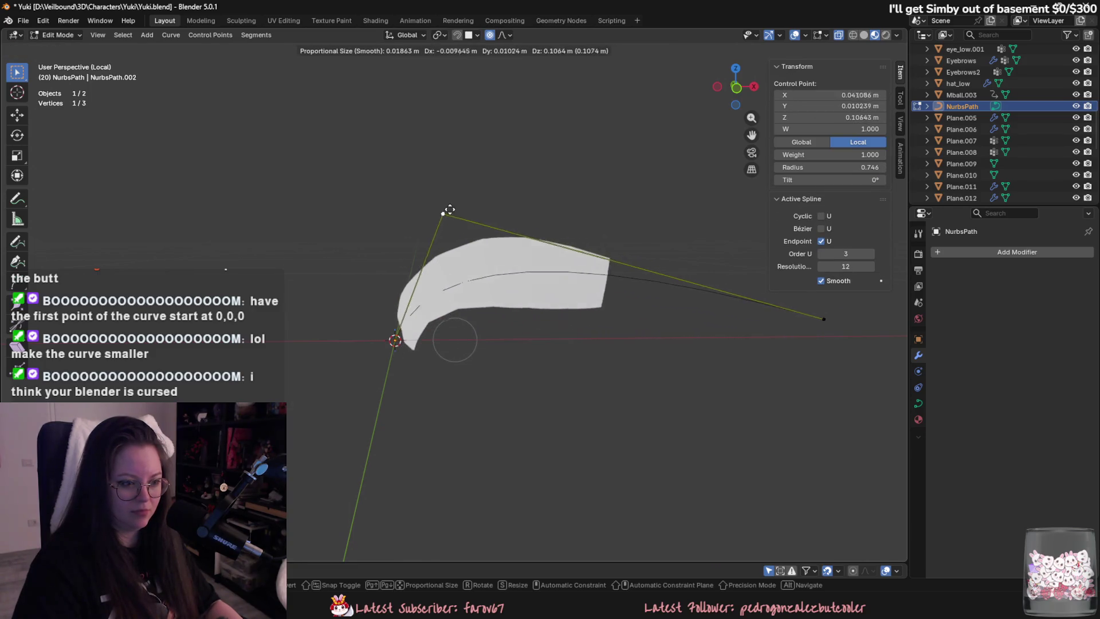
{"action": "left_click", "coordinate": [466, 169]}
{"action": "key", "text": "alt+s"}
{"action": "key", "text": "Escape"}
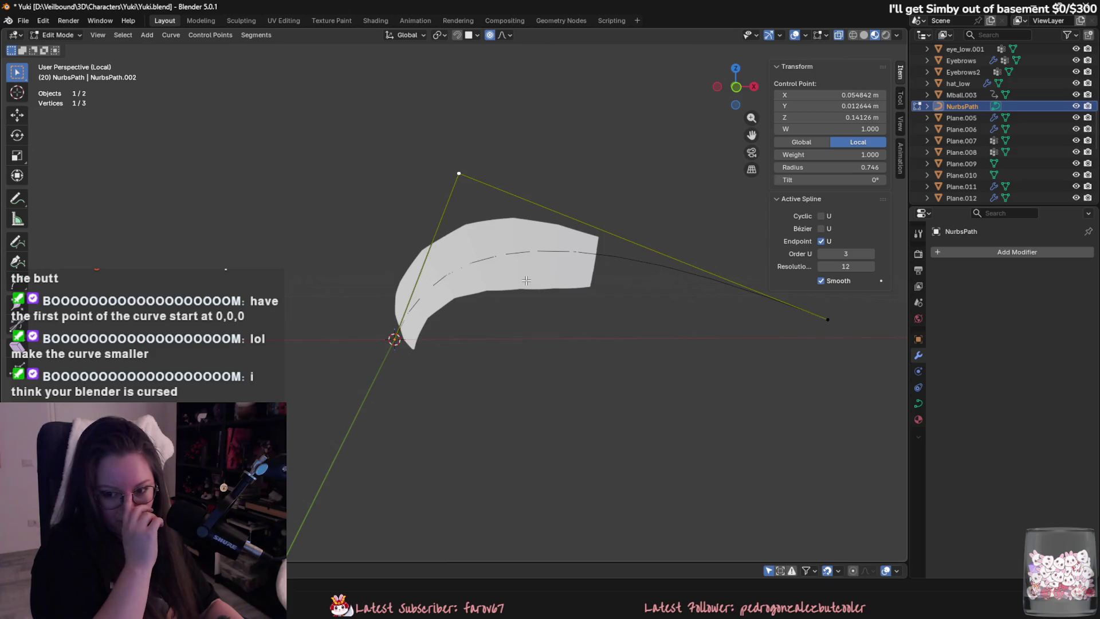
{"action": "mouse_move", "coordinate": [703, 409]}
{"action": "middle_mouse_down"}
{"action": "mouse_move", "coordinate": [706, 464]}
{"action": "mouse_move", "coordinate": [526, 424]}
{"action": "mouse_move", "coordinate": [626, 320]}
{"action": "mouse_move", "coordinate": [539, 343]}
{"action": "mouse_move", "coordinate": [487, 334]}
{"action": "mouse_move", "coordinate": [519, 324]}
{"action": "middle_mouse_up"}
{"action": "left_click", "coordinate": [728, 354], "text": "shift"}
{"action": "right_click", "coordinate": [726, 351]}
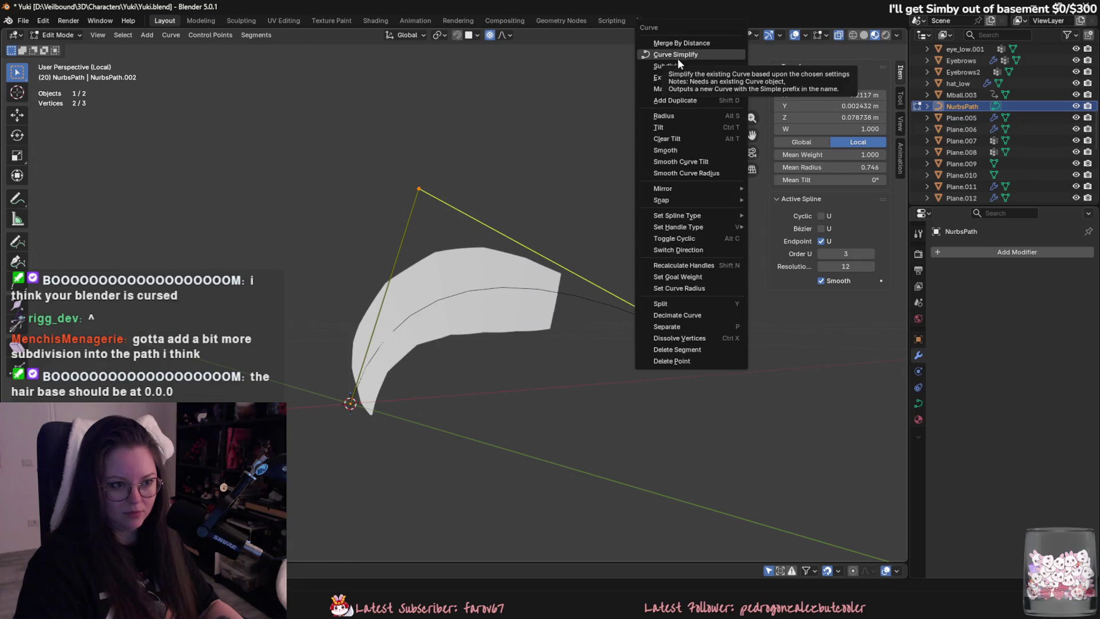
Undo an extra extruded point and select the raised and end points of the path.
{"action": "left_click", "coordinate": [419, 189]}
{"action": "key", "text": "e"}
{"action": "key", "text": "Escape"}
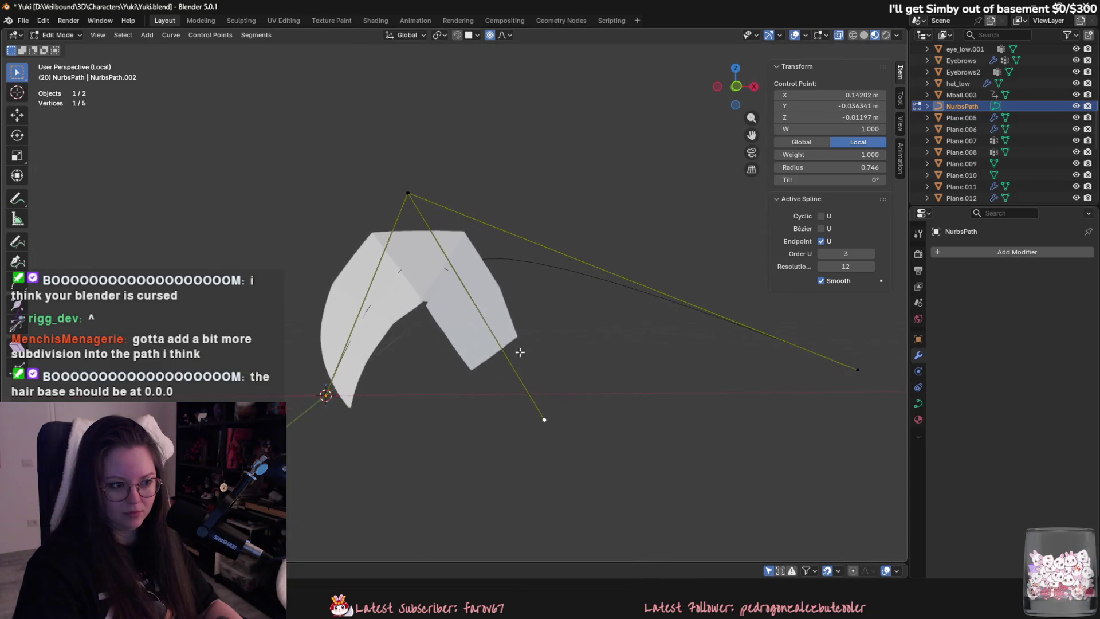
{"action": "key", "text": "ctrl+z"}
{"action": "key", "text": "ctrl+z"}
{"action": "left_click", "coordinate": [850, 363], "text": "shift"}
{"action": "right_click", "coordinate": [849, 366]}
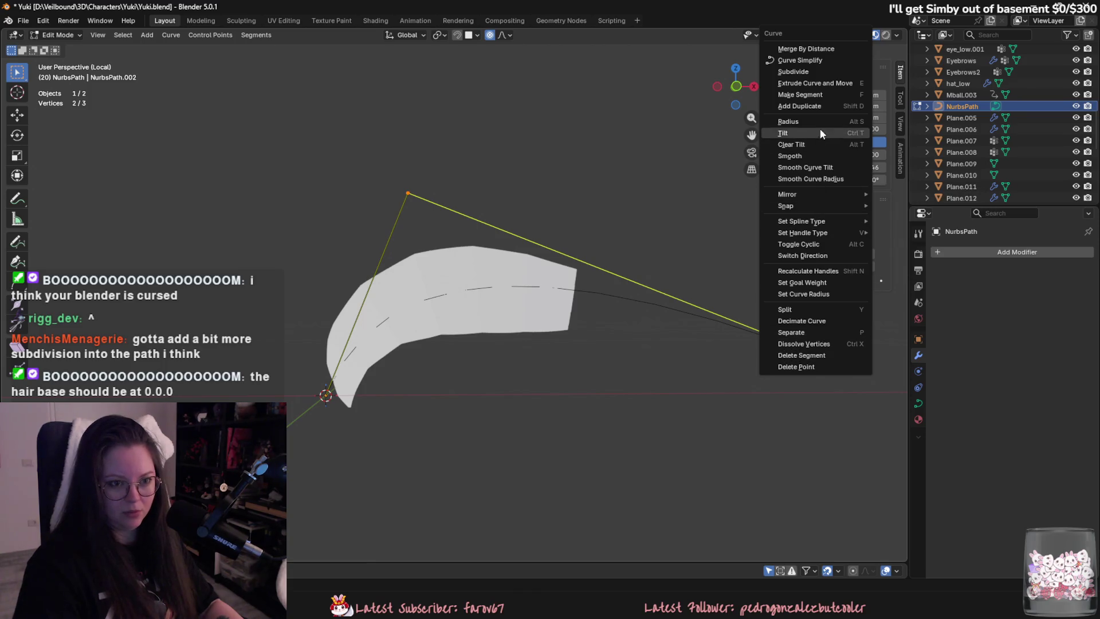
{"action": "left_click", "coordinate": [817, 69]}
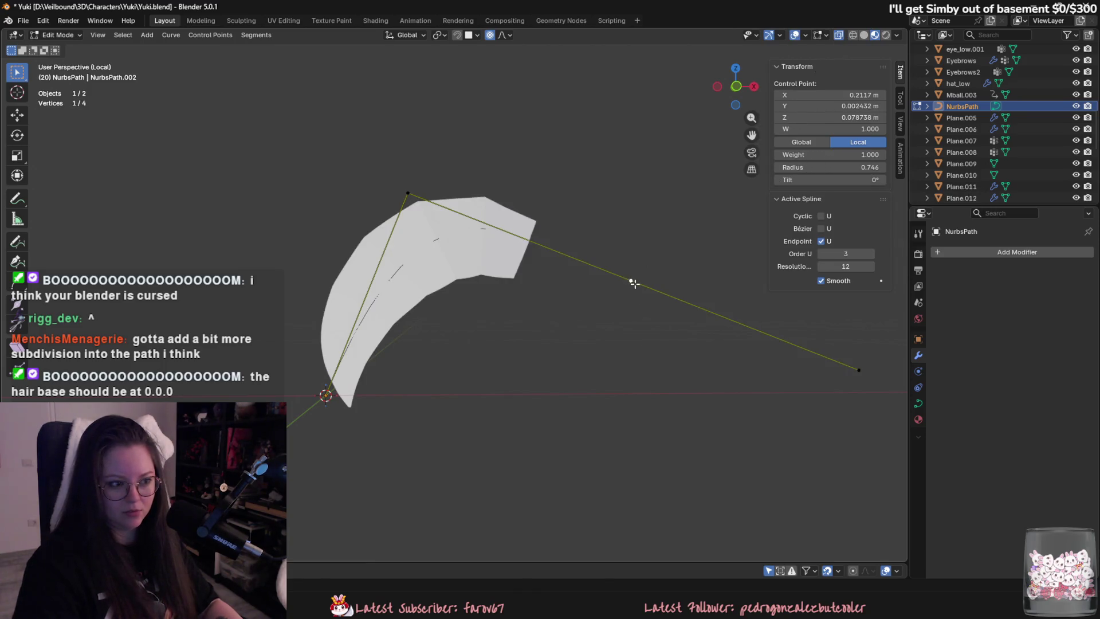
Subdivide the path segment and lift the new point upward with falloff.
{"action": "left_click", "coordinate": [408, 194], "text": "shift"}
{"action": "right_click", "coordinate": [414, 199]}
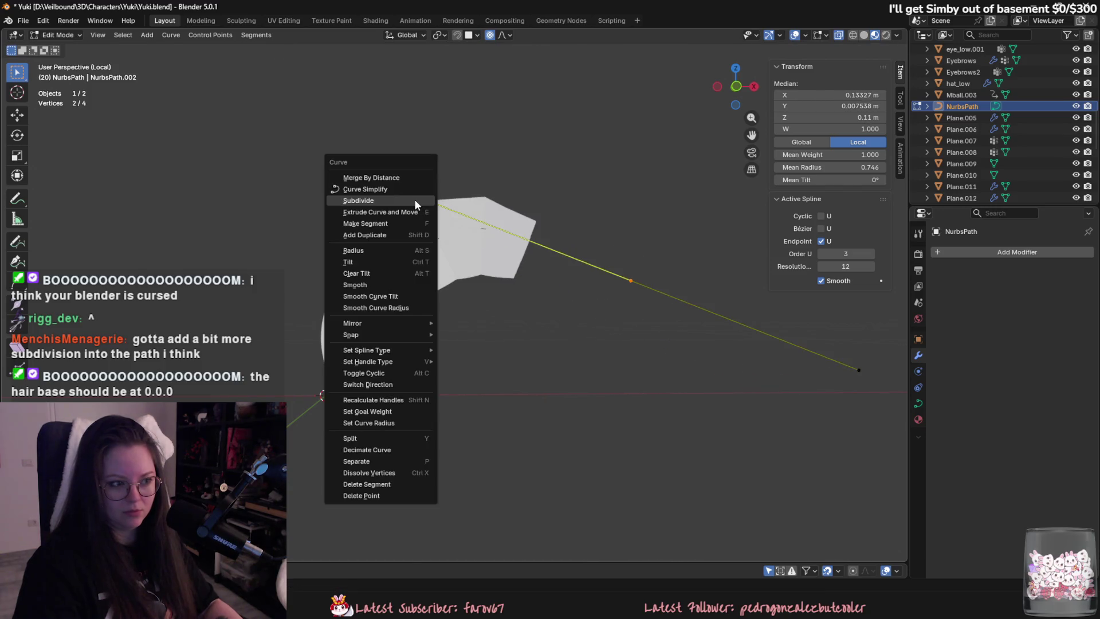
{"action": "left_click", "coordinate": [414, 198]}
{"action": "left_click", "coordinate": [519, 237]}
{"action": "key", "text": "g"}
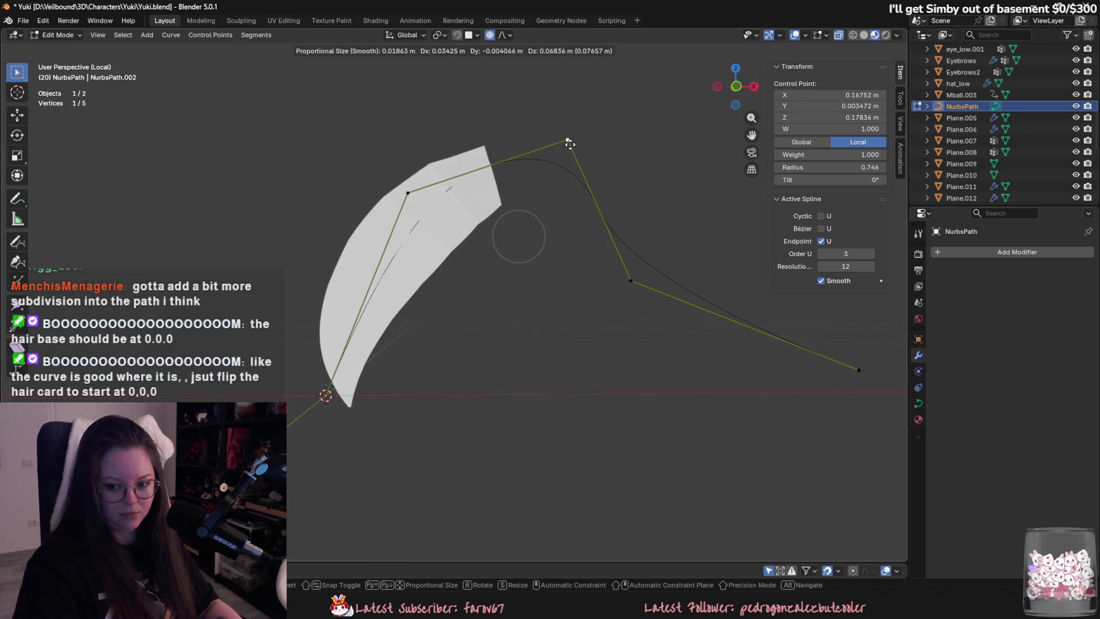
{"action": "left_click", "coordinate": [569, 144]}
Delete the top and middle points, then undo back to a straight five-point NurbsPath.
{"action": "key", "text": "x"}
{"action": "left_click", "coordinate": [589, 171]}
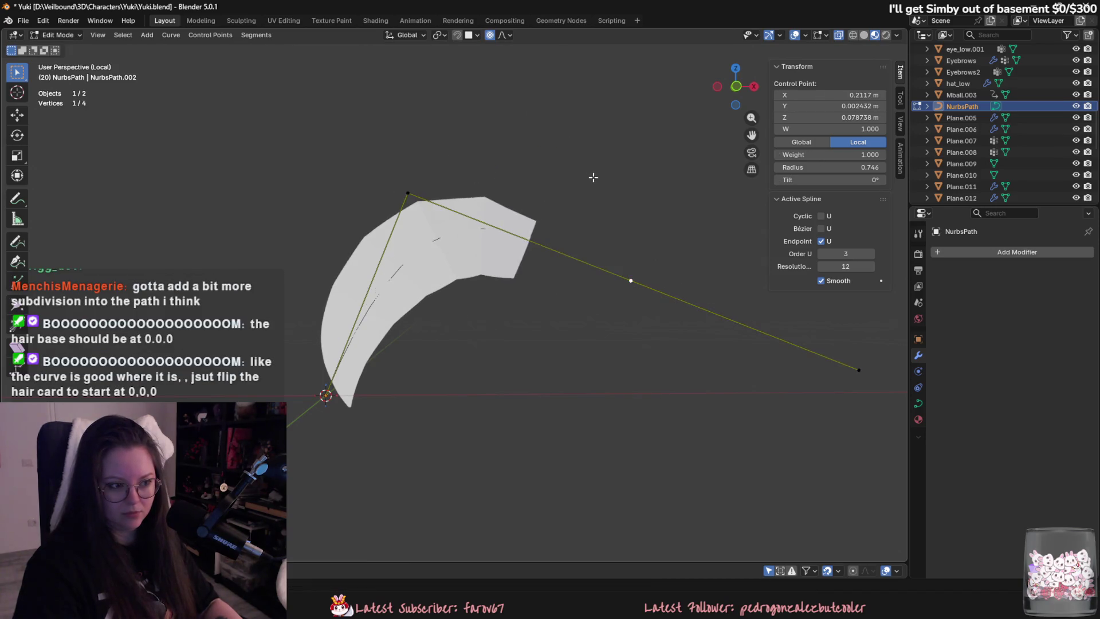
{"action": "key", "text": "x"}
{"action": "left_click", "coordinate": [593, 177]}
{"action": "key", "text": "ctrl+z"}
{"action": "key", "text": "ctrl+z"}
{"action": "key", "text": "ctrl+z"}
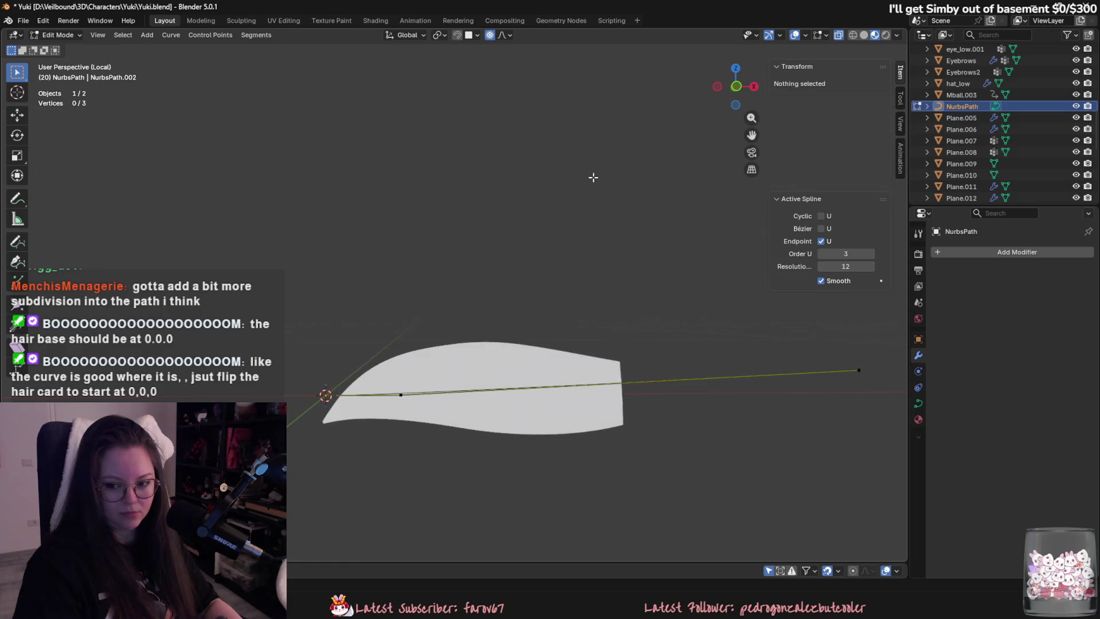
{"action": "key", "text": "ctrl+z"}
{"action": "key", "text": "ctrl+z"}
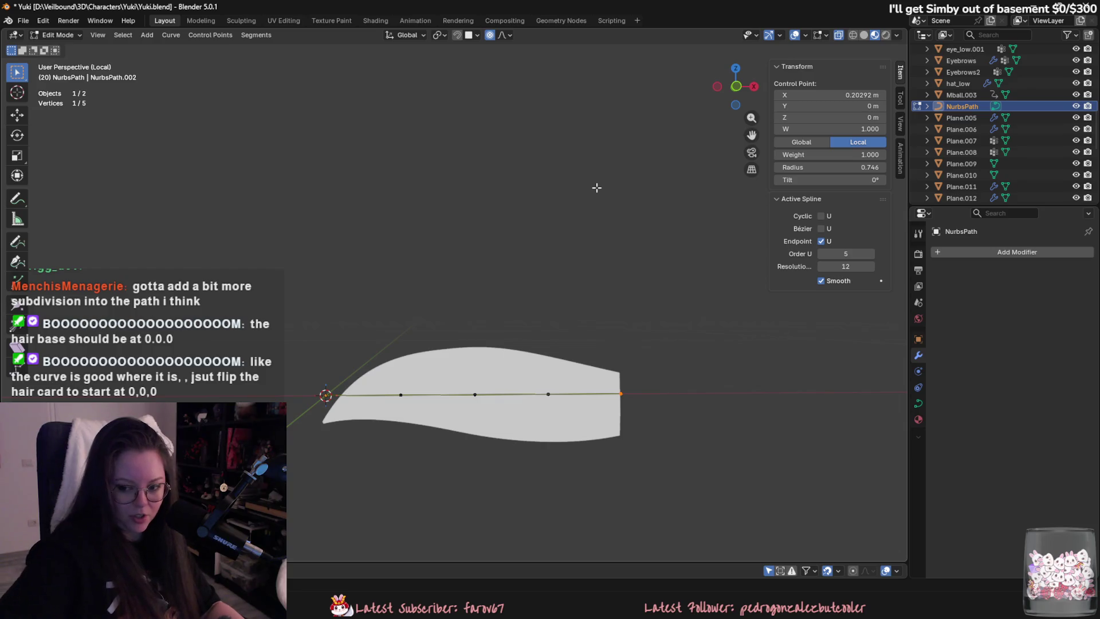
{"action": "key", "text": "ctrl+z"}
{"action": "key", "text": "ctrl+z"}
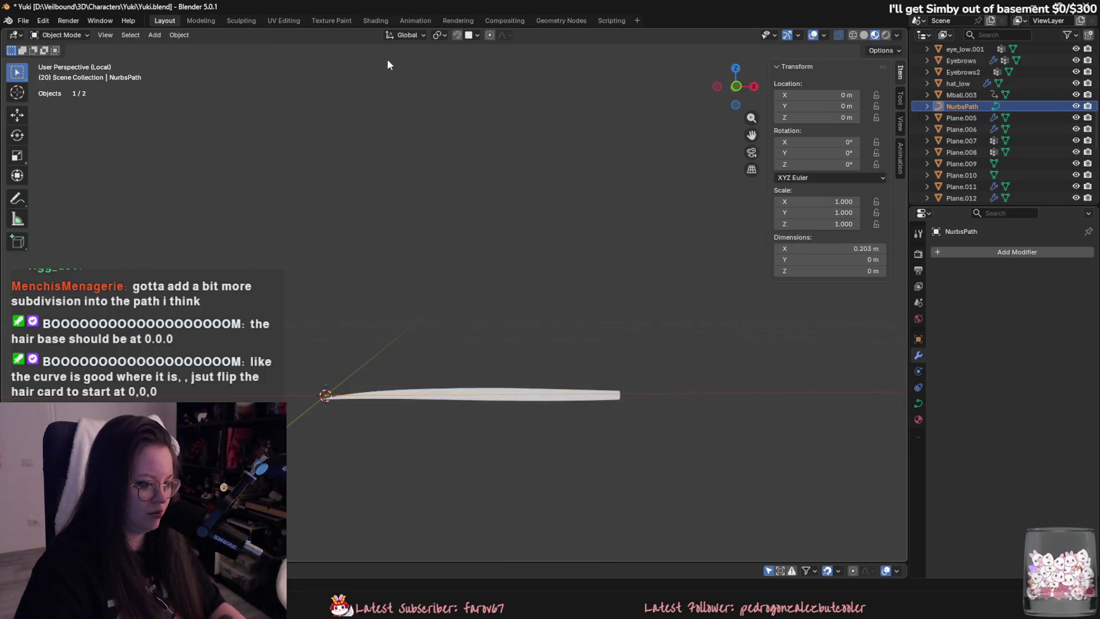
Remove the Curve modifier from Plane.027 and rotate the card 180° around Z.
{"action": "key", "text": "ctrl+z"}
{"action": "key", "text": "ctrl+z"}
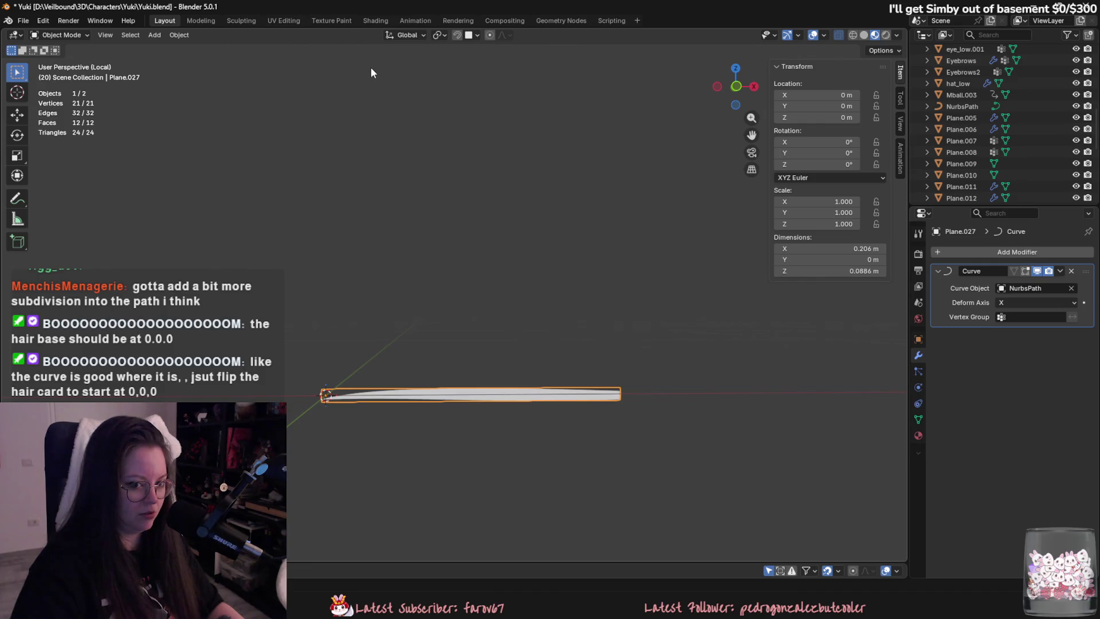
{"action": "left_click", "coordinate": [1071, 272]}
{"action": "mouse_move", "coordinate": [520, 332]}
{"action": "middle_mouse_down", "text": "shift"}
{"action": "mouse_move", "coordinate": [507, 319]}
{"action": "mouse_move", "coordinate": [549, 302]}
{"action": "middle_mouse_up", "text": "shift"}
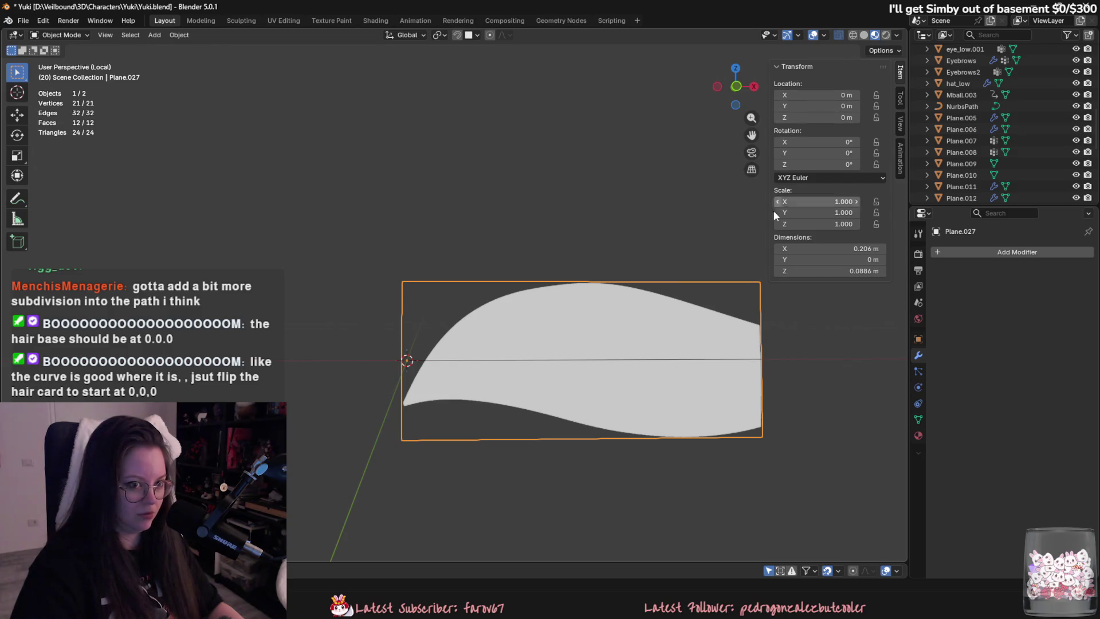
{"action": "key", "text": "r"}
{"action": "key", "text": "z"}
{"action": "key", "text": "1"}
{"action": "key", "text": "8"}
{"action": "key", "text": "0"}
{"action": "key", "text": "Return"}
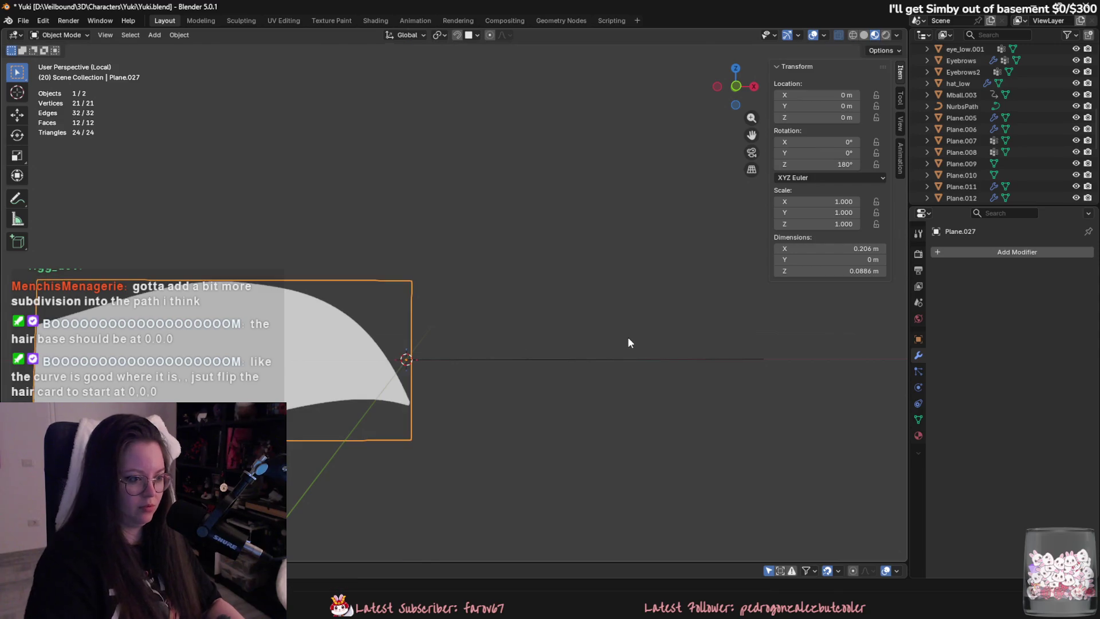
Move the hair card 0.2 m along X.
{"action": "middle_click_drag", "start_coordinate": [461, 354], "coordinate": [507, 348]}
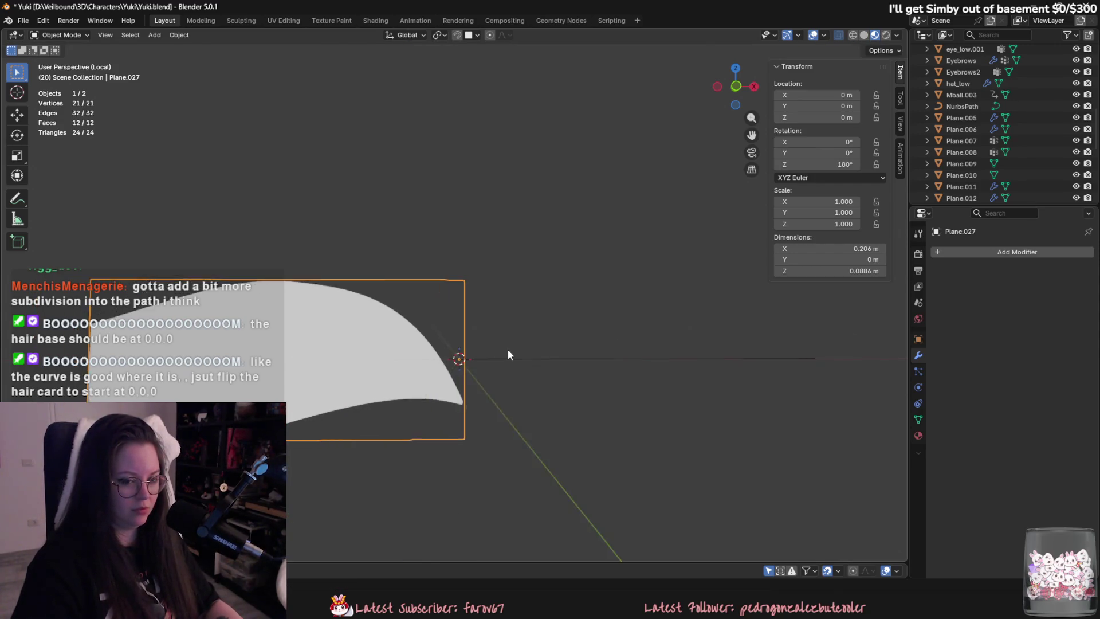
{"action": "key", "text": "g"}
{"action": "type", "text": "yx"}
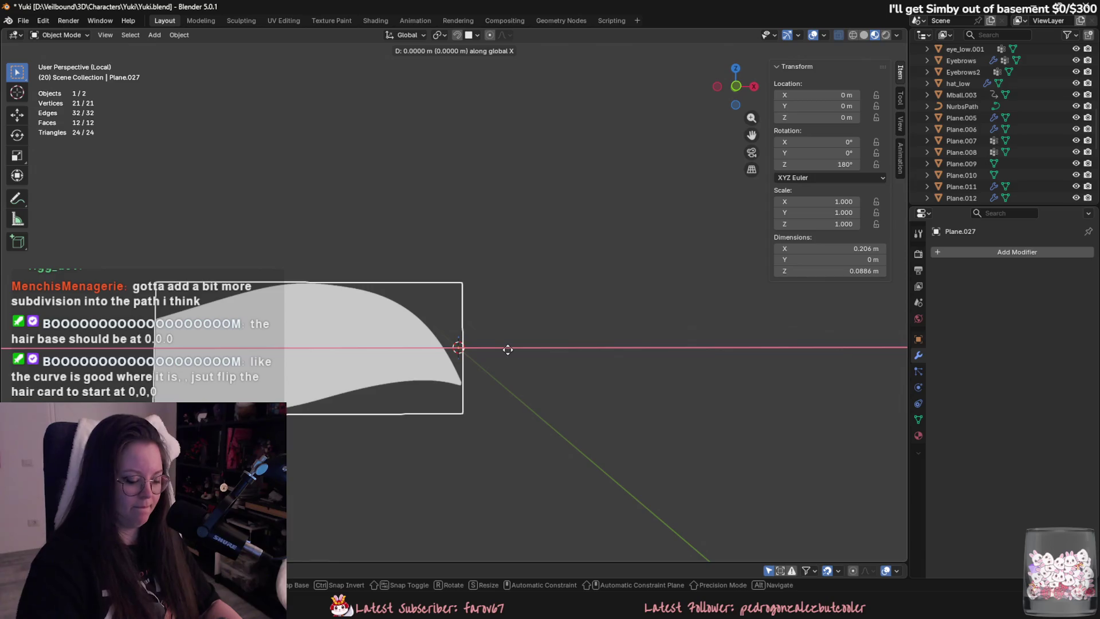
{"action": "type", "text": "1"}
{"action": "key", "text": "BackSpace"}
{"action": "type", "text": ".1"}
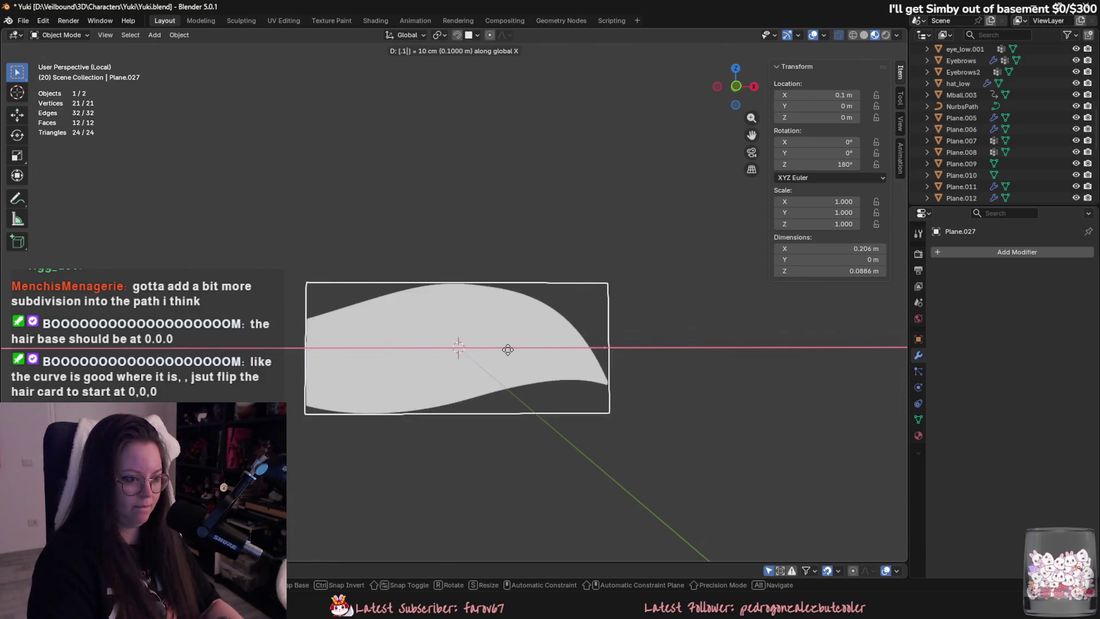
{"action": "key", "text": "BackSpace"}
{"action": "type", "text": "2"}
{"action": "key", "text": "Return"}
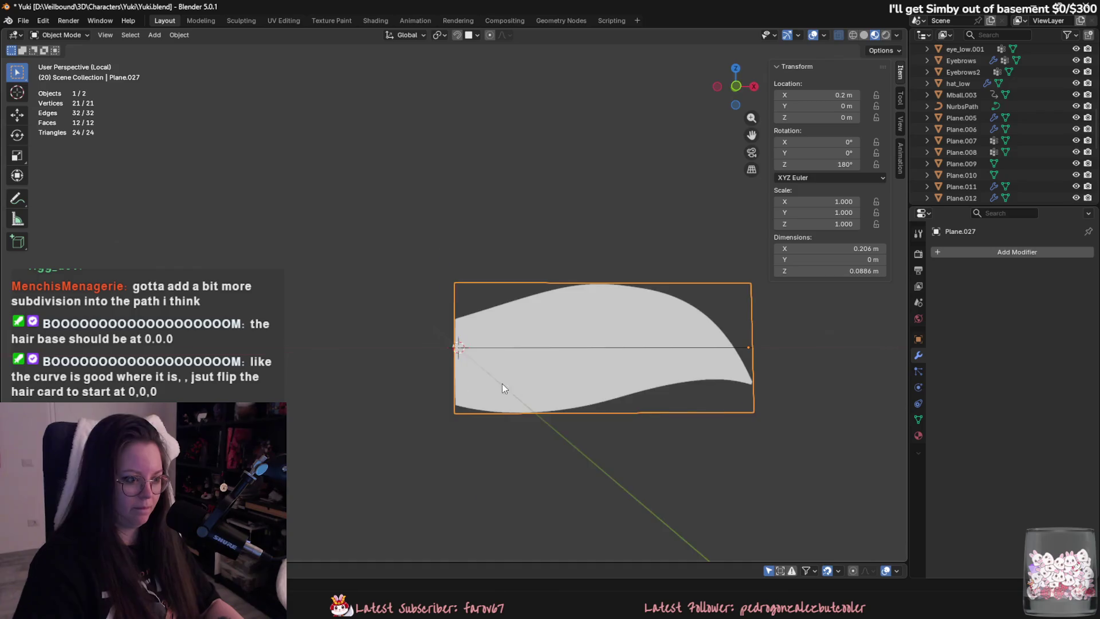
{"action": "middle_click_drag", "start_coordinate": [502, 384], "coordinate": [485, 432]}
{"action": "scroll", "coordinate": [484, 434], "scroll_direction": "up", "scroll_amount": 3}
In front view, slide the card along X so its base sits on the origin.
{"action": "key", "text": "Tab"}
{"action": "key", "text": "Tab"}
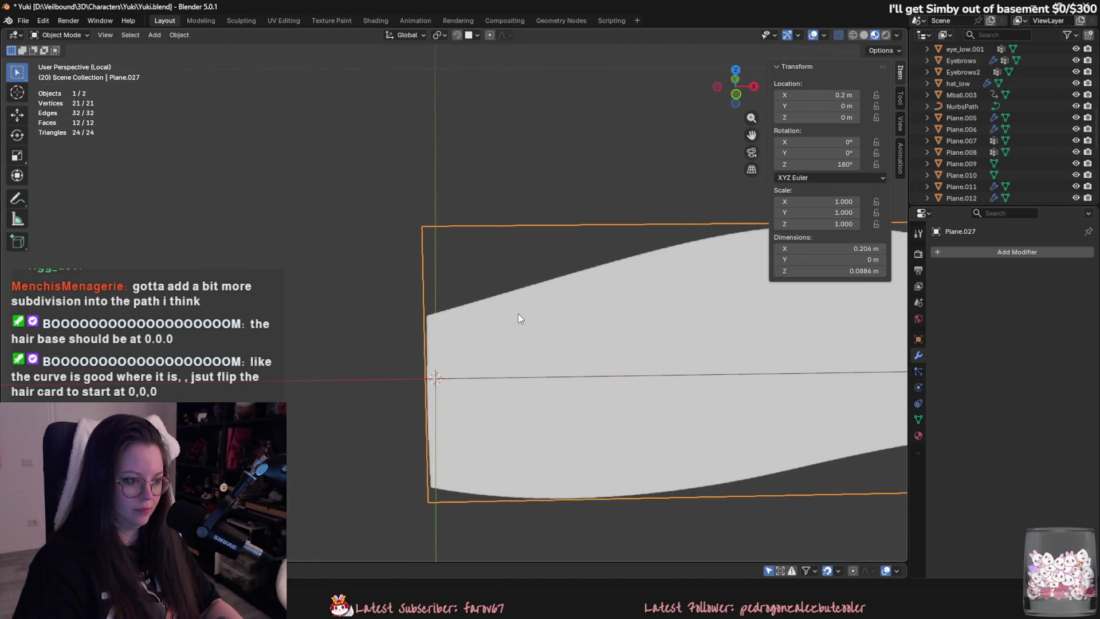
{"action": "key", "text": "g"}
{"action": "key", "text": "x"}
{"action": "left_click", "coordinate": [528, 312]}
{"action": "left_click", "coordinate": [718, 90]}
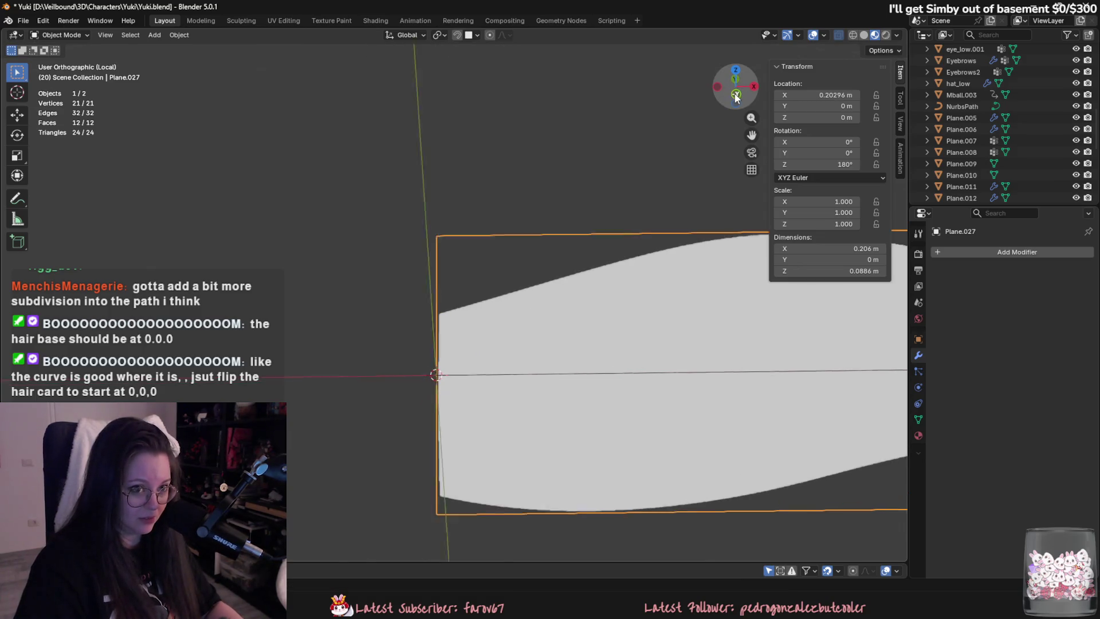
{"action": "scroll", "coordinate": [558, 283], "scroll_direction": "up", "scroll_amount": 2}
{"action": "key", "text": "g"}
{"action": "key", "text": "x"}
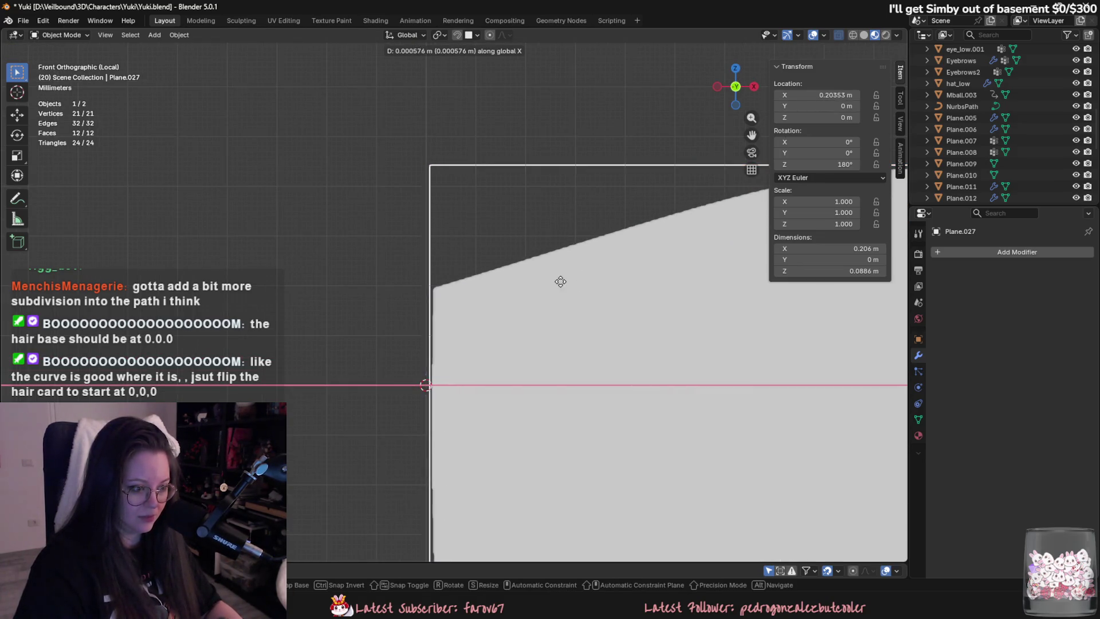
{"action": "left_click", "coordinate": [556, 281]}
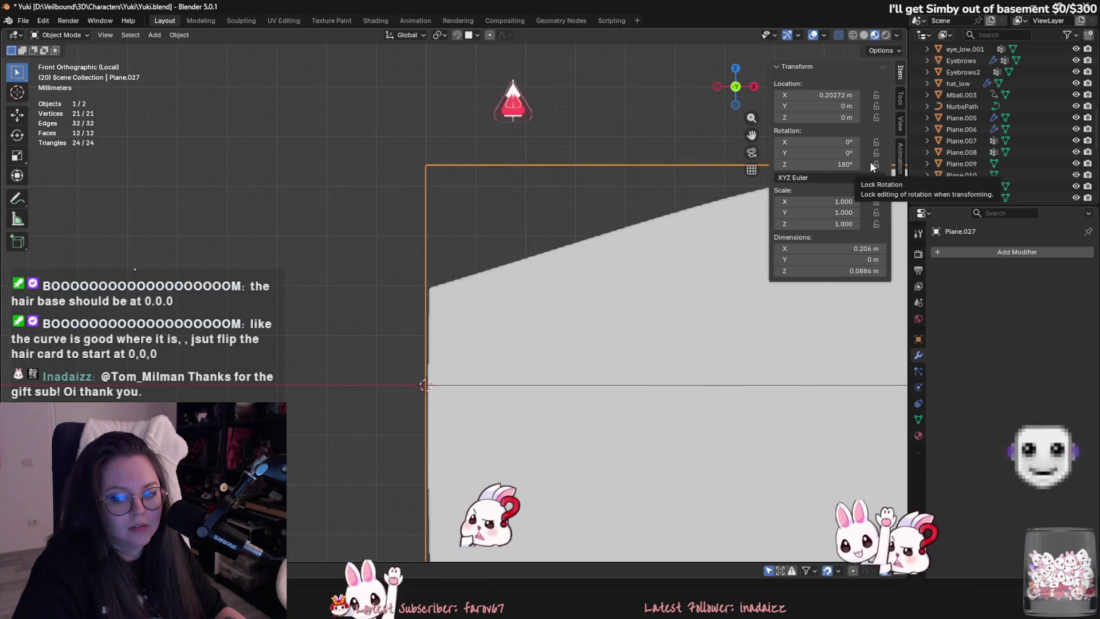
Check the sidebar transform values and nudge the card's base onto the origin along X.
{"action": "left_click", "coordinate": [900, 101]}
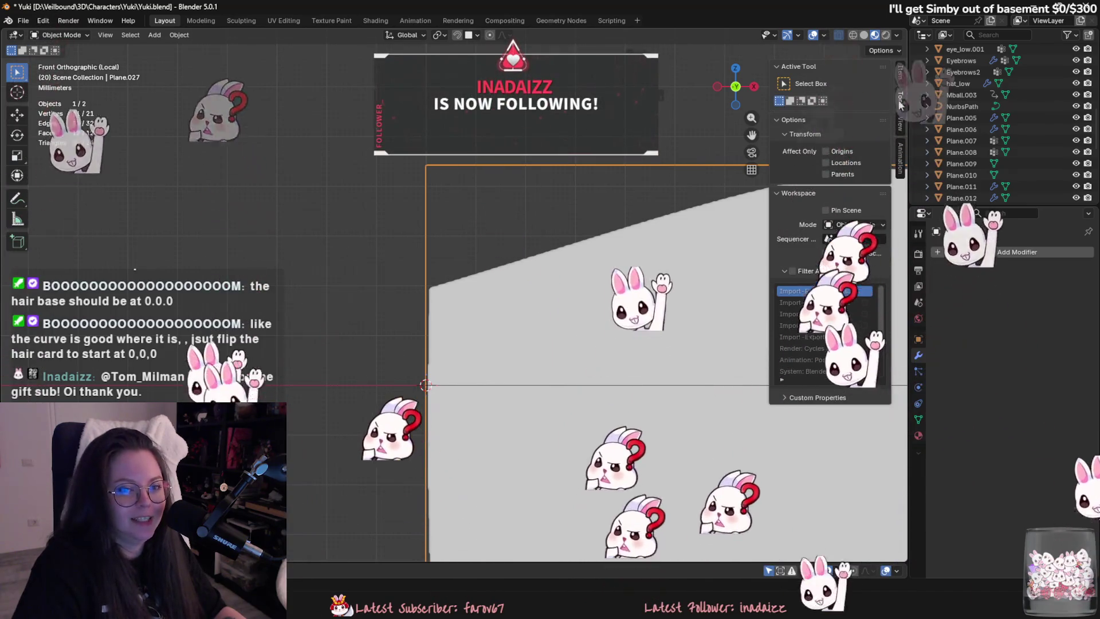
{"action": "left_click", "coordinate": [897, 122]}
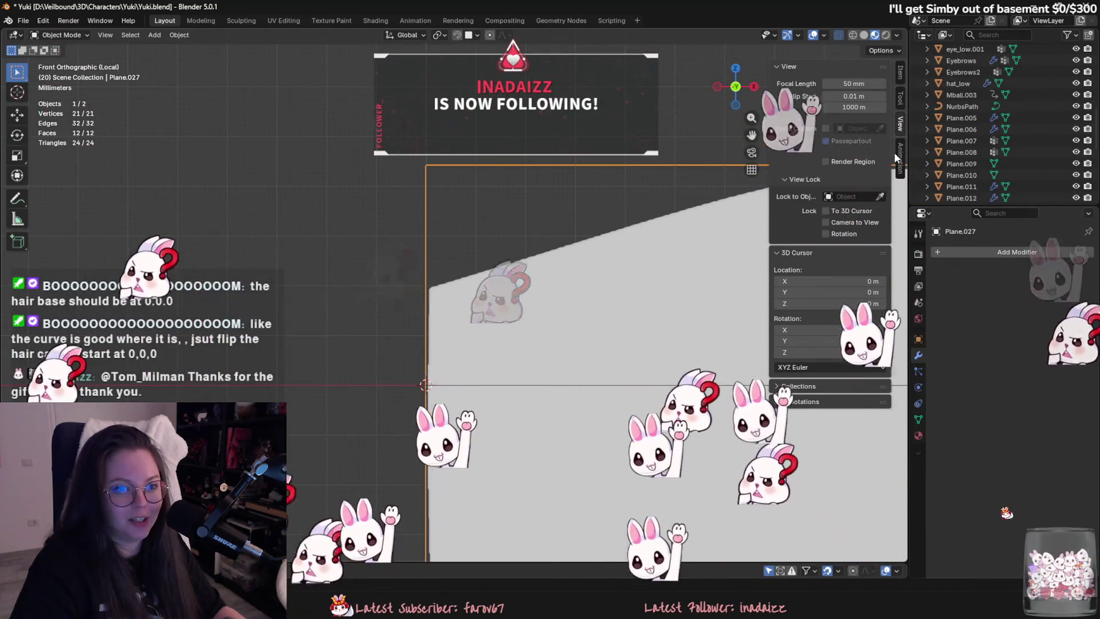
{"action": "left_click", "coordinate": [899, 75]}
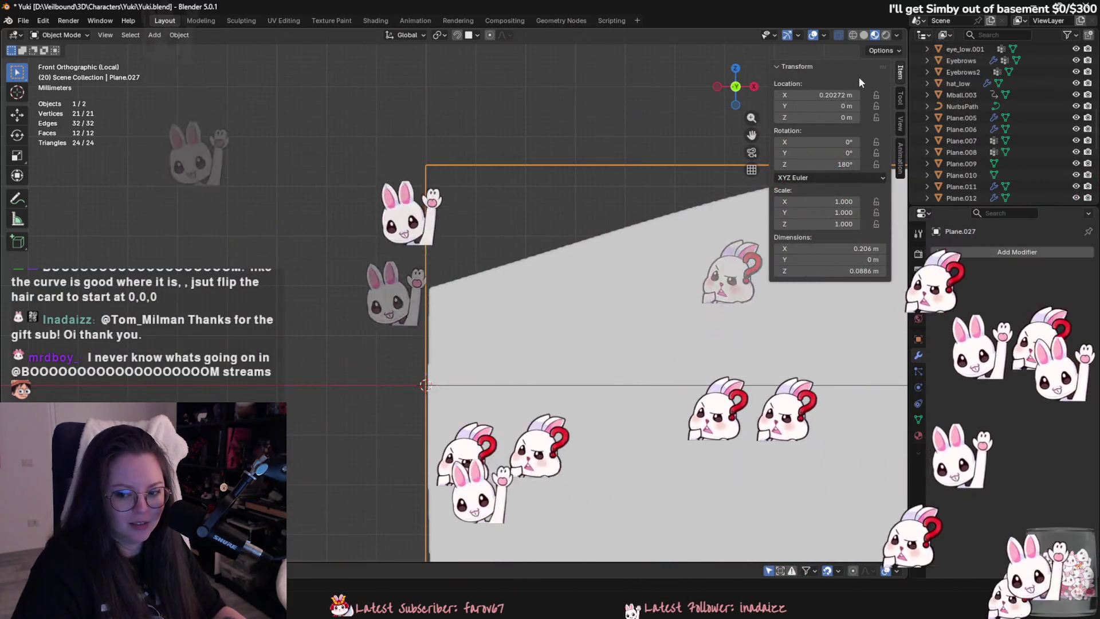
{"action": "left_click", "coordinate": [830, 177]}
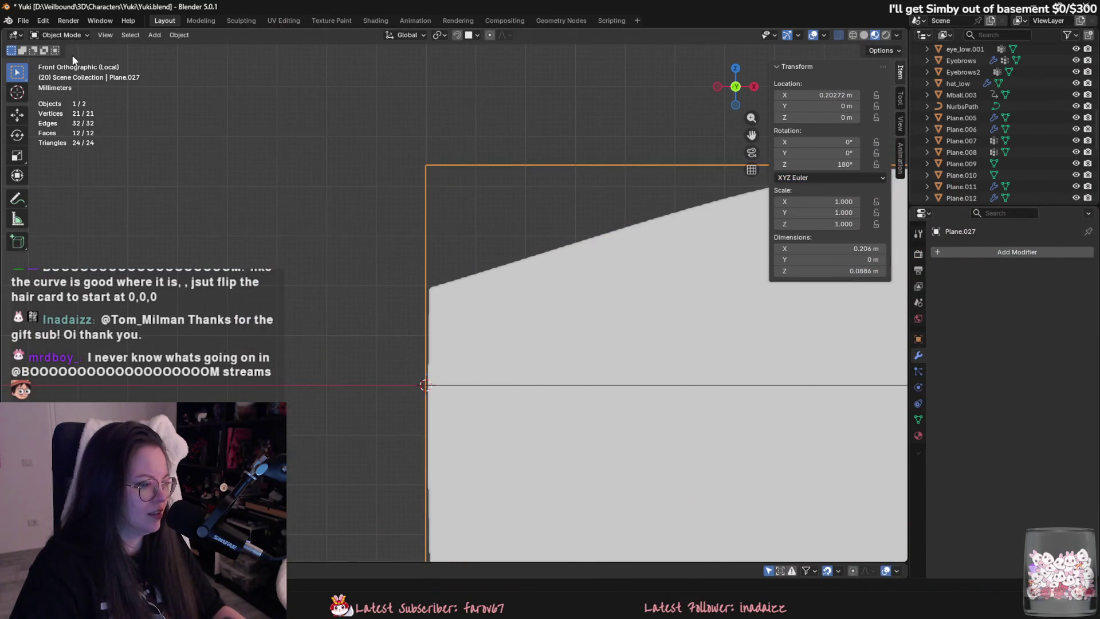
{"action": "scroll", "coordinate": [501, 298], "scroll_direction": "down", "scroll_amount": 3, "text": "shift"}
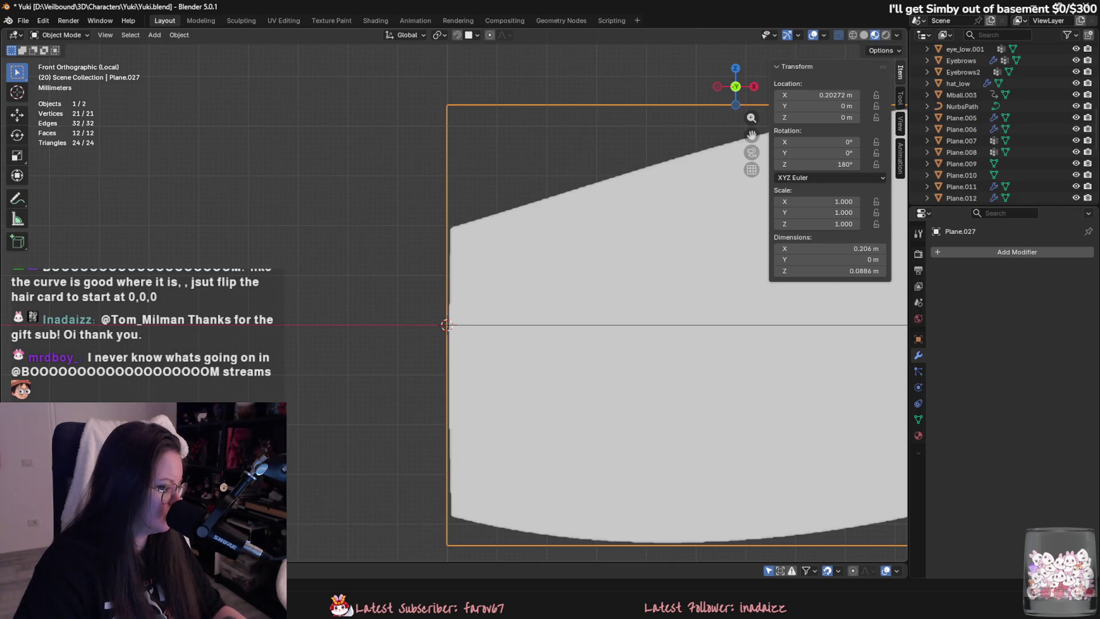
{"action": "mouse_move", "coordinate": [609, 370]}
{"action": "middle_mouse_down"}
{"action": "mouse_move", "coordinate": [679, 395]}
{"action": "mouse_move", "coordinate": [644, 391]}
{"action": "mouse_move", "coordinate": [723, 133]}
{"action": "middle_mouse_up"}
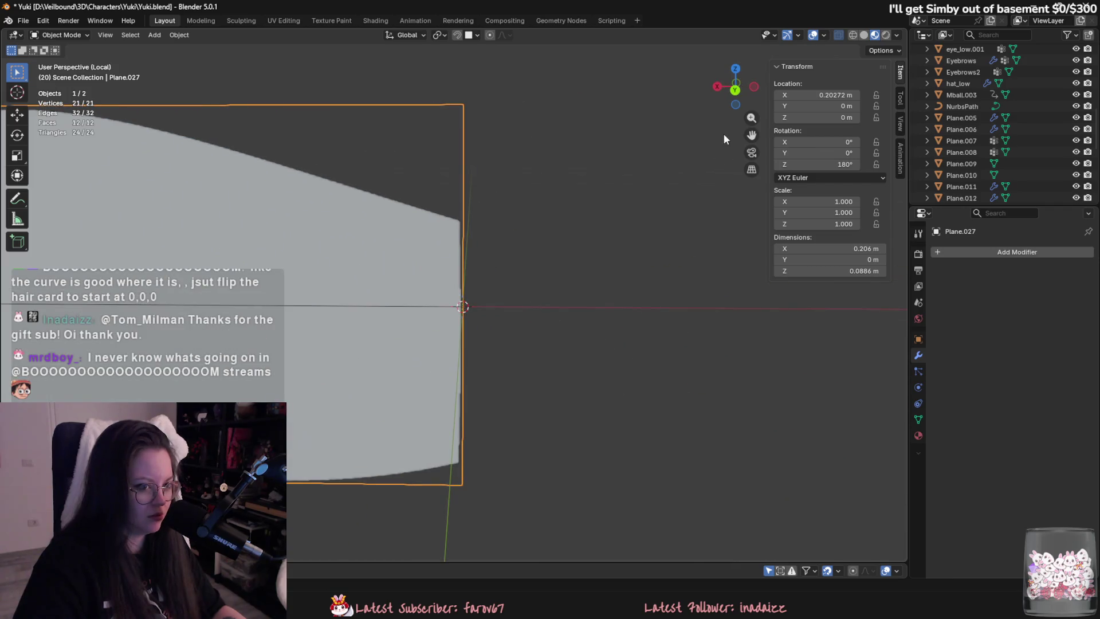
{"action": "scroll", "coordinate": [548, 321], "scroll_direction": "up", "scroll_amount": 5}
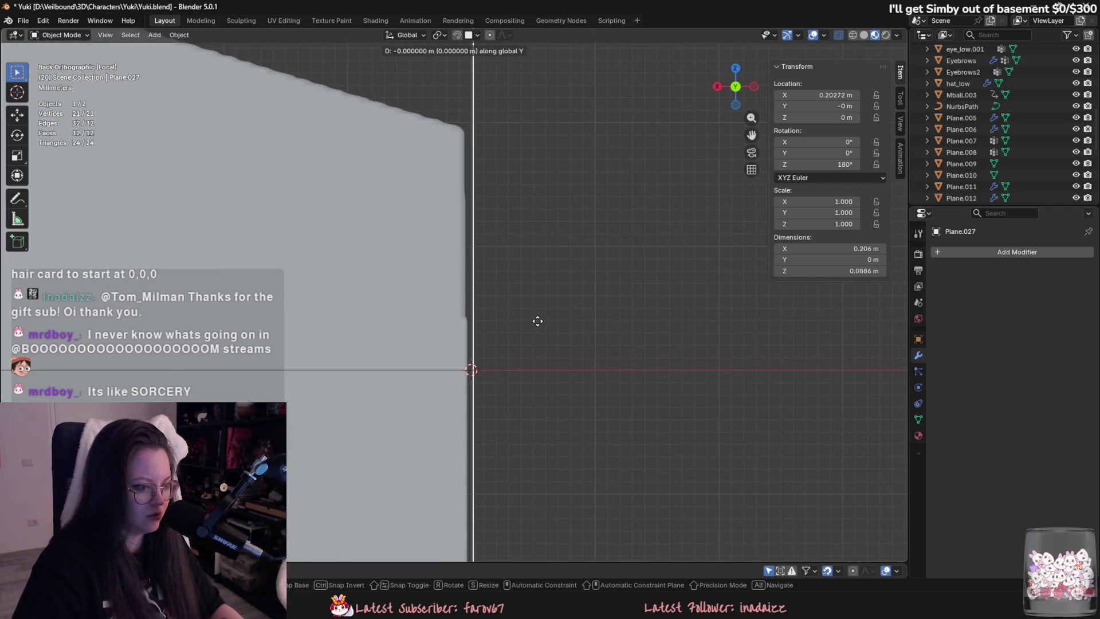
{"action": "key", "text": "g"}
{"action": "key", "text": "x"}
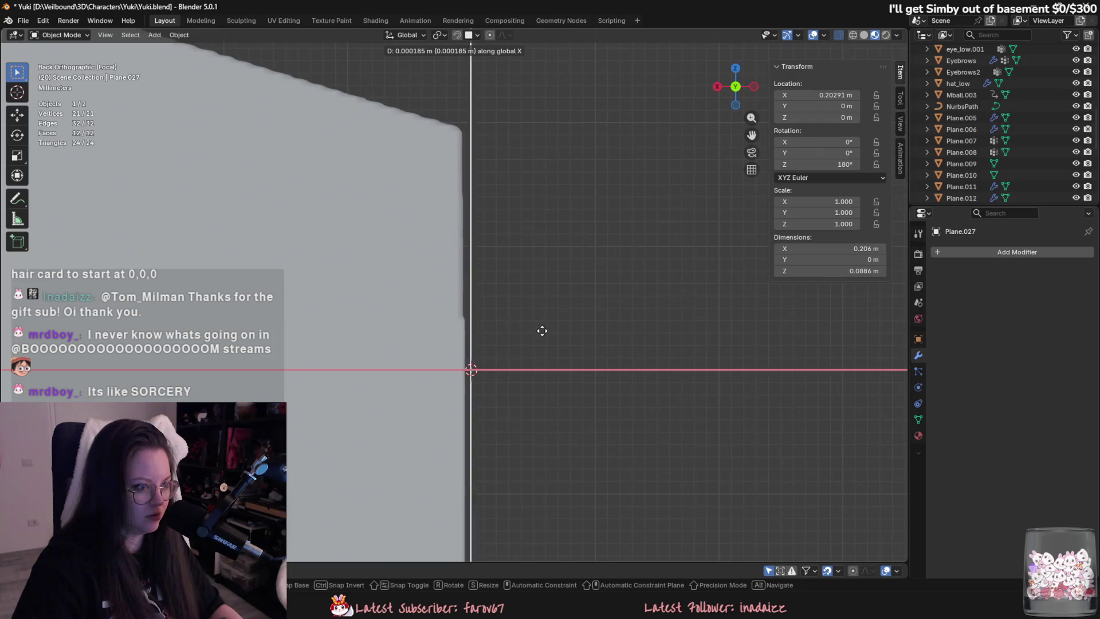
{"action": "left_click", "coordinate": [544, 335]}
{"action": "mouse_move", "coordinate": [543, 336]}
{"action": "middle_mouse_down"}
{"action": "mouse_move", "coordinate": [600, 344]}
{"action": "mouse_move", "coordinate": [462, 359]}
{"action": "mouse_move", "coordinate": [530, 354]}
{"action": "mouse_move", "coordinate": [503, 380]}
{"action": "middle_mouse_up"}
Apply all transforms to Plane.027 with Ctrl+A and enter Edit Mode.
{"action": "key", "text": "ctrl+a"}
{"action": "key", "text": "Escape"}
{"action": "key", "text": "ctrl+a"}
{"action": "left_click", "coordinate": [497, 386]}
{"action": "key", "text": "Tab"}
{"action": "key", "text": "Tab"}
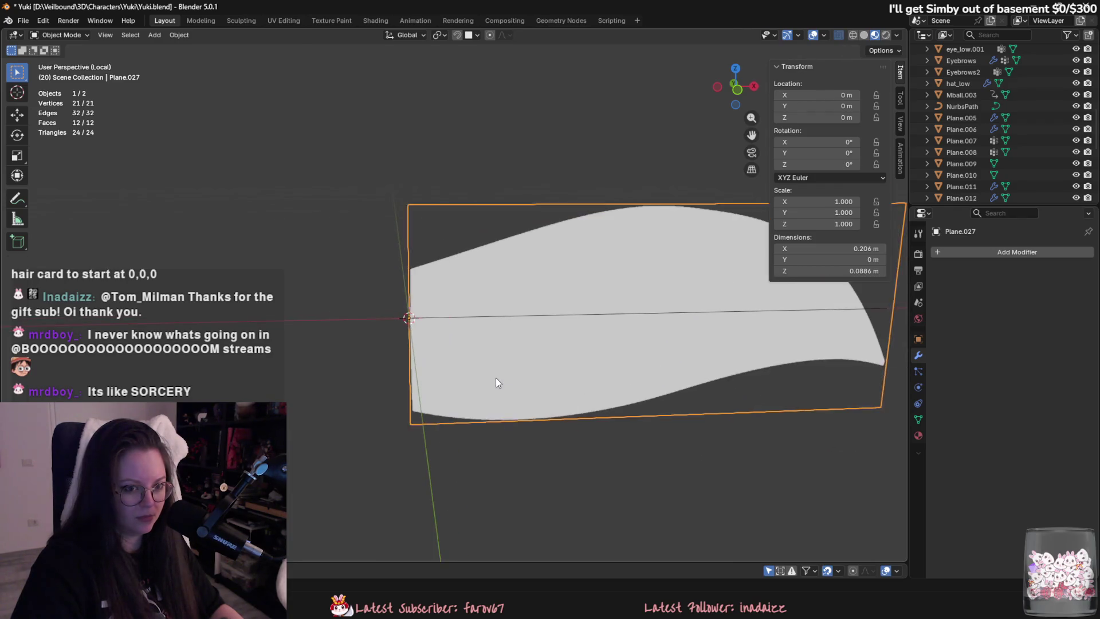
{"action": "key", "text": "Tab"}
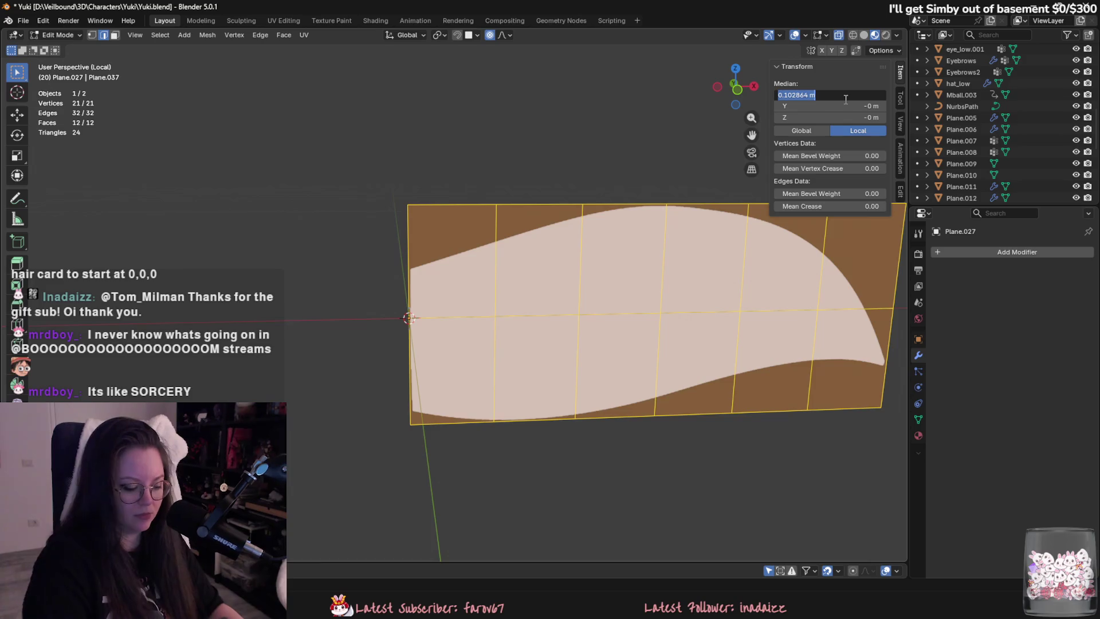
Try setting the mesh's median X to 0, undo it, and leave Edit Mode.
{"action": "type", "text": "0"}
{"action": "key", "text": "Return"}
{"action": "left_click", "coordinate": [838, 96]}
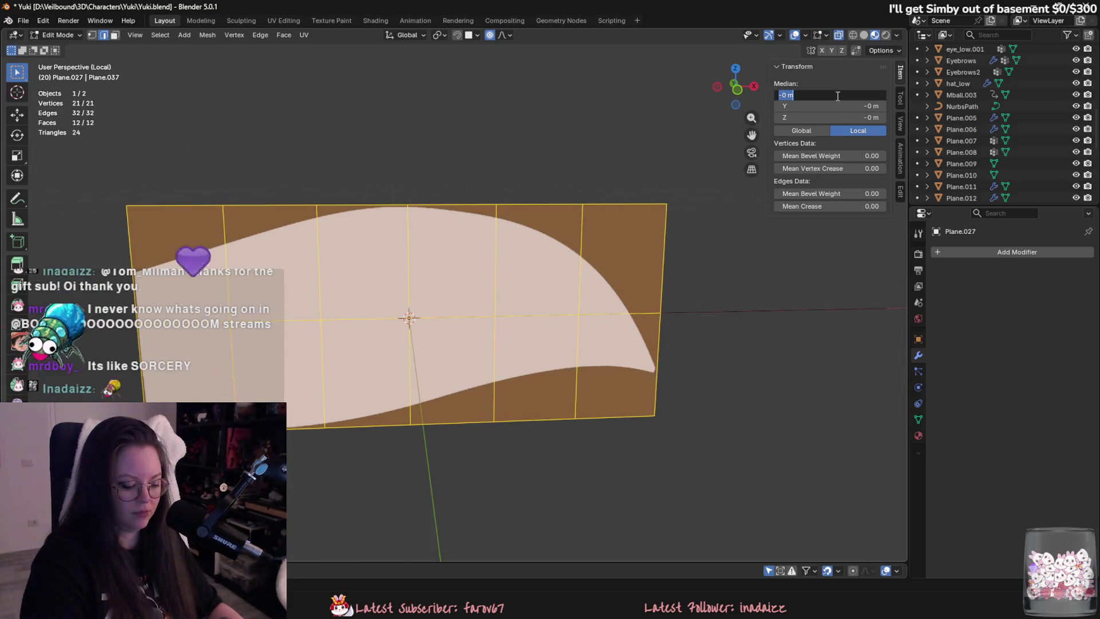
{"action": "key", "text": "Escape"}
{"action": "key", "text": "ctrl+z"}
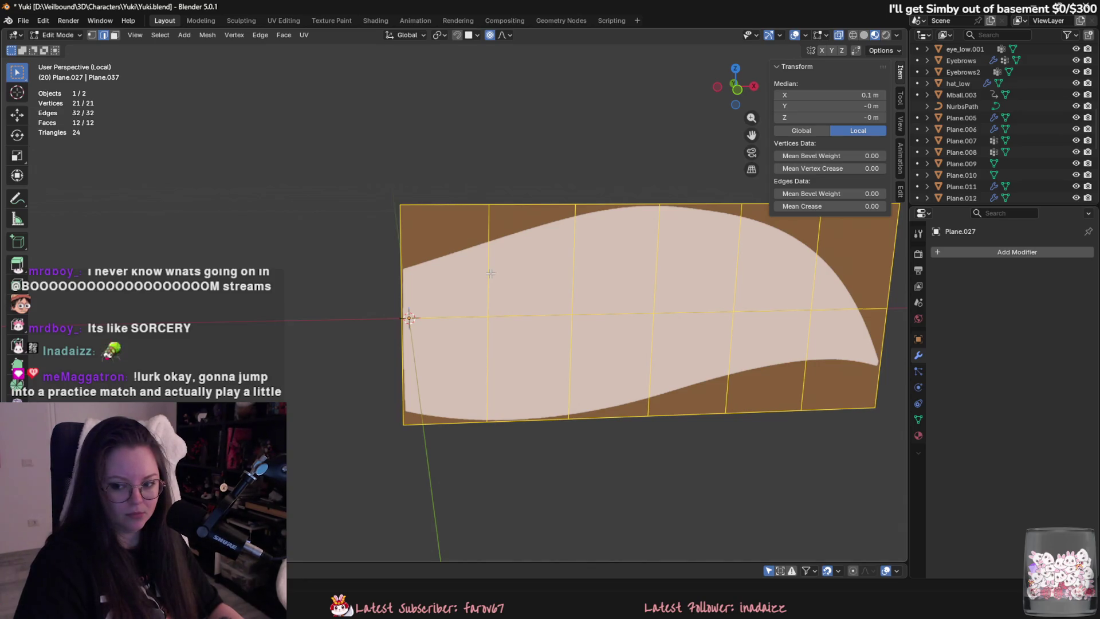
{"action": "left_click", "coordinate": [489, 273]}
{"action": "mouse_move", "coordinate": [488, 273]}
{"action": "middle_mouse_down"}
{"action": "mouse_move", "coordinate": [481, 250]}
{"action": "mouse_move", "coordinate": [473, 324]}
{"action": "mouse_move", "coordinate": [441, 299]}
{"action": "mouse_move", "coordinate": [458, 292]}
{"action": "middle_mouse_up"}
{"action": "key", "text": "Tab"}
{"action": "key", "text": "Tab"}
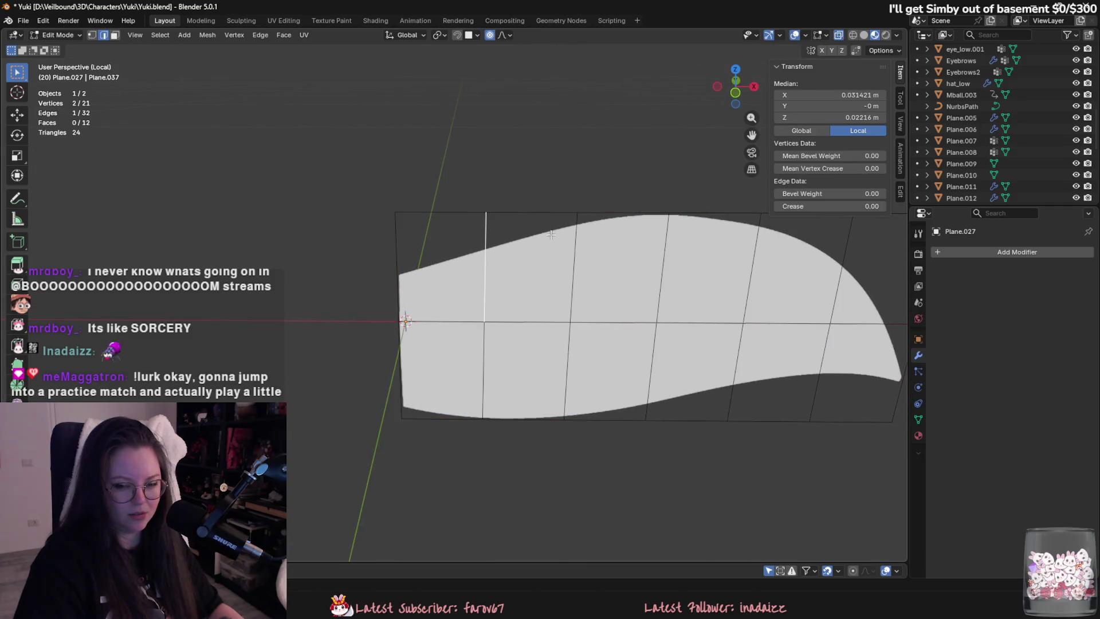
Select the whole card mesh and slide it along X until its left edge meets the origin.
{"action": "middle_click_drag", "start_coordinate": [667, 221], "coordinate": [641, 224]}
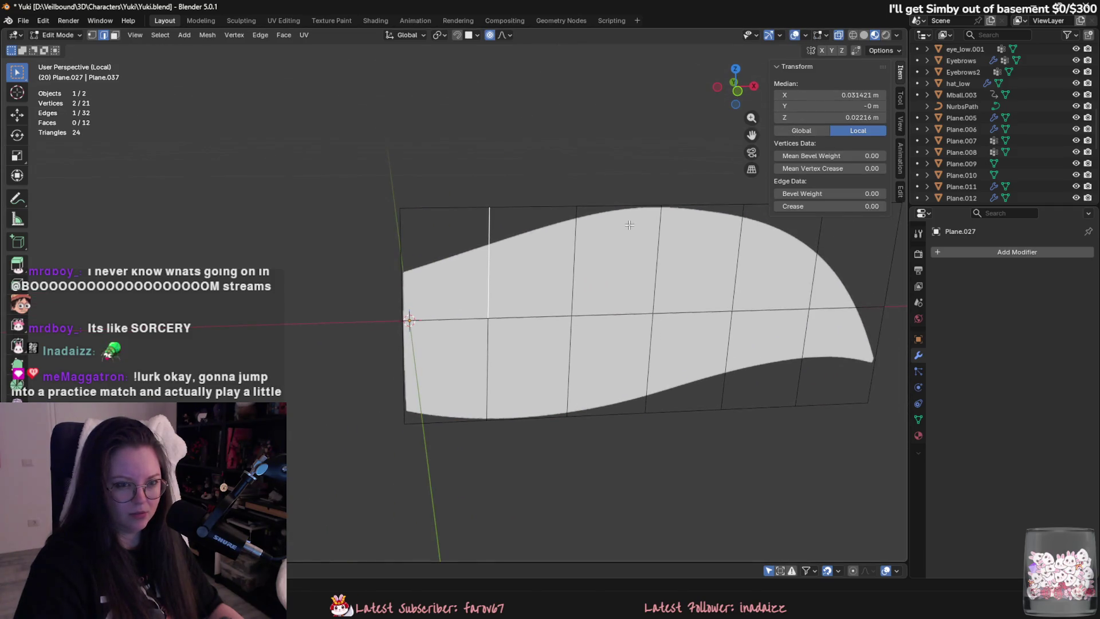
{"action": "key", "text": "a"}
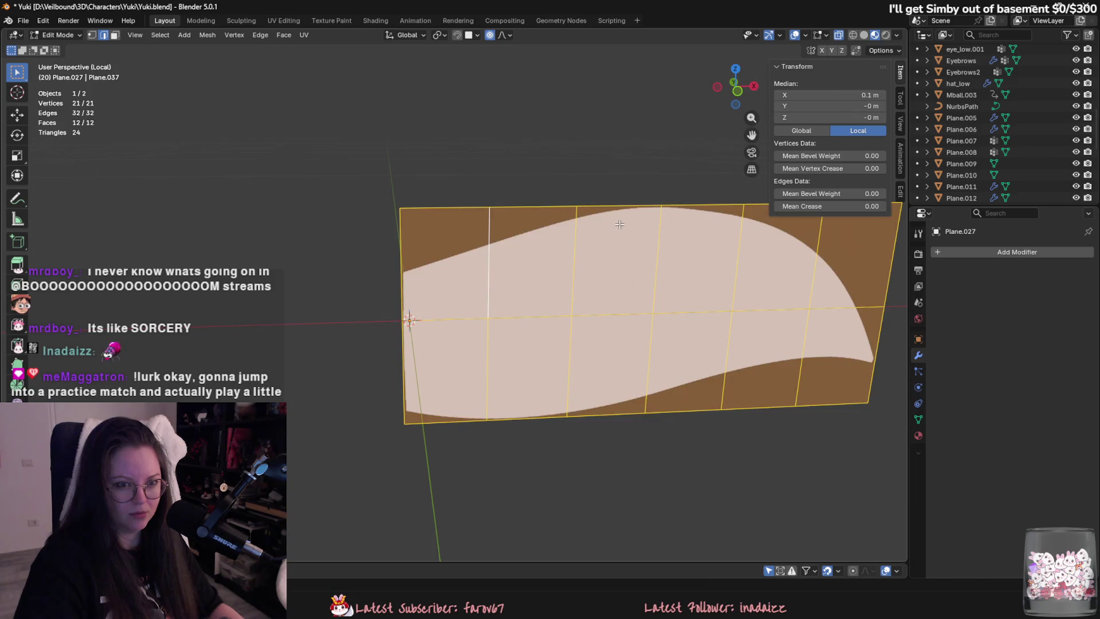
{"action": "middle_click_drag", "start_coordinate": [691, 257], "coordinate": [631, 290]}
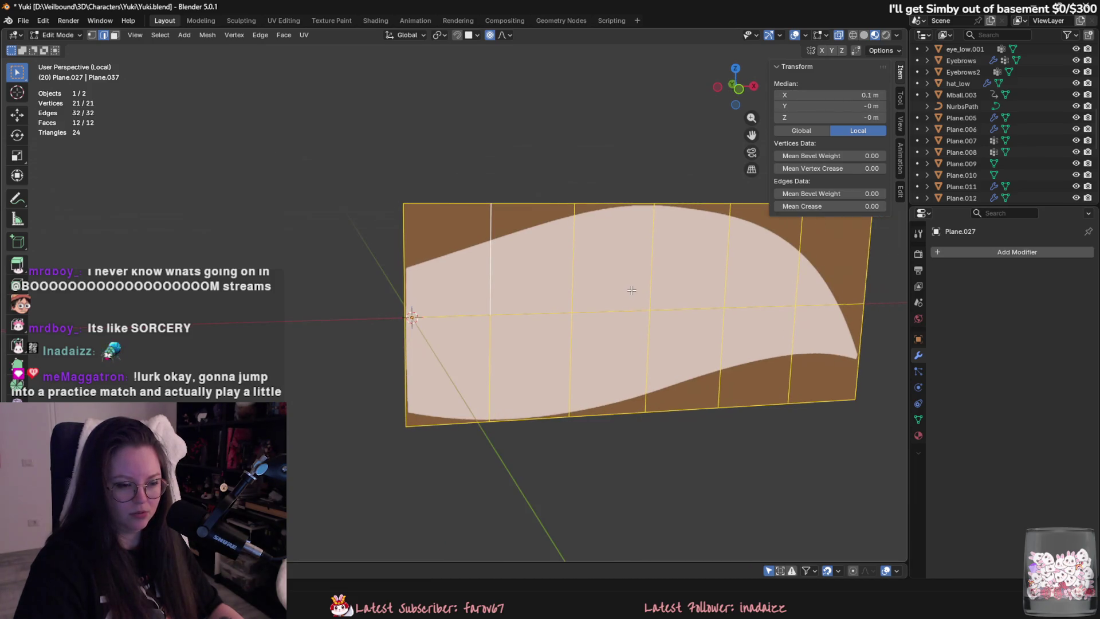
{"action": "type", "text": "0"}
{"action": "key", "text": "Return"}
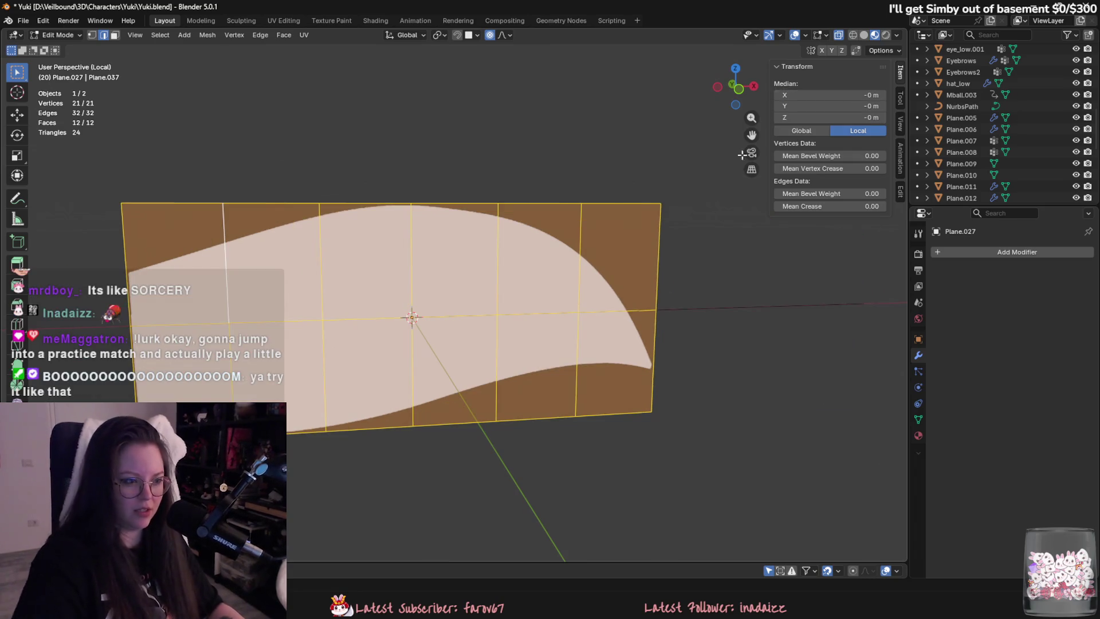
{"action": "key", "text": "Tab"}
{"action": "mouse_move", "coordinate": [598, 298]}
{"action": "middle_mouse_down"}
{"action": "mouse_move", "coordinate": [580, 392]}
{"action": "mouse_move", "coordinate": [582, 373]}
{"action": "middle_mouse_up"}
{"action": "key", "text": "Tab"}
{"action": "left_click", "coordinate": [584, 330]}
{"action": "key", "text": "ctrl+z"}
{"action": "key", "text": "ctrl+z"}
{"action": "key", "text": "ctrl+z"}
{"action": "mouse_move", "coordinate": [583, 330]}
{"action": "middle_mouse_down"}
{"action": "mouse_move", "coordinate": [534, 308]}
{"action": "mouse_move", "coordinate": [506, 312]}
{"action": "middle_mouse_up"}
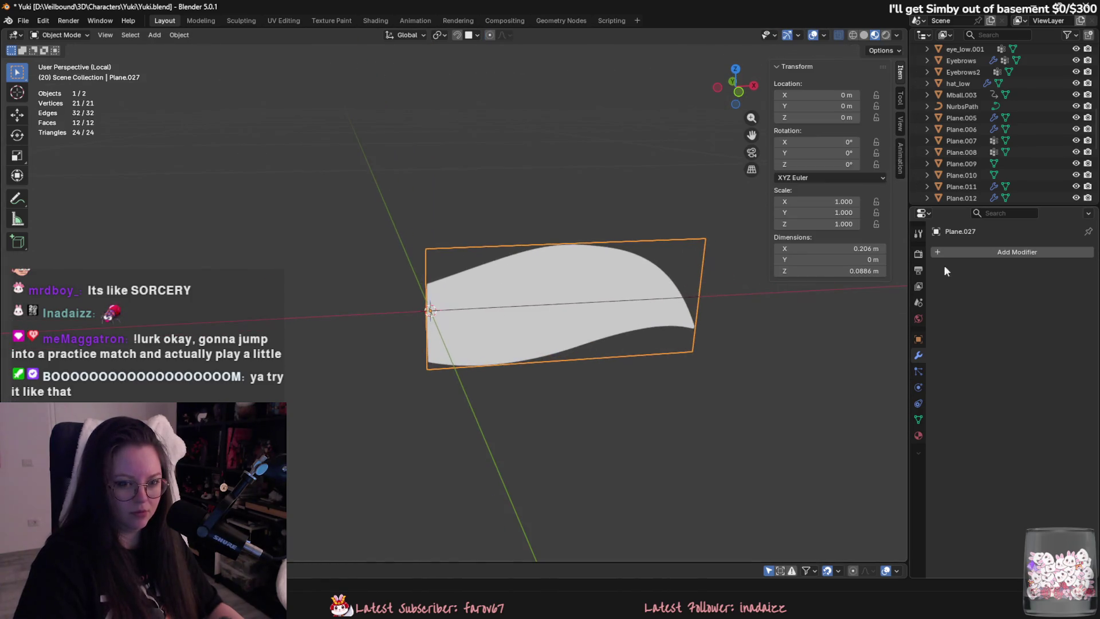
Add a Curve modifier to Plane.027 with NurbsPath as its curve object, then select NurbsPath.
{"action": "left_click", "coordinate": [999, 253]}
{"action": "type", "text": "c"}
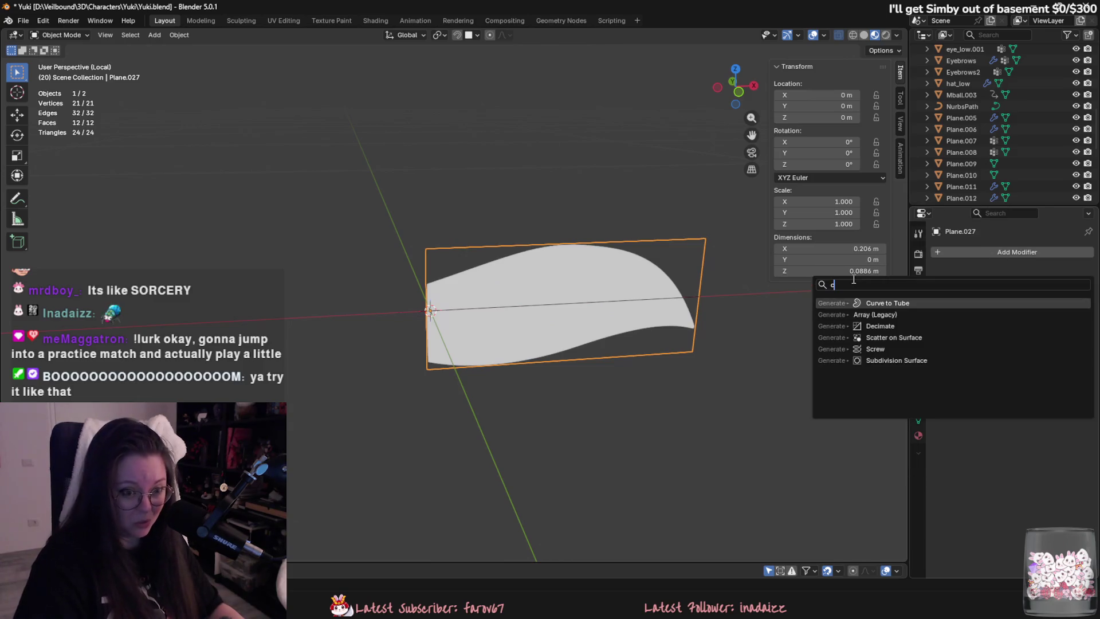
{"action": "left_click", "coordinate": [1009, 252]}
{"action": "type", "text": "cu"}
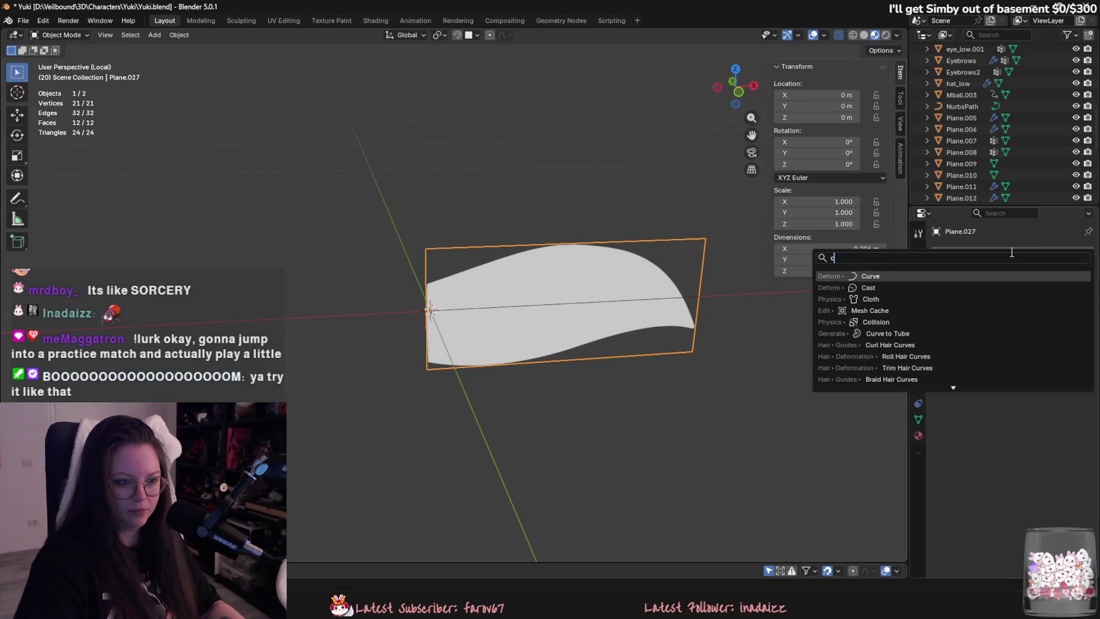
{"action": "key", "text": "Return"}
{"action": "left_click", "coordinate": [1034, 289]}
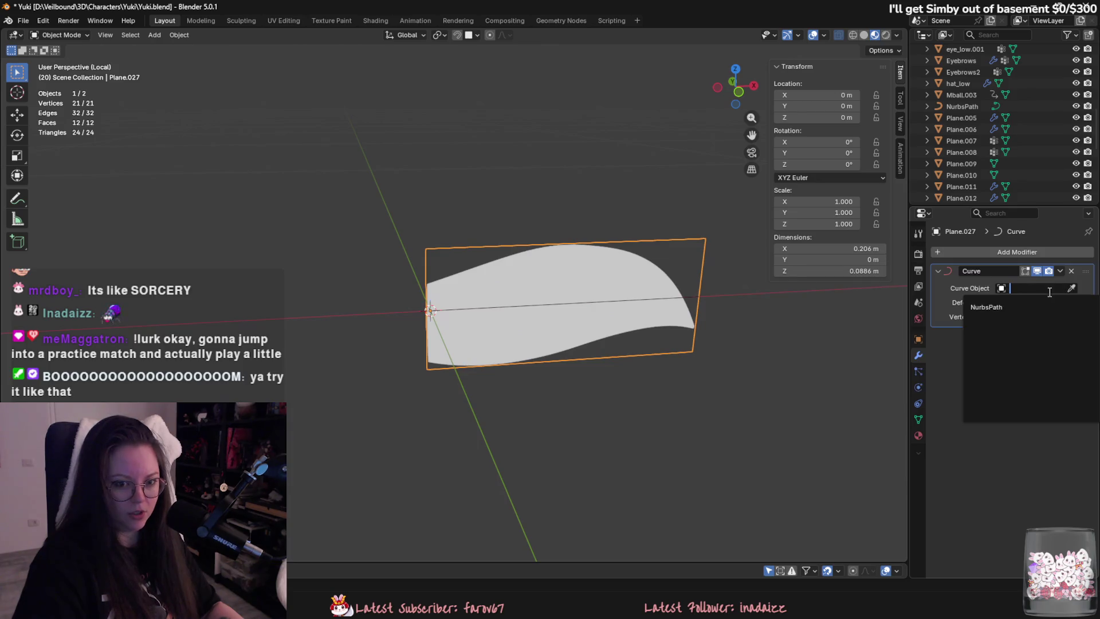
{"action": "left_click", "coordinate": [1013, 314]}
{"action": "scroll", "coordinate": [717, 318], "scroll_direction": "up", "scroll_amount": 2}
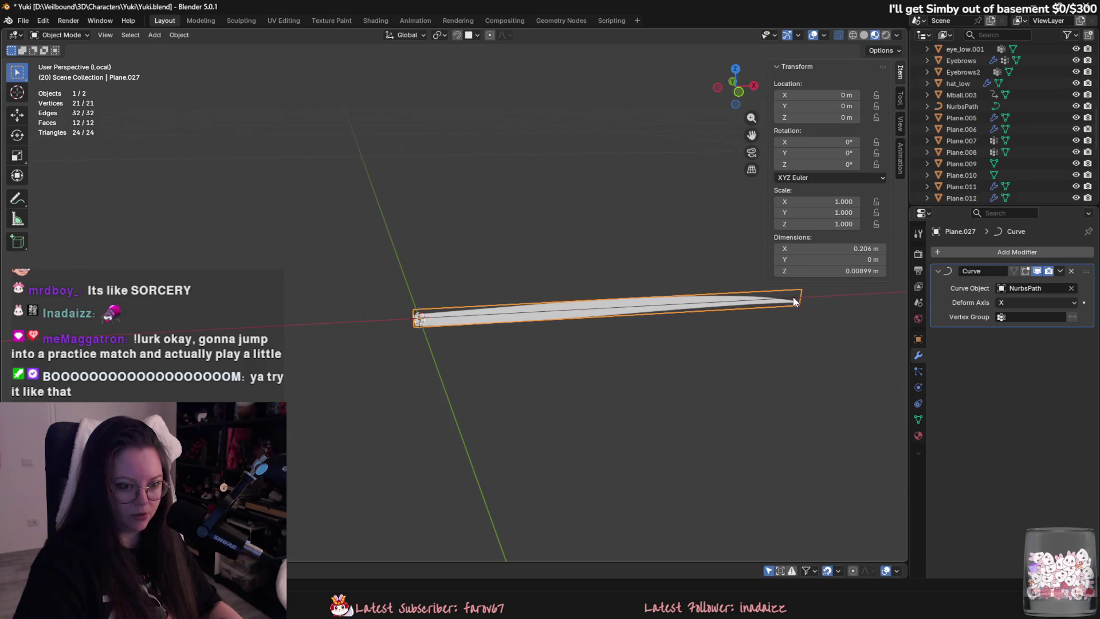
{"action": "left_click", "coordinate": [961, 106]}
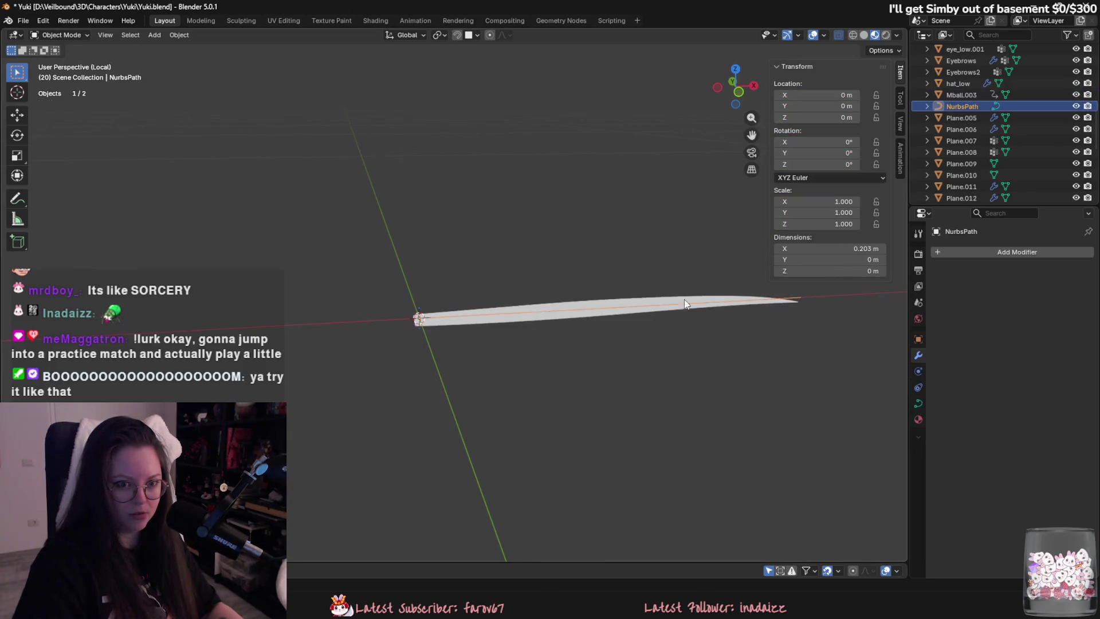
Enter Edit Mode on NurbsPath and enlarge the path's radius with Alt+S.
{"action": "key", "text": "Tab"}
{"action": "scroll", "coordinate": [606, 346], "scroll_direction": "up", "scroll_amount": 3}
{"action": "key", "text": "alt+s"}
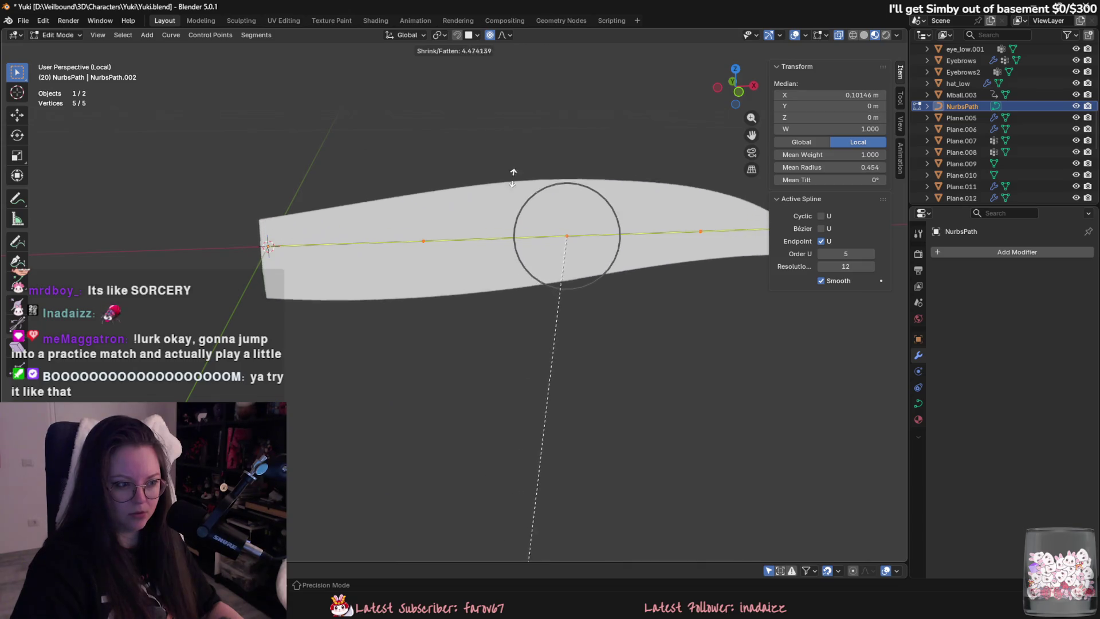
{"action": "left_click", "coordinate": [566, 290]}
{"action": "scroll", "coordinate": [566, 290], "scroll_direction": "down", "scroll_amount": 3}
{"action": "left_click", "coordinate": [565, 290]}
Try moving the end and left control points, then undo the move.
{"action": "key", "text": "g"}
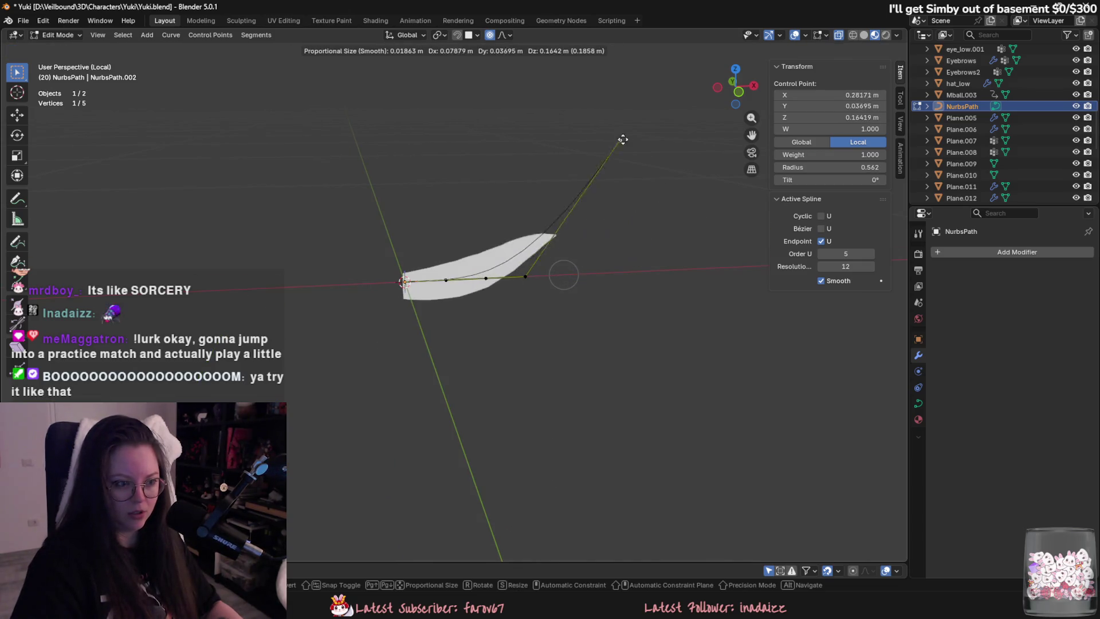
{"action": "key", "text": "Escape"}
{"action": "key", "text": "g"}
{"action": "key", "text": "Escape"}
{"action": "left_click", "coordinate": [405, 281]}
{"action": "key", "text": "g"}
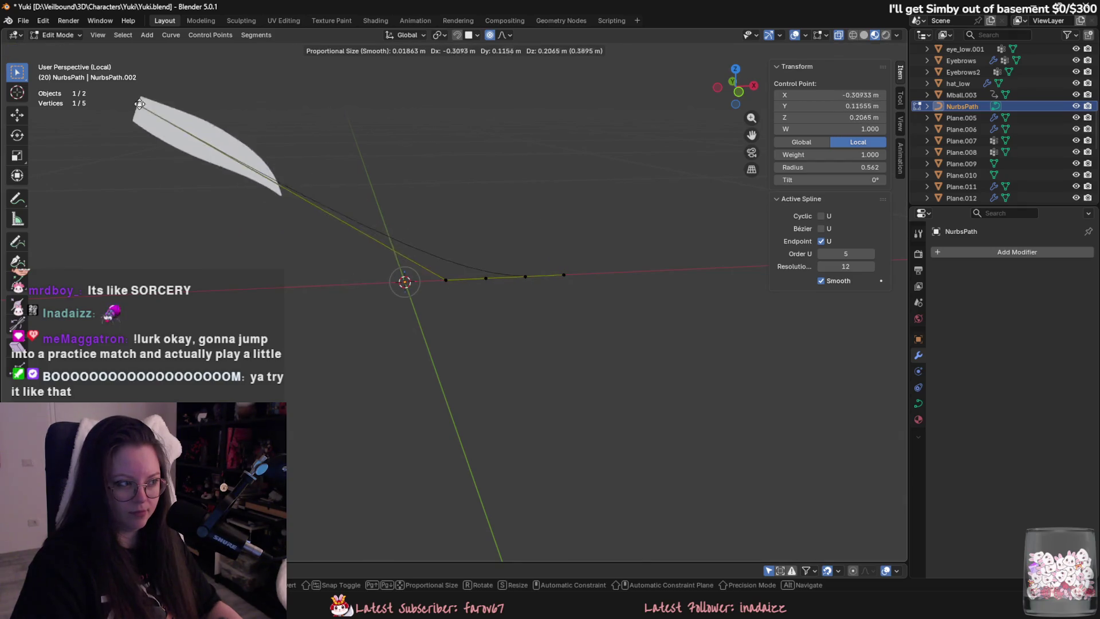
{"action": "left_click", "coordinate": [378, 219]}
{"action": "key", "text": "ctrl+z"}
Extrude an extra end point and enable proportional editing, then undo the extra points.
{"action": "key", "text": "e"}
{"action": "right_click", "coordinate": [634, 239]}
{"action": "key", "text": "e"}
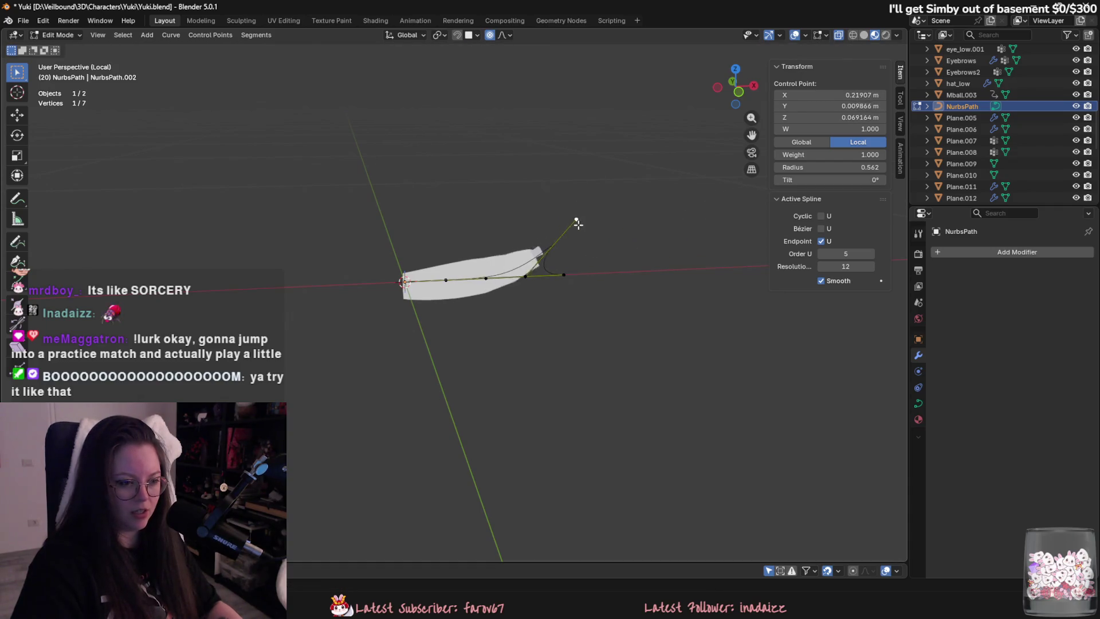
{"action": "key", "text": "o"}
{"action": "right_click", "coordinate": [555, 191]}
{"action": "key", "text": "ctrl+z"}
{"action": "key", "text": "ctrl+z"}
Raise the middle control point and shift neighbouring points so the card arcs upward.
{"action": "left_click", "coordinate": [486, 278]}
{"action": "key", "text": "g"}
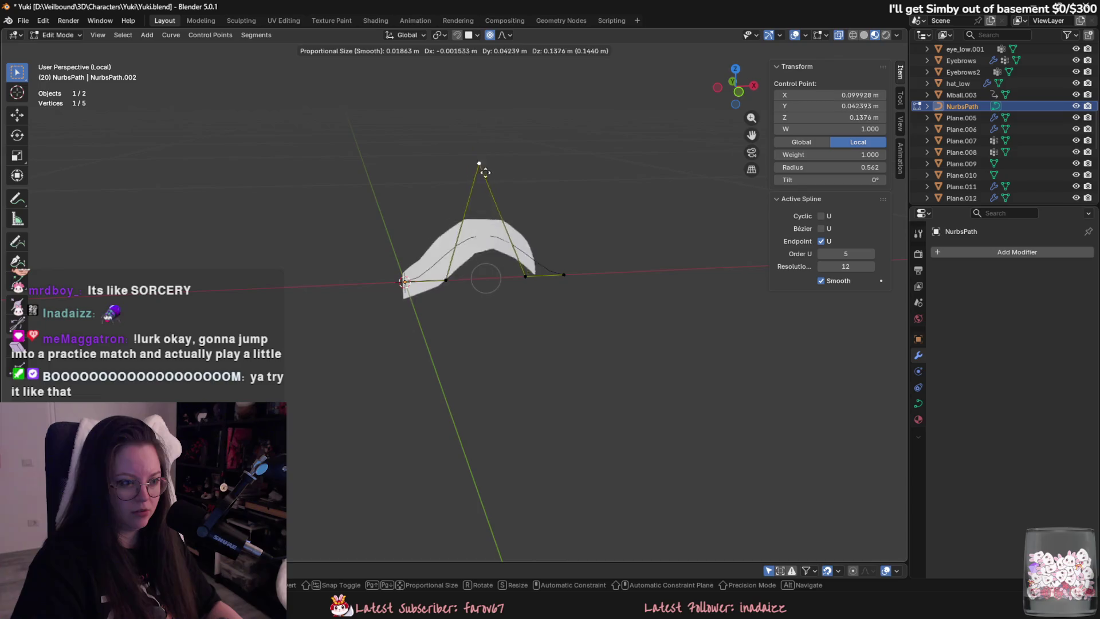
{"action": "right_click", "coordinate": [491, 239]}
{"action": "key", "text": "g"}
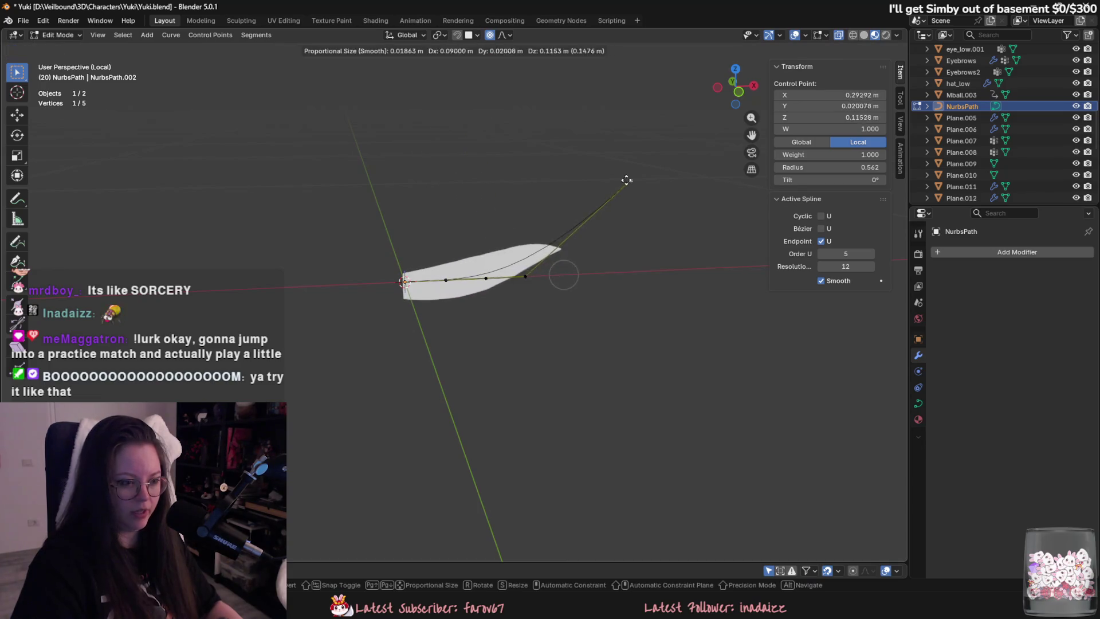
{"action": "left_click", "coordinate": [490, 216]}
{"action": "key", "text": "g"}
{"action": "left_click", "coordinate": [523, 270]}
{"action": "mouse_move", "coordinate": [523, 271]}
{"action": "middle_mouse_down"}
{"action": "mouse_move", "coordinate": [565, 255]}
{"action": "mouse_move", "coordinate": [630, 263]}
{"action": "mouse_move", "coordinate": [535, 324]}
{"action": "mouse_move", "coordinate": [386, 346]}
{"action": "middle_mouse_up"}
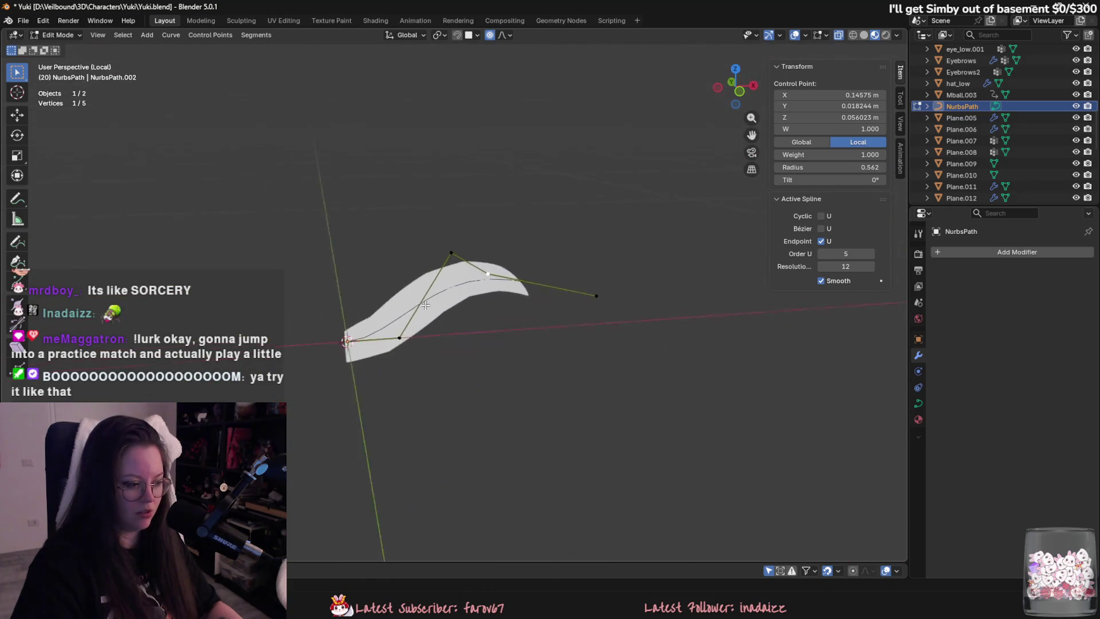
{"action": "key", "text": "g"}
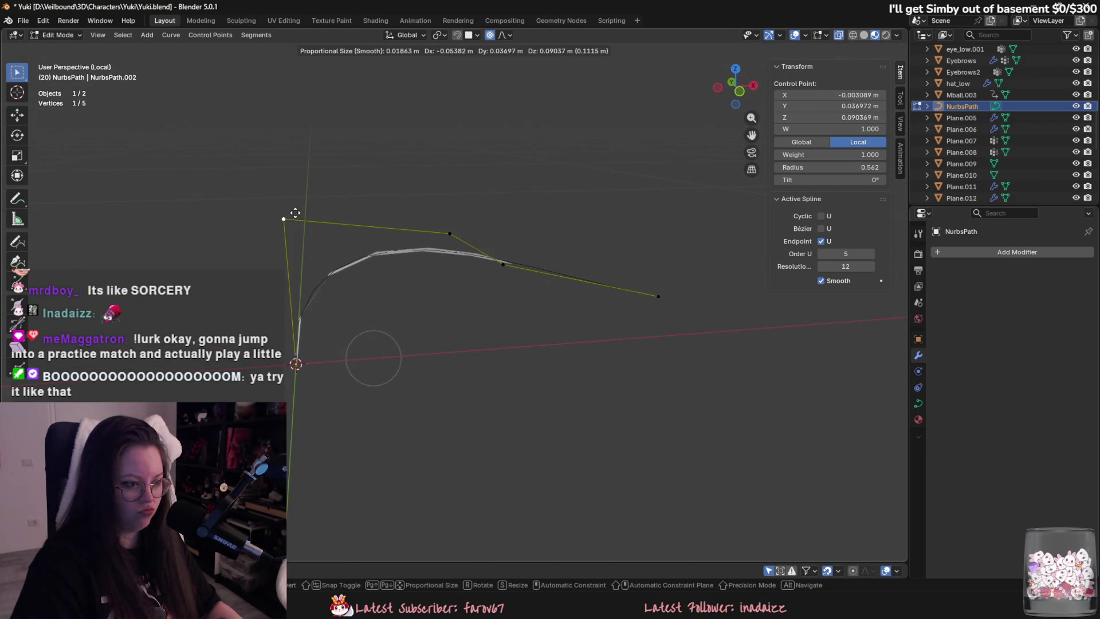
{"action": "left_click", "coordinate": [326, 248]}
Return to Object Mode and apply Shade Smooth to the hair card plane.
{"action": "key", "text": "Tab"}
{"action": "left_click", "coordinate": [407, 277]}
{"action": "right_click", "coordinate": [407, 277]}
{"action": "left_click", "coordinate": [401, 229]}
{"action": "mouse_move", "coordinate": [401, 229]}
{"action": "middle_mouse_down"}
{"action": "mouse_move", "coordinate": [409, 252]}
{"action": "mouse_move", "coordinate": [520, 280]}
{"action": "mouse_move", "coordinate": [512, 272]}
{"action": "middle_mouse_up"}
Adjust one more NurbsPath control point, then reselect the path.
{"action": "left_click", "coordinate": [636, 302]}
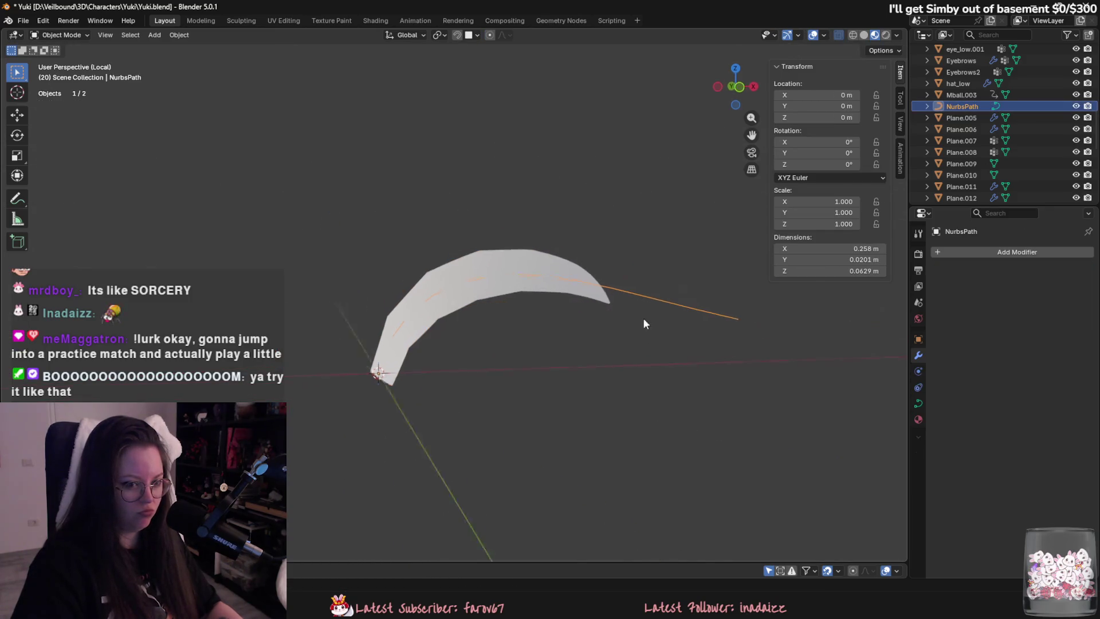
{"action": "key", "text": "Tab"}
{"action": "key", "text": "g"}
{"action": "left_click", "coordinate": [645, 262]}
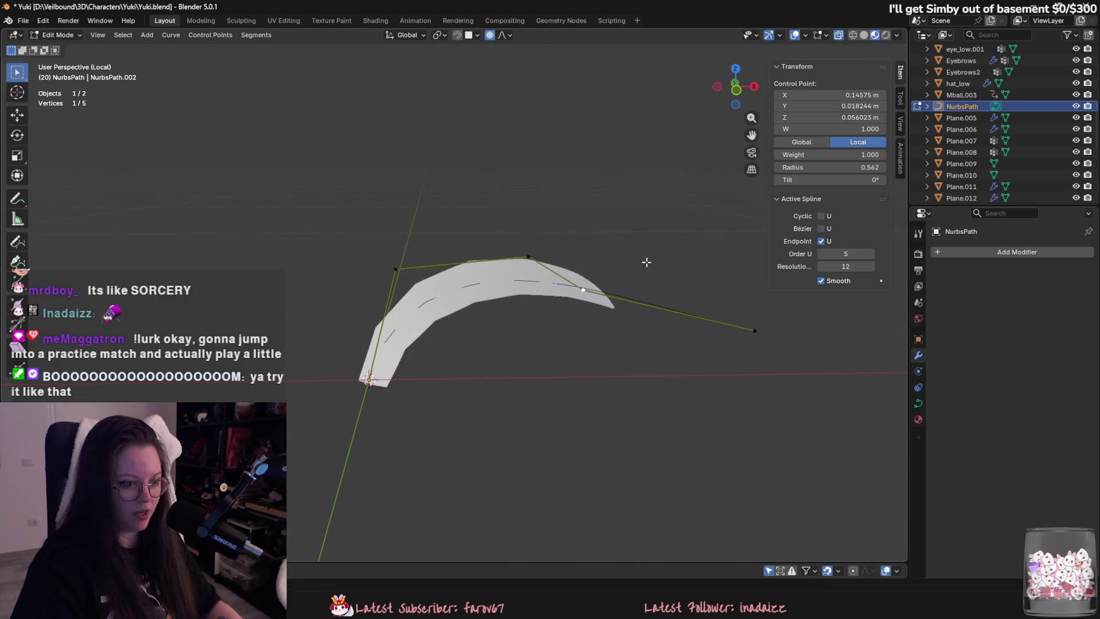
{"action": "key", "text": "Tab"}
{"action": "left_click", "coordinate": [566, 276]}
{"action": "left_click", "coordinate": [642, 301]}
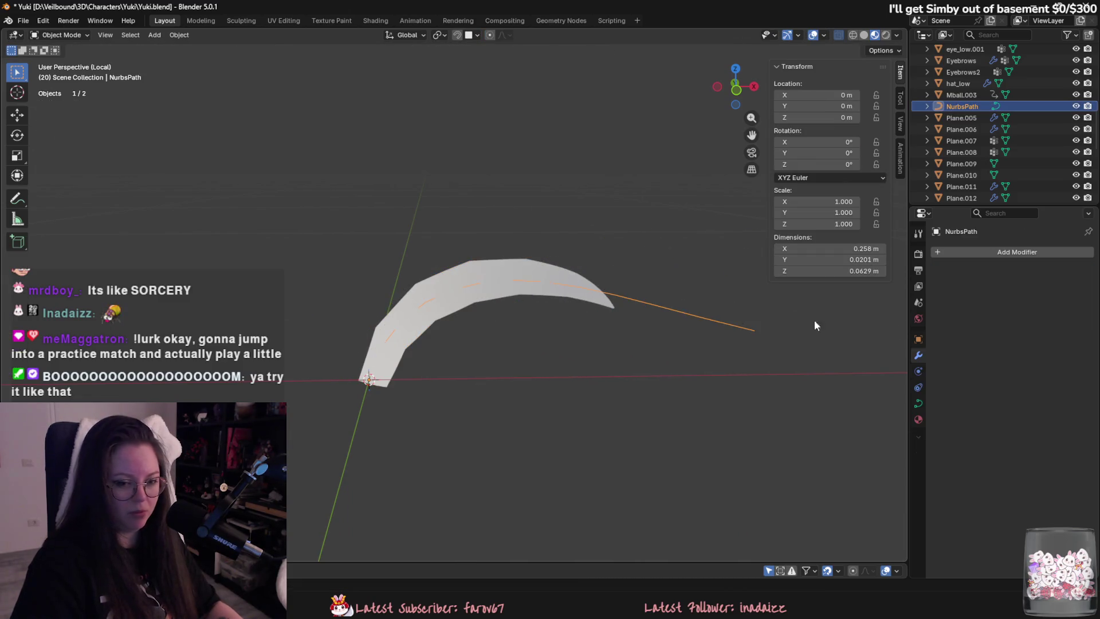
{"action": "left_click", "coordinate": [918, 404]}
{"action": "scroll", "coordinate": [973, 367], "scroll_direction": "down", "scroll_amount": 3}
{"action": "left_click", "coordinate": [999, 325]}
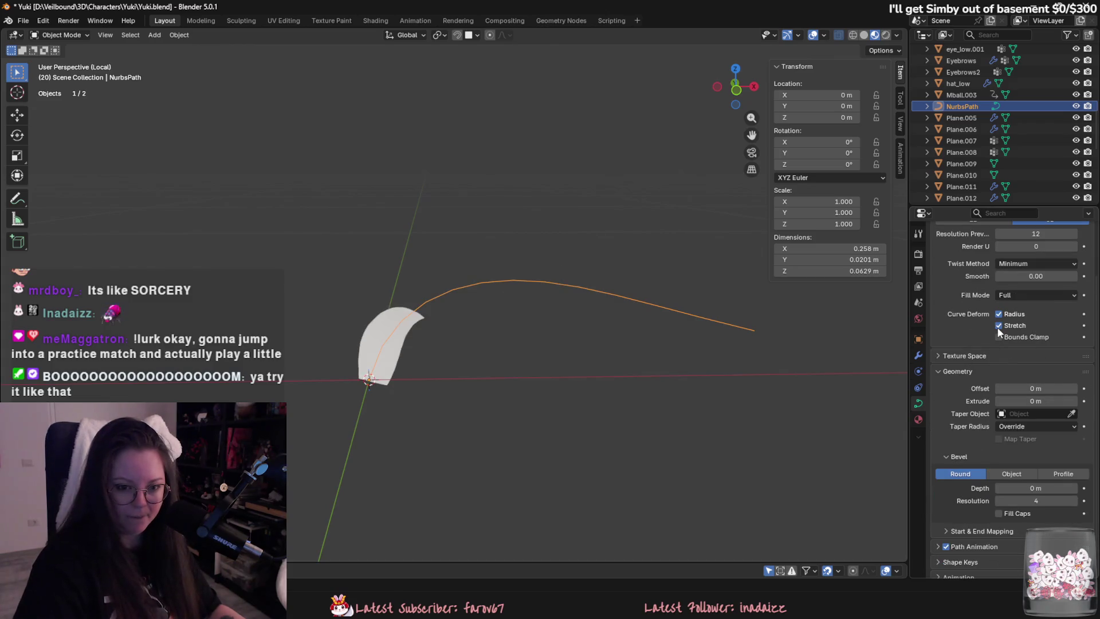
{"action": "key", "text": "Tab"}
{"action": "left_click", "coordinate": [393, 338]}
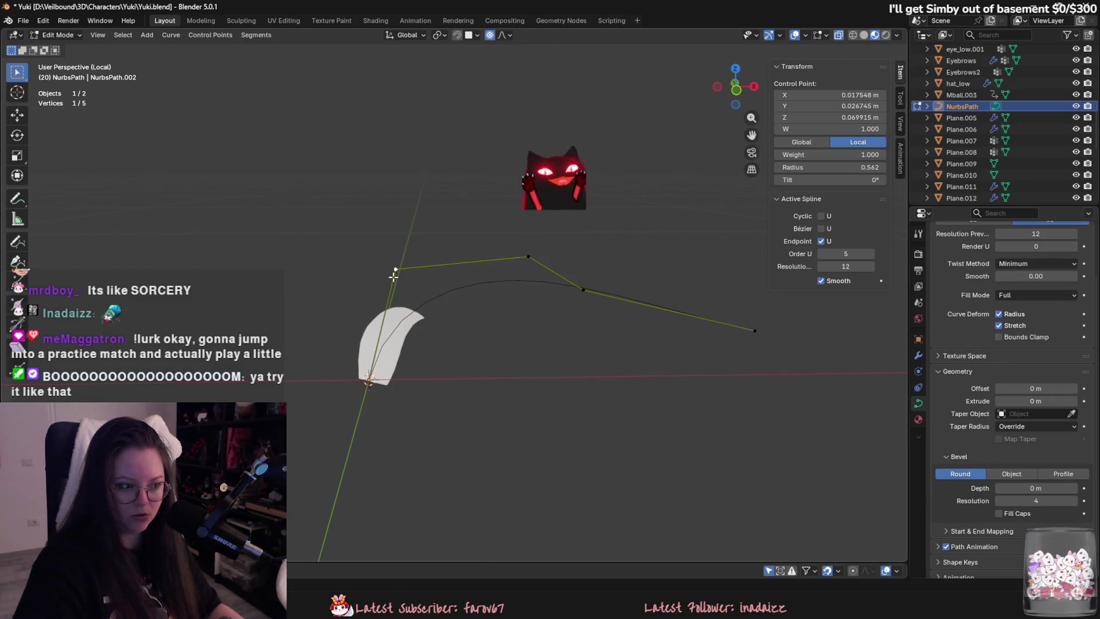
{"action": "key", "text": "g"}
{"action": "left_click", "coordinate": [396, 269]}
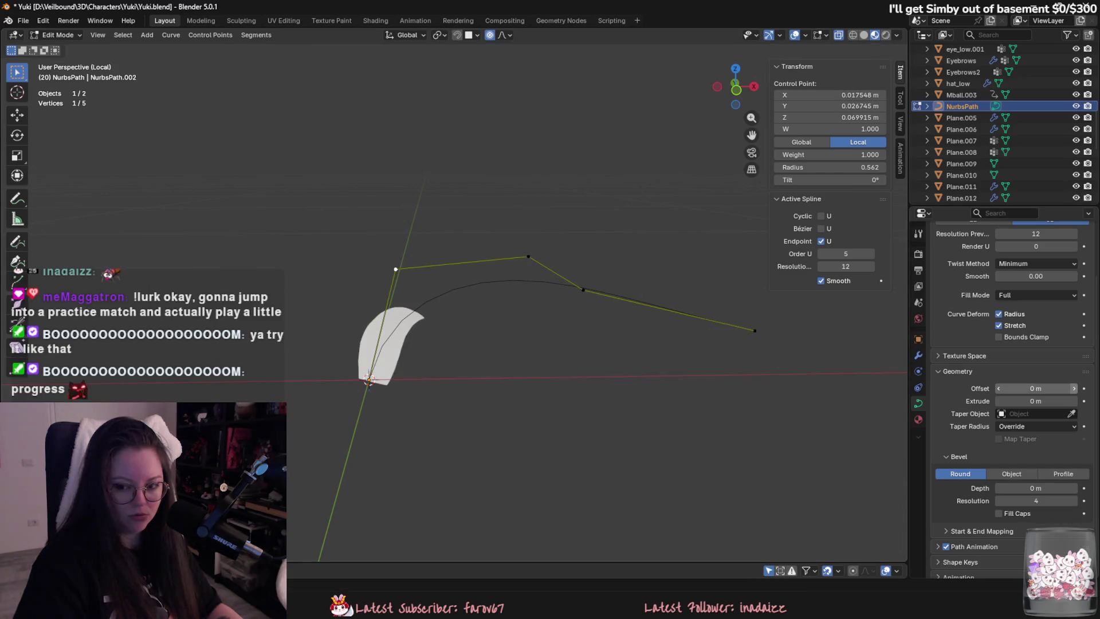
{"action": "left_click", "coordinate": [527, 257]}
{"action": "key", "text": "g"}
{"action": "left_click", "coordinate": [545, 319]}
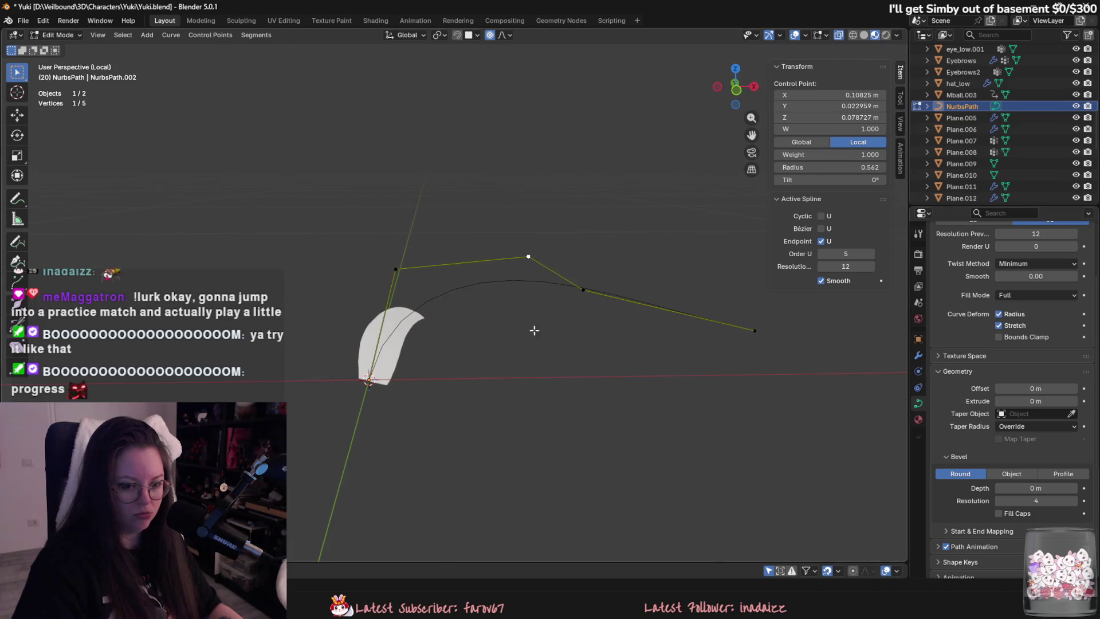
{"action": "key", "text": "Tab"}
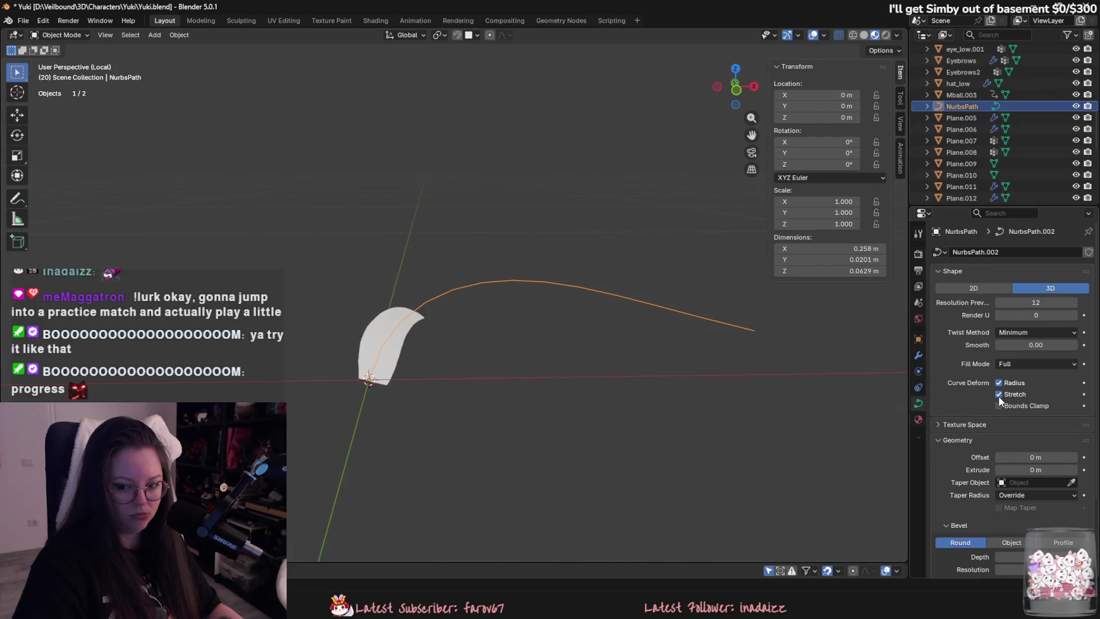
{"action": "left_click", "coordinate": [999, 397]}
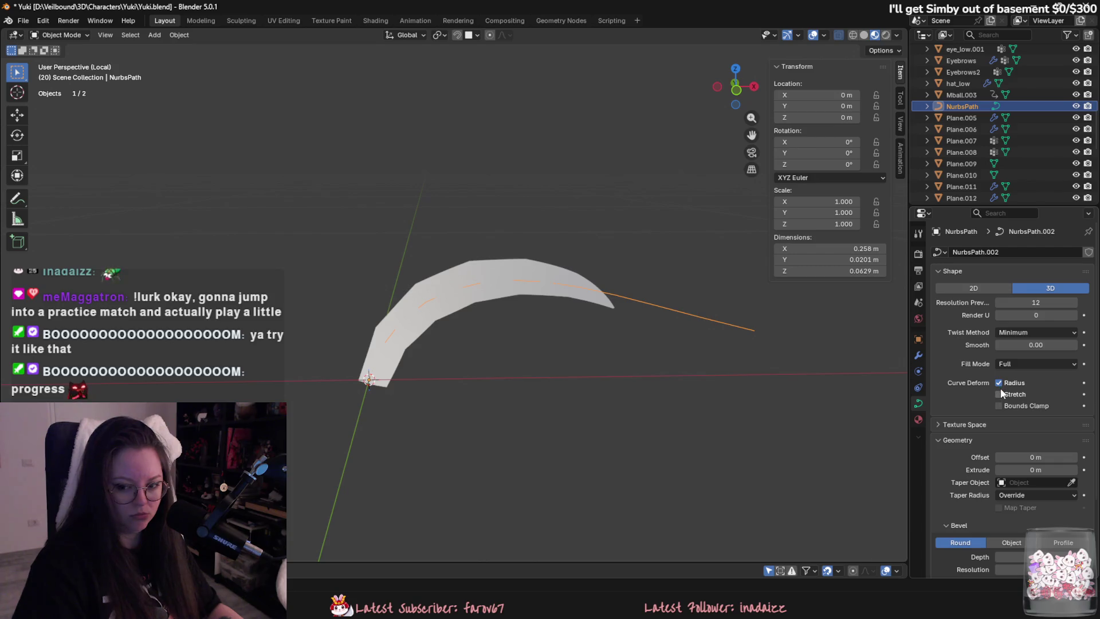
{"action": "left_click", "coordinate": [999, 384]}
{"action": "left_click", "coordinate": [998, 384]}
{"action": "left_click", "coordinate": [998, 384]}
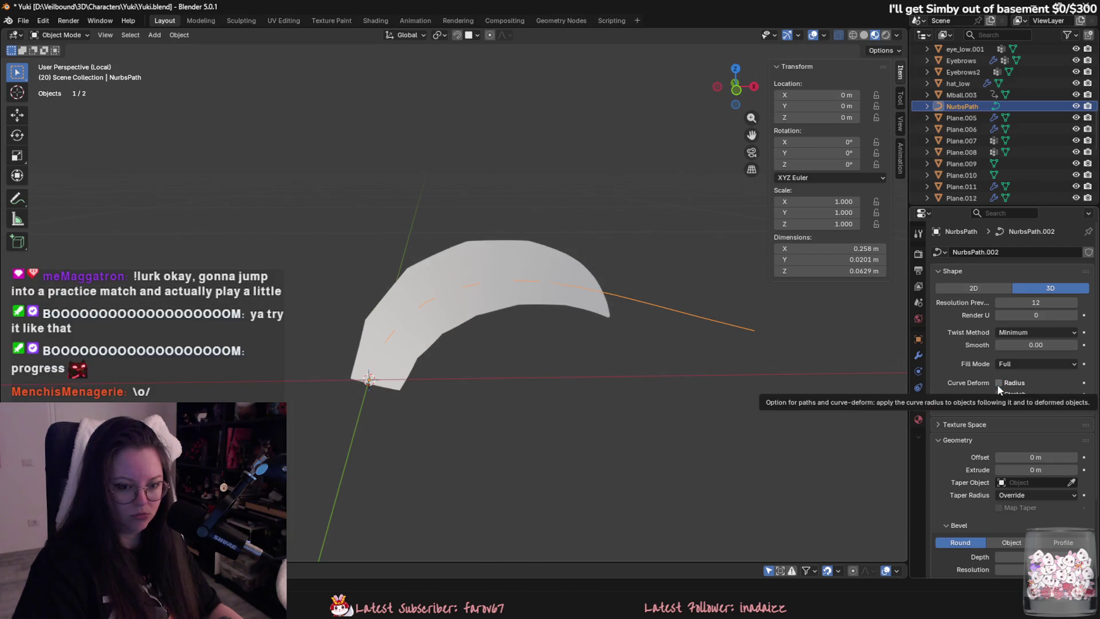
{"action": "left_click", "coordinate": [999, 383]}
{"action": "left_click", "coordinate": [1019, 363]}
{"action": "left_click", "coordinate": [1021, 362]}
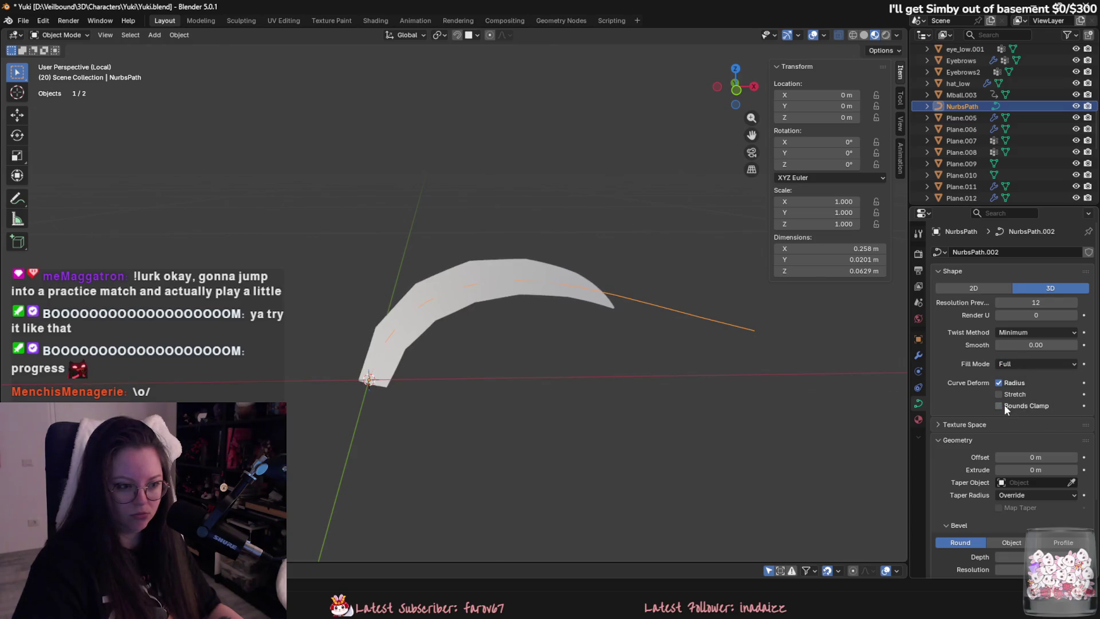
{"action": "scroll", "coordinate": [956, 469], "scroll_direction": "down", "scroll_amount": 4}
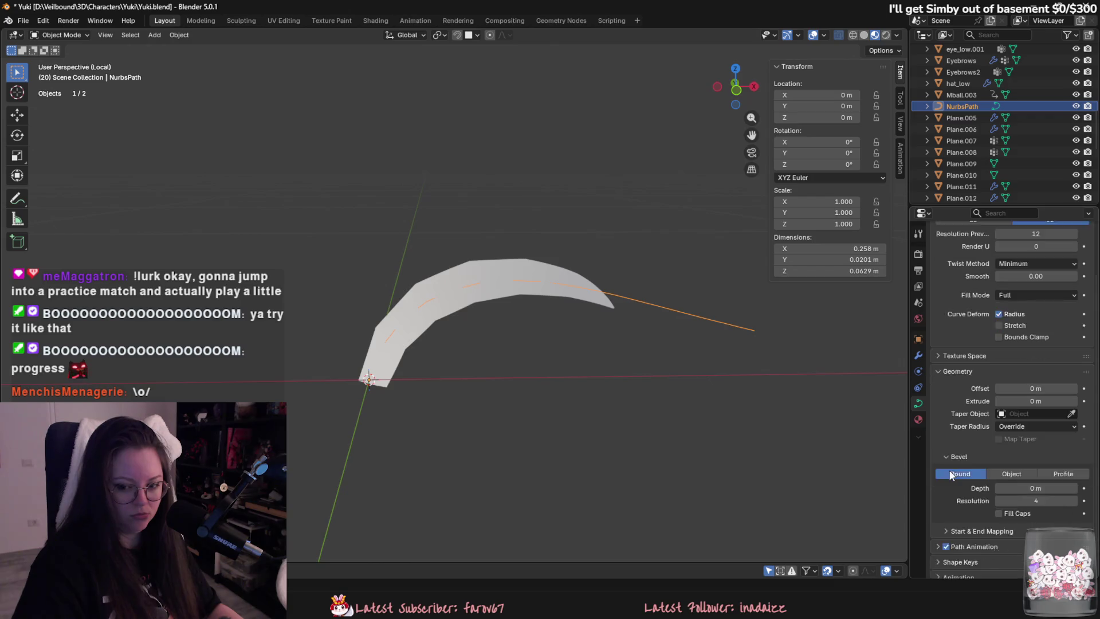
{"action": "mouse_move", "coordinate": [1031, 466]}
{"action": "left_mouse_down"}
{"action": "mouse_move", "coordinate": [1060, 465]}
{"action": "mouse_move", "coordinate": [1009, 465]}
{"action": "left_mouse_up"}
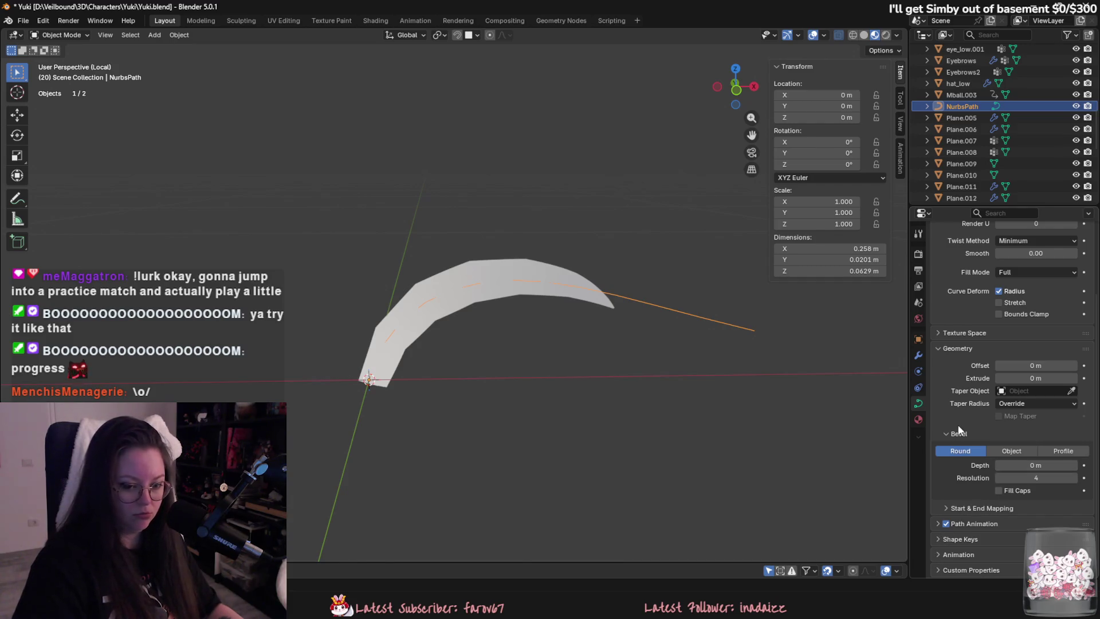
{"action": "scroll", "coordinate": [957, 436], "scroll_direction": "up", "scroll_amount": 2}
{"action": "scroll", "coordinate": [957, 434], "scroll_direction": "up", "scroll_amount": 1}
{"action": "left_click", "coordinate": [1028, 310]}
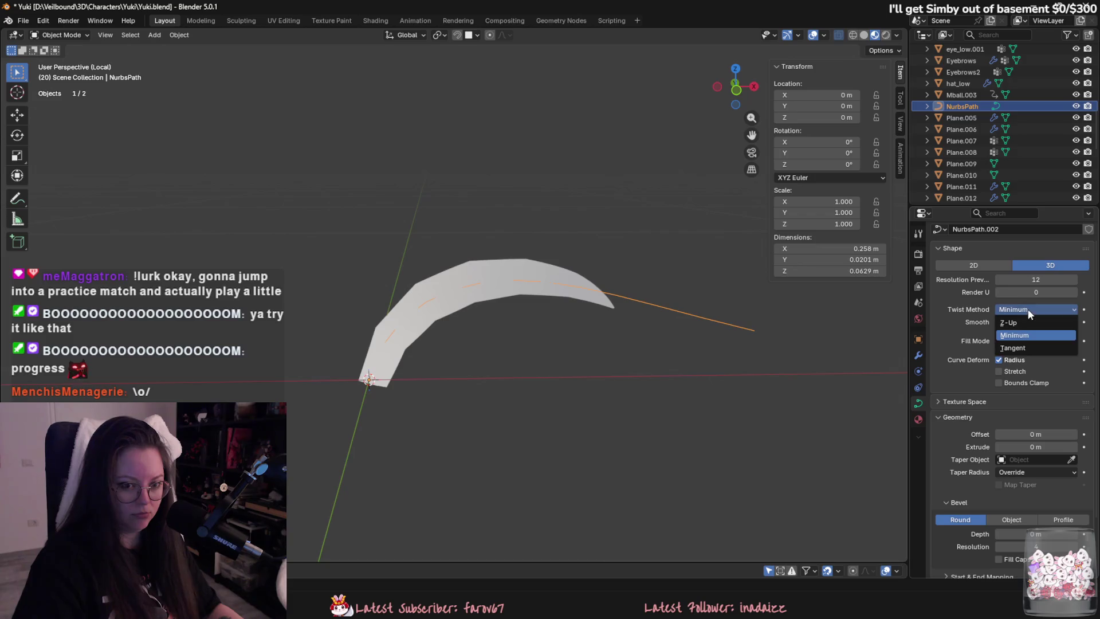
{"action": "left_click", "coordinate": [1031, 341]}
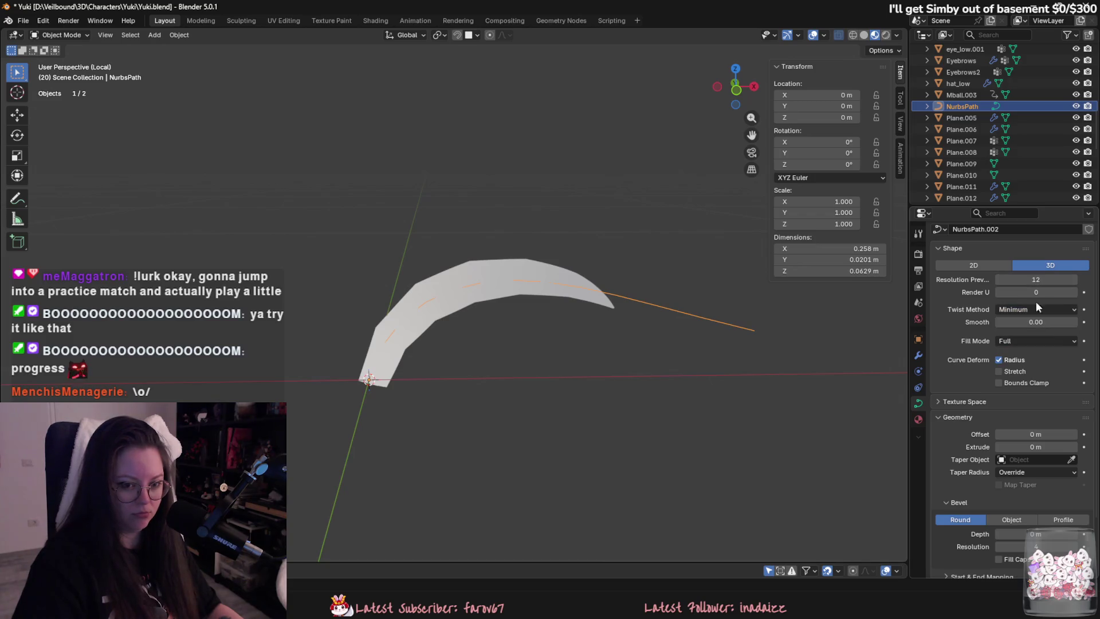
{"action": "left_click", "coordinate": [954, 403]}
{"action": "left_click", "coordinate": [954, 404]}
{"action": "scroll", "coordinate": [969, 421], "scroll_direction": "down", "scroll_amount": 3}
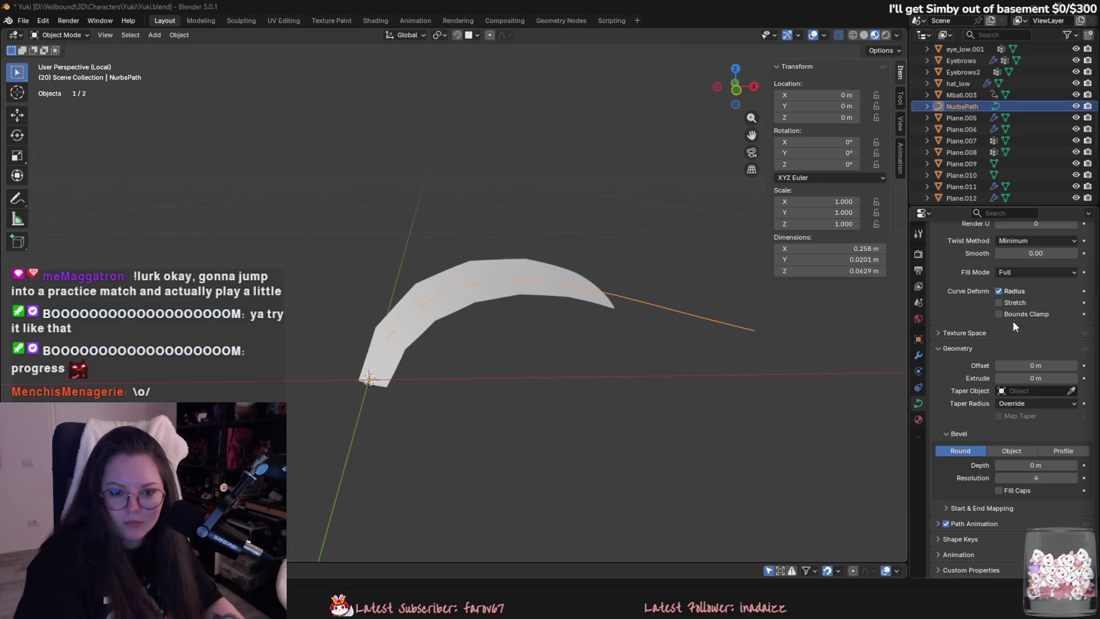
Enable Curve Deform Stretch on NurbsPath so the card stretches along the curve.
{"action": "left_click", "coordinate": [998, 302]}
{"action": "middle_click_drag", "start_coordinate": [687, 313], "coordinate": [509, 317]}
Enter Edit Mode on NurbsPath, test-grab a control point, then switch to the tutorial video.
{"action": "key", "text": "Tab"}
{"action": "left_click", "coordinate": [402, 278]}
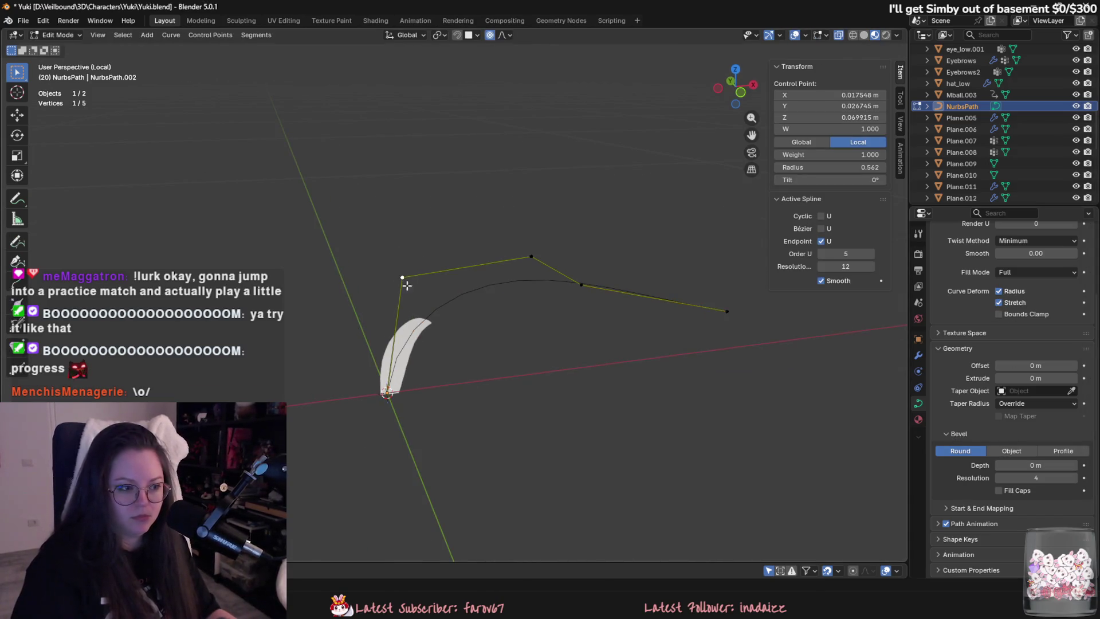
{"action": "key", "text": "g"}
{"action": "key", "text": "Escape"}
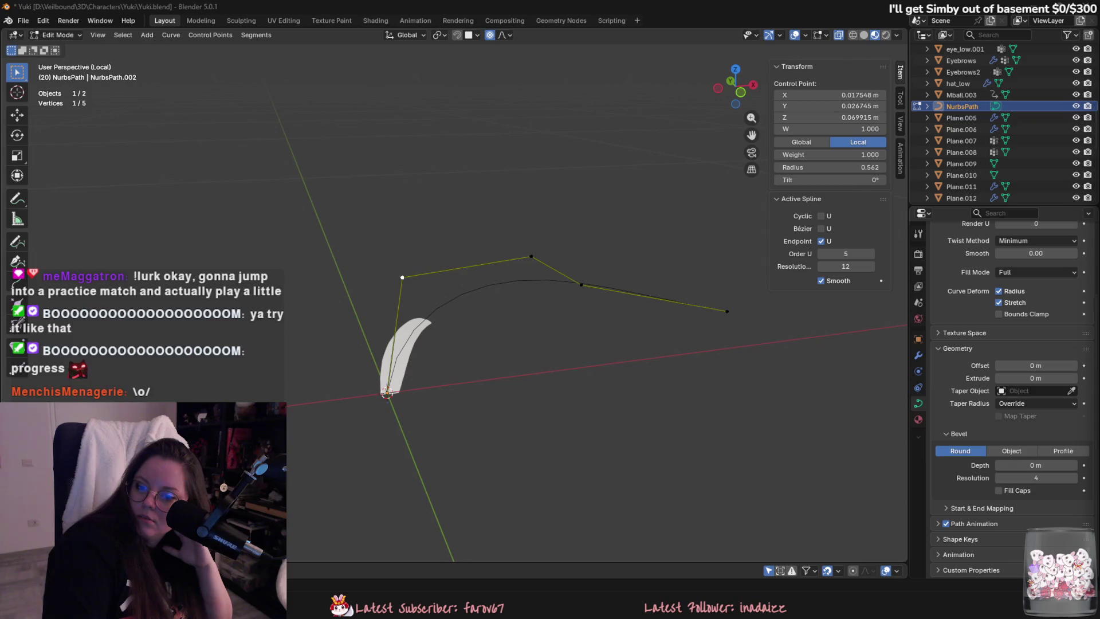
{"action": "key", "text": "alt+Tab"}
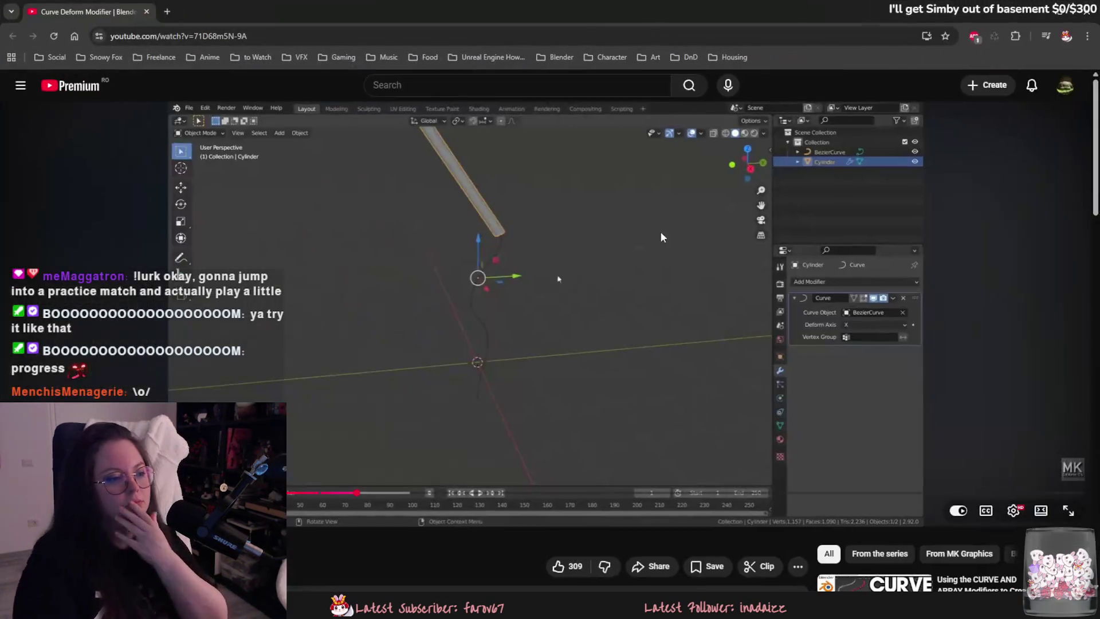
Watch the Curve Deform tutorial fullscreen, skipping ahead to the control-point section, then return to Blender.
{"action": "key", "text": "F11"}
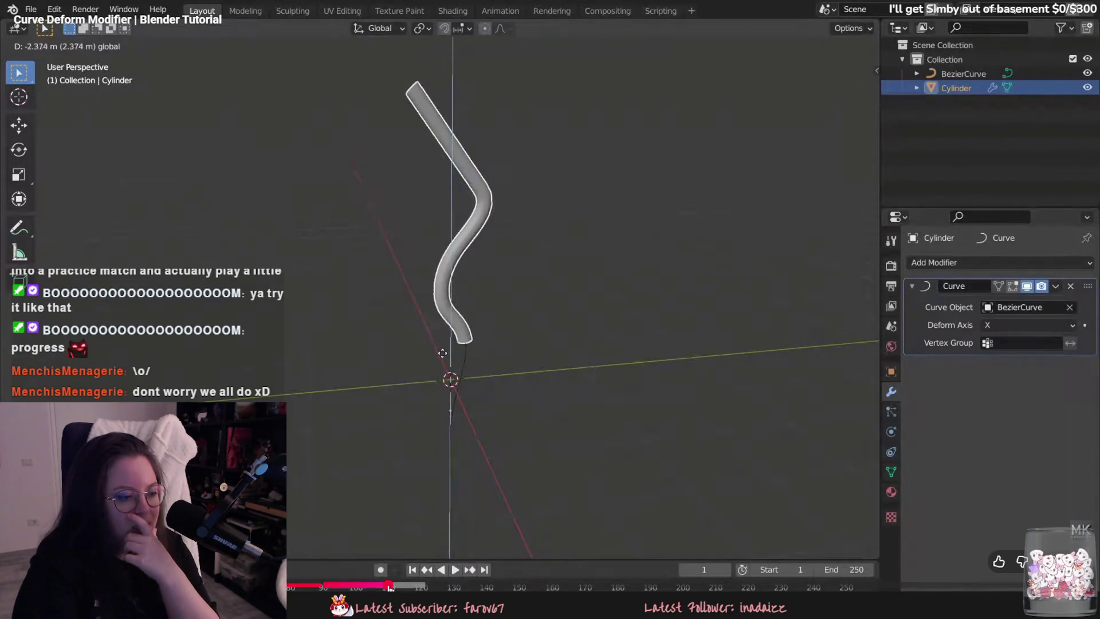
{"action": "left_click_drag", "start_coordinate": [401, 584], "coordinate": [663, 584]}
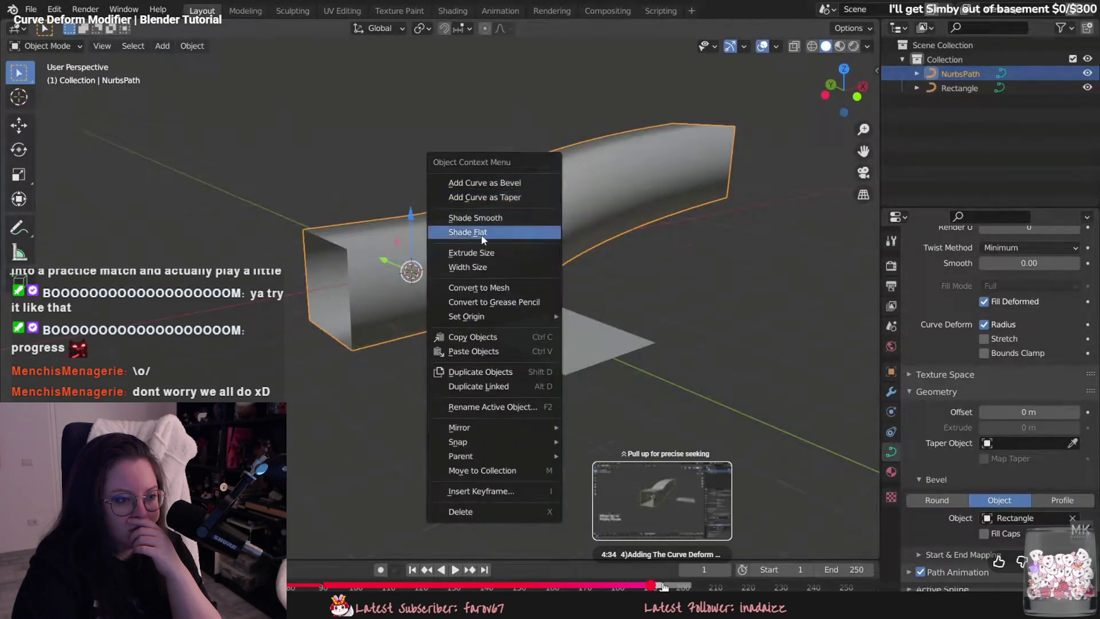
{"action": "left_click_drag", "start_coordinate": [664, 584], "coordinate": [739, 585]}
{"action": "left_click", "coordinate": [739, 585]}
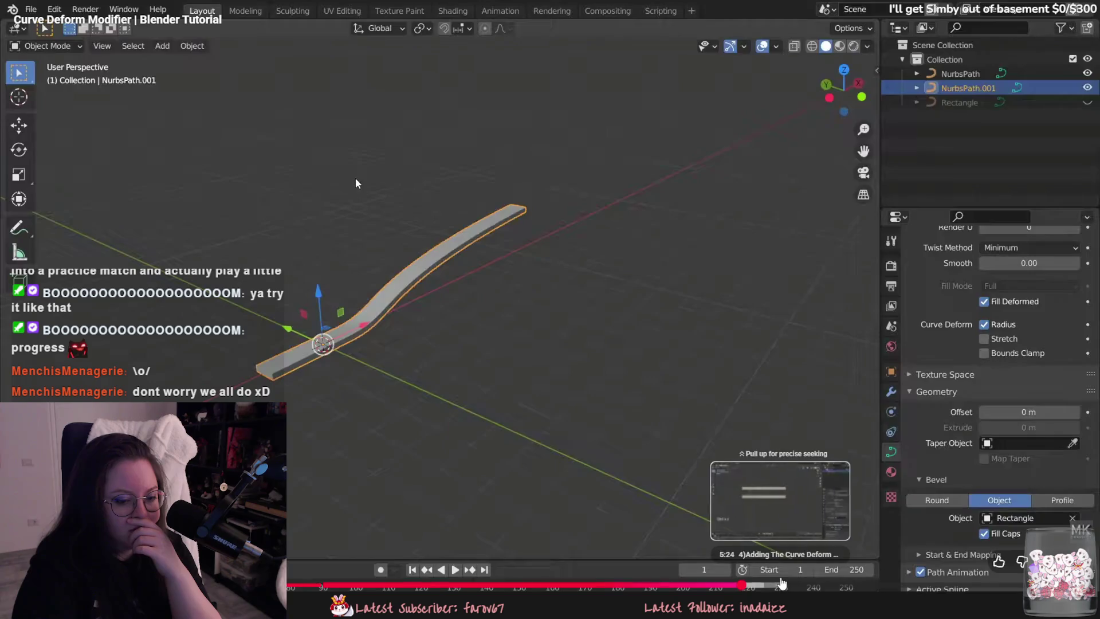
{"action": "left_click", "coordinate": [780, 585]}
{"action": "mouse_move", "coordinate": [830, 586]}
{"action": "left_mouse_down"}
{"action": "mouse_move", "coordinate": [1023, 586]}
{"action": "mouse_move", "coordinate": [959, 585]}
{"action": "left_mouse_up"}
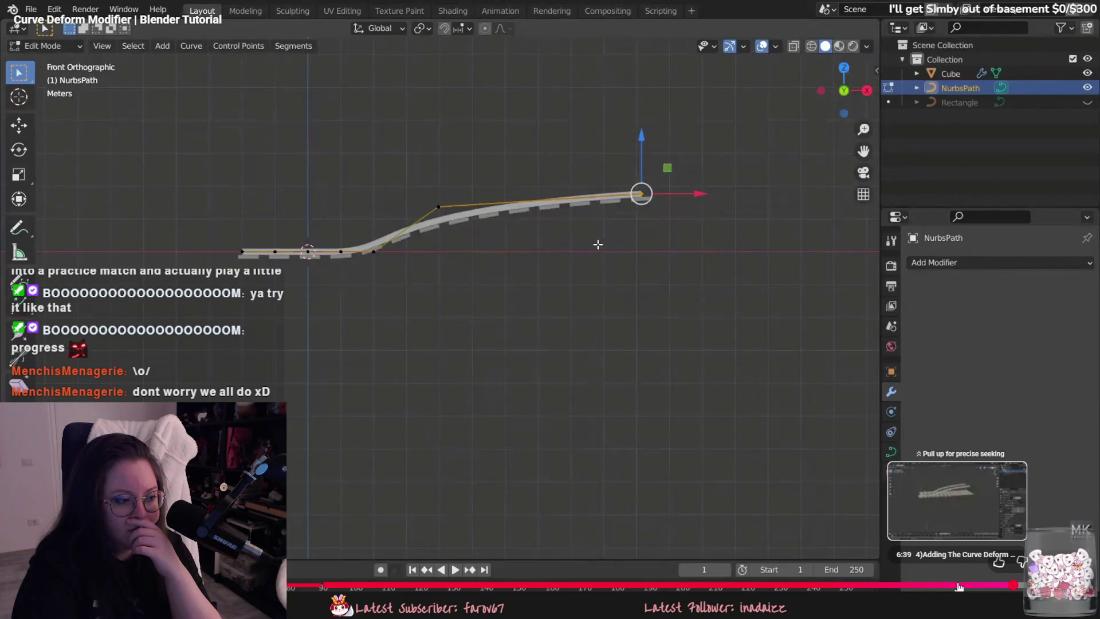
{"action": "left_click_drag", "start_coordinate": [958, 585], "coordinate": [1022, 585]}
{"action": "key", "text": "Escape"}
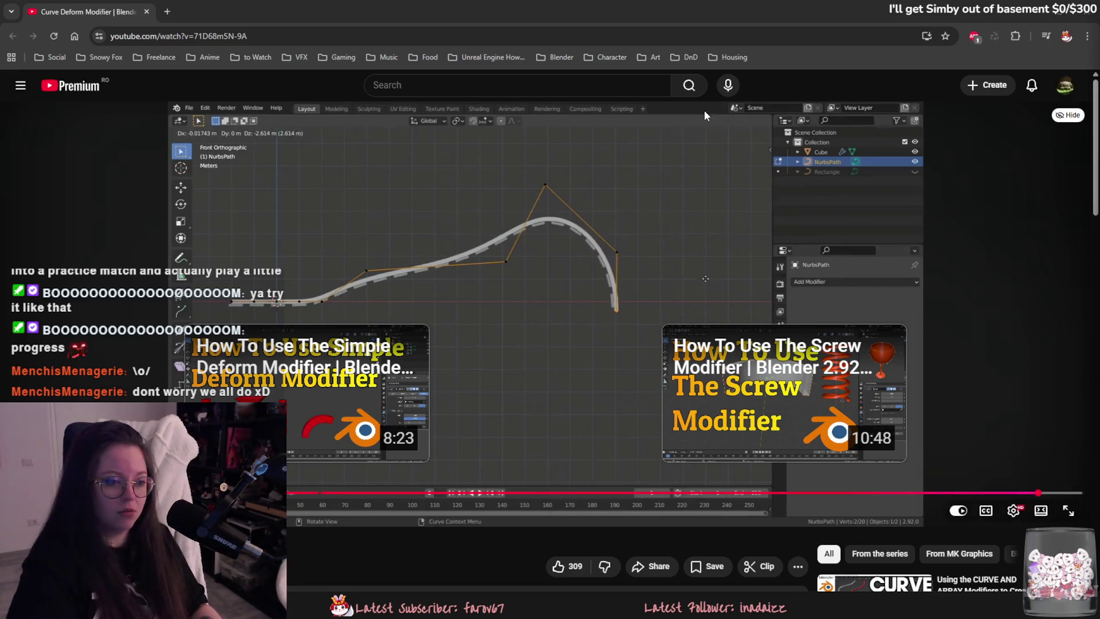
{"action": "key", "text": "alt+Tab"}
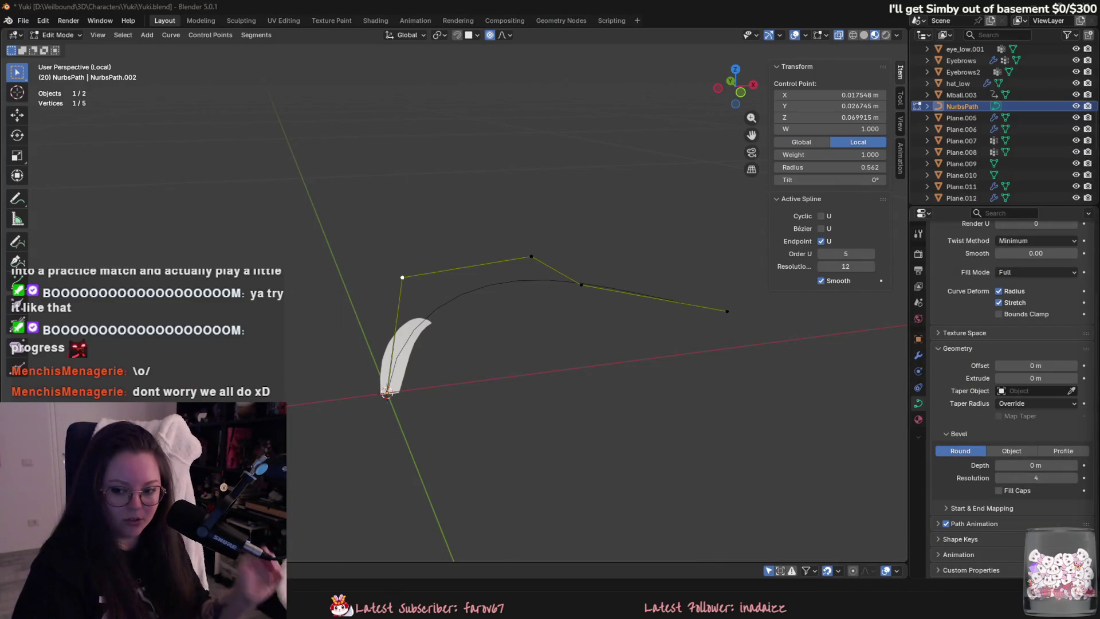
Leave Edit Mode and inspect the hair card's Curve modifier, toggling selection with NurbsPath.
{"action": "scroll", "coordinate": [372, 351], "scroll_direction": "up", "scroll_amount": 3}
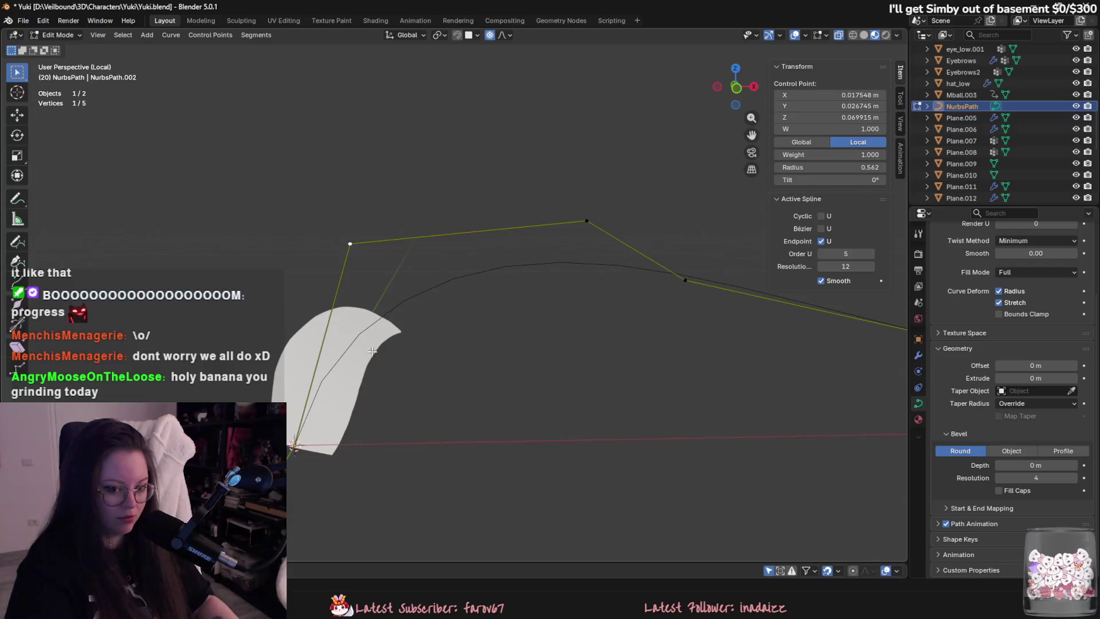
{"action": "key", "text": "Tab"}
{"action": "left_click", "coordinate": [319, 342]}
{"action": "left_click", "coordinate": [919, 356]}
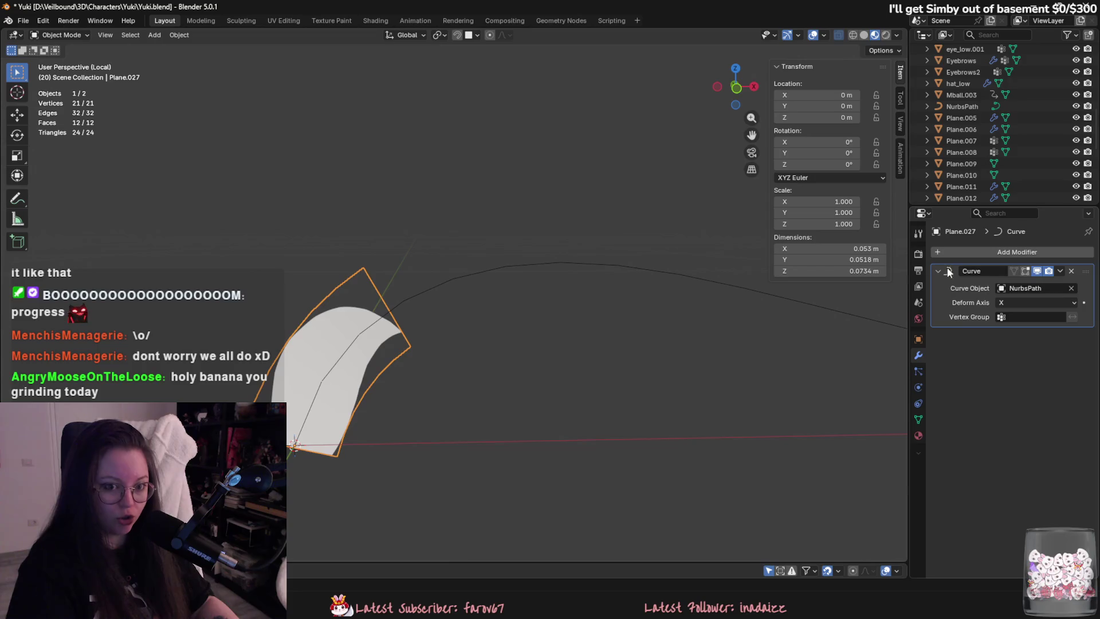
{"action": "left_click", "coordinate": [431, 288]}
{"action": "left_click", "coordinate": [395, 350]}
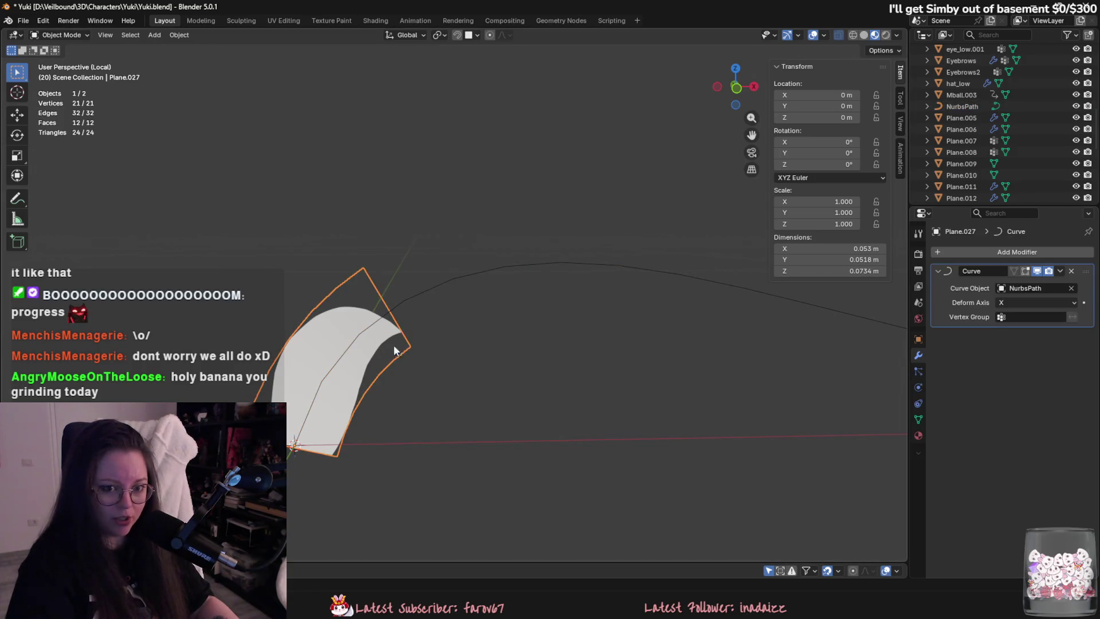
{"action": "left_click", "coordinate": [504, 267]}
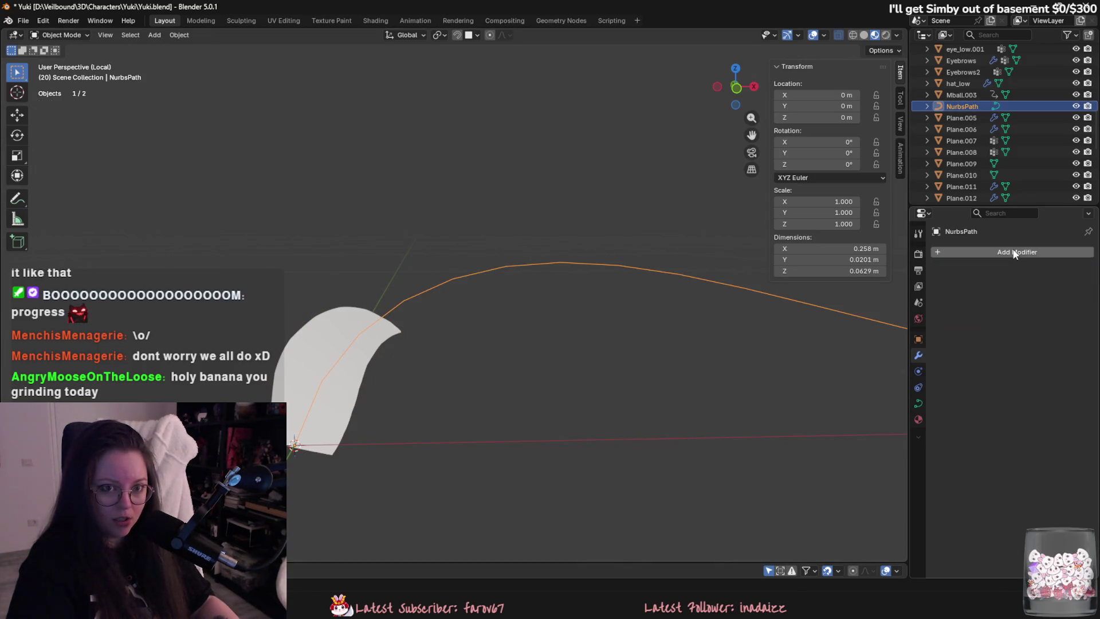
Untick Curve Deform Stretch in NurbsPath's shape settings, keeping fill mode at Full.
{"action": "left_click", "coordinate": [919, 403]}
{"action": "left_click", "coordinate": [1000, 395]}
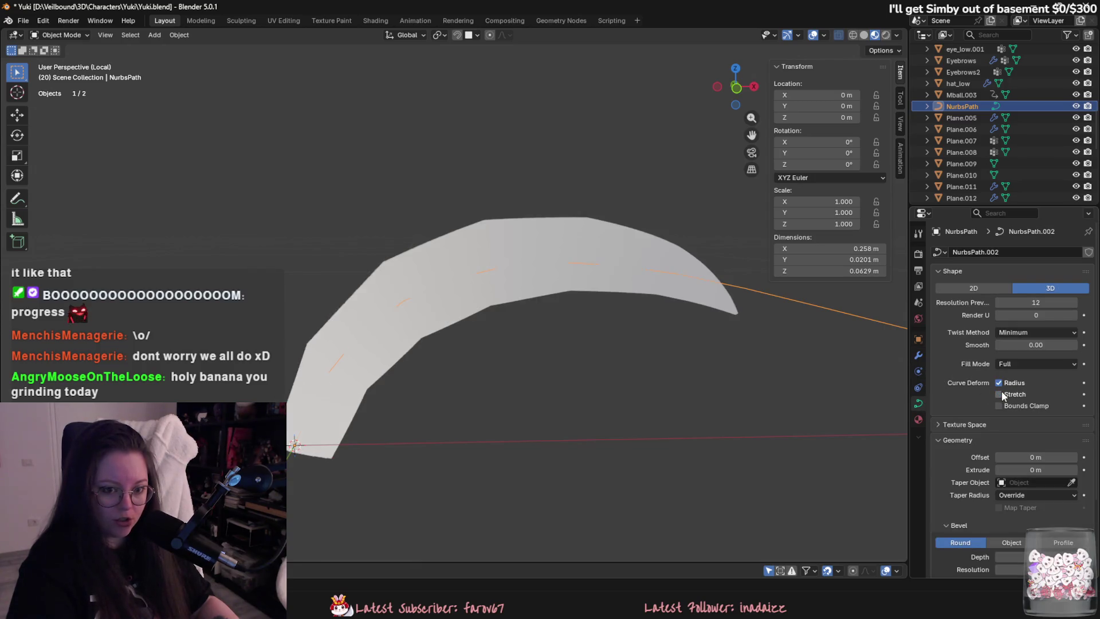
{"action": "middle_click_drag", "start_coordinate": [843, 358], "coordinate": [710, 304]}
{"action": "left_click", "coordinate": [1015, 364]}
{"action": "left_click", "coordinate": [1014, 365]}
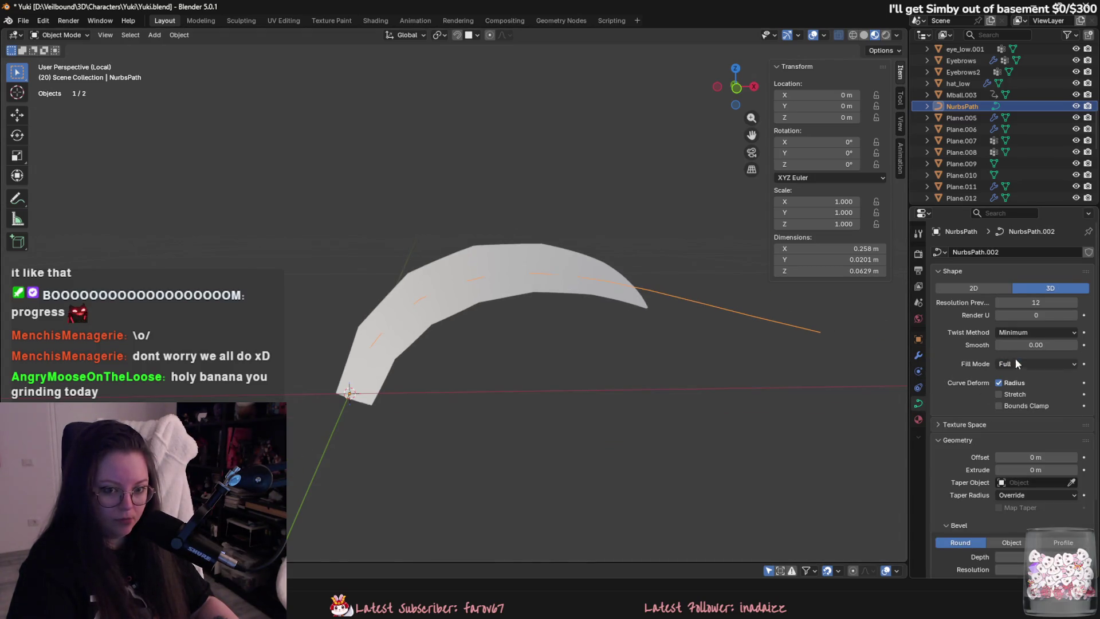
{"action": "scroll", "coordinate": [1017, 492], "scroll_direction": "down", "scroll_amount": 2}
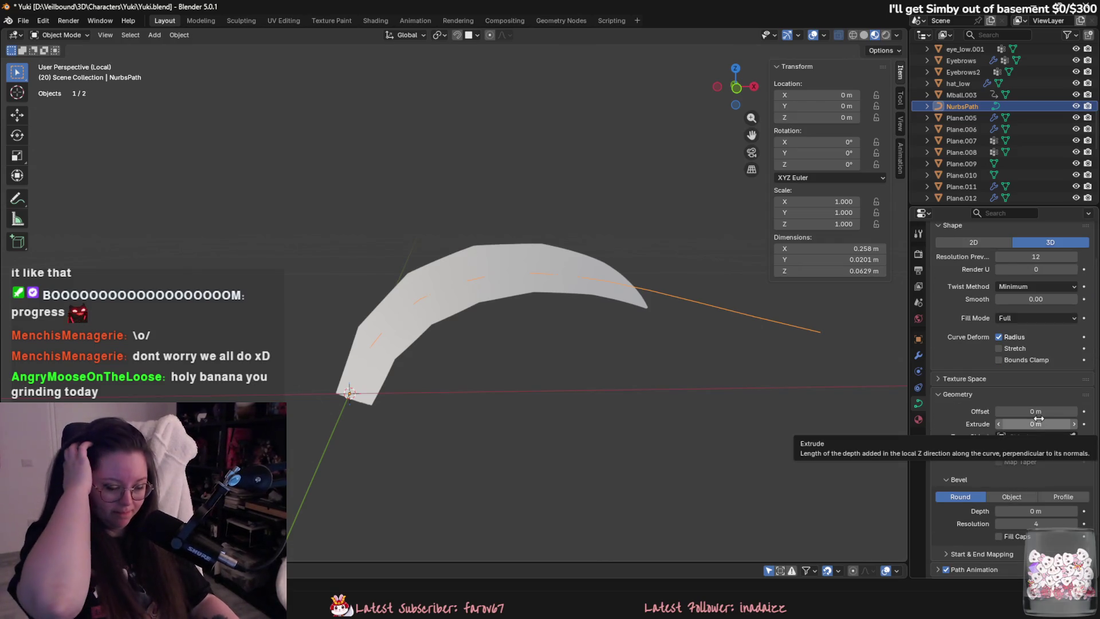
Add 3 loop cuts across the hair card mesh so it bends more smoothly.
{"action": "left_click", "coordinate": [555, 281]}
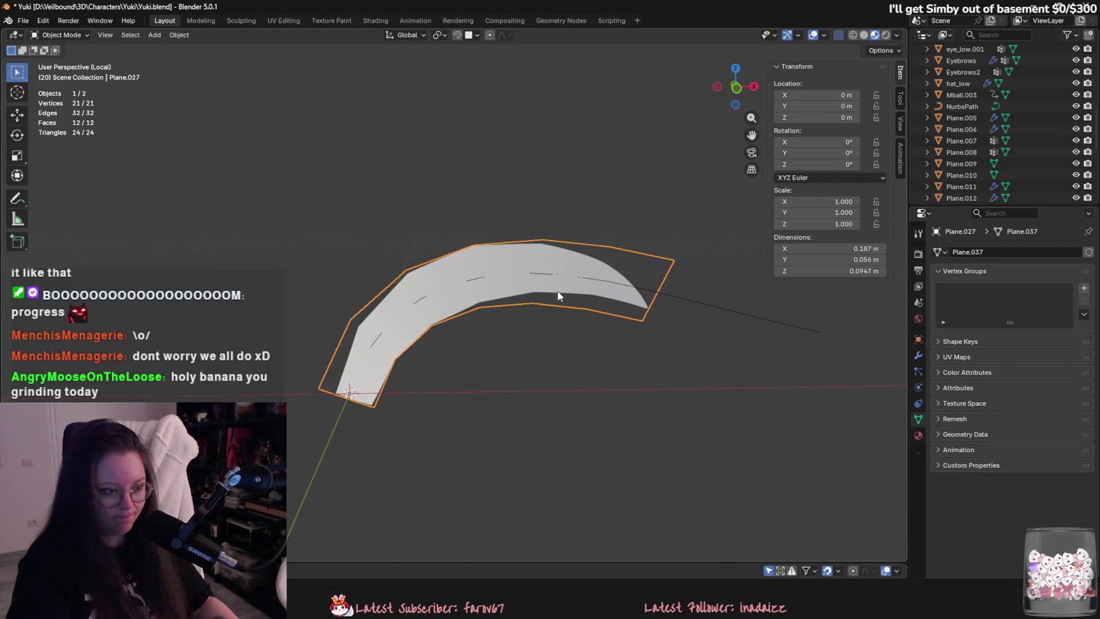
{"action": "key", "text": "Tab"}
{"action": "key", "text": "ctrl+r"}
{"action": "scroll", "coordinate": [508, 333], "scroll_direction": "up", "scroll_amount": 2}
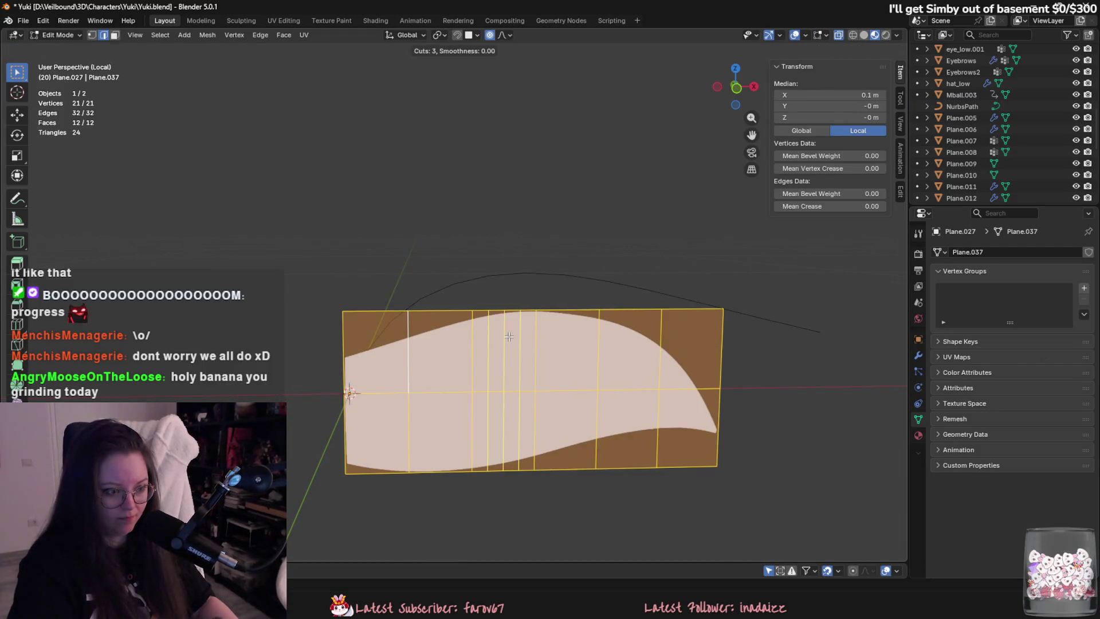
{"action": "right_click", "coordinate": [509, 338]}
{"action": "right_click", "coordinate": [511, 347]}
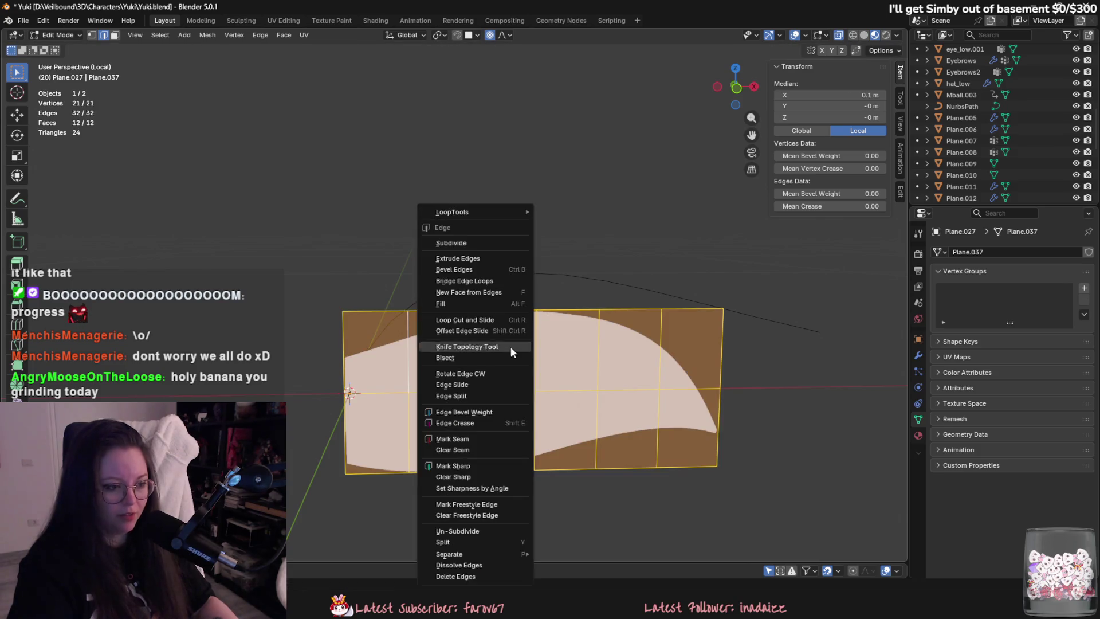
{"action": "key", "text": "Escape"}
{"action": "key", "text": "ctrl+z"}
{"action": "key", "text": "ctrl+z"}
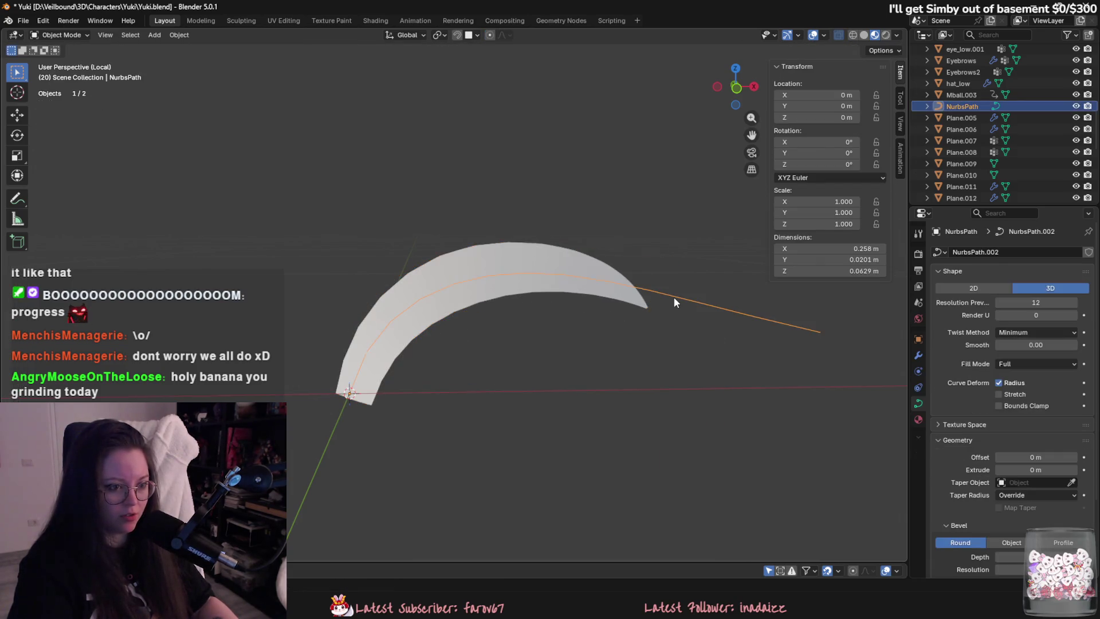
Enter Edit Mode on NurbsPath, move a control point, and delete the end control point.
{"action": "key", "text": "Tab"}
{"action": "key", "text": "g"}
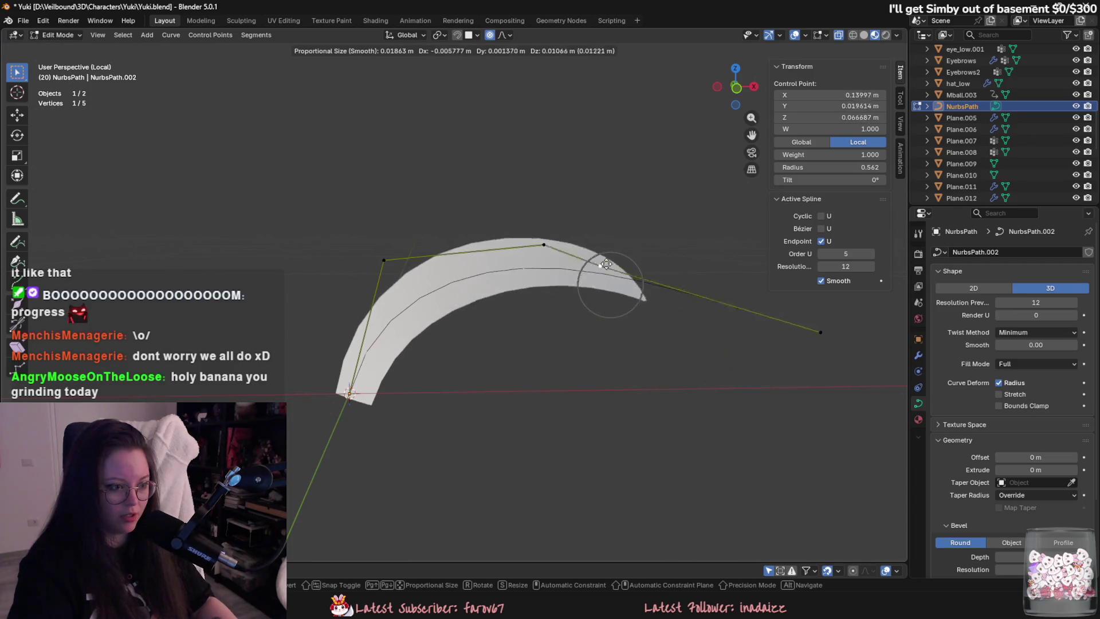
{"action": "left_click", "coordinate": [744, 368]}
{"action": "scroll", "coordinate": [631, 343], "scroll_direction": "down", "scroll_amount": 3}
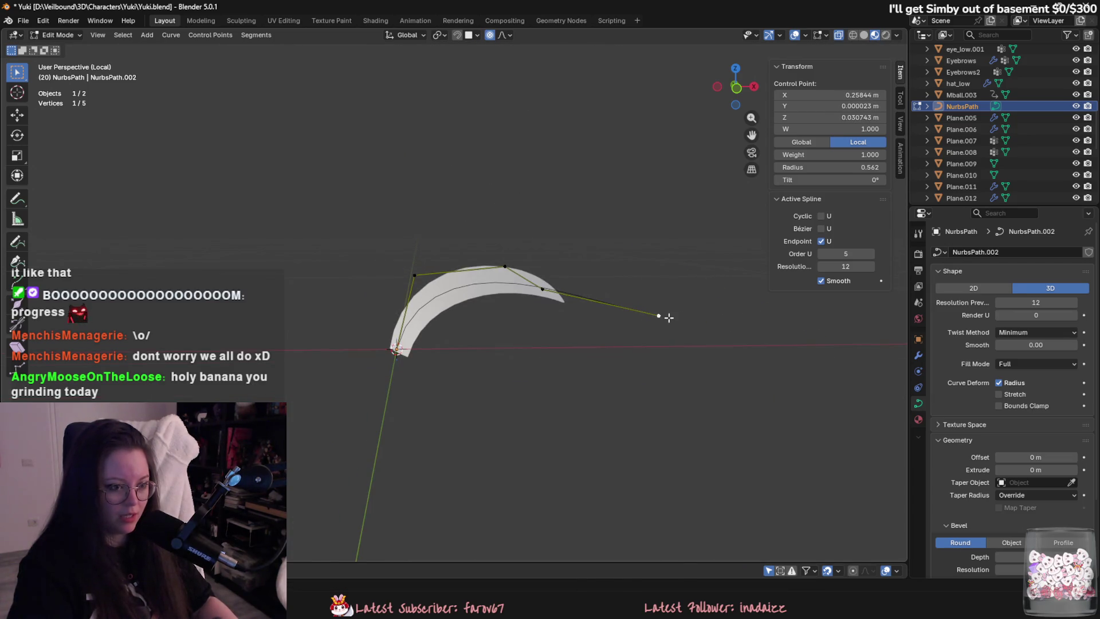
{"action": "right_click", "coordinate": [669, 317]}
{"action": "left_click", "coordinate": [601, 361]}
{"action": "scroll", "coordinate": [601, 361], "scroll_direction": "up", "scroll_amount": 2}
Reposition the left control point with proportional falloff so the card arcs tighter.
{"action": "left_click", "coordinate": [583, 286]}
{"action": "key", "text": "g"}
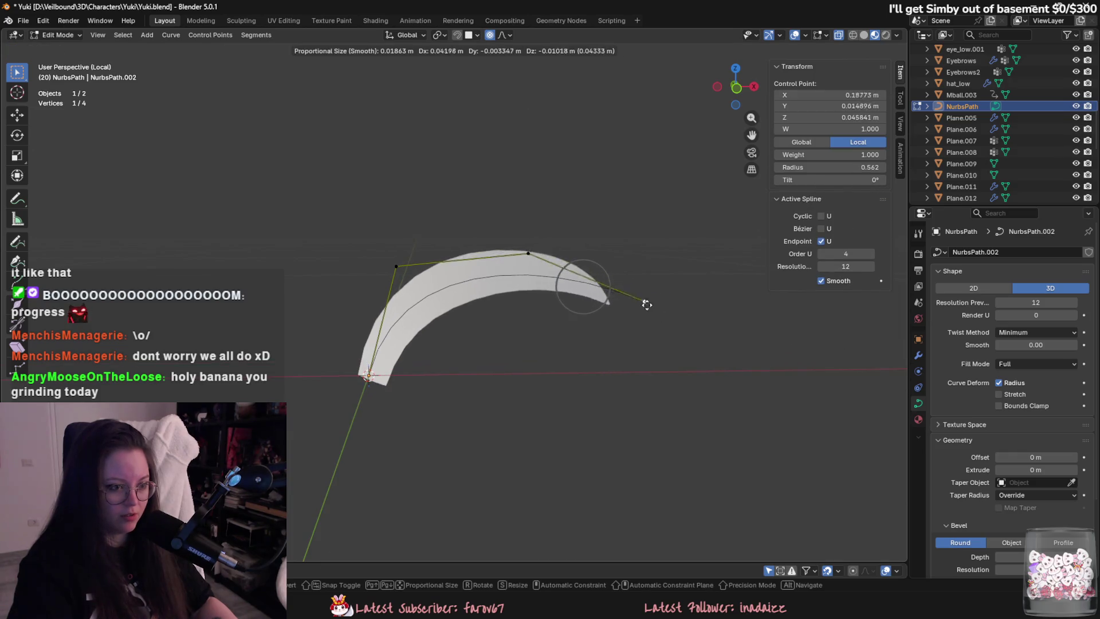
{"action": "key", "text": "Escape"}
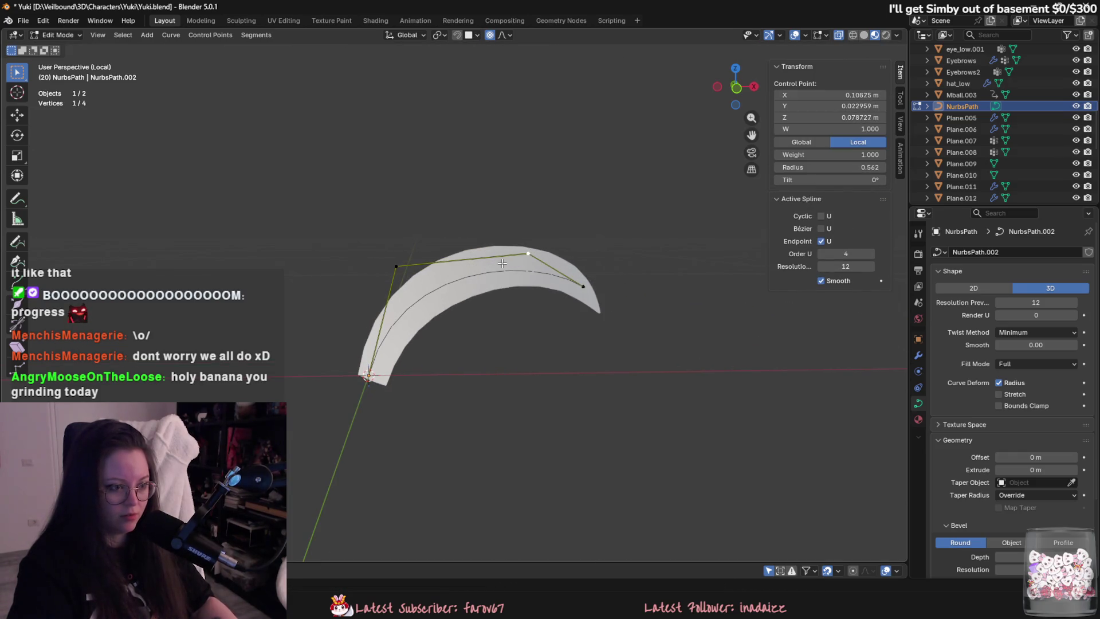
{"action": "key", "text": "g"}
{"action": "key", "text": "Escape"}
{"action": "left_click", "coordinate": [396, 266]}
{"action": "key", "text": "g"}
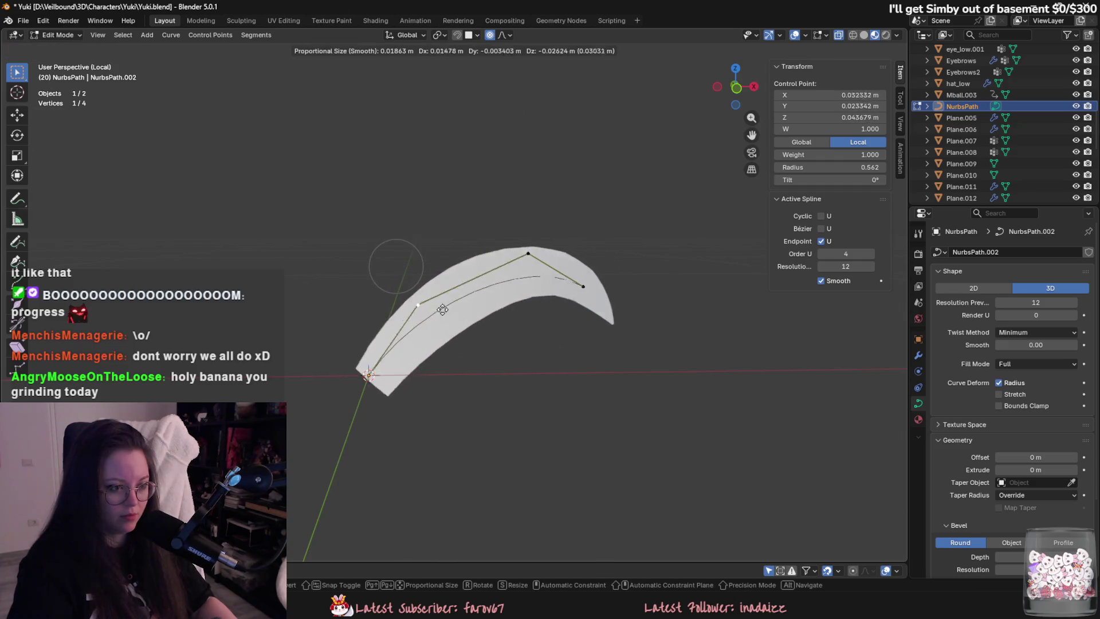
{"action": "left_click", "coordinate": [529, 401]}
{"action": "mouse_move", "coordinate": [528, 401]}
{"action": "middle_mouse_down"}
{"action": "mouse_move", "coordinate": [688, 433]}
{"action": "mouse_move", "coordinate": [777, 421]}
{"action": "mouse_move", "coordinate": [621, 442]}
{"action": "mouse_move", "coordinate": [602, 434]}
{"action": "middle_mouse_up"}
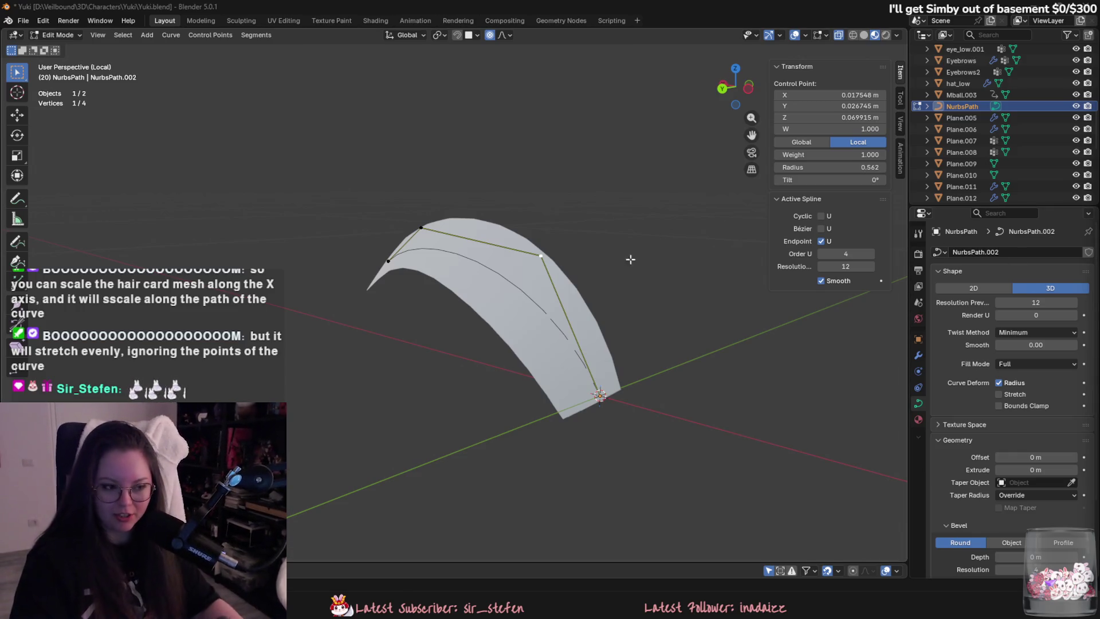
Drag NurbsPath's end control point far right, extending the path to 0.397 m.
{"action": "middle_click_drag", "start_coordinate": [631, 256], "coordinate": [634, 283]}
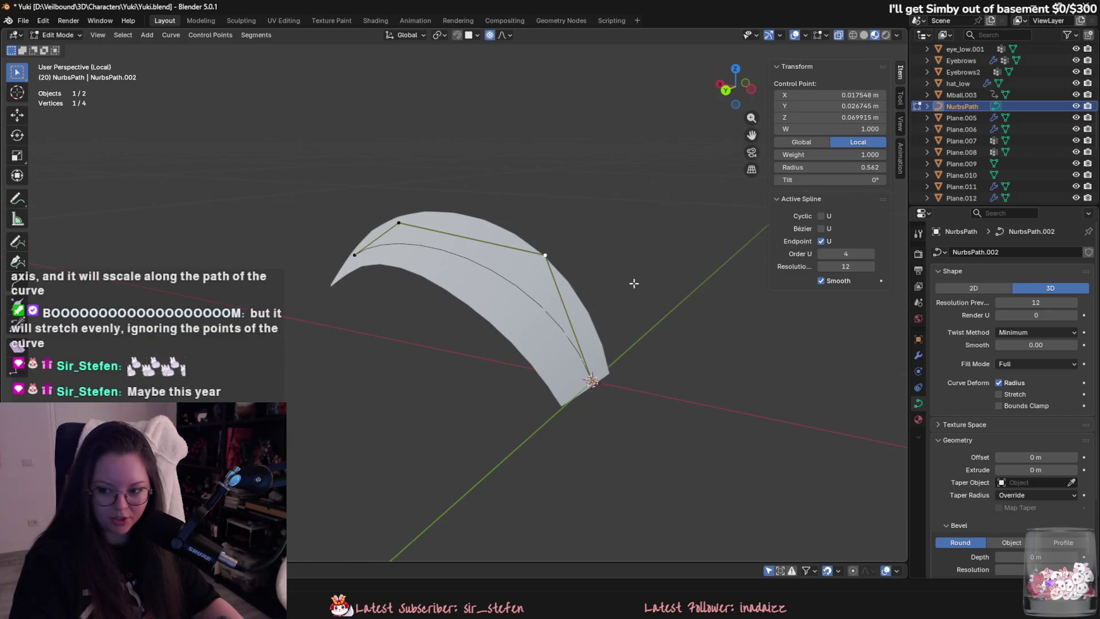
{"action": "mouse_move", "coordinate": [631, 286]}
{"action": "middle_mouse_down"}
{"action": "mouse_move", "coordinate": [568, 398]}
{"action": "mouse_move", "coordinate": [450, 405]}
{"action": "mouse_move", "coordinate": [444, 396]}
{"action": "middle_mouse_up"}
{"action": "key", "text": "Tab"}
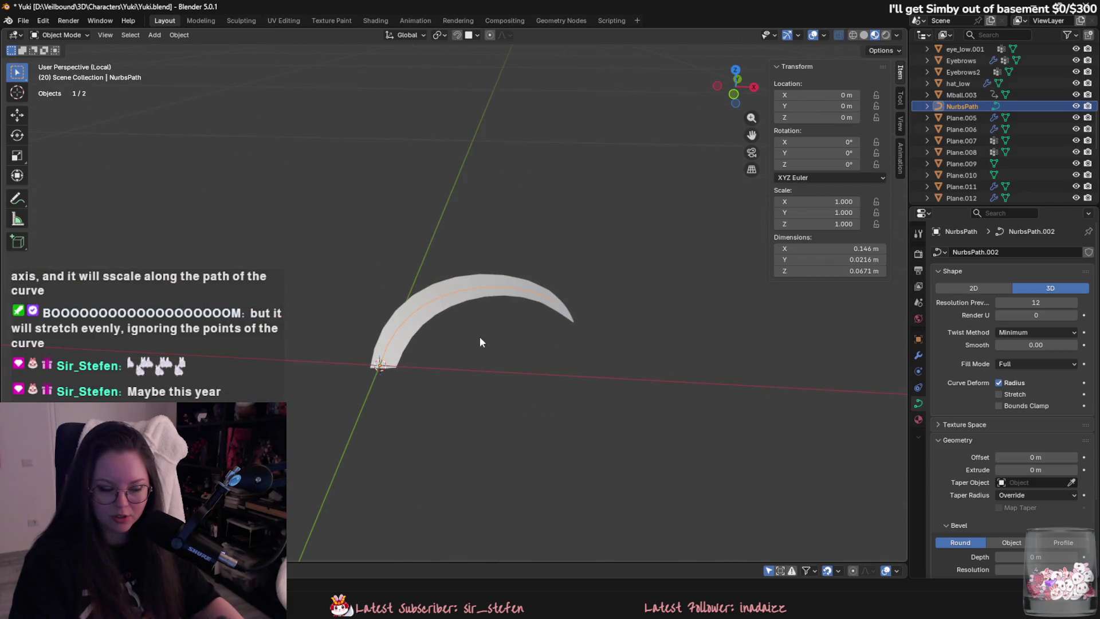
{"action": "key", "text": "Tab"}
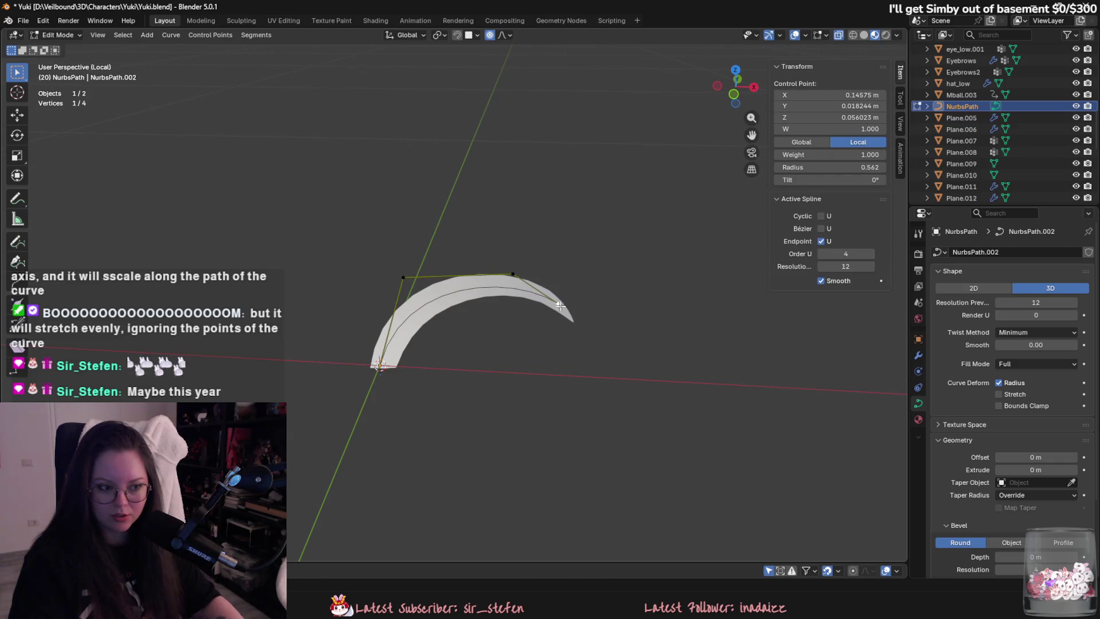
{"action": "key", "text": "g"}
{"action": "left_click", "coordinate": [868, 356]}
{"action": "key", "text": "Tab"}
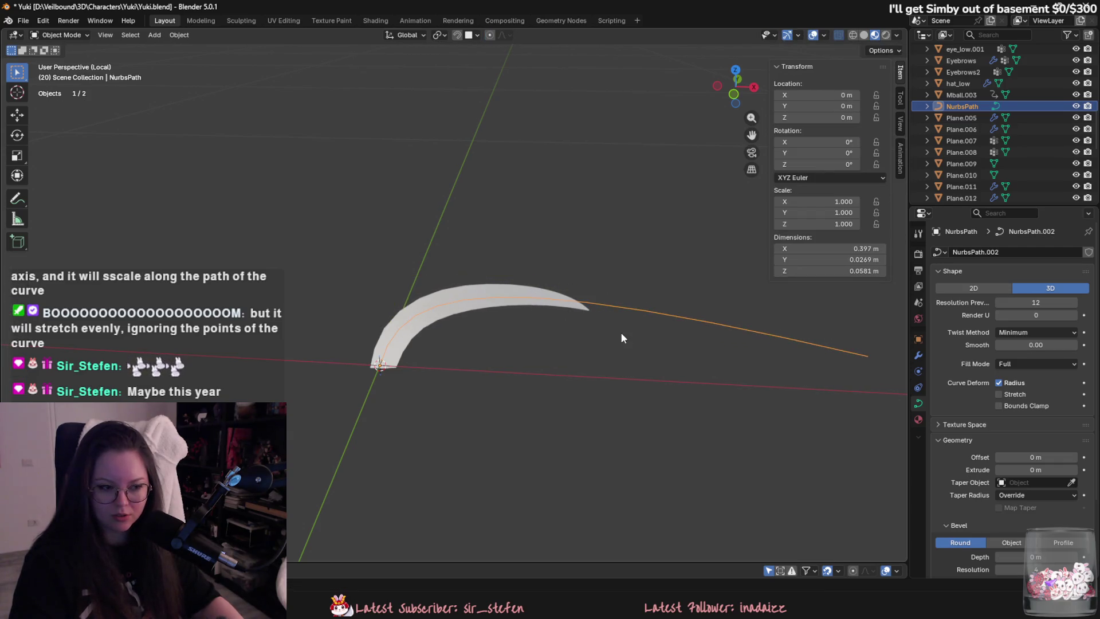
Select the hair card plane, enter its mesh Edit Mode and begin scaling it.
{"action": "left_click", "coordinate": [567, 310]}
{"action": "key", "text": "Tab"}
{"action": "key", "text": "Tab"}
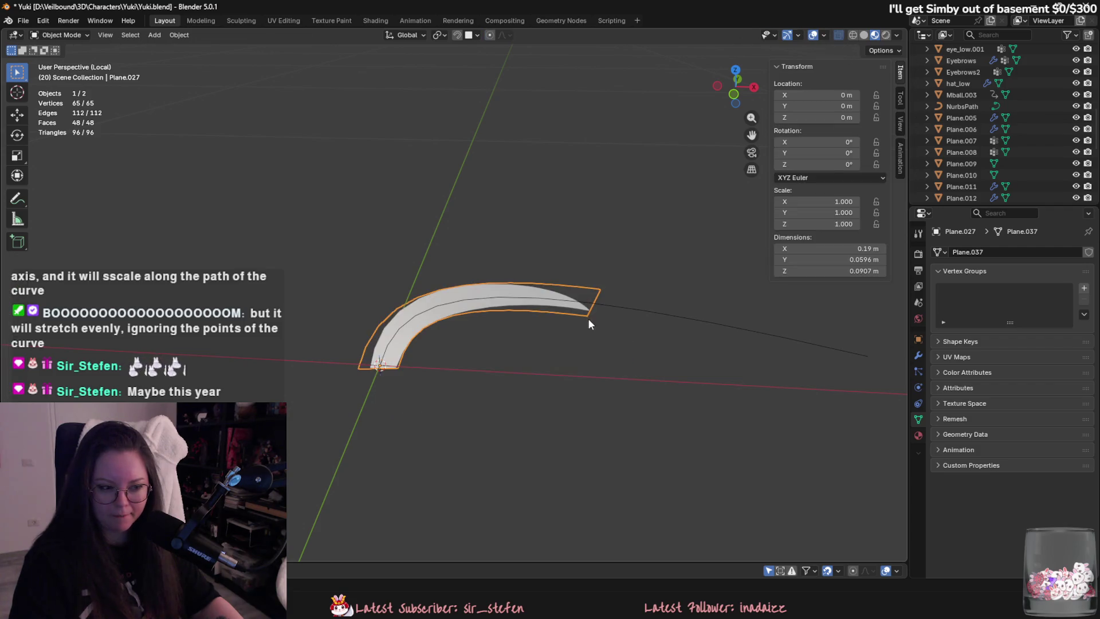
{"action": "key", "text": "Tab"}
{"action": "key", "text": "Tab"}
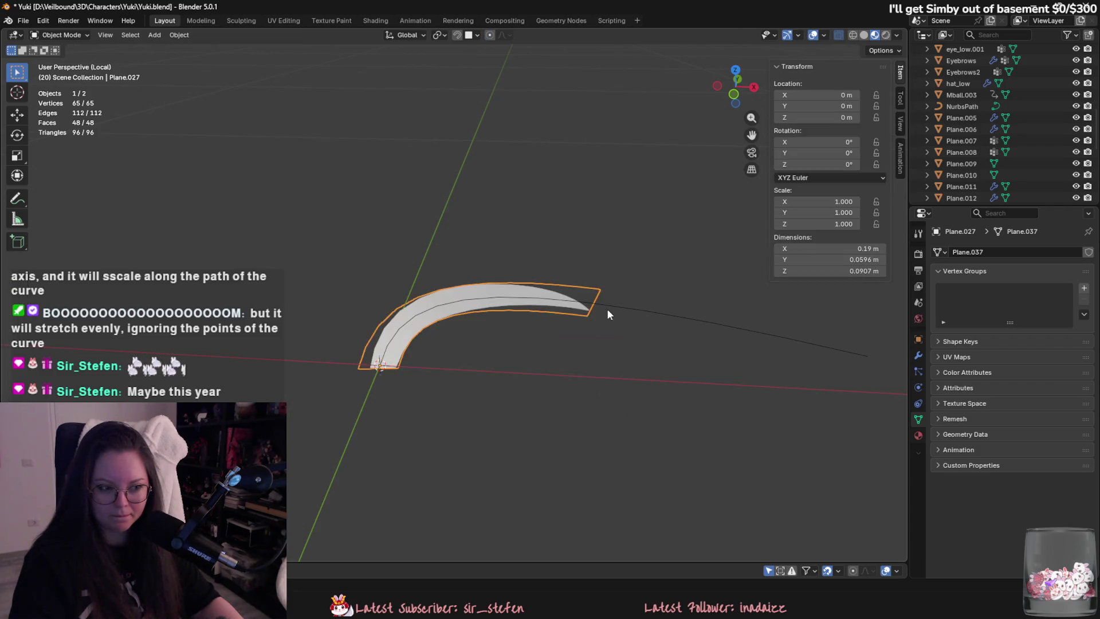
{"action": "left_click", "coordinate": [607, 308]}
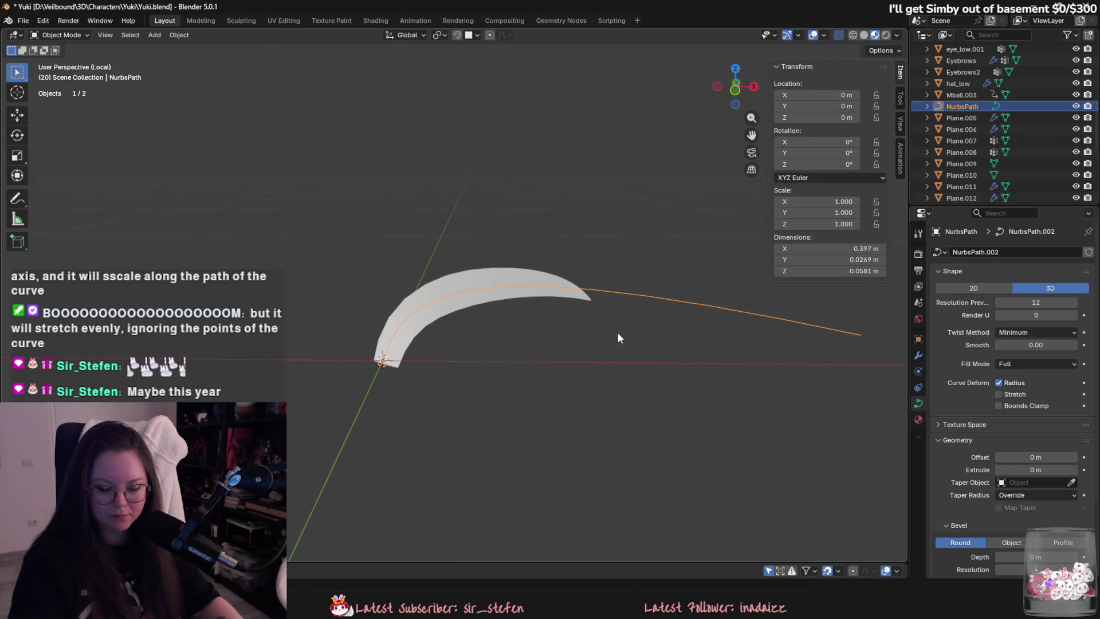
{"action": "left_click", "coordinate": [564, 304]}
{"action": "key", "text": "Tab"}
{"action": "key", "text": "s"}
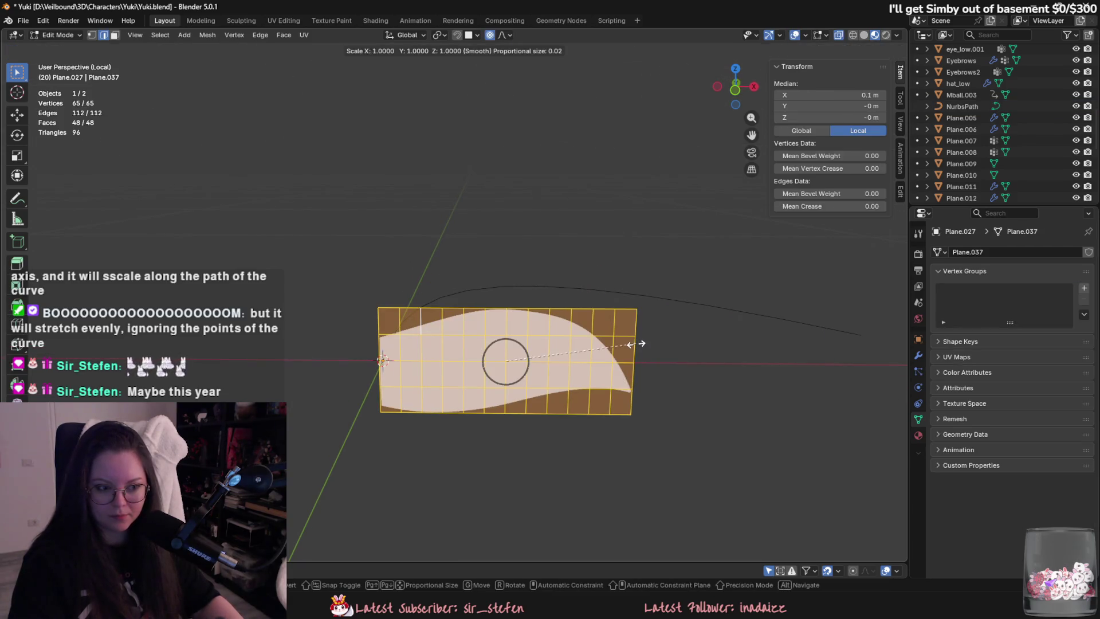
{"action": "key", "text": "x"}
{"action": "left_click", "coordinate": [831, 360]}
{"action": "key", "text": "Tab"}
{"action": "scroll", "coordinate": [727, 386], "scroll_direction": "down", "scroll_amount": 4}
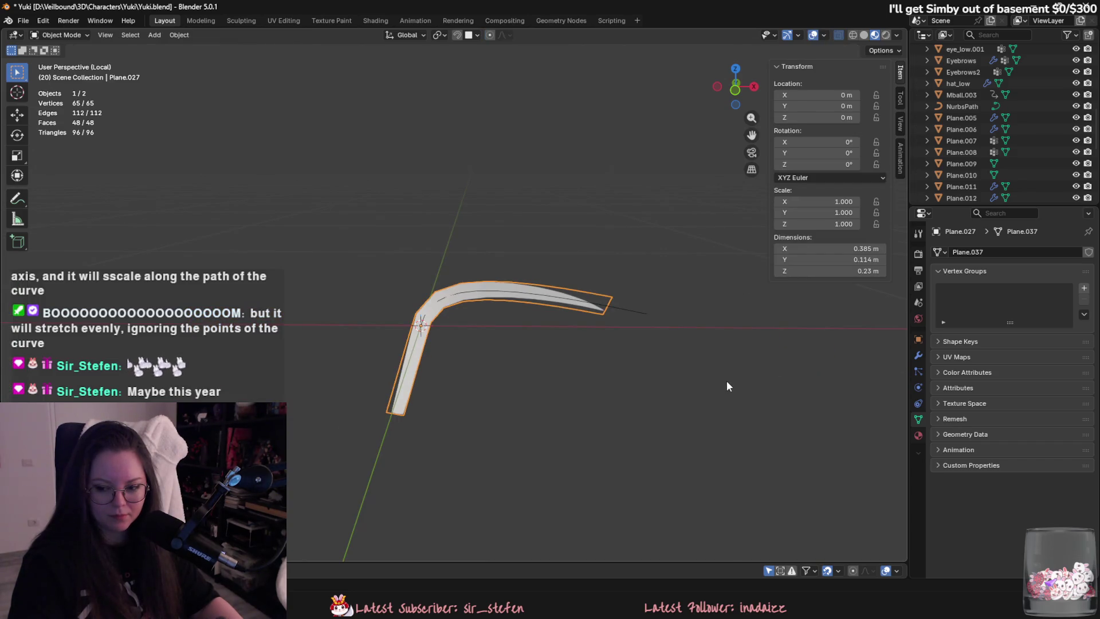
{"action": "scroll", "coordinate": [726, 381], "scroll_direction": "up", "scroll_amount": 2}
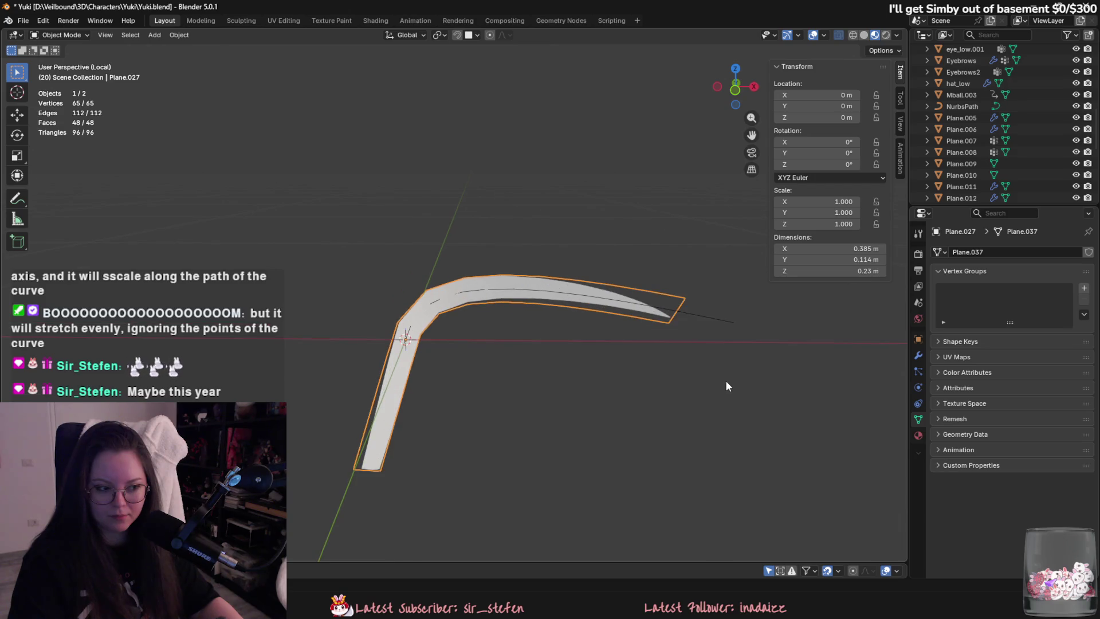
{"action": "key", "text": "Tab"}
{"action": "type", "text": "sx0.4"}
{"action": "key", "text": "Return"}
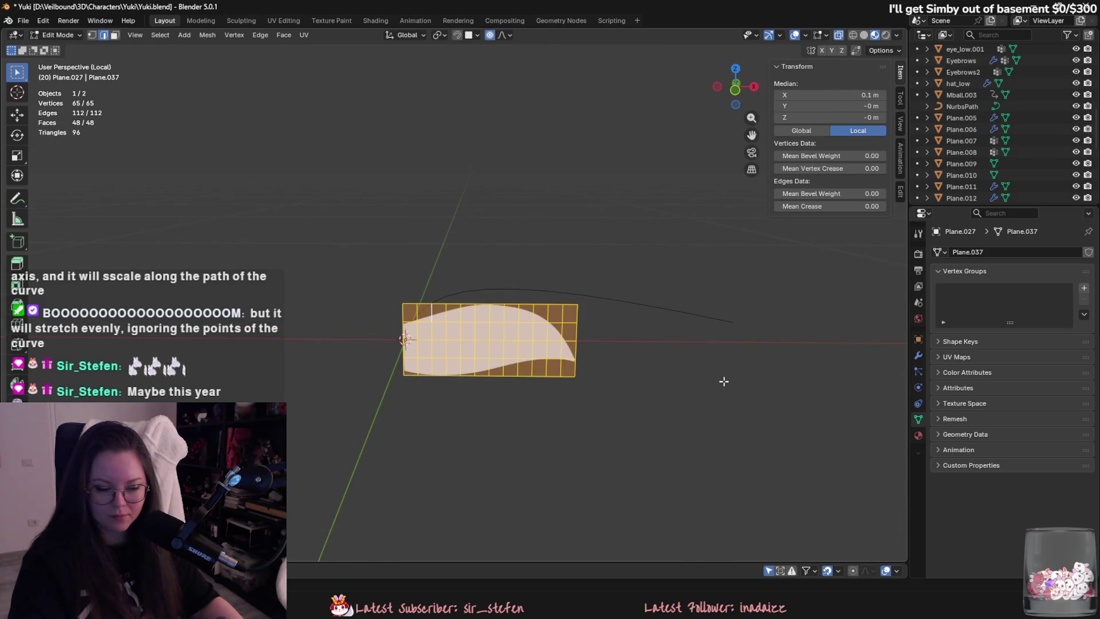
{"action": "key", "text": "3"}
{"action": "key", "text": "Tab"}
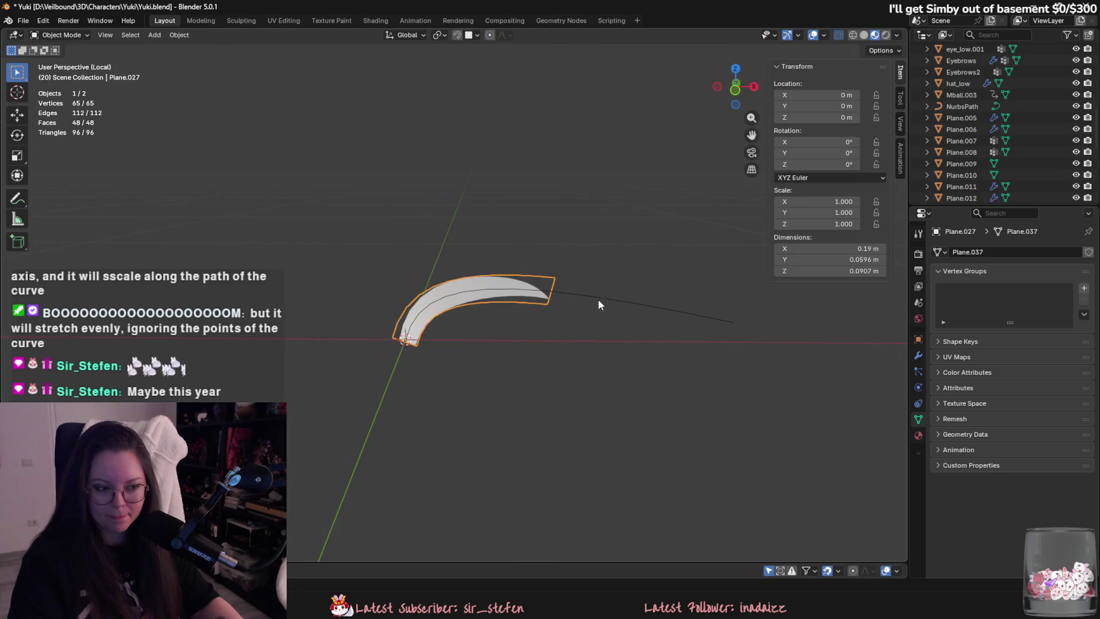
{"action": "left_click", "coordinate": [600, 300]}
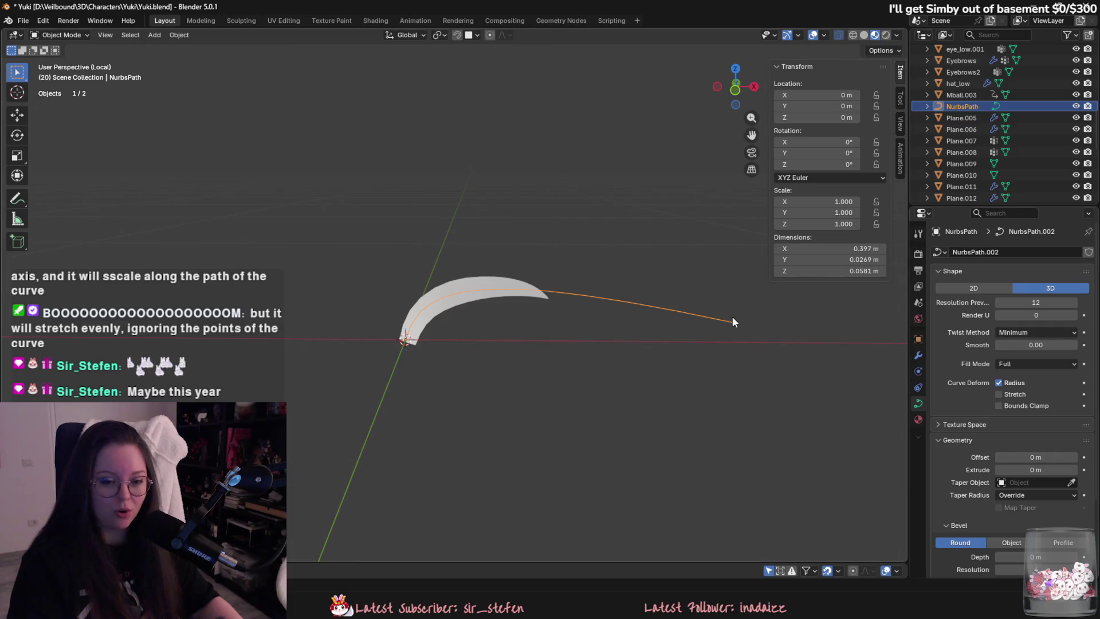
{"action": "left_click", "coordinate": [999, 394]}
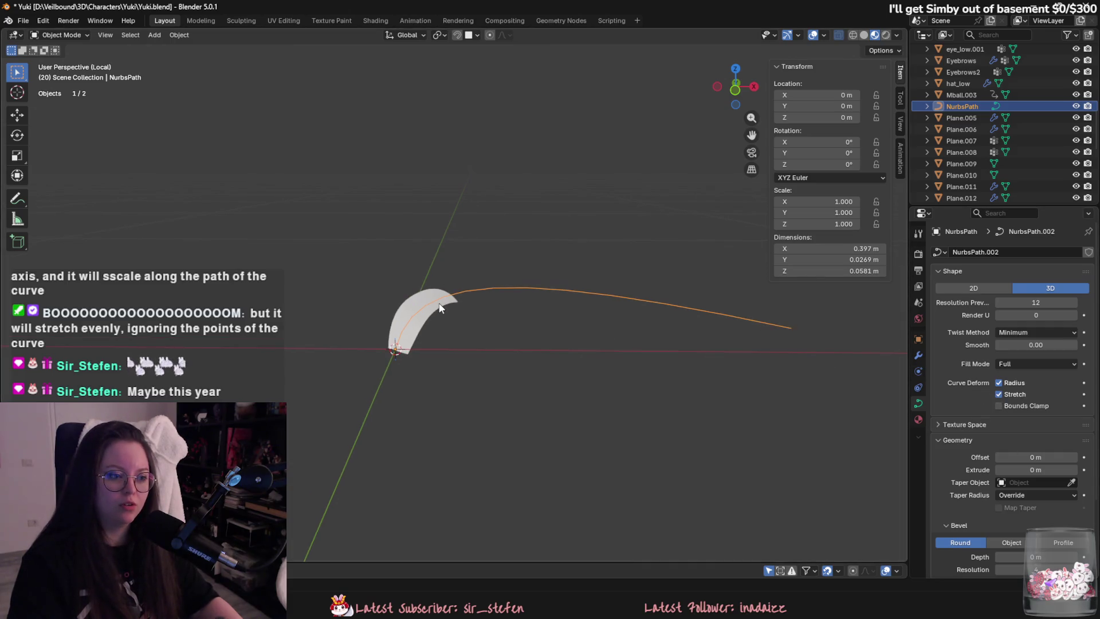
{"action": "left_click", "coordinate": [1009, 395]}
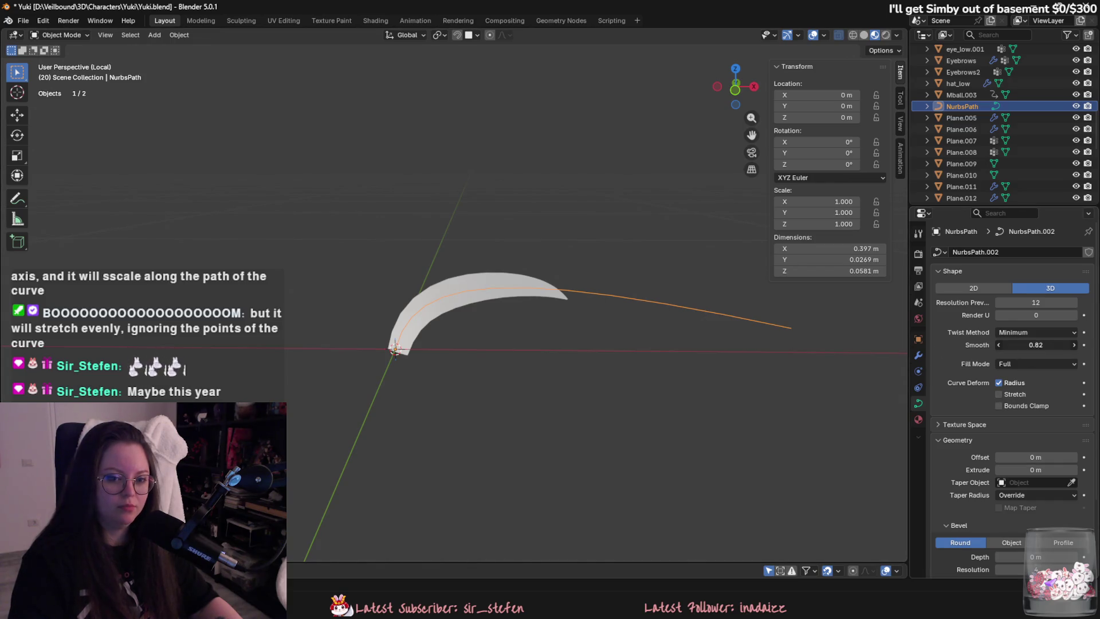
{"action": "left_click_drag", "start_coordinate": [1036, 345], "coordinate": [1000, 344]}
{"action": "left_click", "coordinate": [544, 292]}
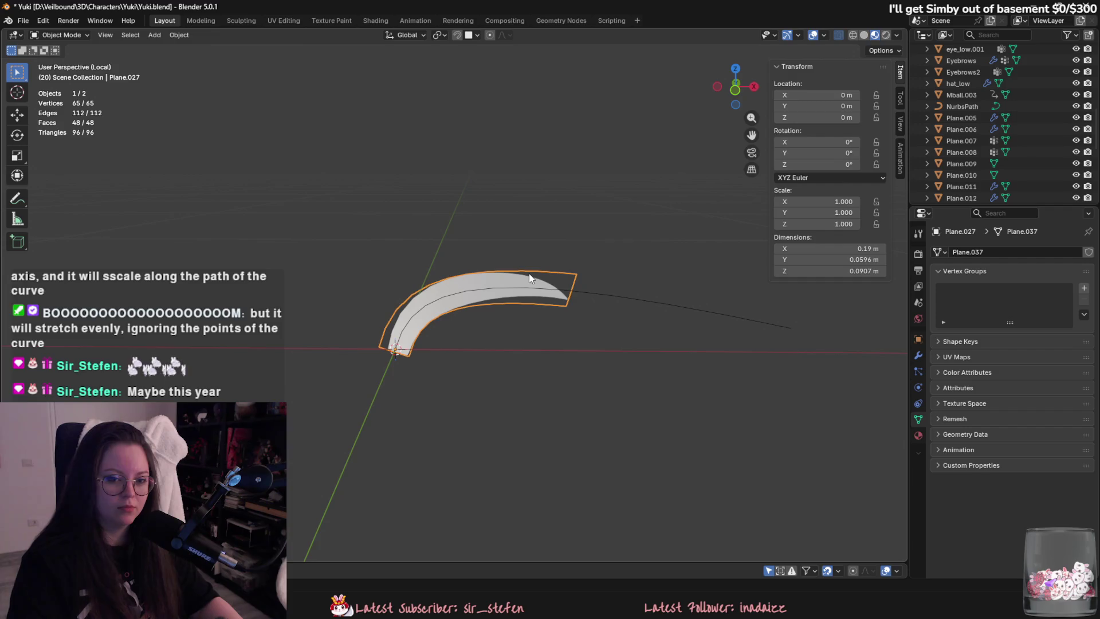
{"action": "key", "text": "Tab"}
{"action": "key", "text": "2"}
Pull the card's tip edge out along X with proportional falloff to lengthen it.
{"action": "left_click", "coordinate": [604, 315]}
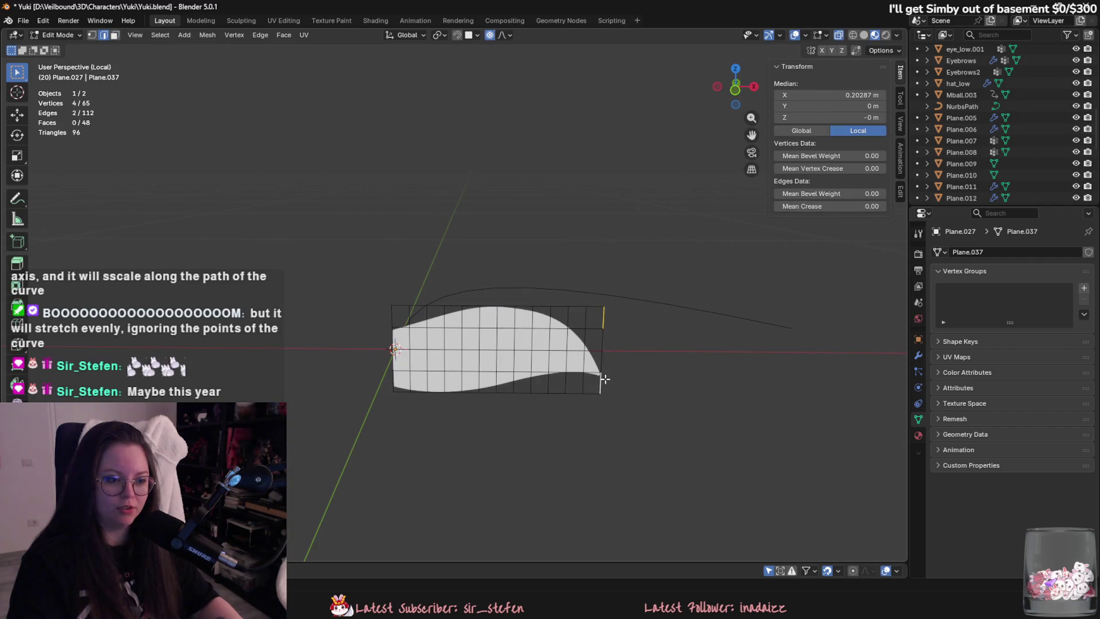
{"action": "key", "text": "g"}
{"action": "key", "text": "x"}
{"action": "scroll", "coordinate": [853, 384], "scroll_direction": "down", "scroll_amount": 10}
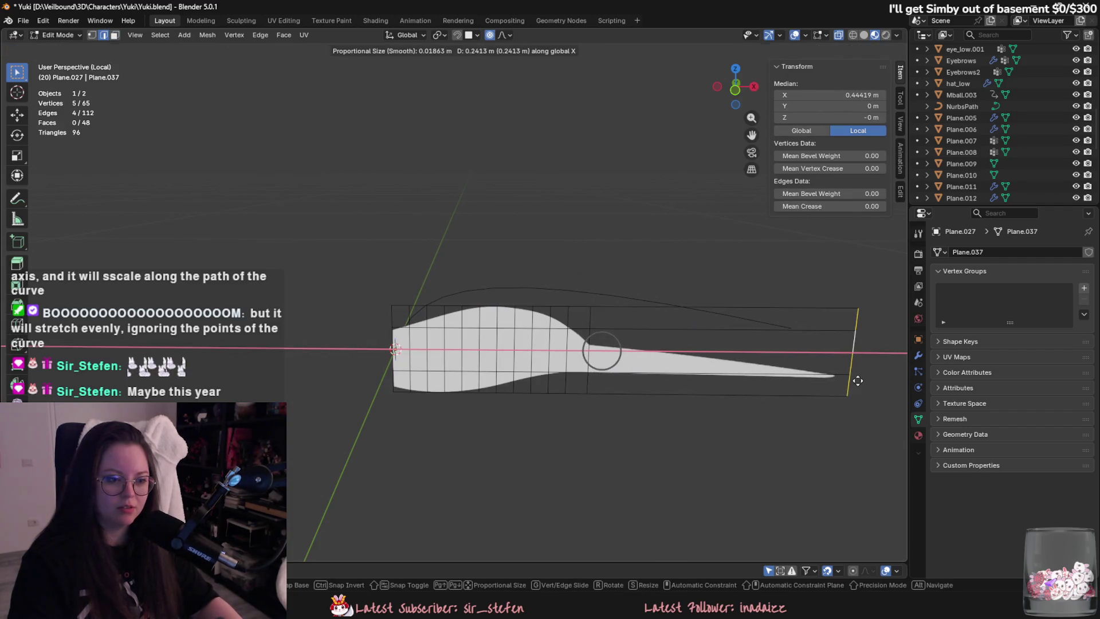
{"action": "scroll", "coordinate": [818, 392], "scroll_direction": "down", "scroll_amount": 5}
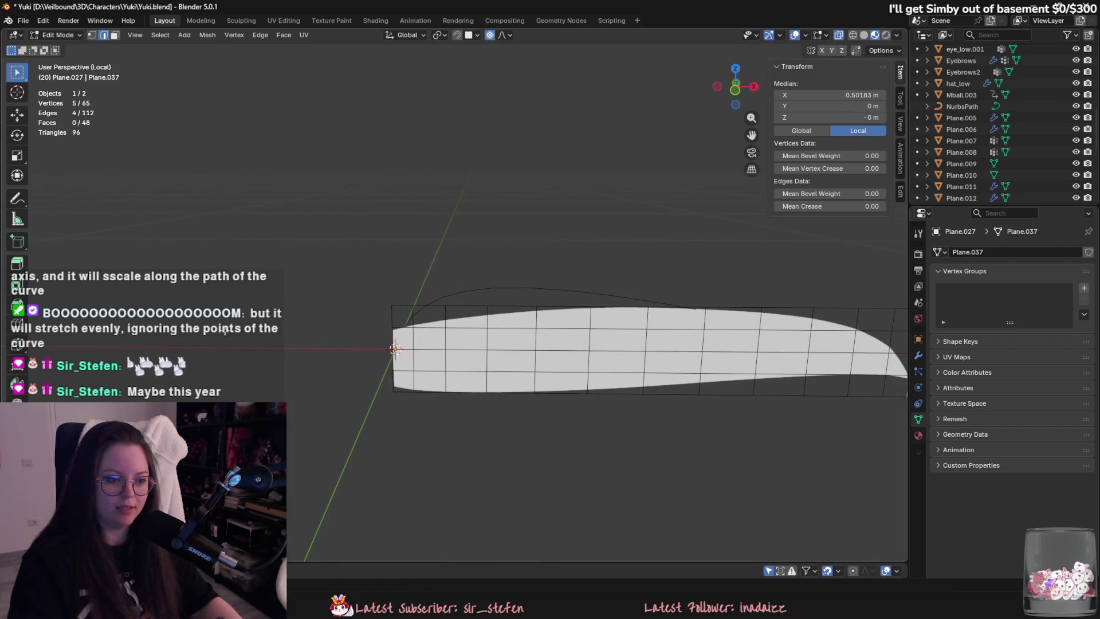
{"action": "scroll", "coordinate": [340, 303], "scroll_direction": "down", "scroll_amount": 5, "text": "alt"}
{"action": "scroll", "coordinate": [373, 305], "scroll_direction": "down", "scroll_amount": 8}
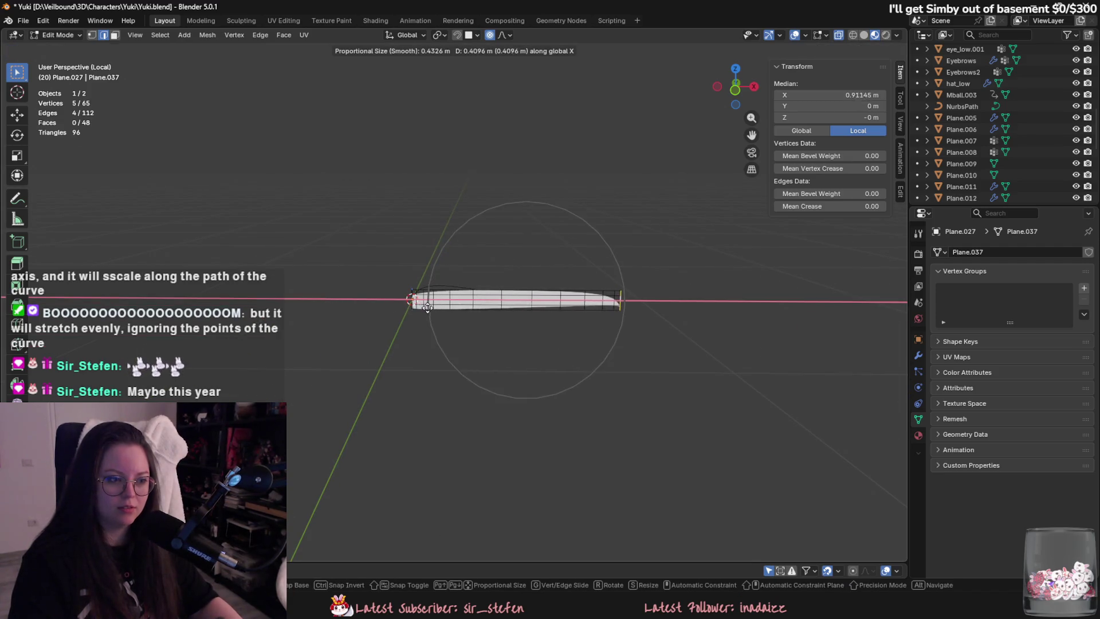
{"action": "left_click", "coordinate": [434, 310]}
{"action": "key", "text": "Tab"}
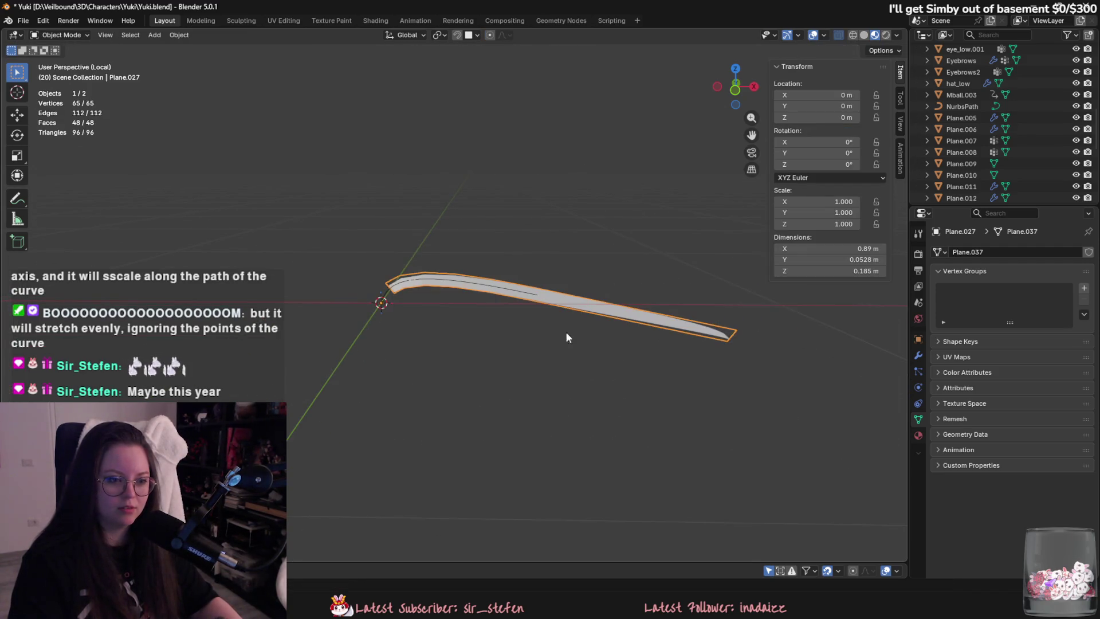
{"action": "mouse_move", "coordinate": [566, 331]}
{"action": "middle_mouse_down"}
{"action": "mouse_move", "coordinate": [638, 403]}
{"action": "mouse_move", "coordinate": [611, 332]}
{"action": "middle_mouse_up"}
Scale the whole card down along X to 0.19 m, then select NurbsPath.
{"action": "key", "text": "s"}
{"action": "key", "text": "x"}
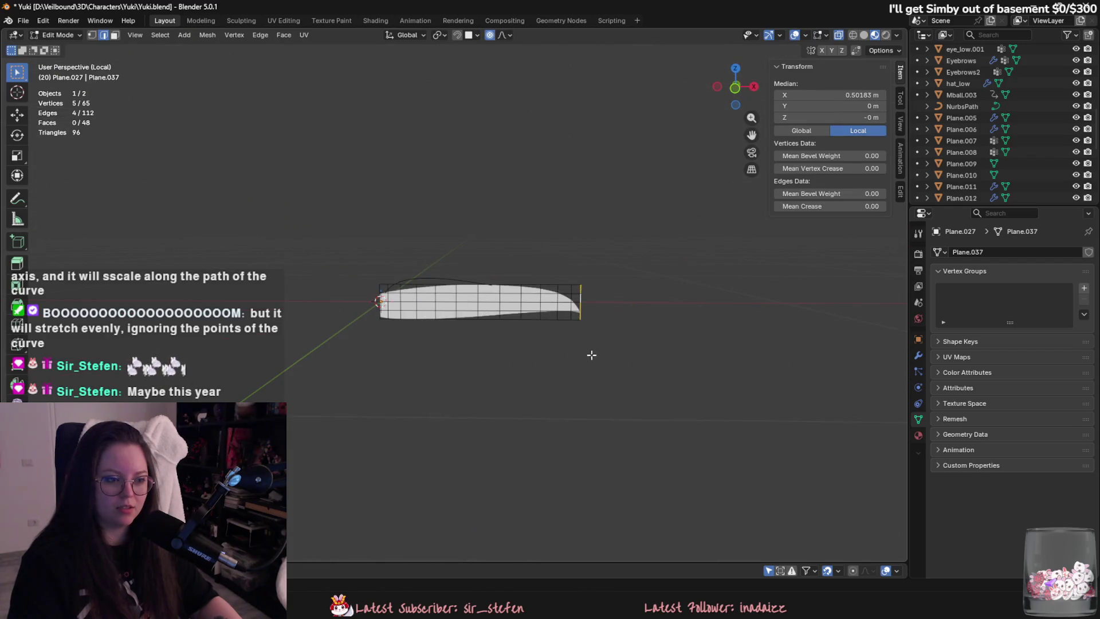
{"action": "left_click", "coordinate": [456, 316]}
{"action": "left_click", "coordinate": [456, 282]}
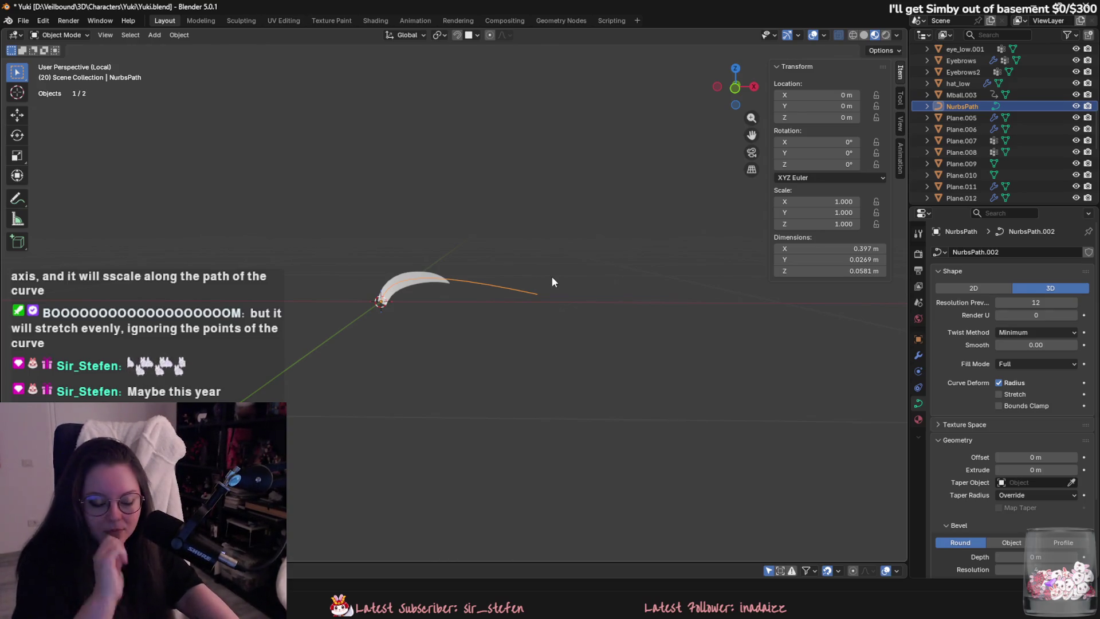
{"action": "mouse_move", "coordinate": [612, 263]}
{"action": "middle_mouse_down"}
{"action": "mouse_move", "coordinate": [736, 290]}
{"action": "mouse_move", "coordinate": [687, 269]}
{"action": "mouse_move", "coordinate": [668, 275]}
{"action": "middle_mouse_up"}
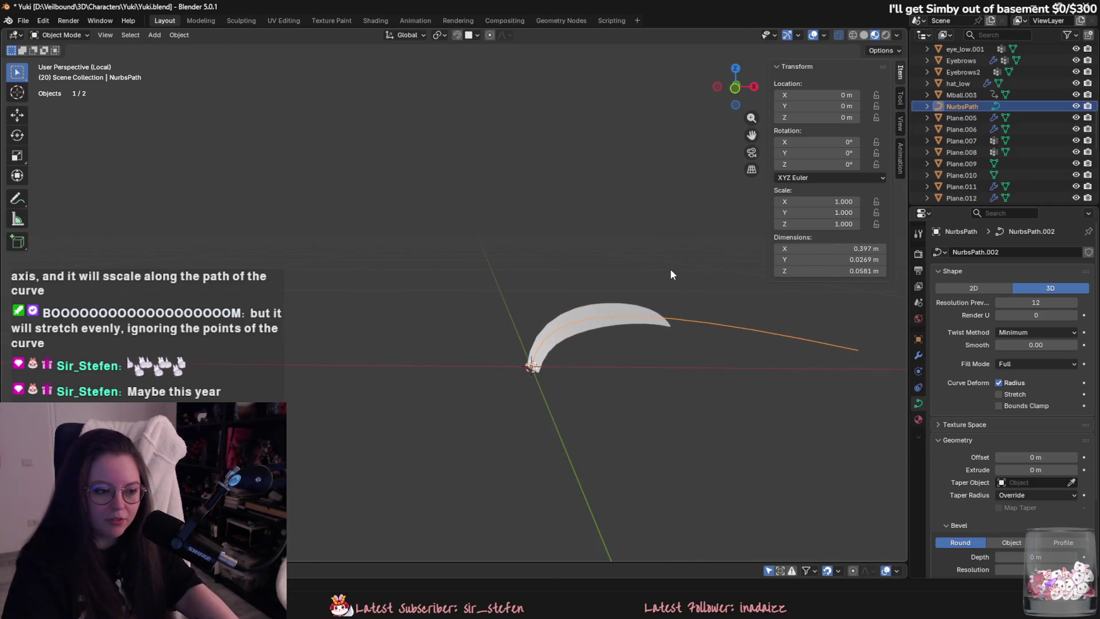
{"action": "key", "text": "ctrl+z"}
{"action": "key", "text": "ctrl+z"}
{"action": "key", "text": "ctrl+z"}
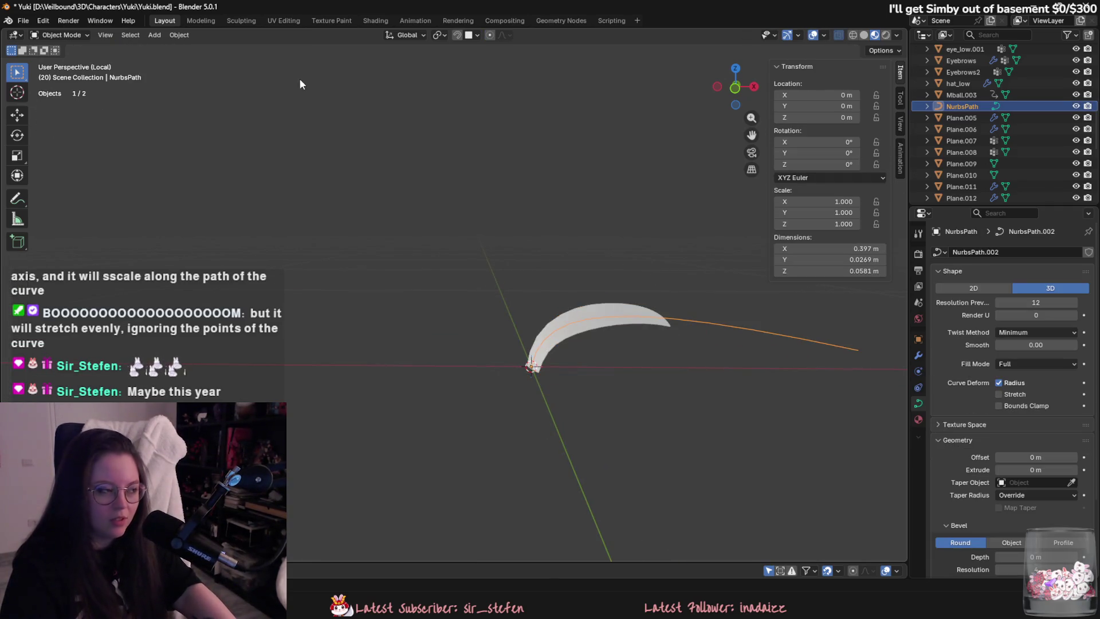
{"action": "left_click", "coordinate": [41, 20]}
Set Undo Steps to 256 in System preferences, close Preferences, and enter Edit Mode on the path.
{"action": "left_click", "coordinate": [52, 168]}
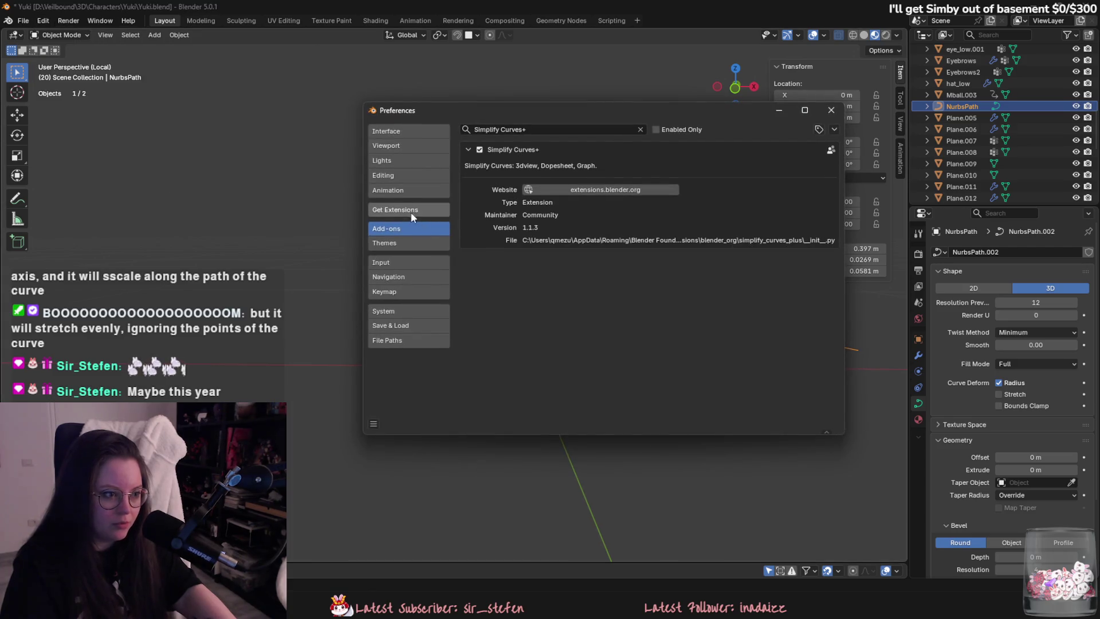
{"action": "left_click", "coordinate": [411, 211]}
{"action": "left_click", "coordinate": [417, 326]}
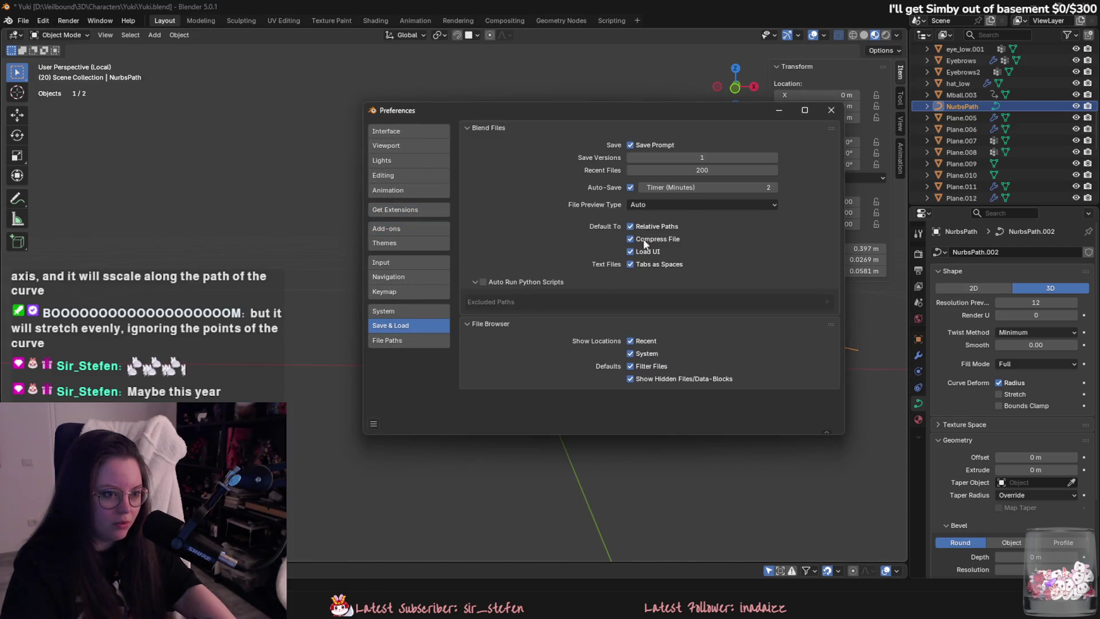
{"action": "left_click", "coordinate": [438, 310]}
{"action": "left_click", "coordinate": [712, 340]}
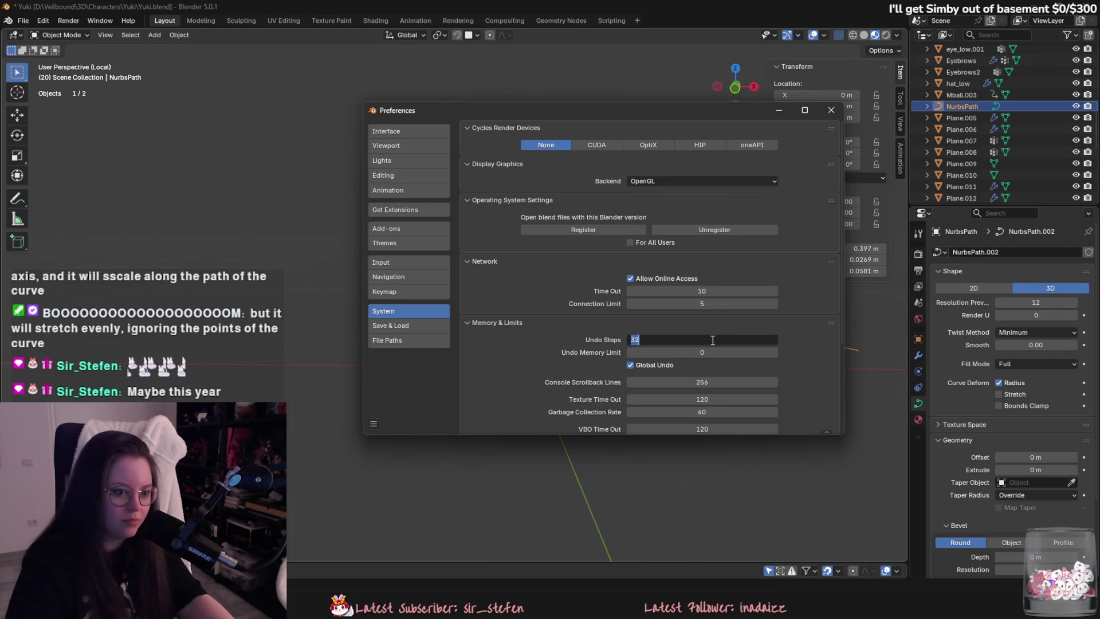
{"action": "type", "text": "256"}
{"action": "key", "text": "Return"}
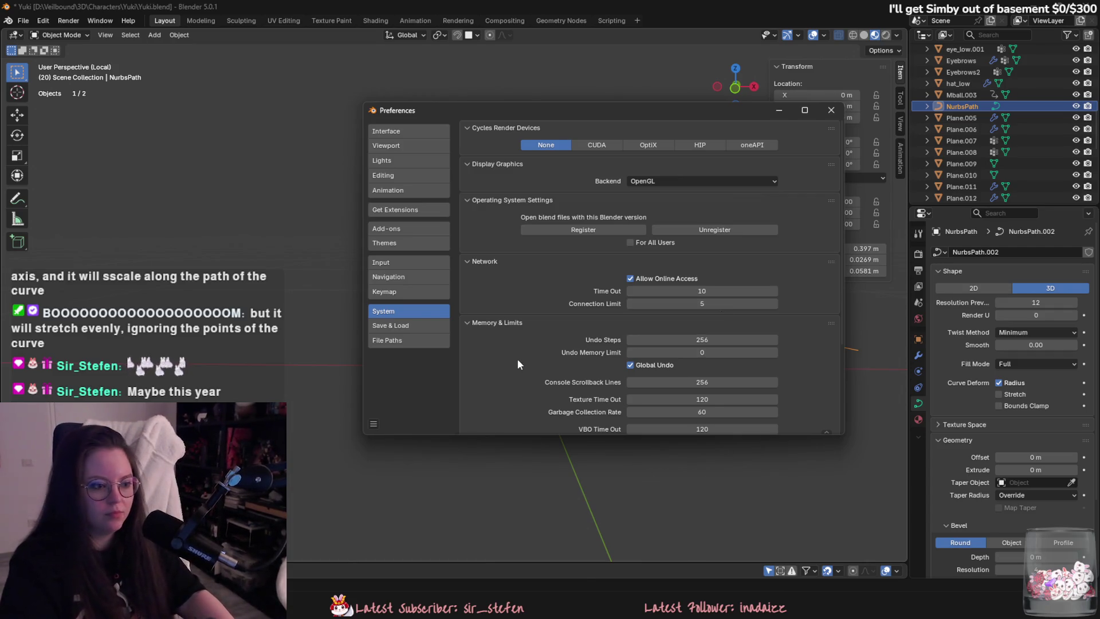
{"action": "left_click", "coordinate": [832, 110]}
{"action": "key", "text": "Tab"}
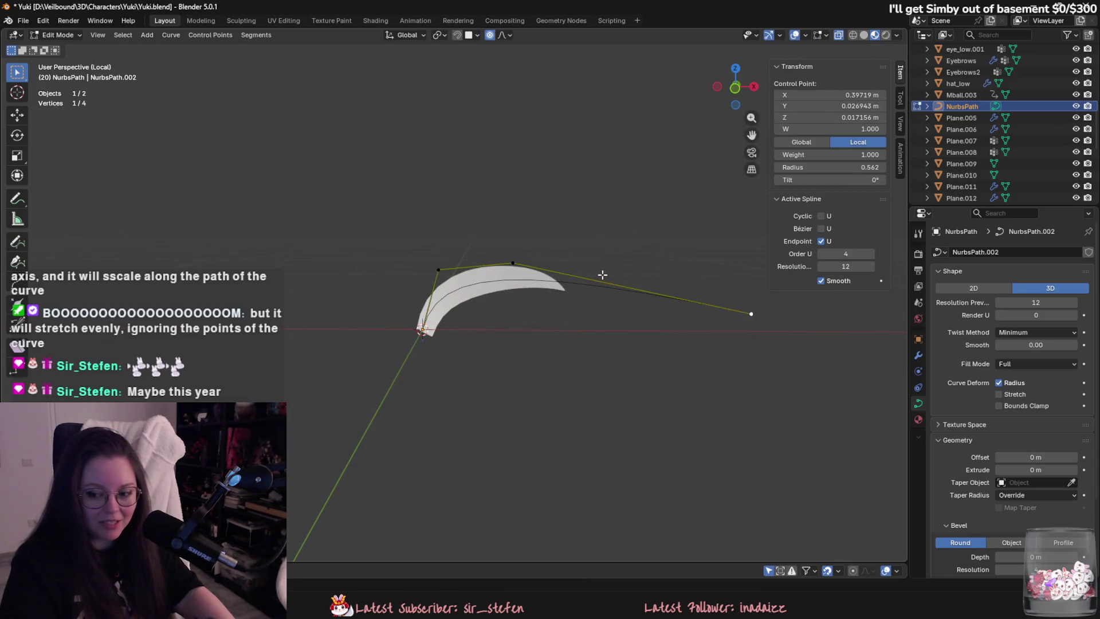
Remove the Curve modifier from hair card Plane.027 so it lies flat.
{"action": "key", "text": "Tab"}
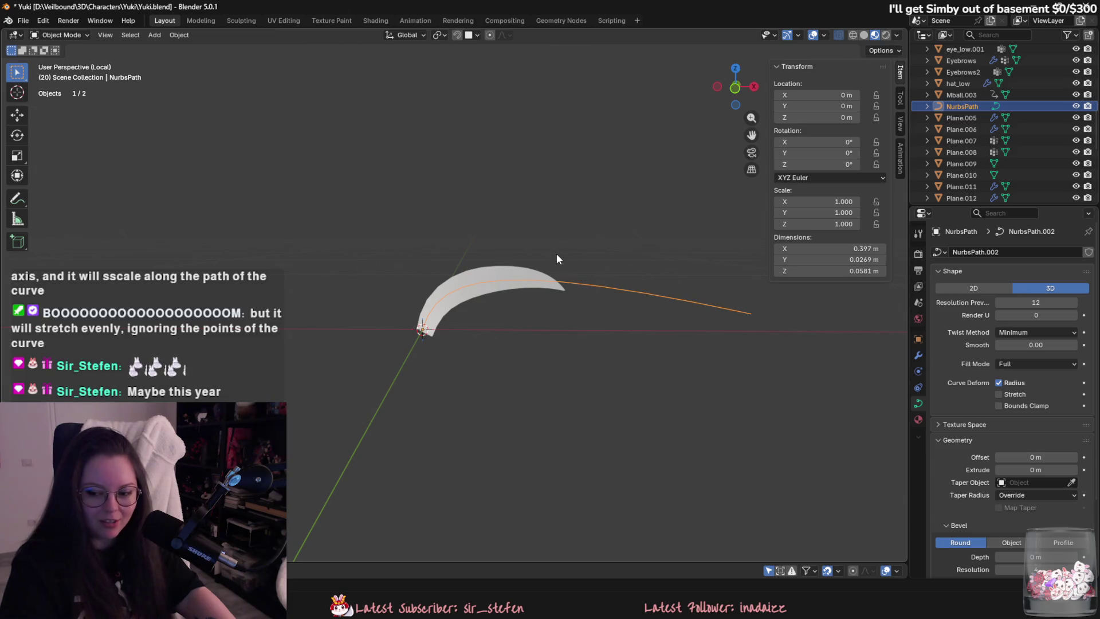
{"action": "left_click", "coordinate": [511, 275]}
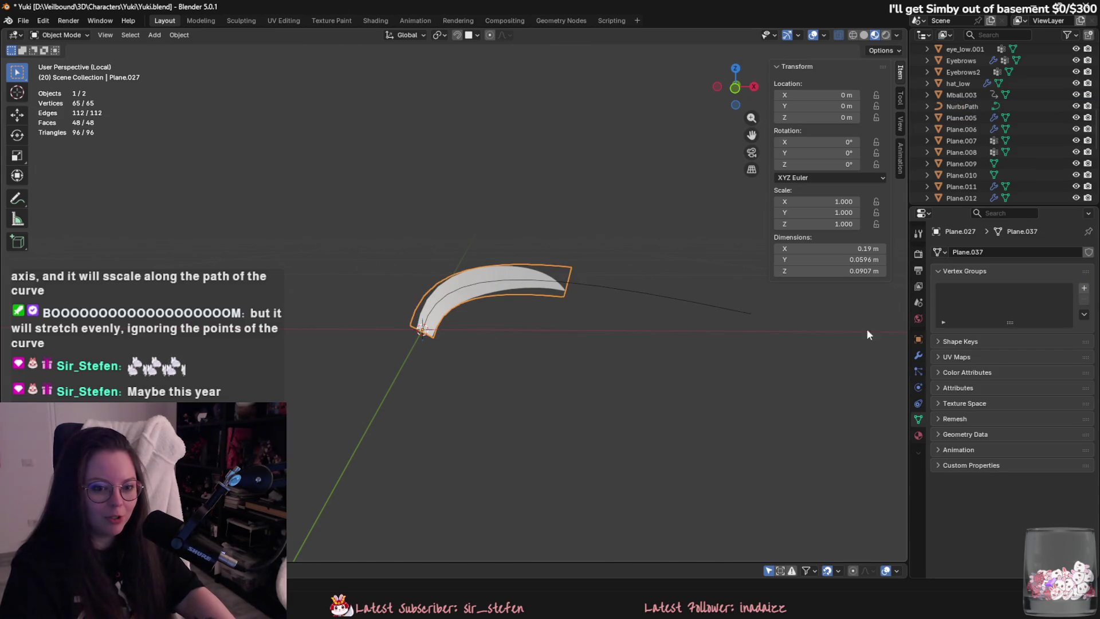
{"action": "left_click", "coordinate": [919, 356]}
{"action": "left_click", "coordinate": [1072, 271]}
Delete the old NurbsPath from the scene.
{"action": "left_click", "coordinate": [658, 294]}
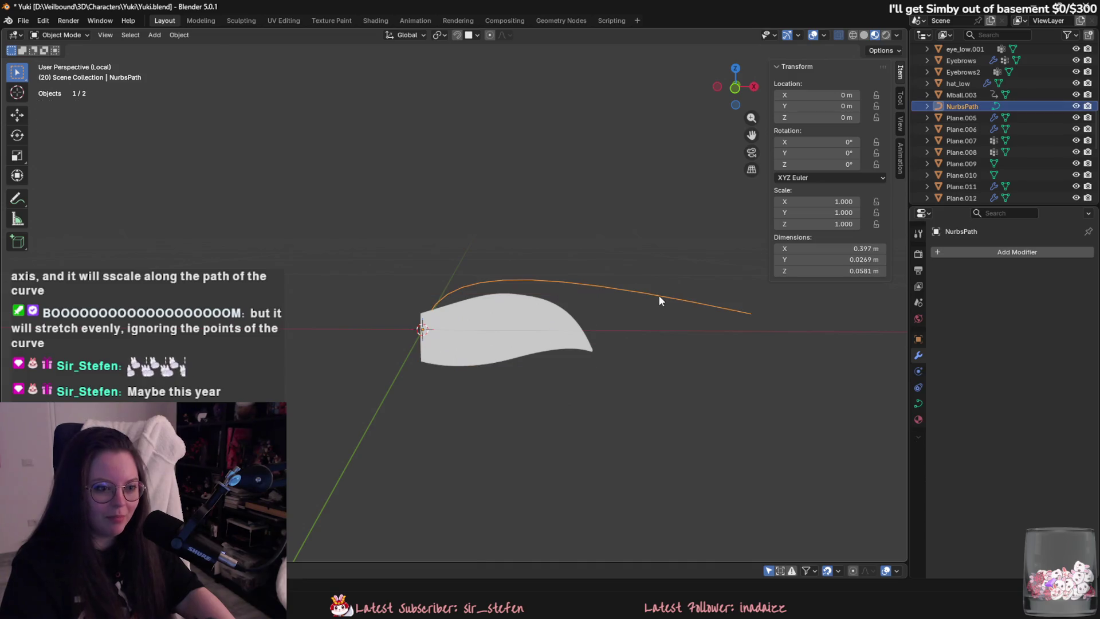
{"action": "key", "text": "Delete"}
{"action": "left_click", "coordinate": [155, 35]}
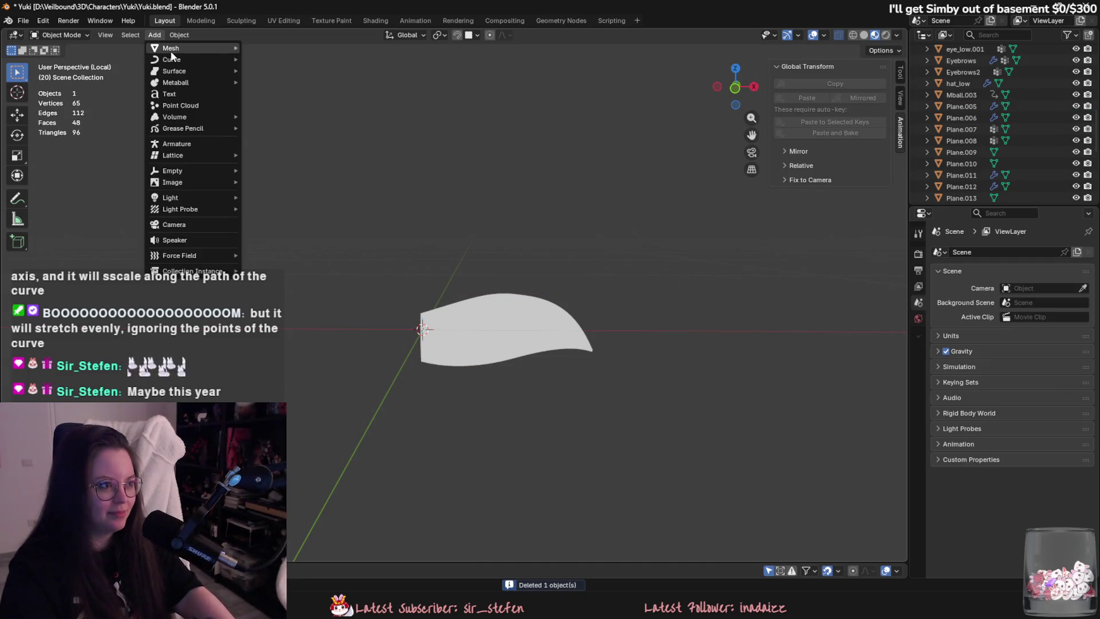
Add a new NURBS path via Add > Curve > Path and try scaling it down.
{"action": "mouse_move", "coordinate": [172, 49]}
{"action": "mouse_move", "coordinate": [220, 60]}
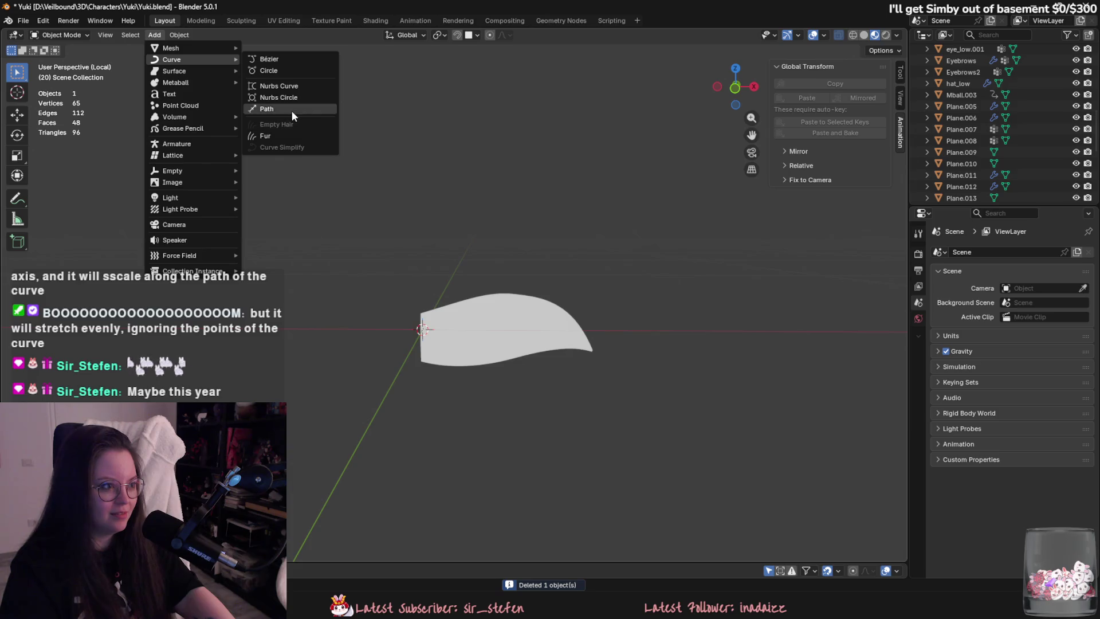
{"action": "left_click", "coordinate": [292, 112]}
{"action": "key", "text": "s"}
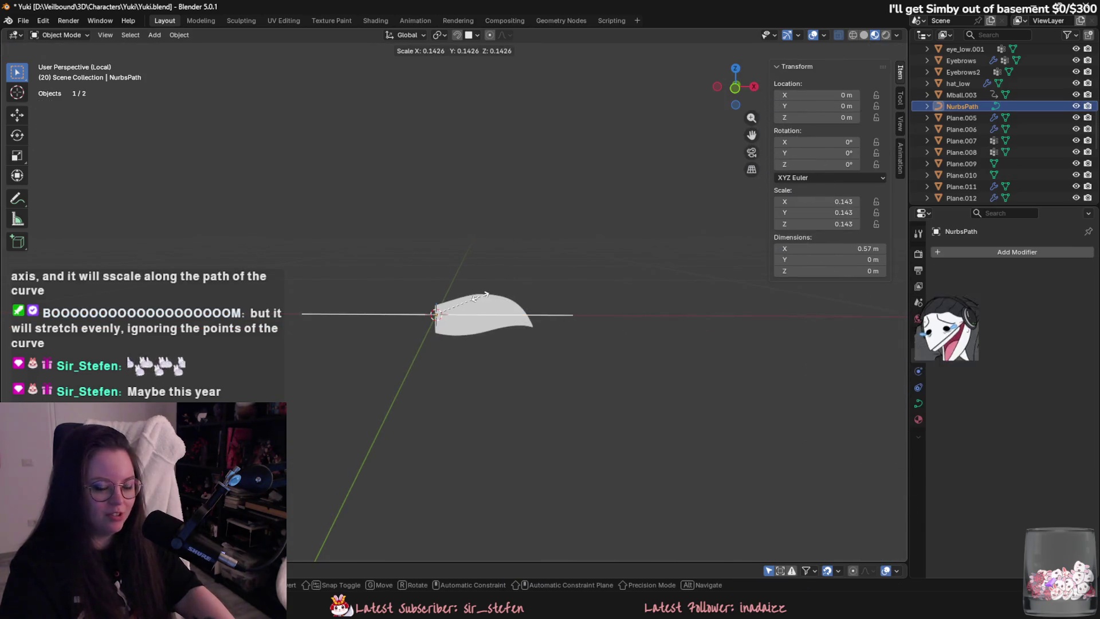
{"action": "left_click", "coordinate": [480, 296]}
{"action": "scroll", "coordinate": [481, 296], "scroll_direction": "up", "scroll_amount": 3}
{"action": "key", "text": "s"}
{"action": "left_click", "coordinate": [564, 331]}
{"action": "scroll", "coordinate": [565, 331], "scroll_direction": "up", "scroll_amount": 2}
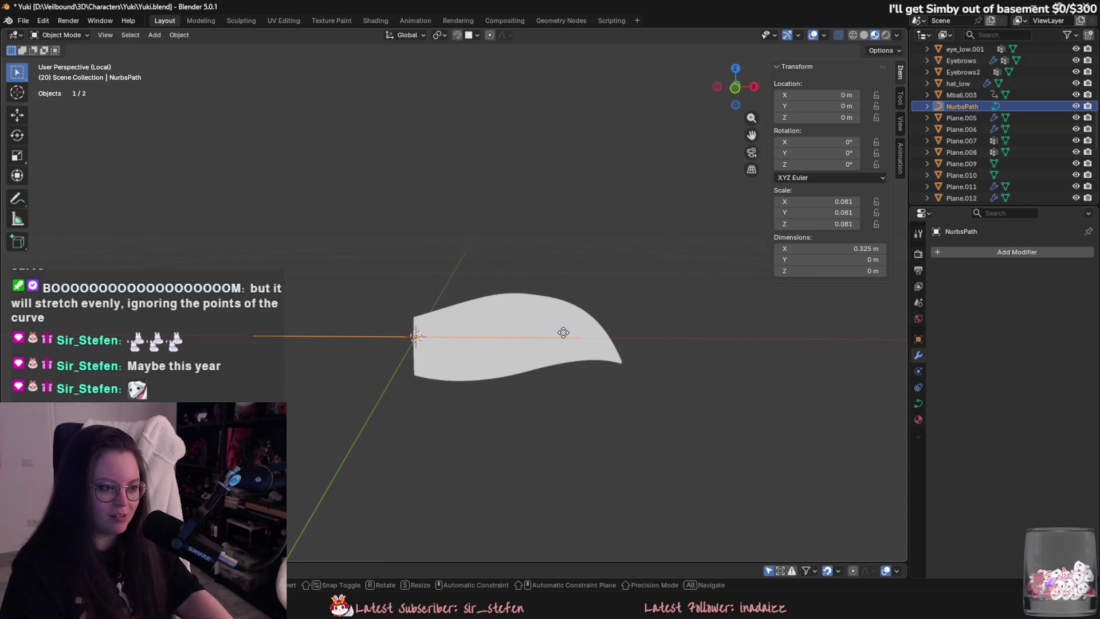
Try shifting the new path along the X axis, then undo the move.
{"action": "key", "text": "g"}
{"action": "key", "text": "x"}
{"action": "left_click", "coordinate": [717, 347]}
{"action": "scroll", "coordinate": [728, 355], "scroll_direction": "up", "scroll_amount": 2}
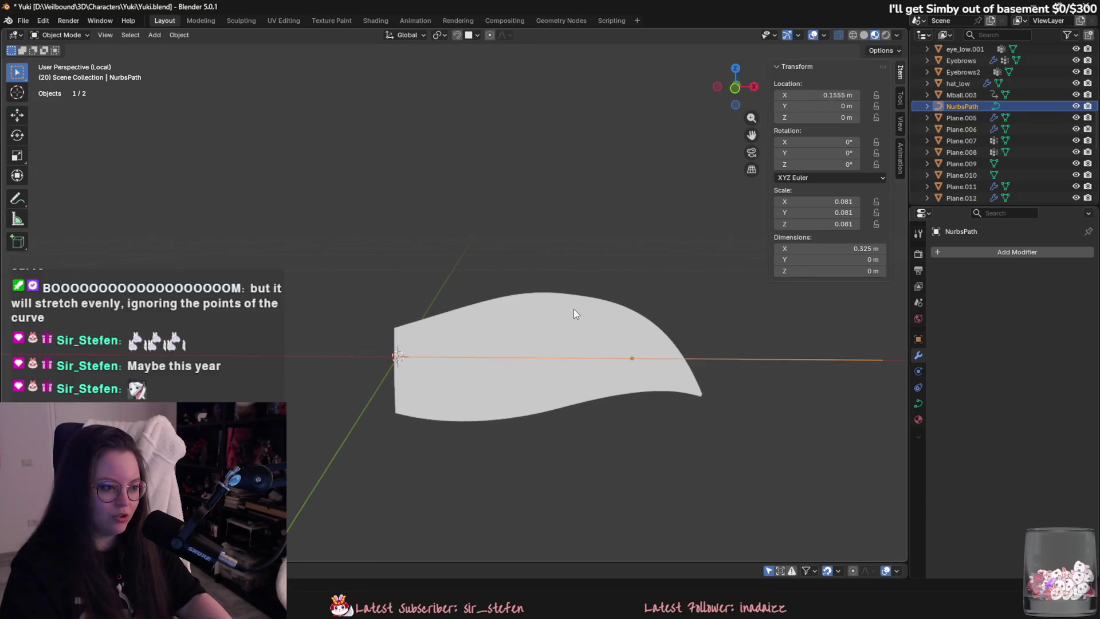
{"action": "key", "text": "ctrl+z"}
{"action": "scroll", "coordinate": [532, 315], "scroll_direction": "down", "scroll_amount": 2}
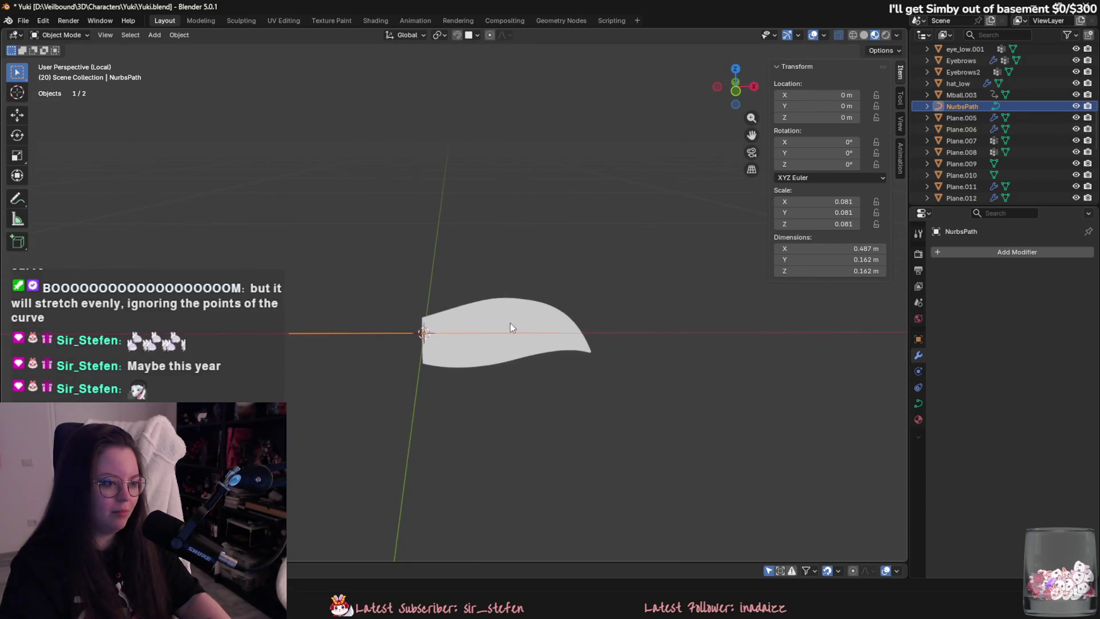
{"action": "scroll", "coordinate": [539, 326], "scroll_direction": "down", "scroll_amount": 4}
Rescale the path and set its X dimension to 1 m.
{"action": "key", "text": "s"}
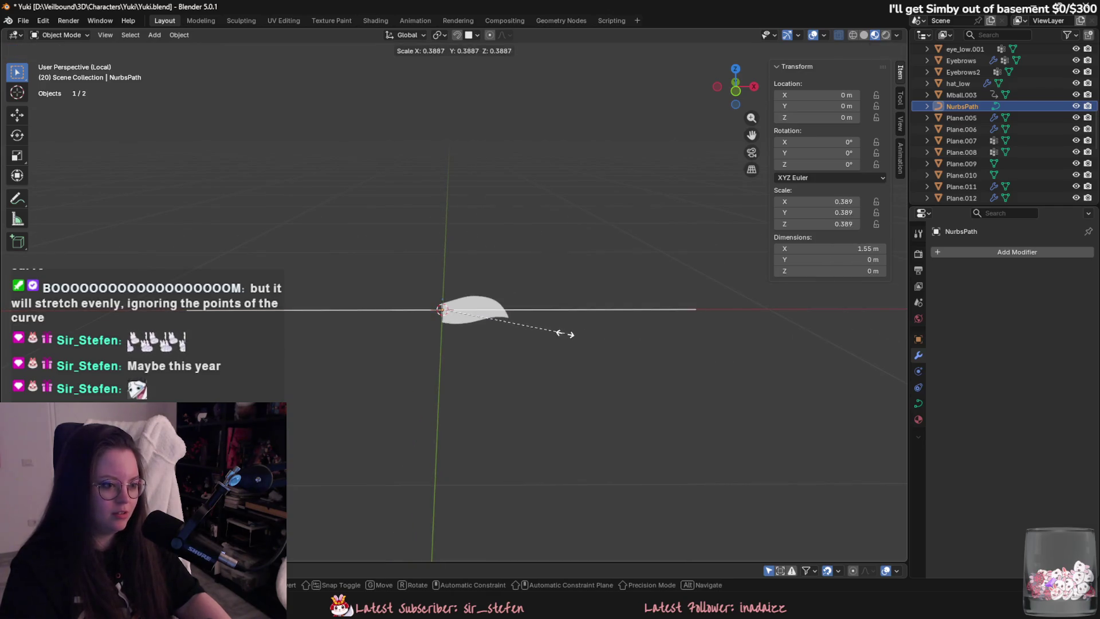
{"action": "left_click", "coordinate": [505, 326]}
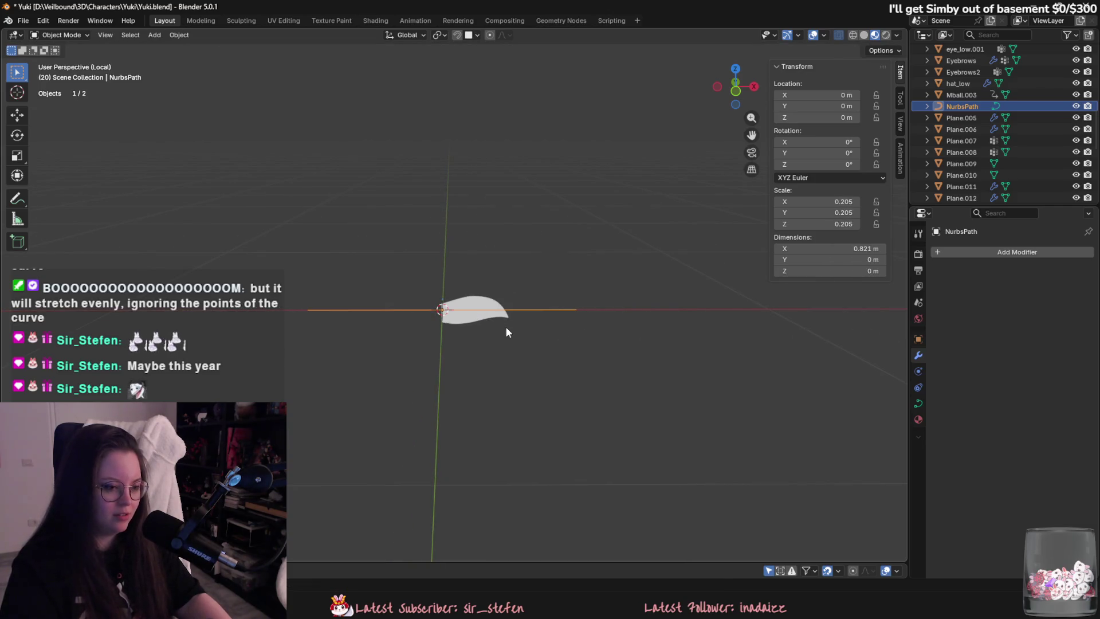
{"action": "left_click", "coordinate": [813, 248]}
{"action": "type", "text": "1"}
{"action": "key", "text": "Return"}
{"action": "scroll", "coordinate": [514, 298], "scroll_direction": "up", "scroll_amount": 4}
{"action": "type", "text": "gy"}
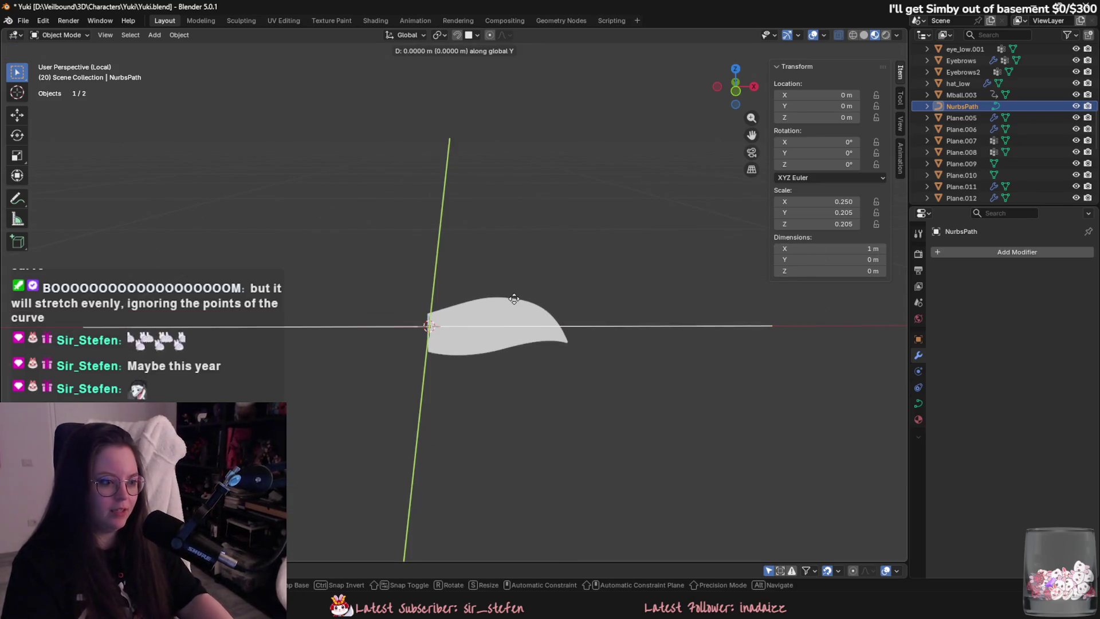
{"action": "type", "text": "x"}
{"action": "type", "text": "1"}
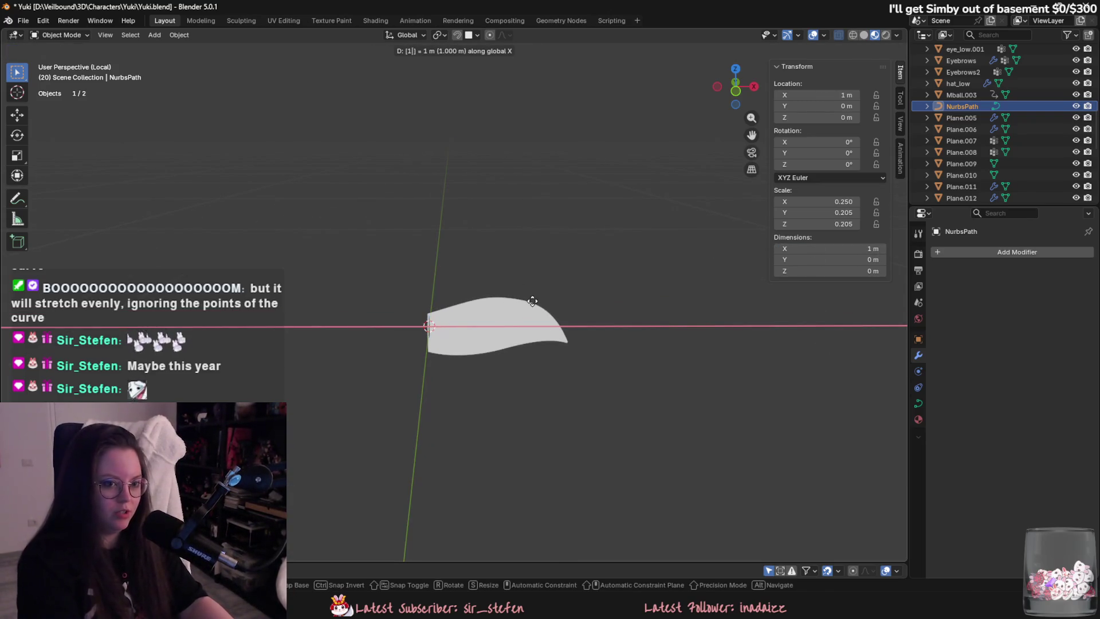
{"action": "key", "text": "Escape"}
{"action": "scroll", "coordinate": [538, 295], "scroll_direction": "down", "scroll_amount": 5}
Reset the path to full scale and move it 1 m along X.
{"action": "key", "text": "g"}
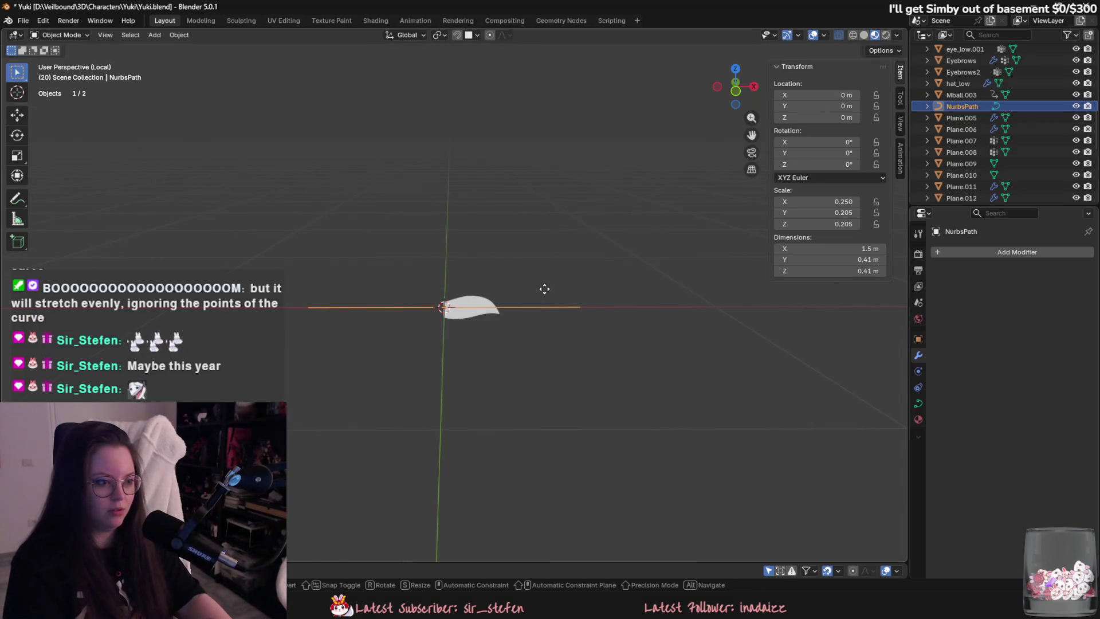
{"action": "type", "text": "x"}
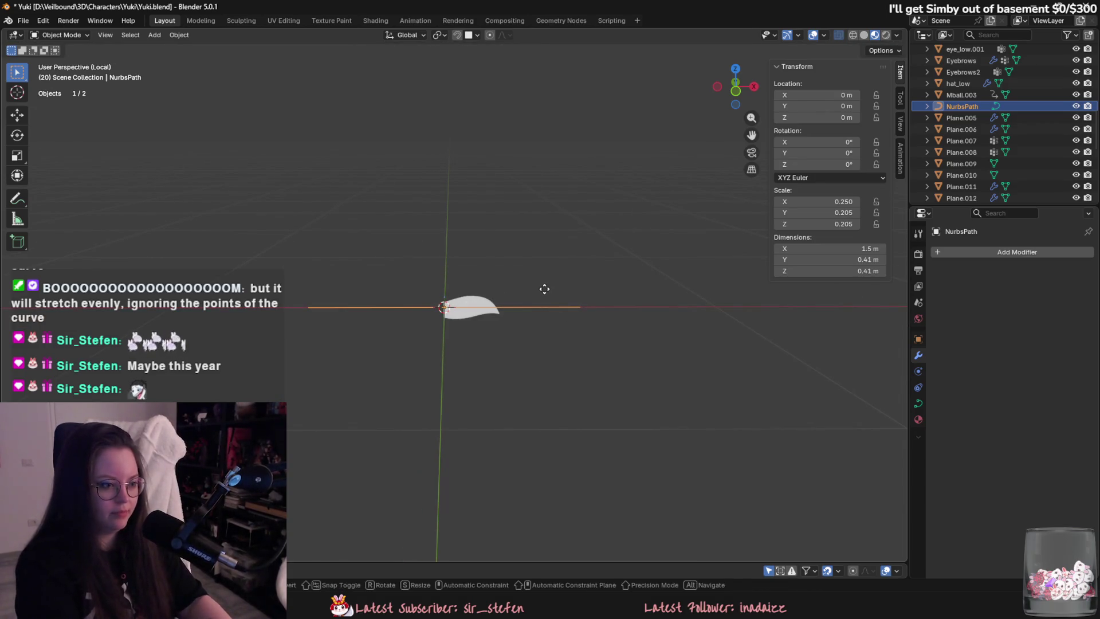
{"action": "type", "text": "1"}
{"action": "key", "text": "Escape"}
{"action": "scroll", "coordinate": [631, 311], "scroll_direction": "up", "scroll_amount": 2}
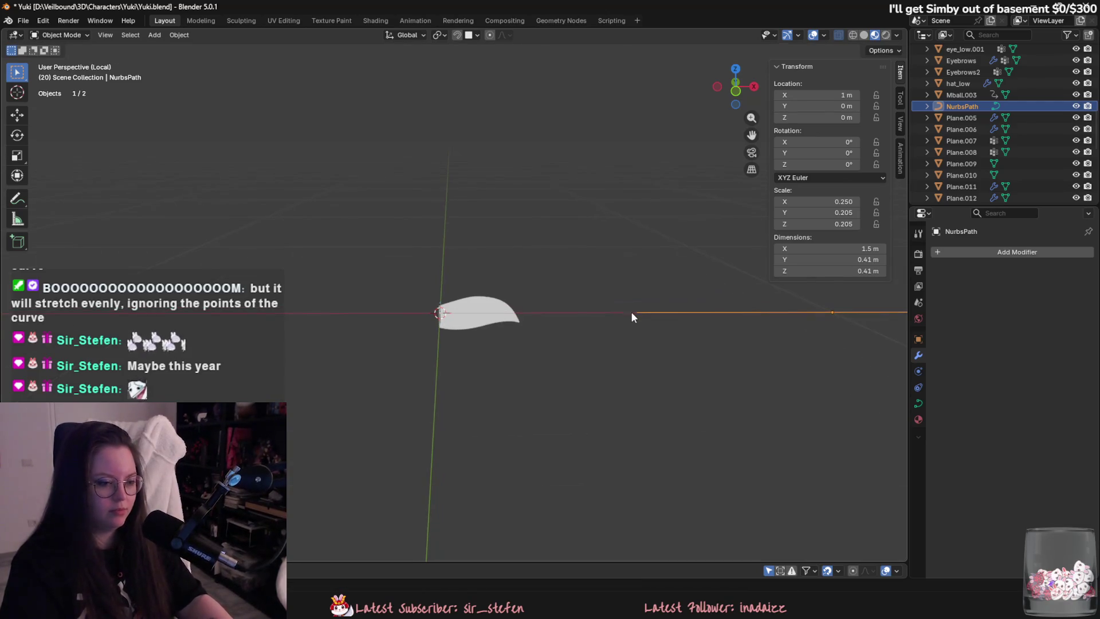
{"action": "scroll", "coordinate": [683, 332], "scroll_direction": "down", "scroll_amount": 3}
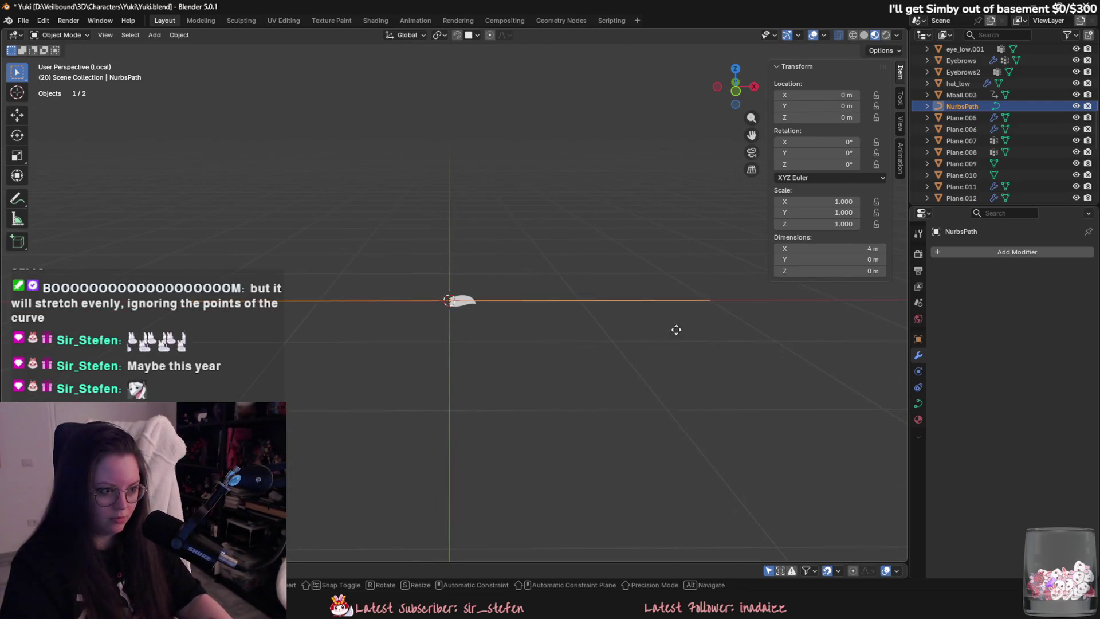
{"action": "key", "text": "s"}
{"action": "key", "text": "x"}
{"action": "key", "text": "Return"}
{"action": "type", "text": "gx"}
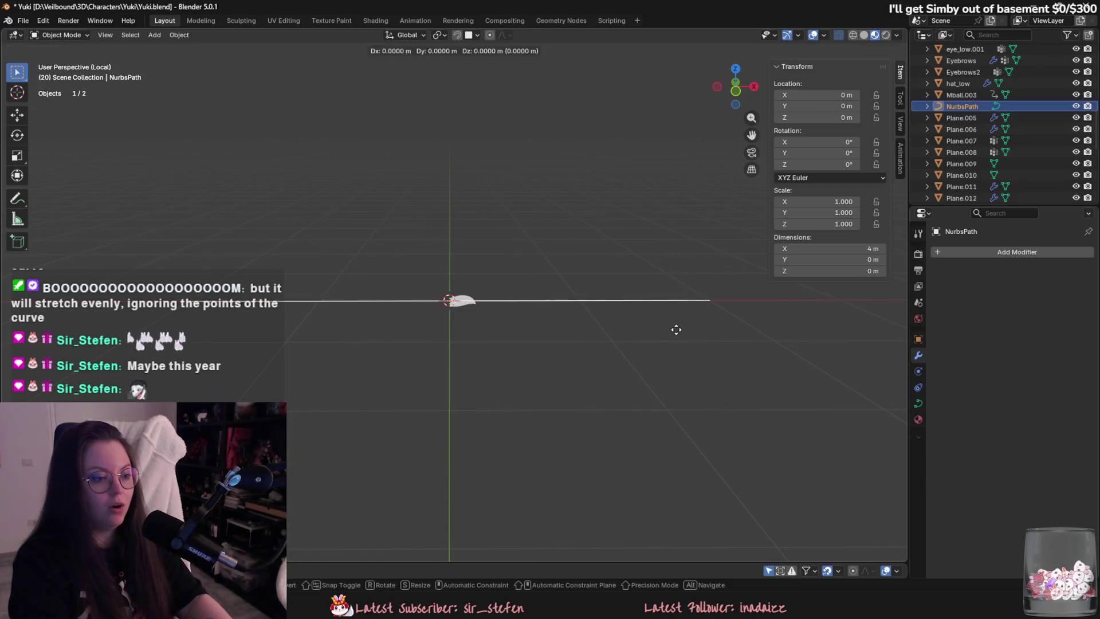
{"action": "type", "text": "1"}
{"action": "key", "text": "Return"}
{"action": "scroll", "coordinate": [669, 327], "scroll_direction": "up", "scroll_amount": 1}
Move the path another 1 m along X, placing it at X = 2 m.
{"action": "key", "text": "g"}
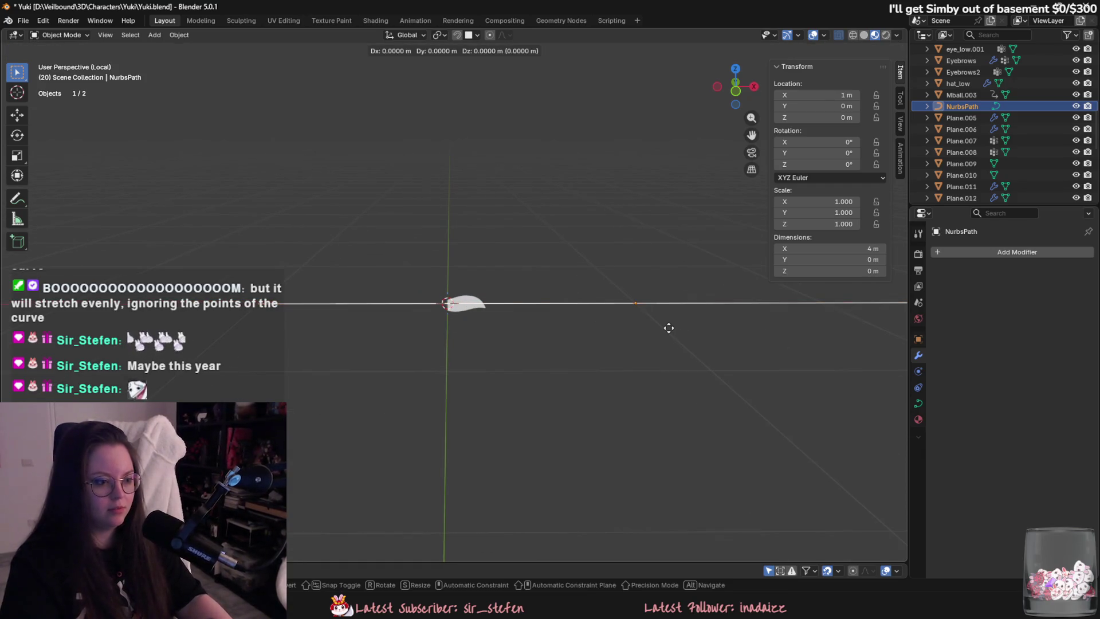
{"action": "key", "text": "x"}
{"action": "type", "text": "1"}
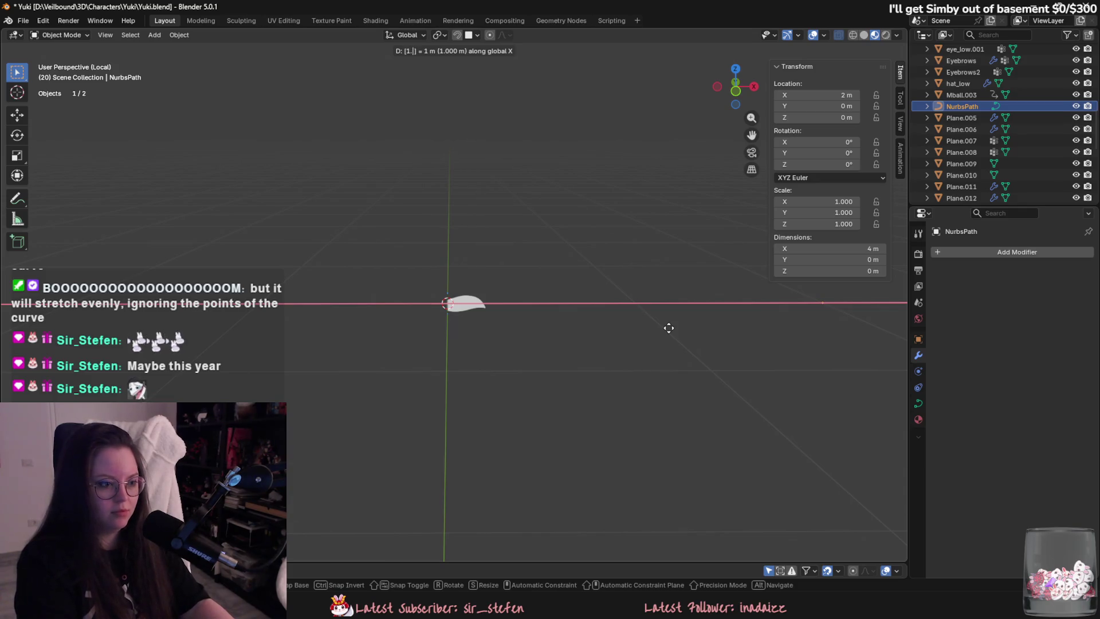
{"action": "key", "text": "Escape"}
{"action": "type", "text": "gx1"}
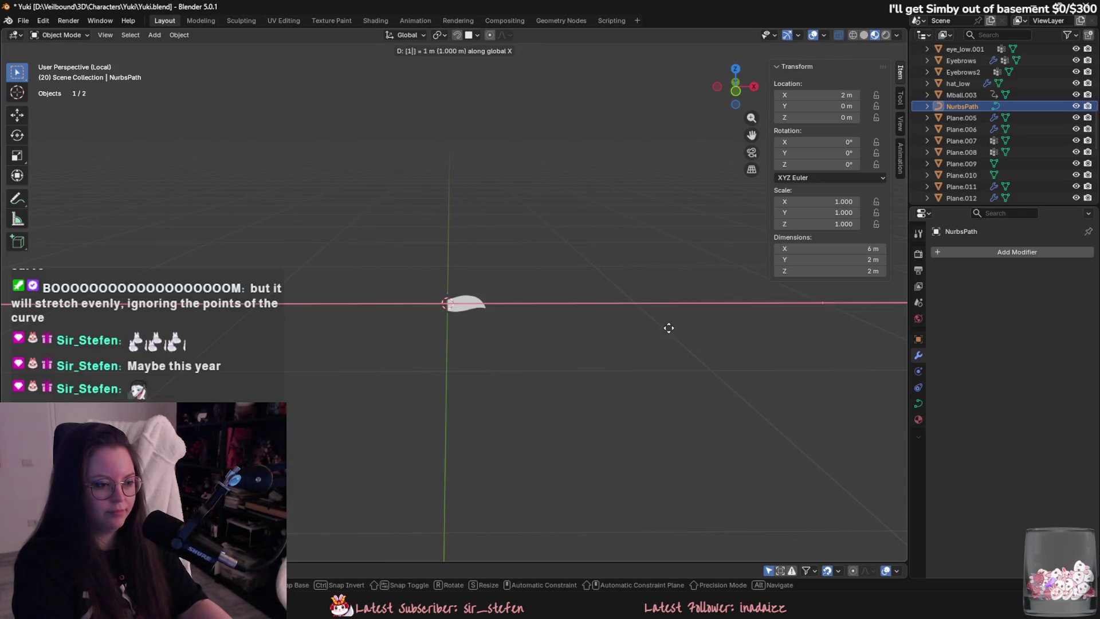
{"action": "key", "text": "Return"}
{"action": "scroll", "coordinate": [612, 310], "scroll_direction": "up", "scroll_amount": 5}
Apply All Transforms to bake the path's offset into its geometry.
{"action": "key", "text": "ctrl+a"}
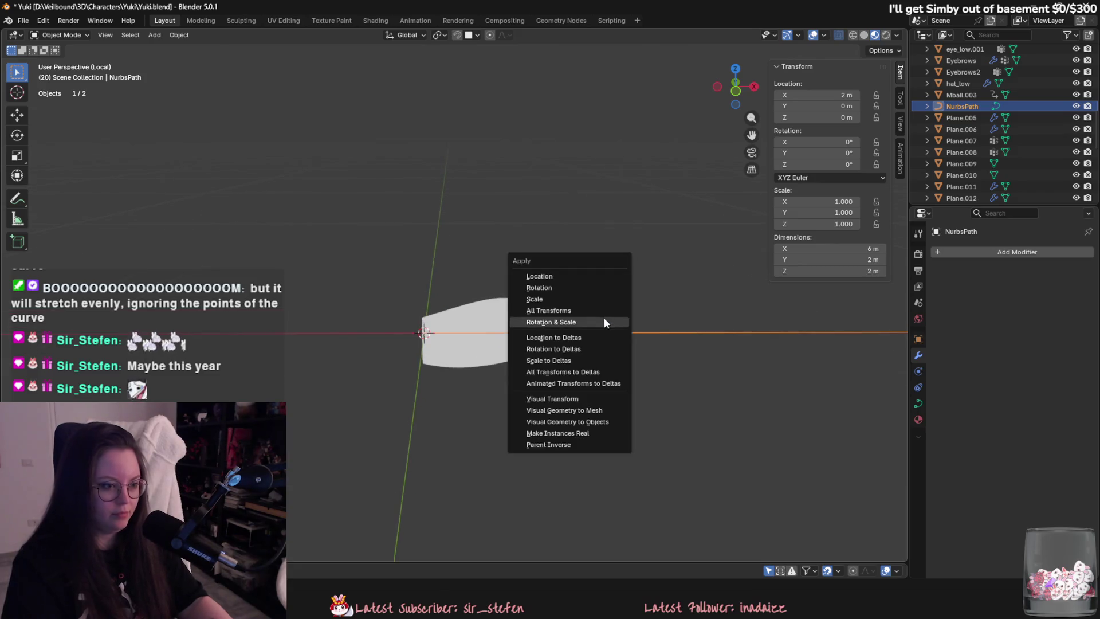
{"action": "left_click", "coordinate": [605, 310]}
{"action": "scroll", "coordinate": [659, 343], "scroll_direction": "down", "scroll_amount": 6}
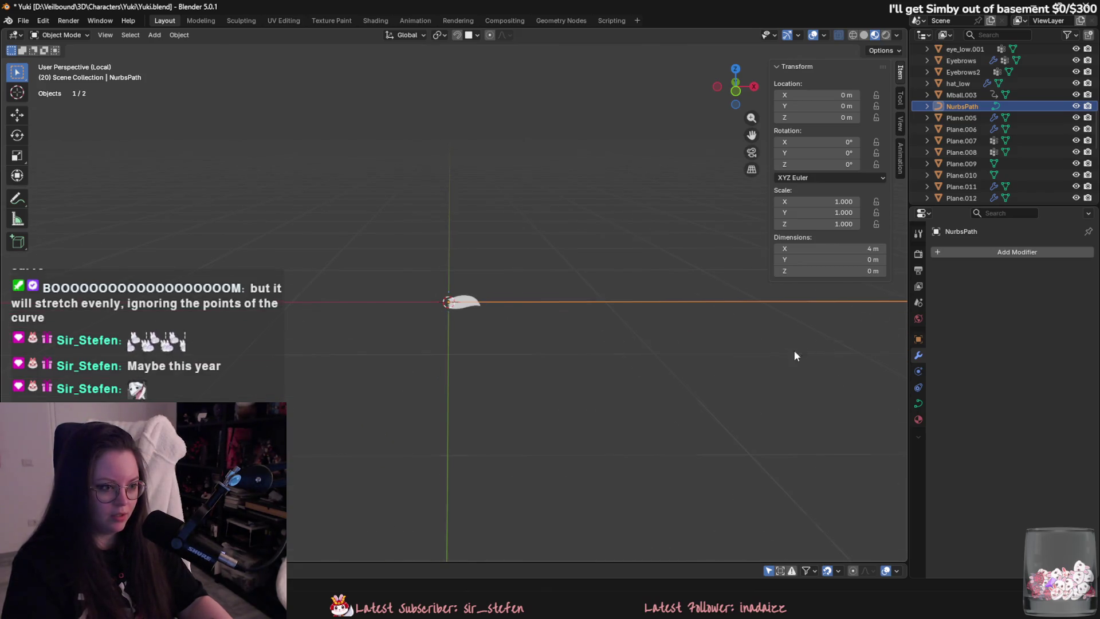
Shrink the path to scale 0.052 and apply the scale.
{"action": "key", "text": "s"}
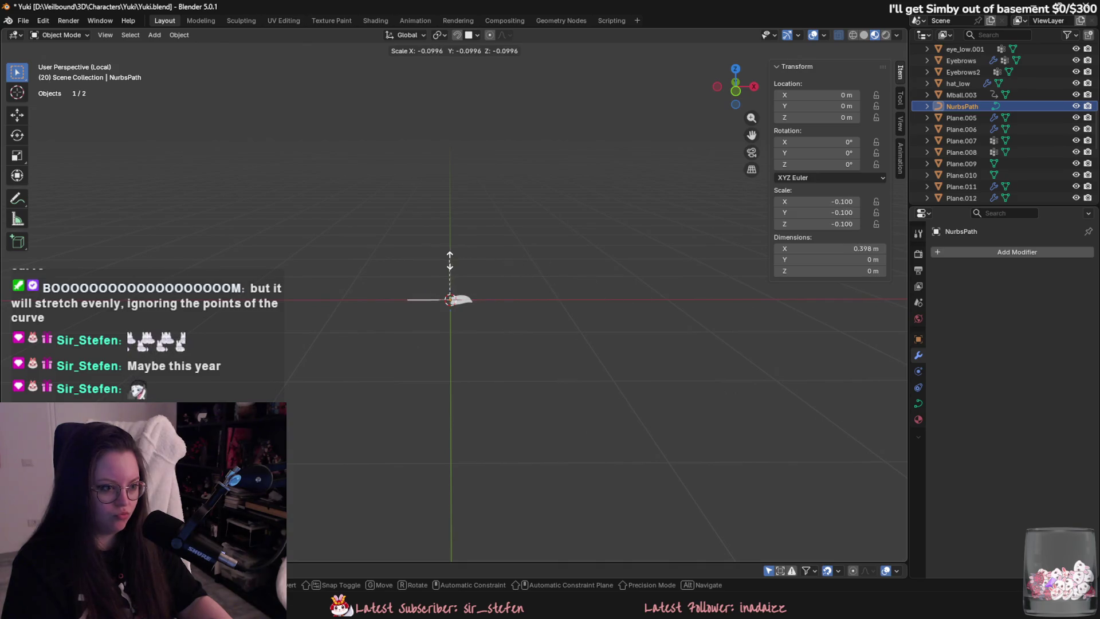
{"action": "scroll", "coordinate": [731, 406], "scroll_direction": "up", "scroll_amount": 5, "text": "alt"}
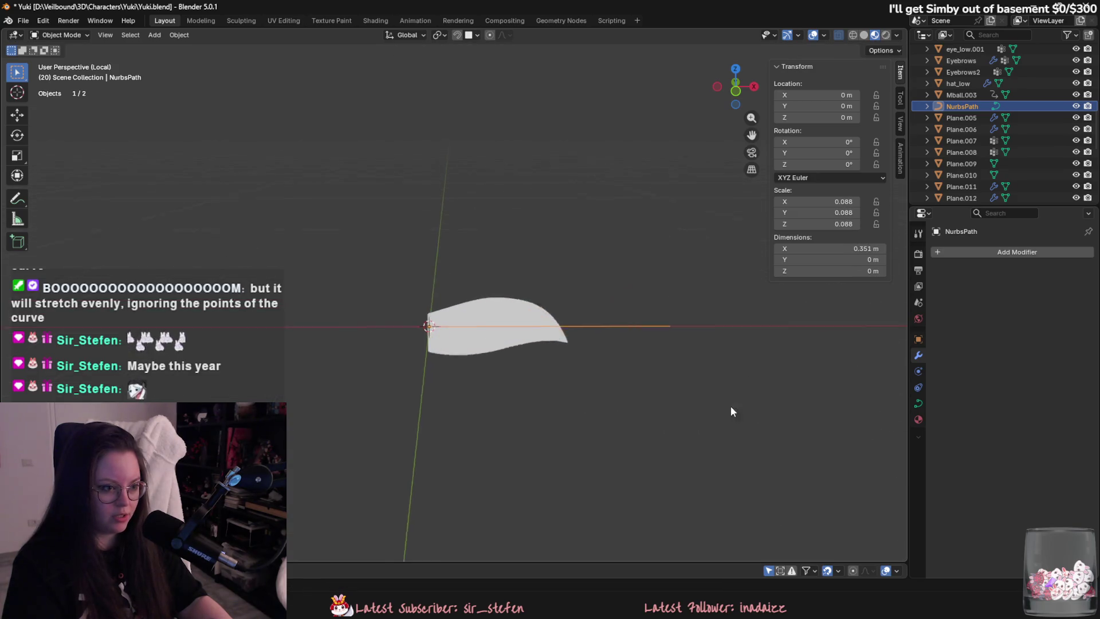
{"action": "left_click", "coordinate": [617, 369]}
{"action": "key", "text": "s"}
{"action": "left_click", "coordinate": [594, 353]}
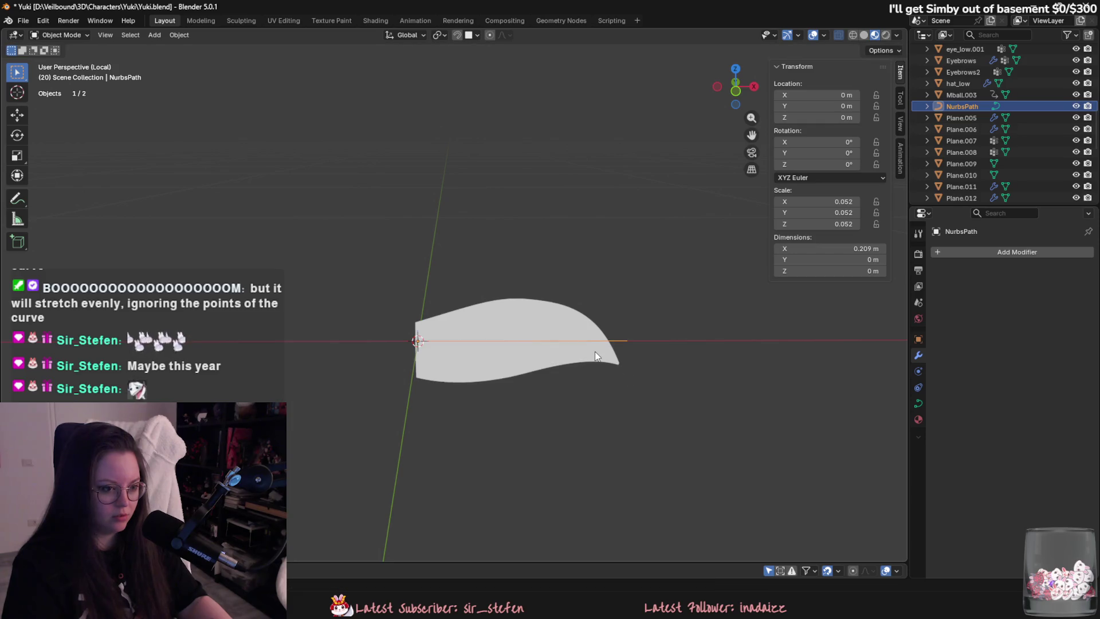
{"action": "key", "text": "ctrl+a"}
{"action": "left_click", "coordinate": [592, 344]}
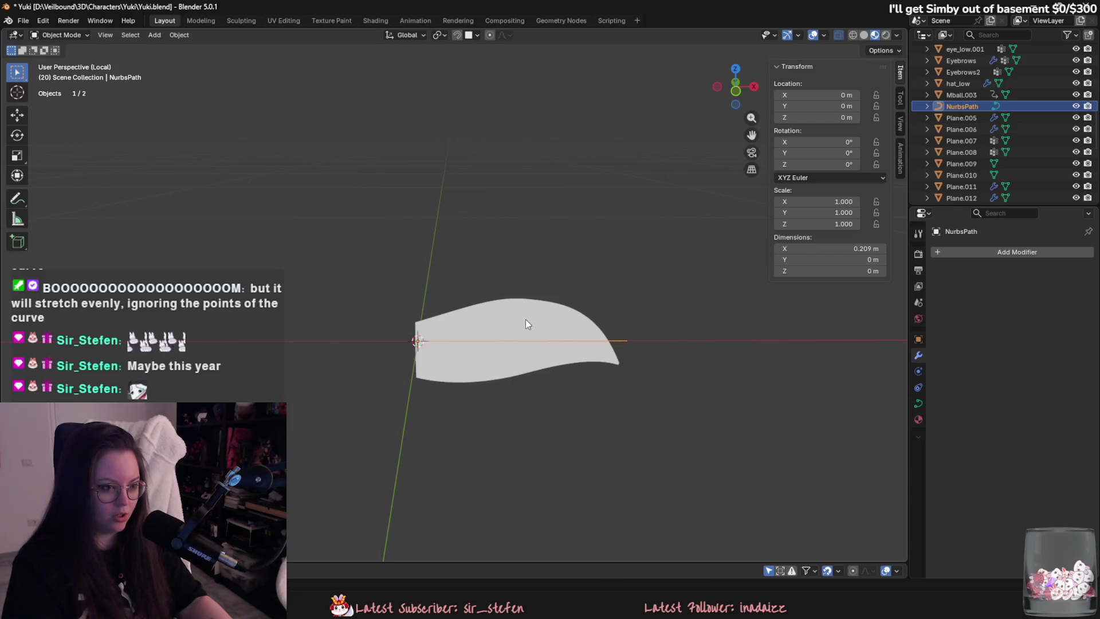
{"action": "left_click", "coordinate": [603, 340]}
{"action": "left_click", "coordinate": [1007, 248]}
Add a Curve modifier to Plane.027 with NurbsPath as its curve object, then enter Edit Mode on the path.
{"action": "mouse_move", "coordinate": [1007, 246]}
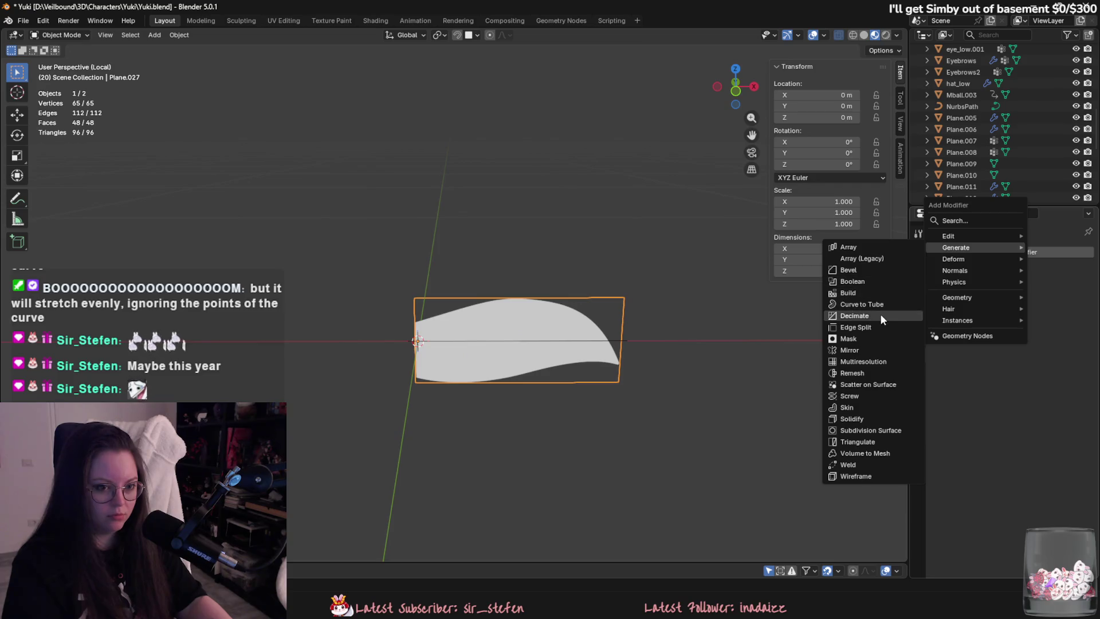
{"action": "type", "text": "c"}
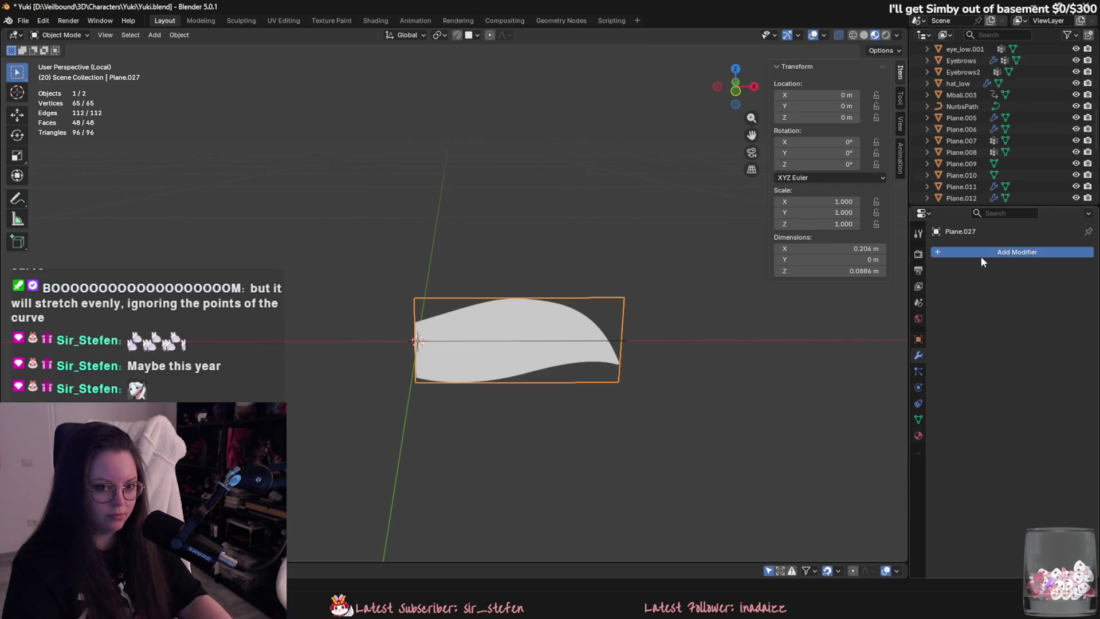
{"action": "left_click", "coordinate": [981, 252]}
{"action": "left_click", "coordinate": [1035, 301]}
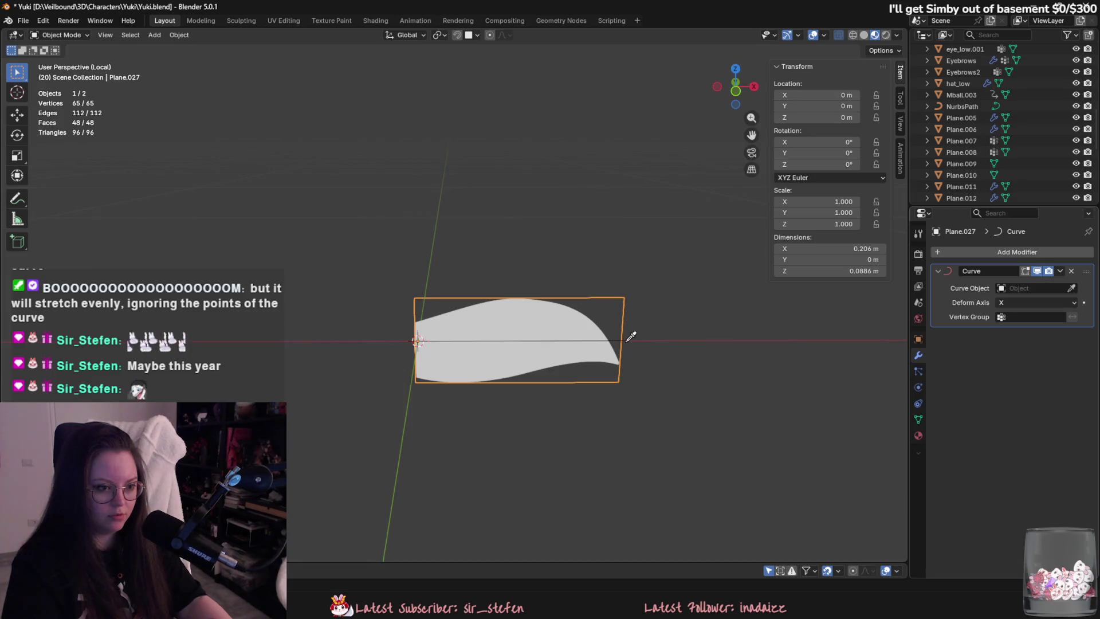
{"action": "left_click", "coordinate": [1052, 285]}
{"action": "left_click", "coordinate": [1014, 306]}
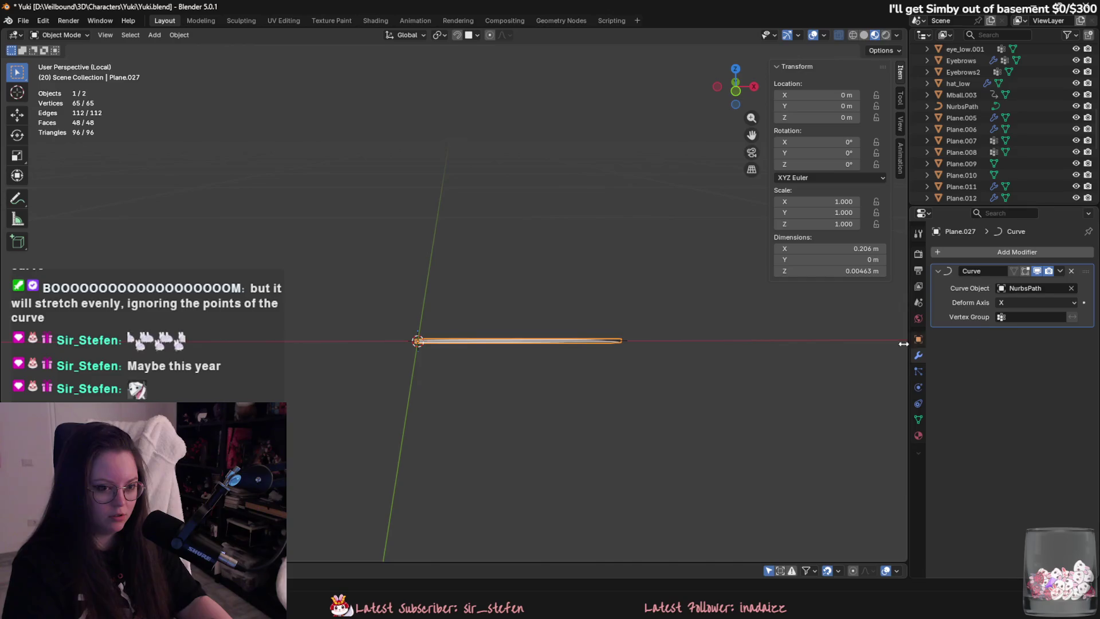
{"action": "left_click", "coordinate": [626, 338]}
{"action": "key", "text": "Tab"}
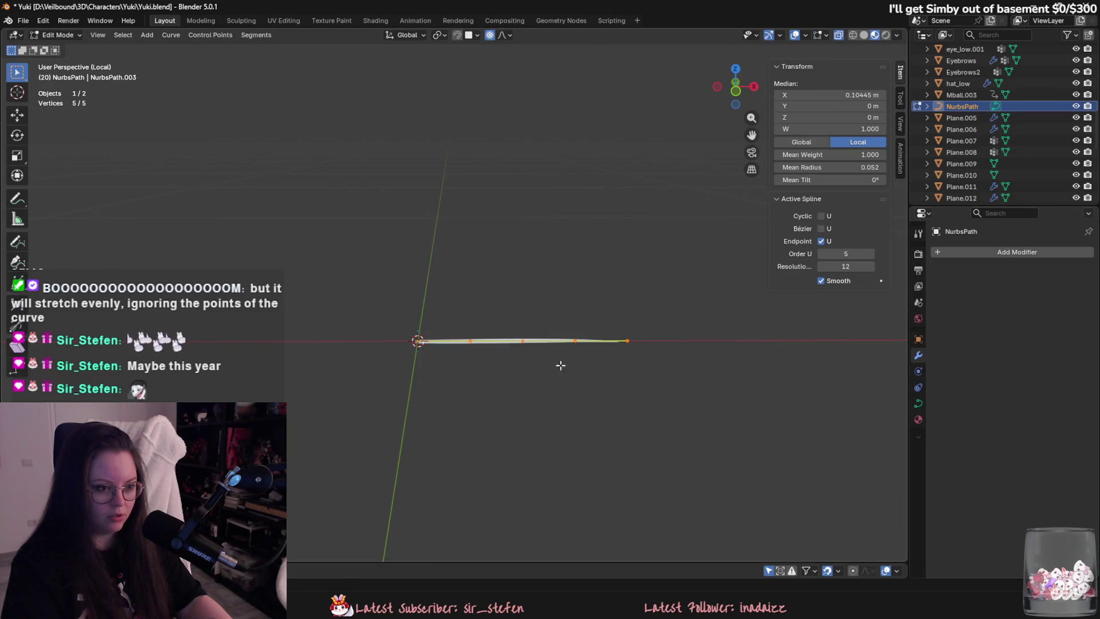
Enlarge the path points' radius to 0.869 so the card regains its width.
{"action": "key", "text": "alt+s"}
{"action": "left_click", "coordinate": [542, 262]}
{"action": "mouse_move", "coordinate": [543, 263]}
{"action": "middle_mouse_down"}
{"action": "mouse_move", "coordinate": [591, 273]}
{"action": "mouse_move", "coordinate": [603, 317]}
{"action": "middle_mouse_up"}
Turn off proportional editing and try moving the path's end point, cancelling the move.
{"action": "left_click", "coordinate": [620, 329]}
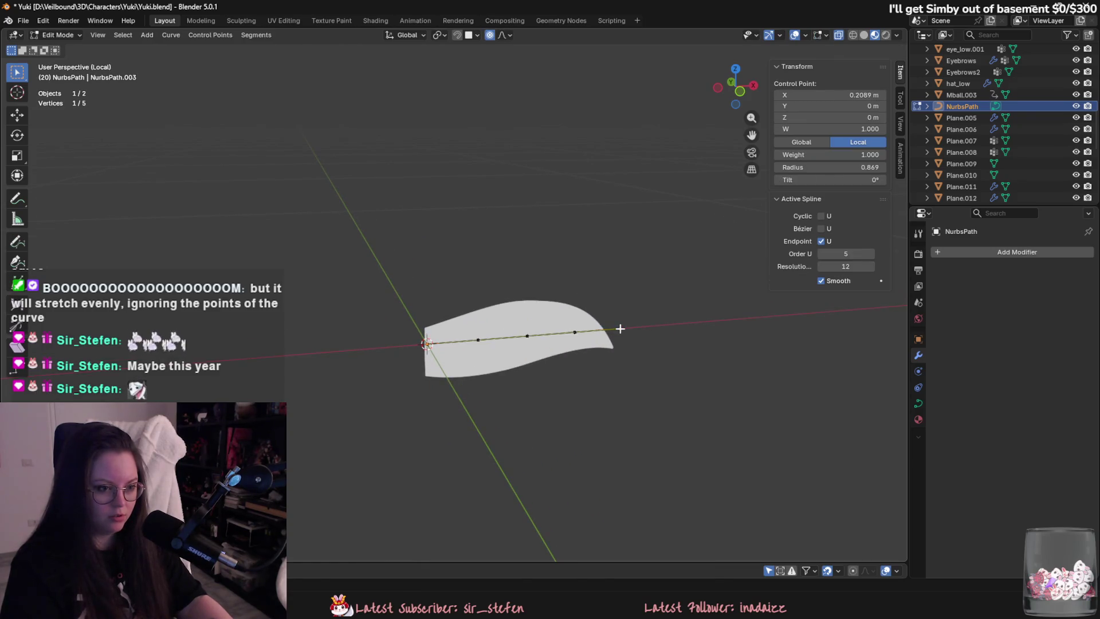
{"action": "mouse_move", "coordinate": [621, 360]}
{"action": "middle_mouse_down"}
{"action": "mouse_move", "coordinate": [741, 320]}
{"action": "mouse_move", "coordinate": [644, 344]}
{"action": "middle_mouse_up"}
{"action": "left_click", "coordinate": [503, 35]}
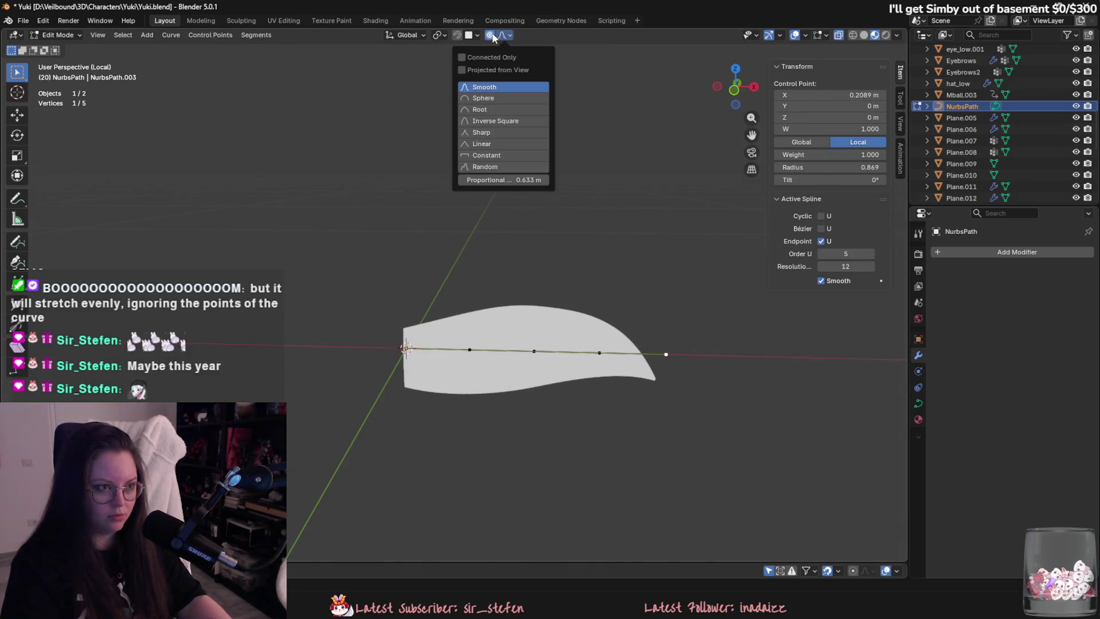
{"action": "left_click", "coordinate": [489, 35]}
{"action": "key", "text": "g"}
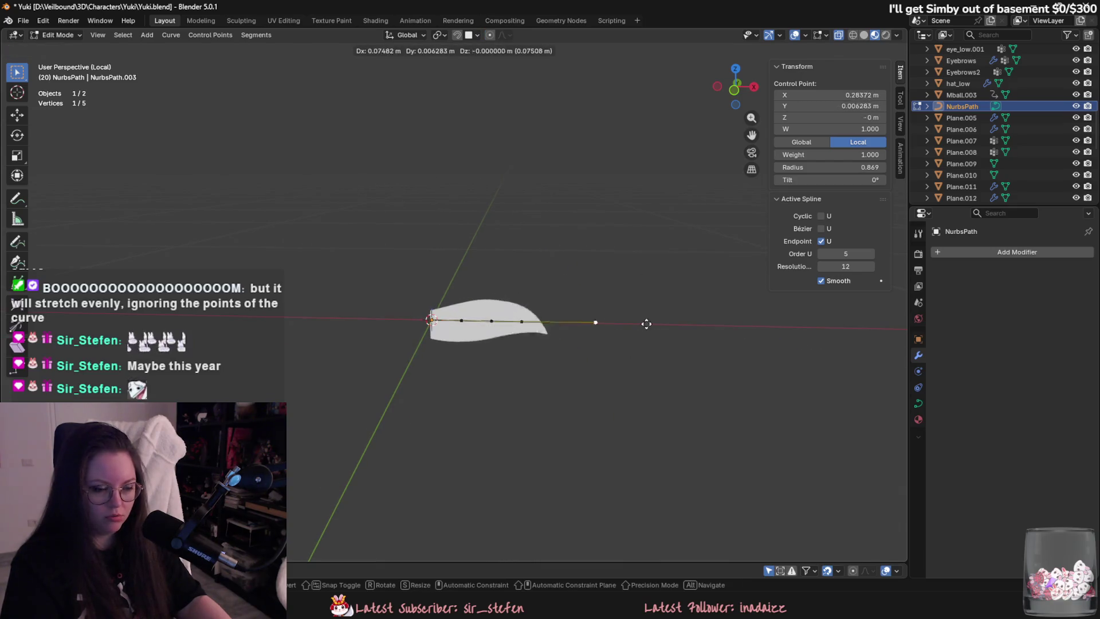
{"action": "right_click", "coordinate": [651, 366]}
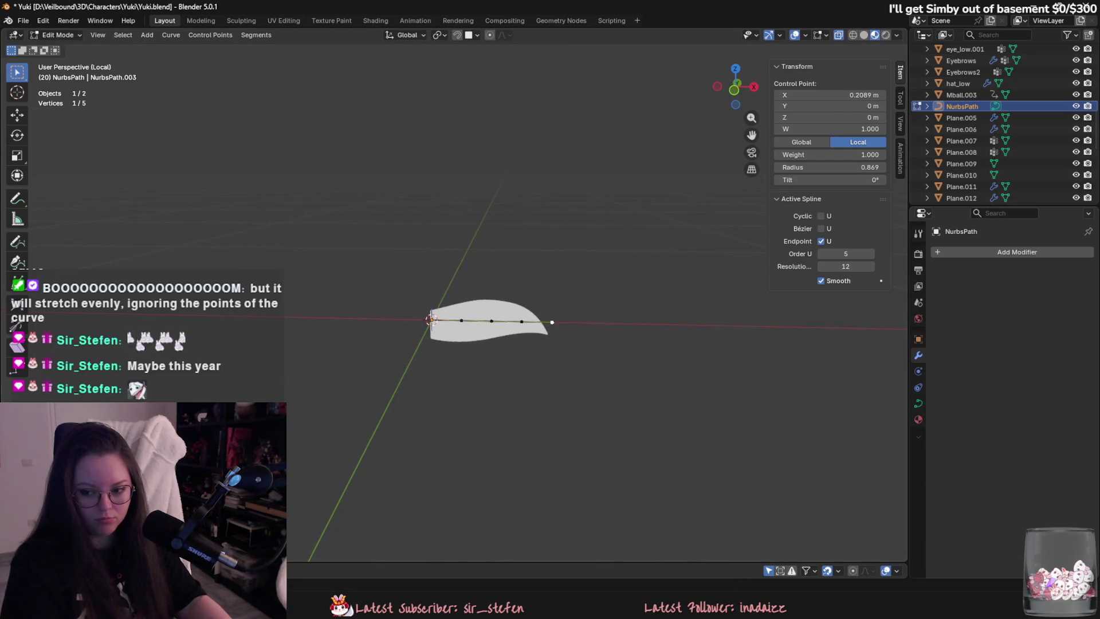
{"action": "scroll", "coordinate": [510, 280], "scroll_direction": "up", "scroll_amount": 2}
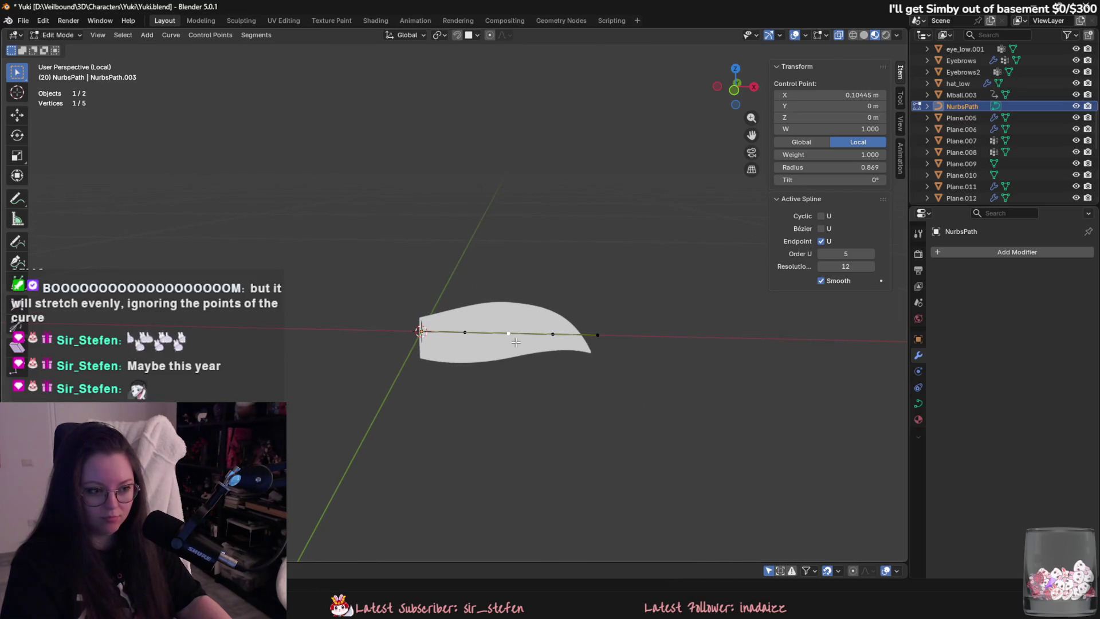
Try deleting two middle control points, then undo to restore all five.
{"action": "left_click", "coordinate": [508, 333]}
{"action": "left_click", "coordinate": [553, 334], "text": "shift"}
{"action": "right_click", "coordinate": [468, 335]}
{"action": "left_click", "coordinate": [449, 356]}
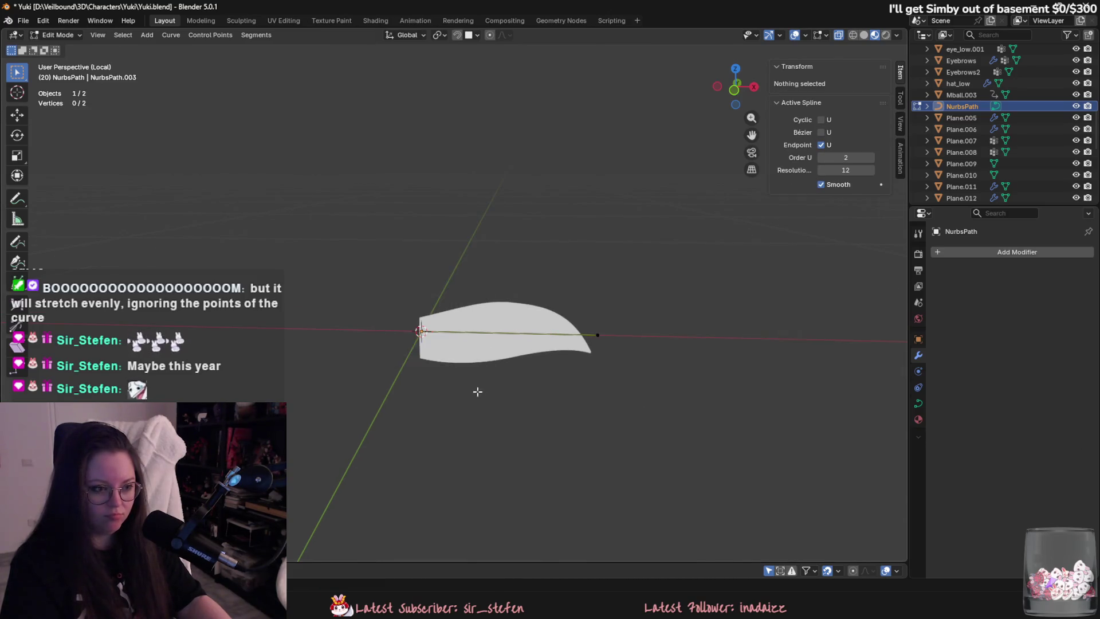
{"action": "middle_click_drag", "start_coordinate": [476, 388], "coordinate": [592, 319]}
{"action": "left_click", "coordinate": [592, 319]}
{"action": "key", "text": "g"}
{"action": "key", "text": "Escape"}
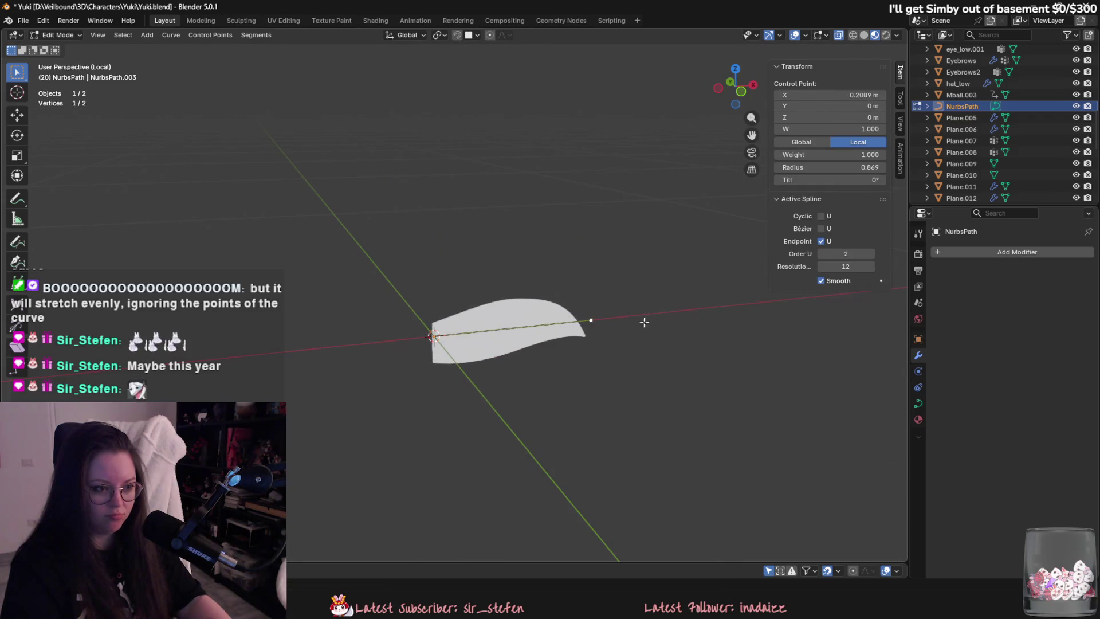
{"action": "key", "text": "ctrl+z"}
{"action": "key", "text": "ctrl+z"}
Experiment with the path's Cyclic, Bézier and Endpoint options, undoing the Bézier change.
{"action": "key", "text": "g"}
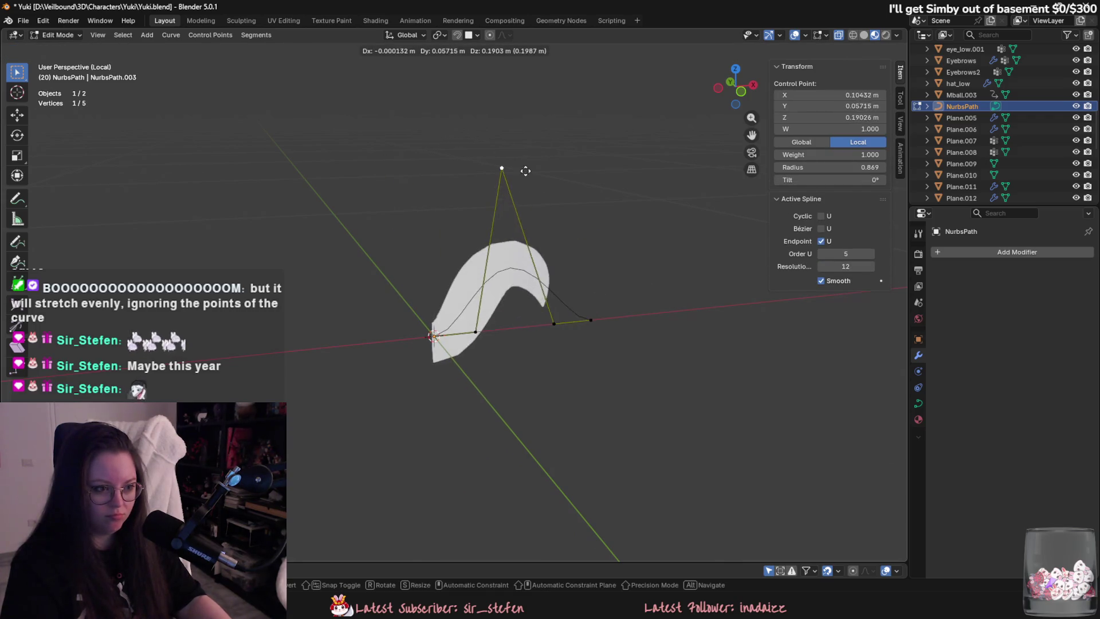
{"action": "key", "text": "Escape"}
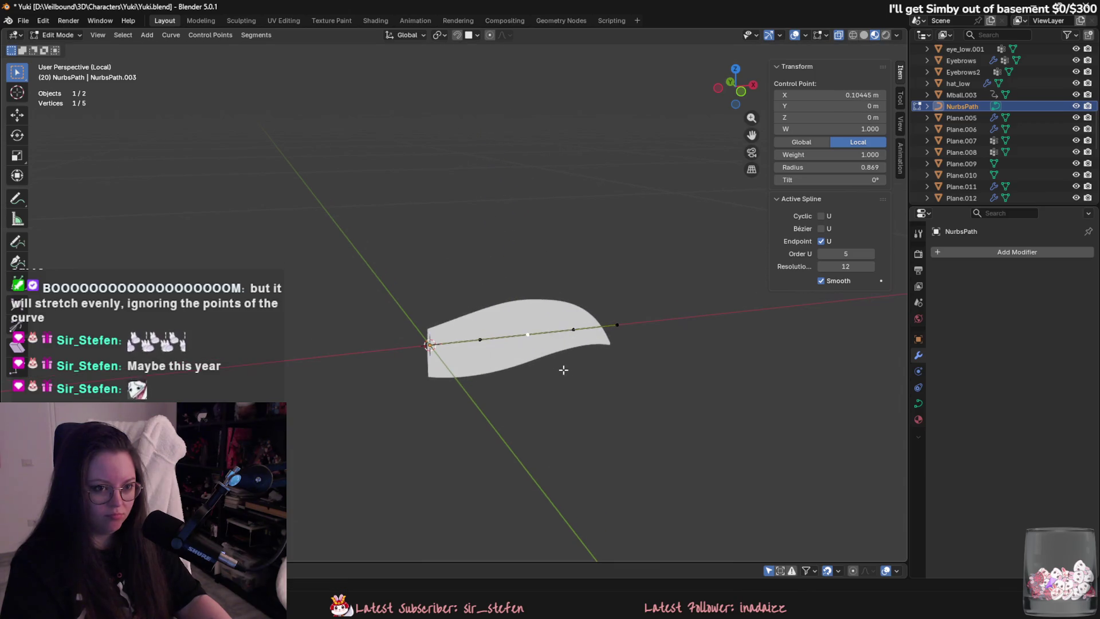
{"action": "middle_click_drag", "start_coordinate": [555, 361], "coordinate": [562, 369]}
{"action": "left_click", "coordinate": [820, 217]}
{"action": "left_click", "coordinate": [819, 216]}
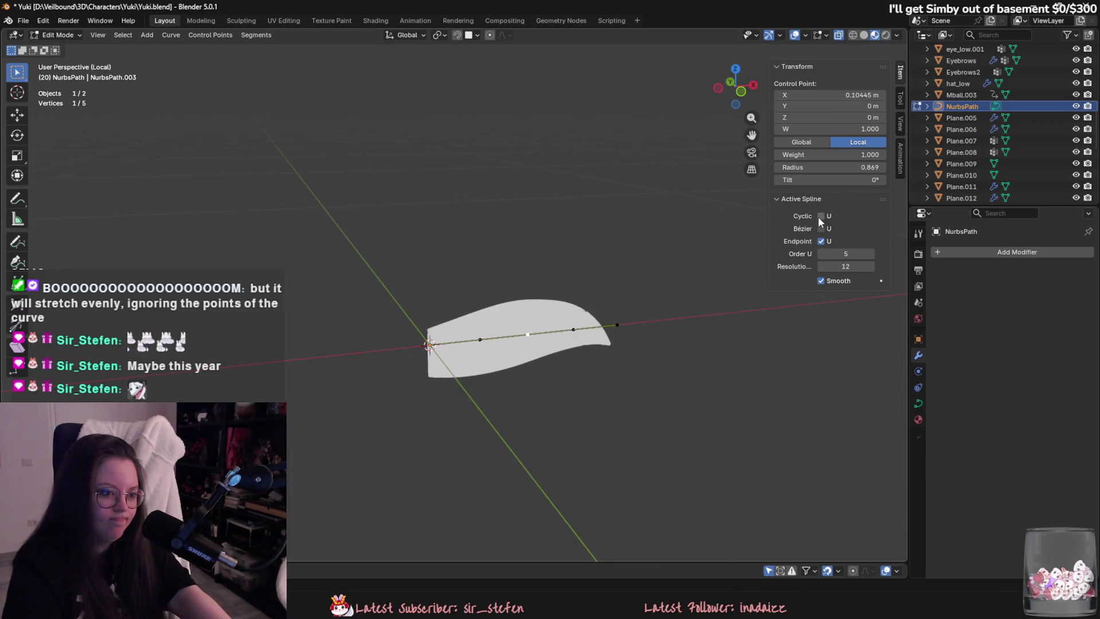
{"action": "left_click", "coordinate": [819, 228]}
{"action": "left_click", "coordinate": [820, 229]}
{"action": "middle_click_drag", "start_coordinate": [735, 274], "coordinate": [779, 266]}
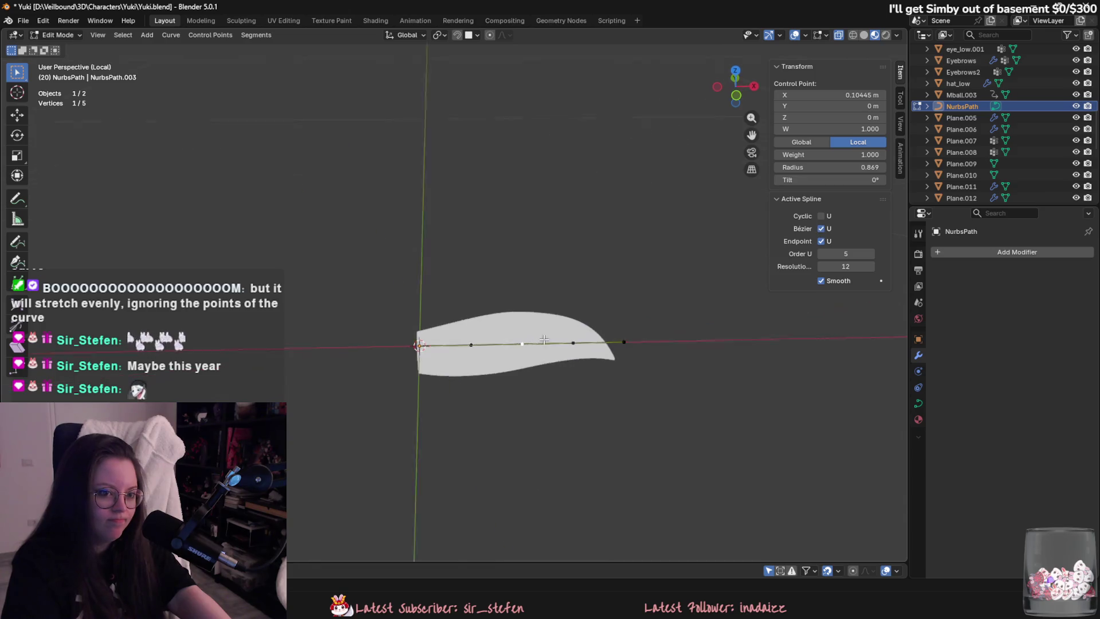
{"action": "left_click", "coordinate": [821, 241]}
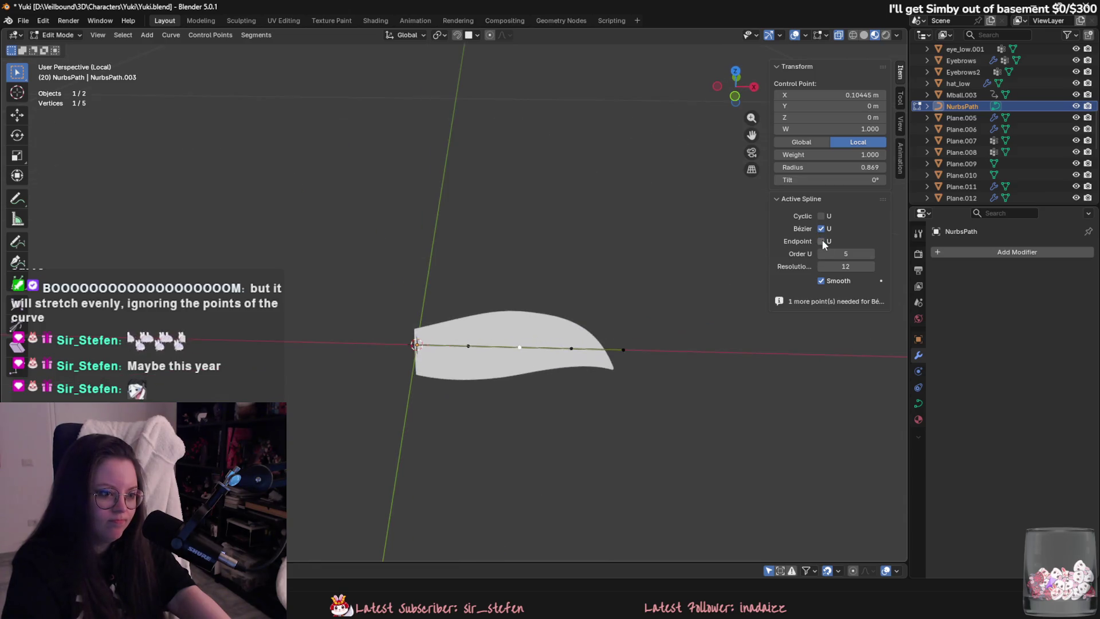
{"action": "key", "text": "ctrl+z"}
Turn Endpoint knots back on, testing control point moves without keeping them.
{"action": "left_click", "coordinate": [520, 348]}
{"action": "key", "text": "g"}
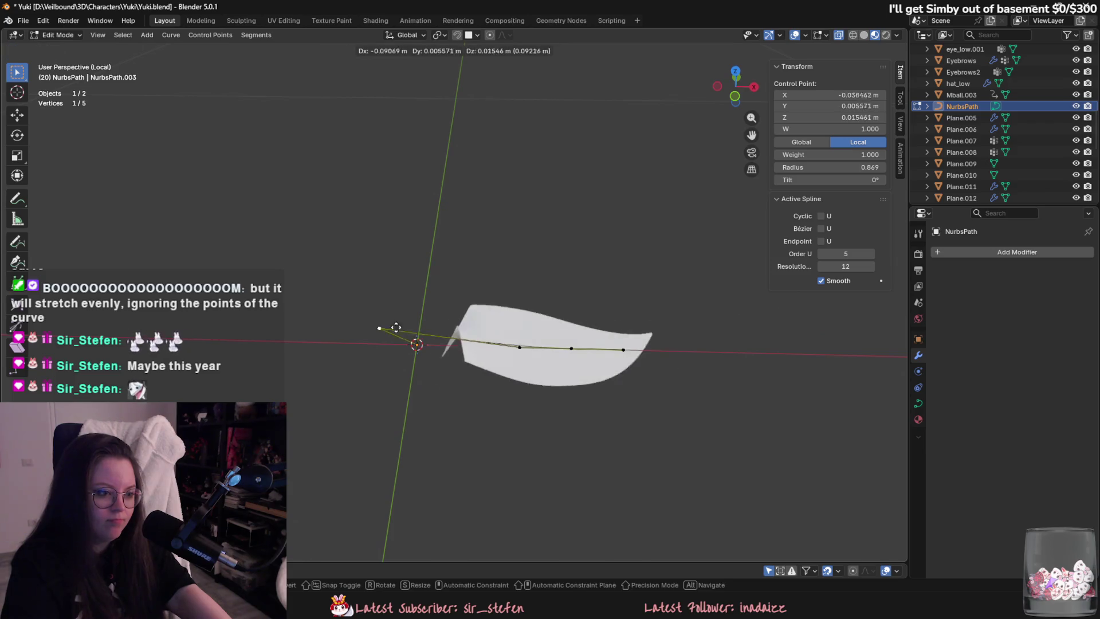
{"action": "key", "text": "Escape"}
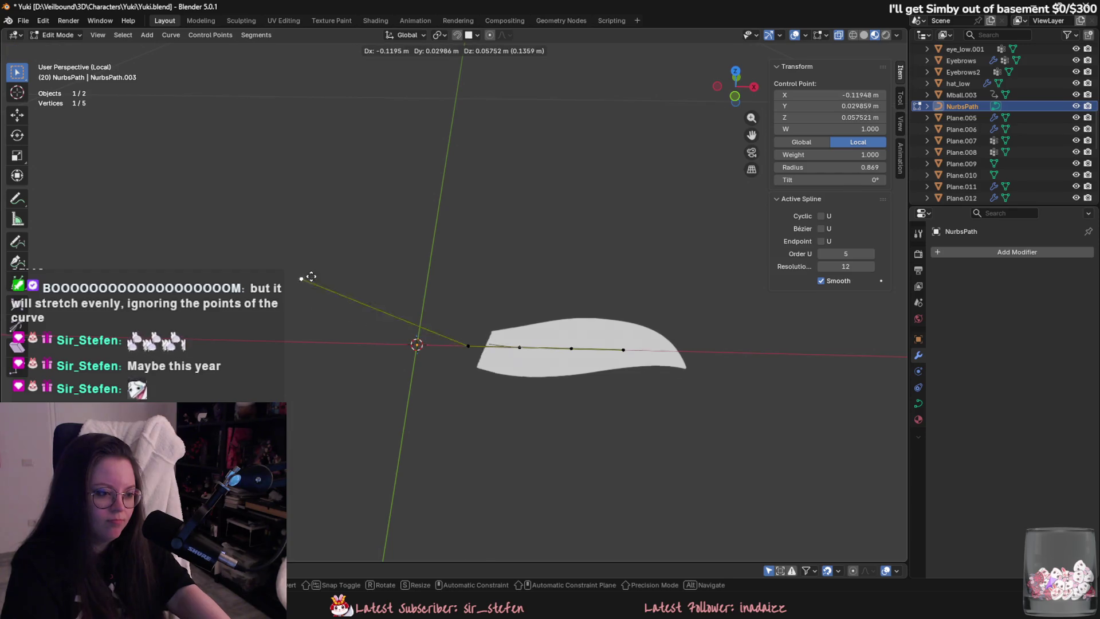
{"action": "left_click", "coordinate": [623, 349]}
{"action": "key", "text": "g"}
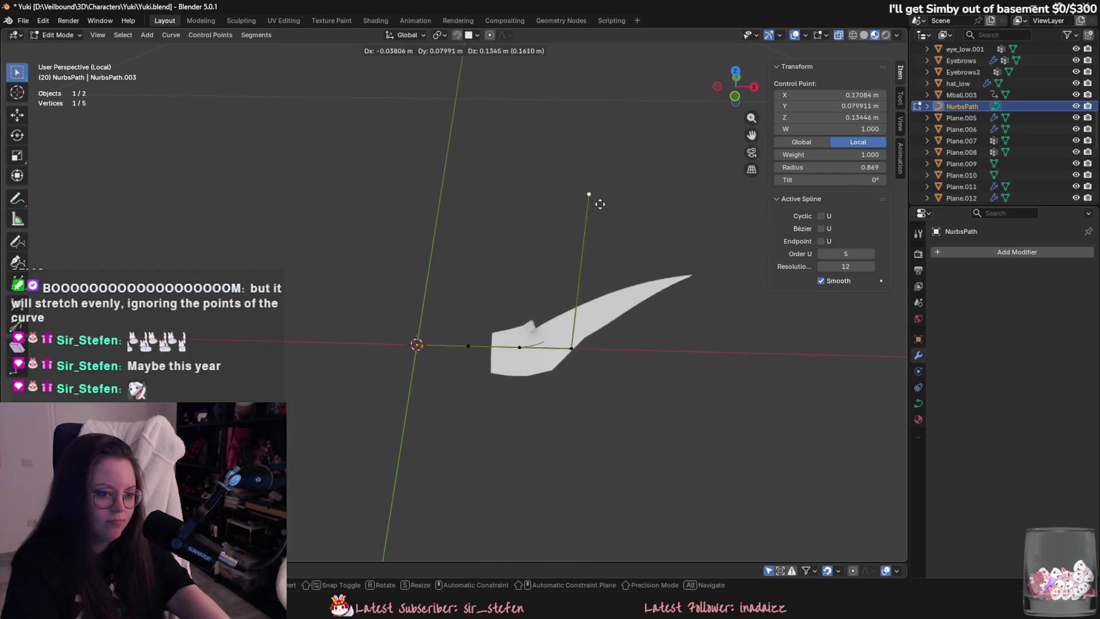
{"action": "key", "text": "Escape"}
{"action": "left_click", "coordinate": [821, 241]}
{"action": "key", "text": "g"}
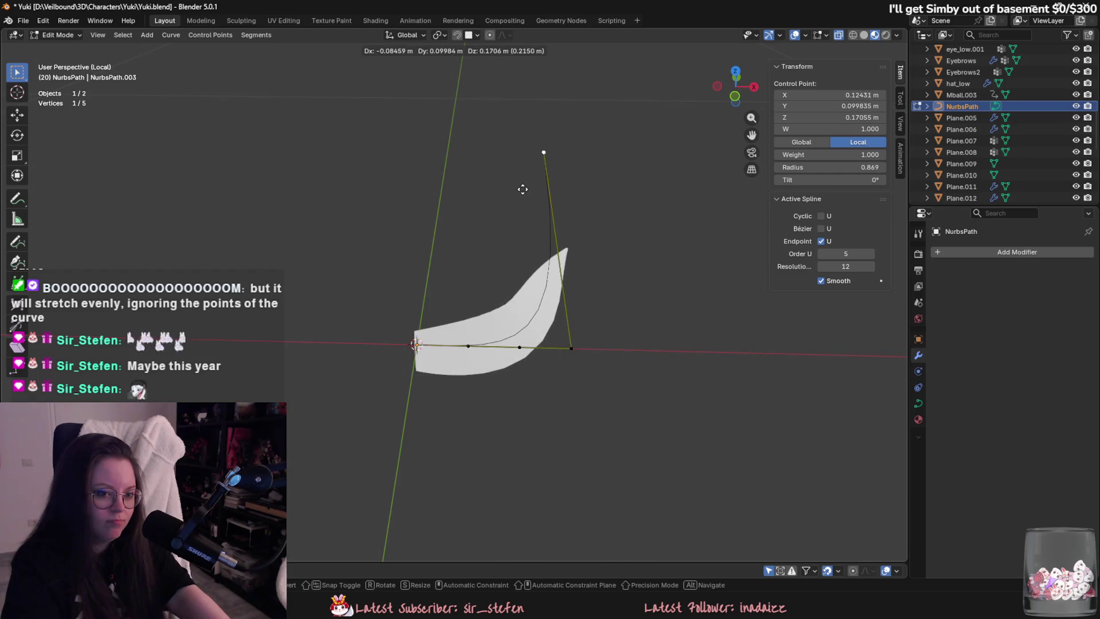
{"action": "key", "text": "Escape"}
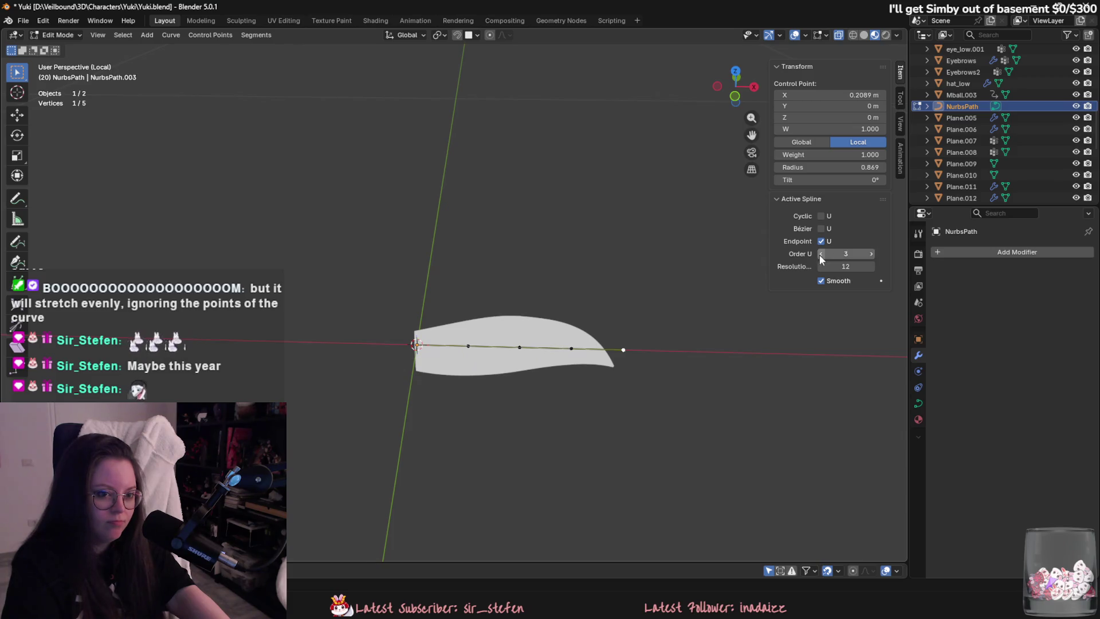
Set the path's Order U to 5 and return to Object Mode.
{"action": "left_click", "coordinate": [841, 253]}
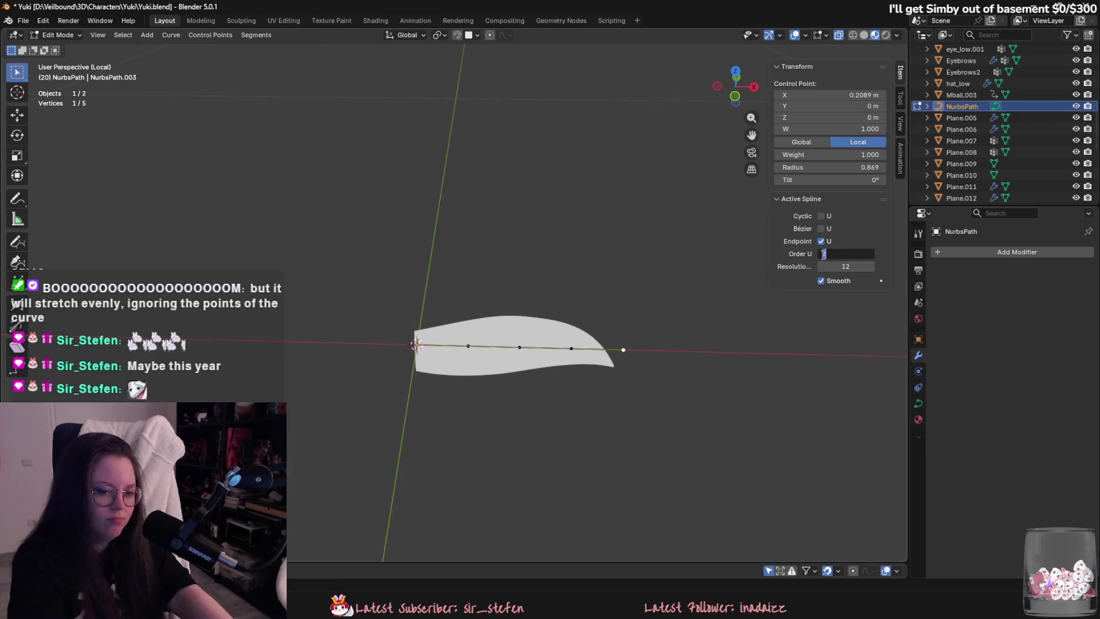
{"action": "type", "text": "5"}
{"action": "key", "text": "Return"}
{"action": "key", "text": "g"}
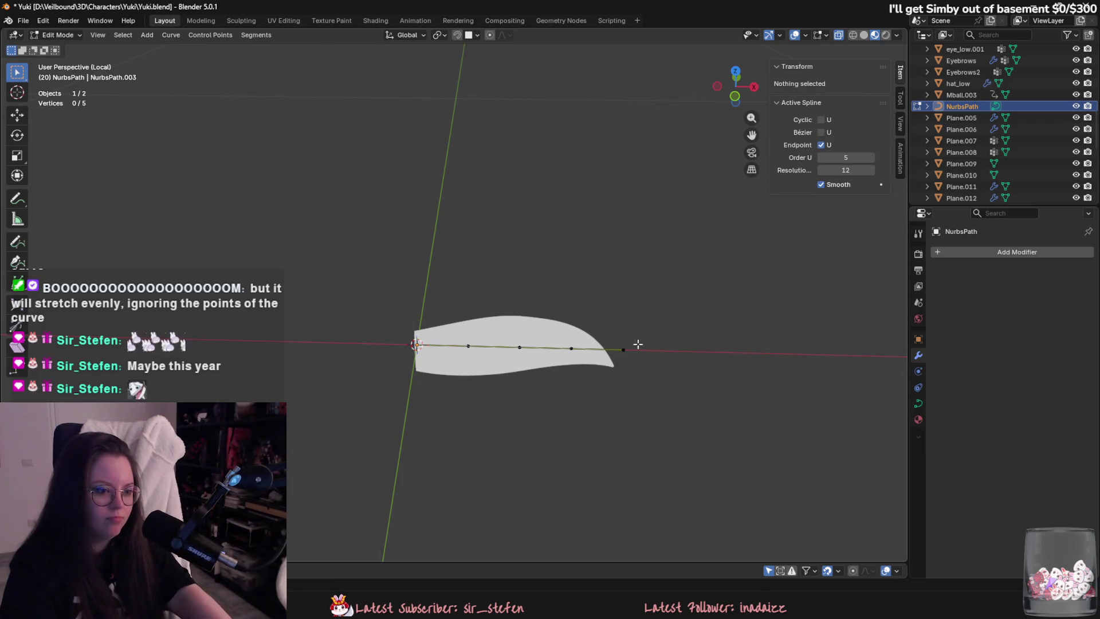
{"action": "key", "text": "Escape"}
{"action": "key", "text": "Tab"}
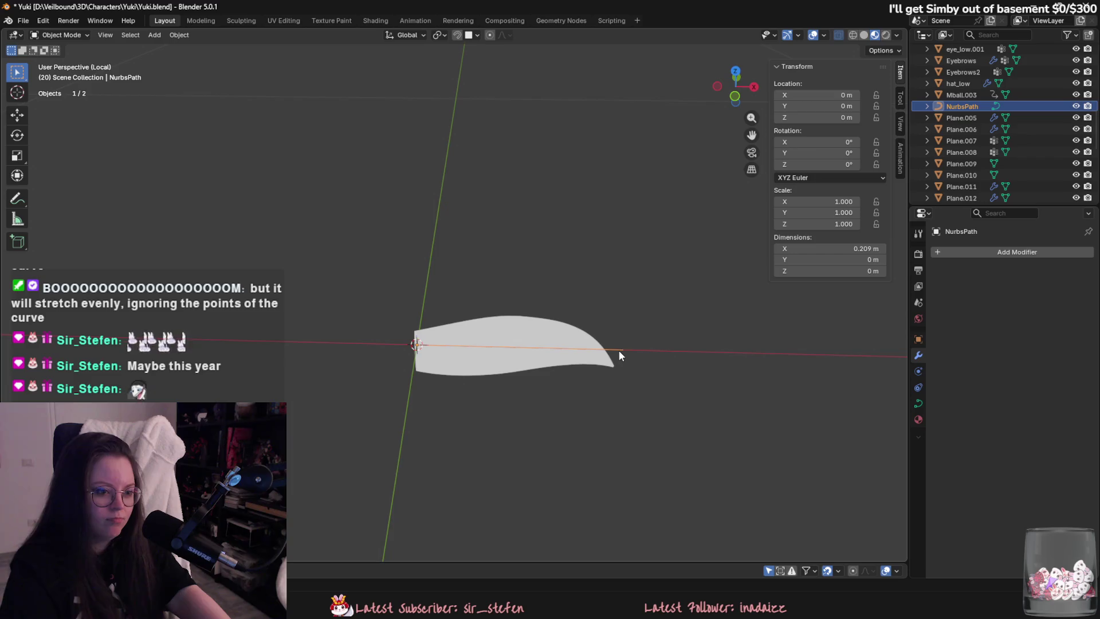
Re-enter Edit Mode on the path, select all five points and nudge their radius slightly.
{"action": "key", "text": "Tab"}
{"action": "key", "text": "s"}
{"action": "key", "text": "Escape"}
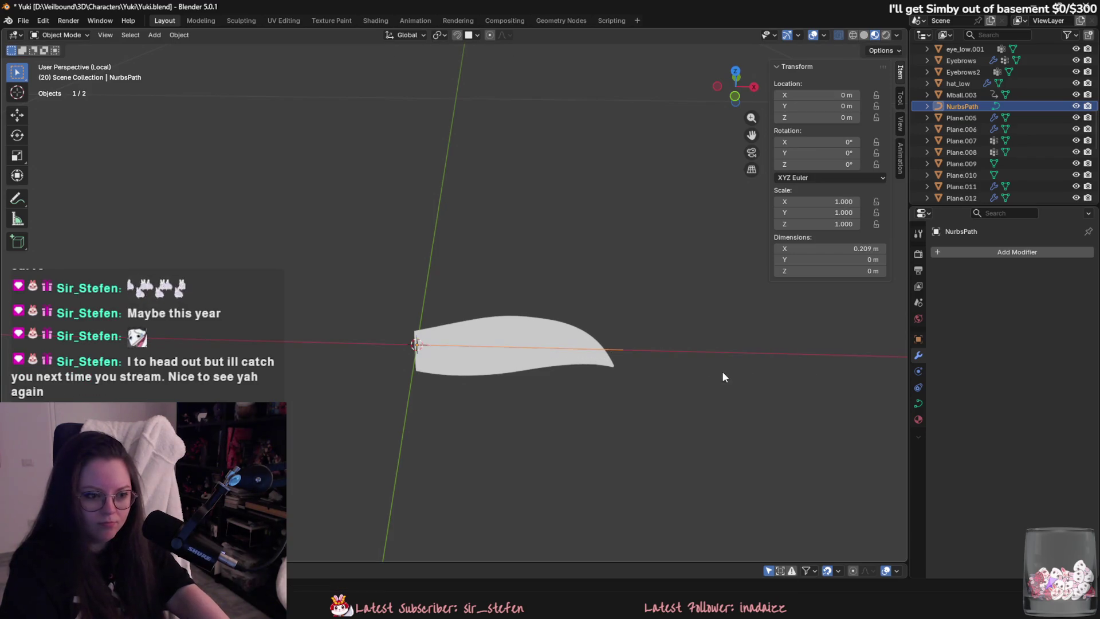
{"action": "key", "text": "a"}
{"action": "key", "text": "g"}
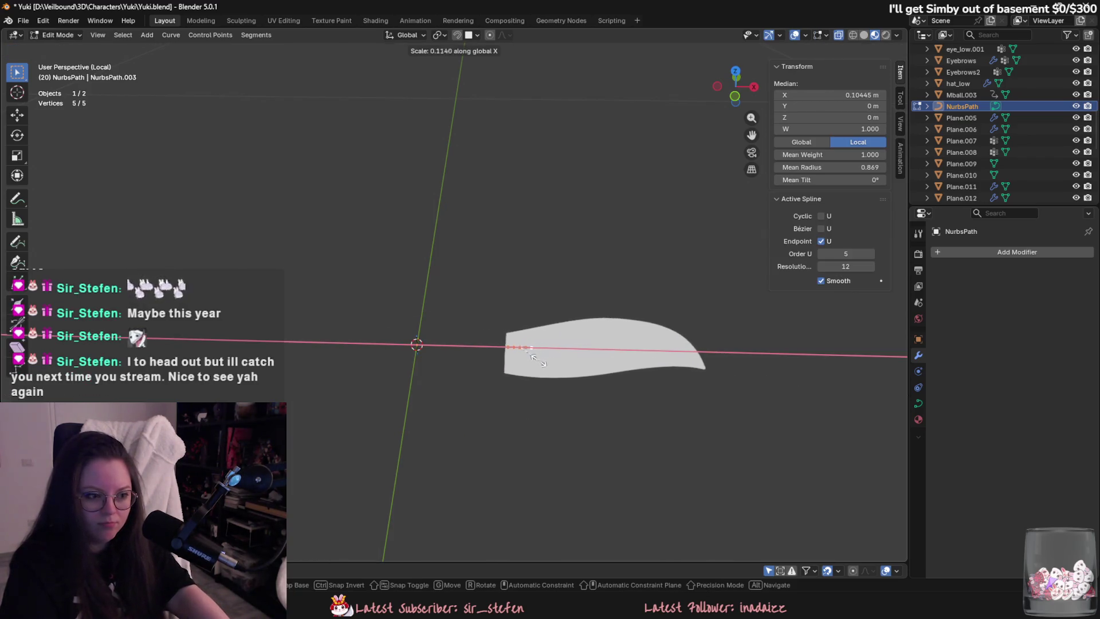
{"action": "key", "text": "Escape"}
{"action": "scroll", "coordinate": [537, 404], "scroll_direction": "down", "scroll_amount": 2}
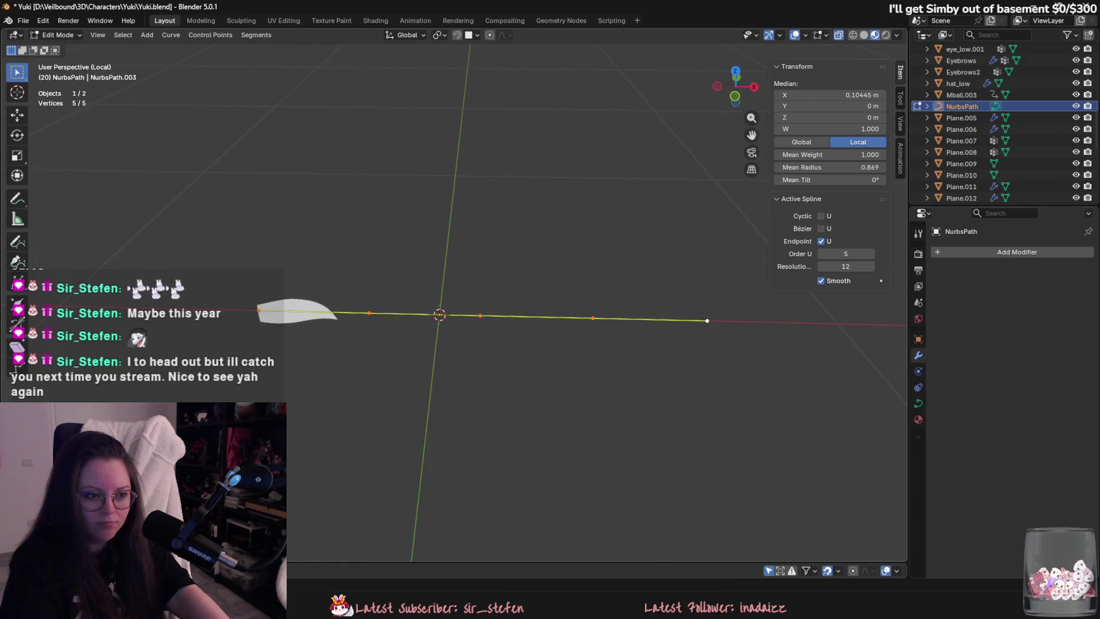
{"action": "key", "text": "alt+s"}
{"action": "left_click", "coordinate": [616, 246]}
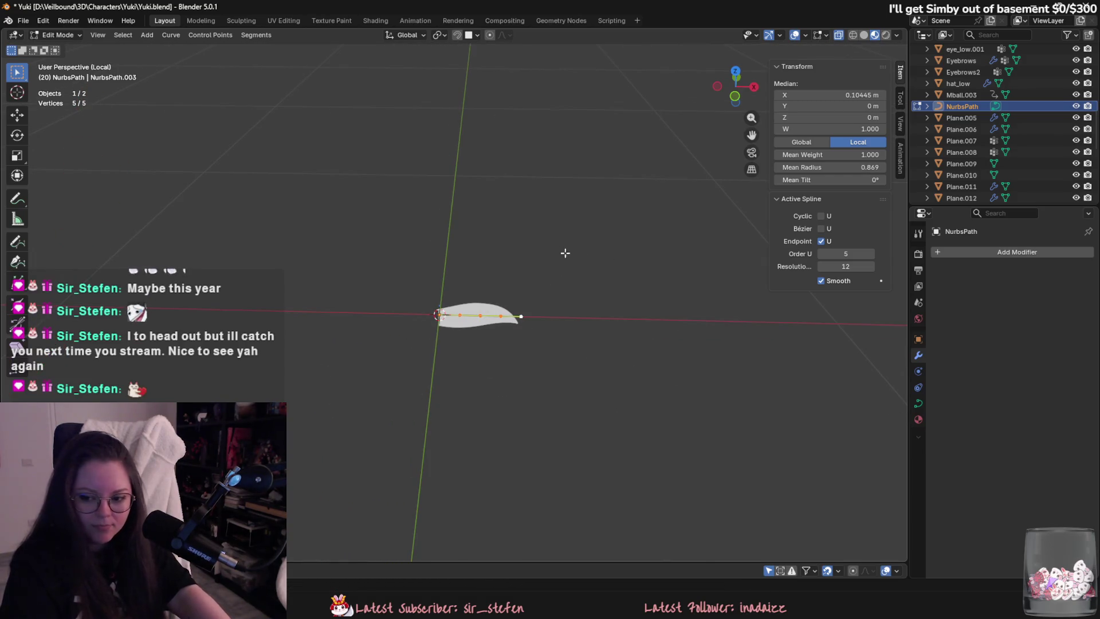
{"action": "scroll", "coordinate": [502, 239], "scroll_direction": "up", "scroll_amount": 3}
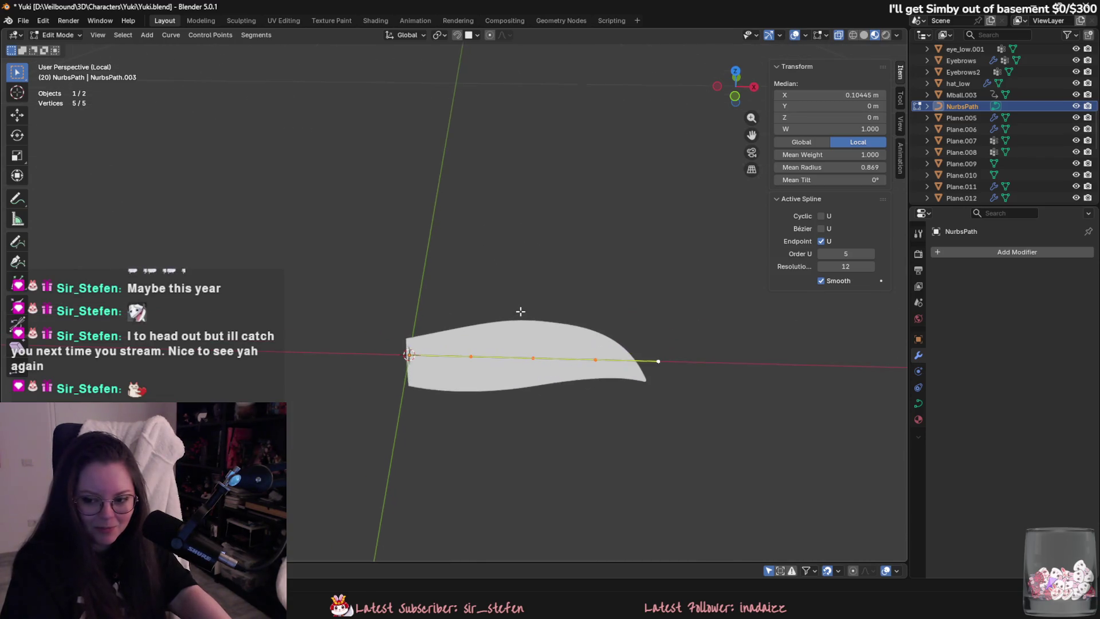
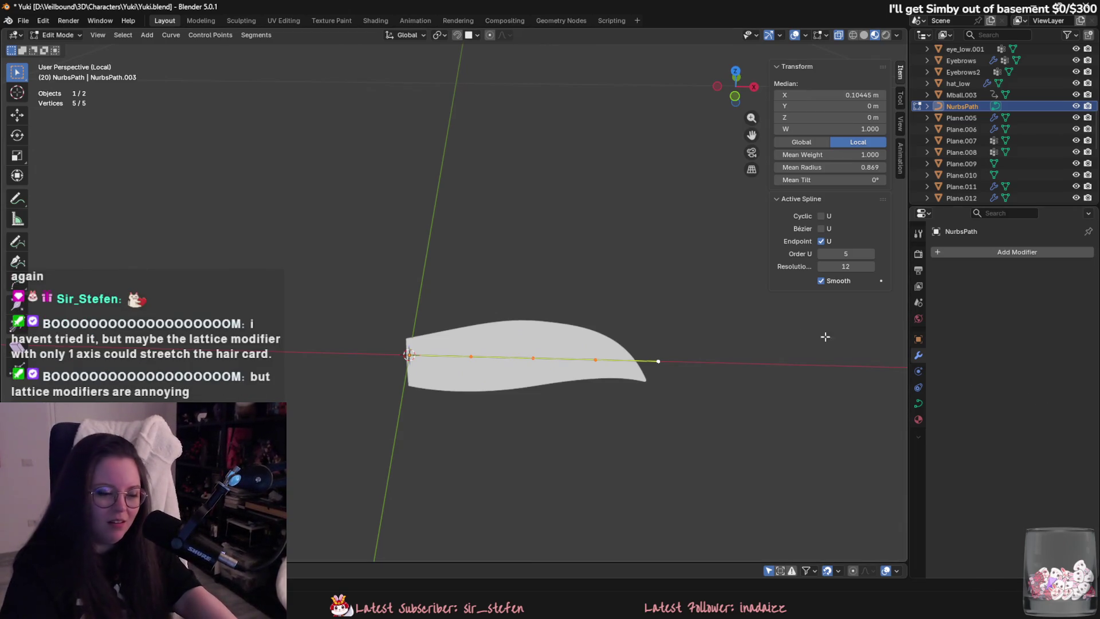
Leave path editing and exit Local View to show the whole scene.
{"action": "mouse_move", "coordinate": [825, 337]}
{"action": "middle_mouse_down"}
{"action": "mouse_move", "coordinate": [699, 325]}
{"action": "mouse_move", "coordinate": [745, 291]}
{"action": "mouse_move", "coordinate": [522, 297]}
{"action": "mouse_move", "coordinate": [412, 216]}
{"action": "mouse_move", "coordinate": [595, 298]}
{"action": "middle_mouse_up"}
{"action": "key", "text": "Tab"}
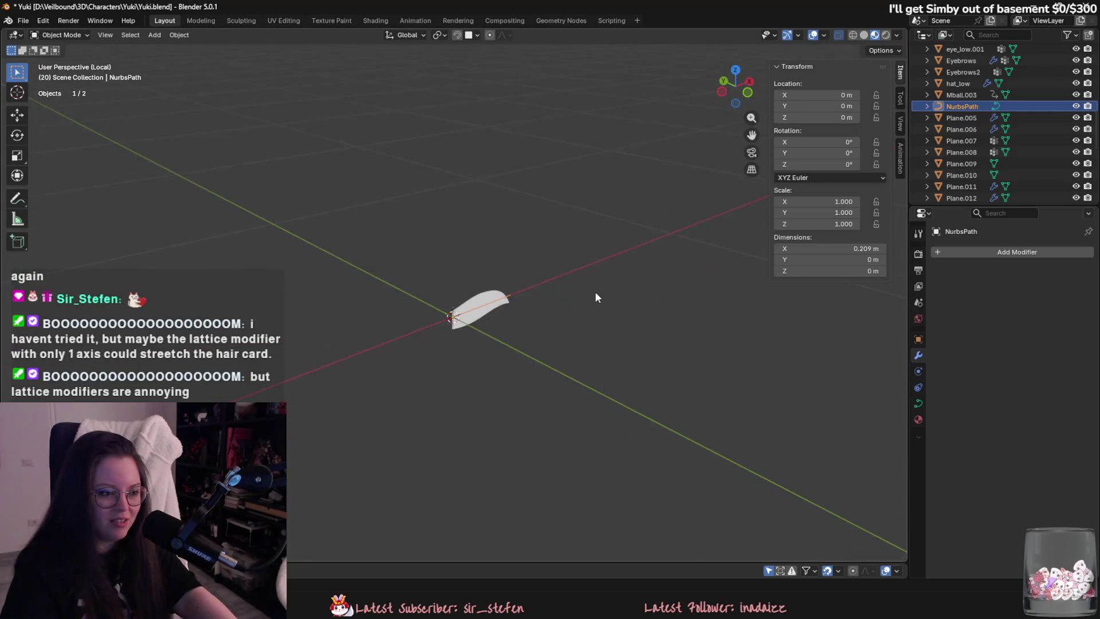
{"action": "key", "text": "KP_Divide"}
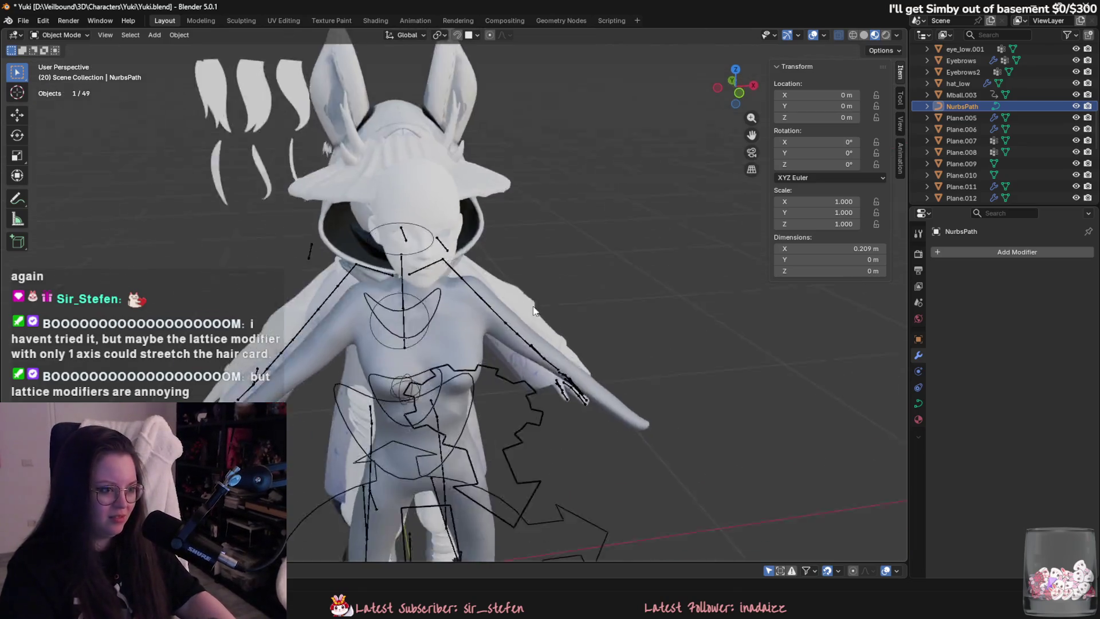
Hide the extra reference figure MeshOG.002.
{"action": "left_click", "coordinate": [573, 322]}
{"action": "mouse_move", "coordinate": [519, 228]}
{"action": "middle_mouse_down"}
{"action": "mouse_move", "coordinate": [659, 235]}
{"action": "mouse_move", "coordinate": [582, 230]}
{"action": "mouse_move", "coordinate": [540, 267]}
{"action": "middle_mouse_up"}
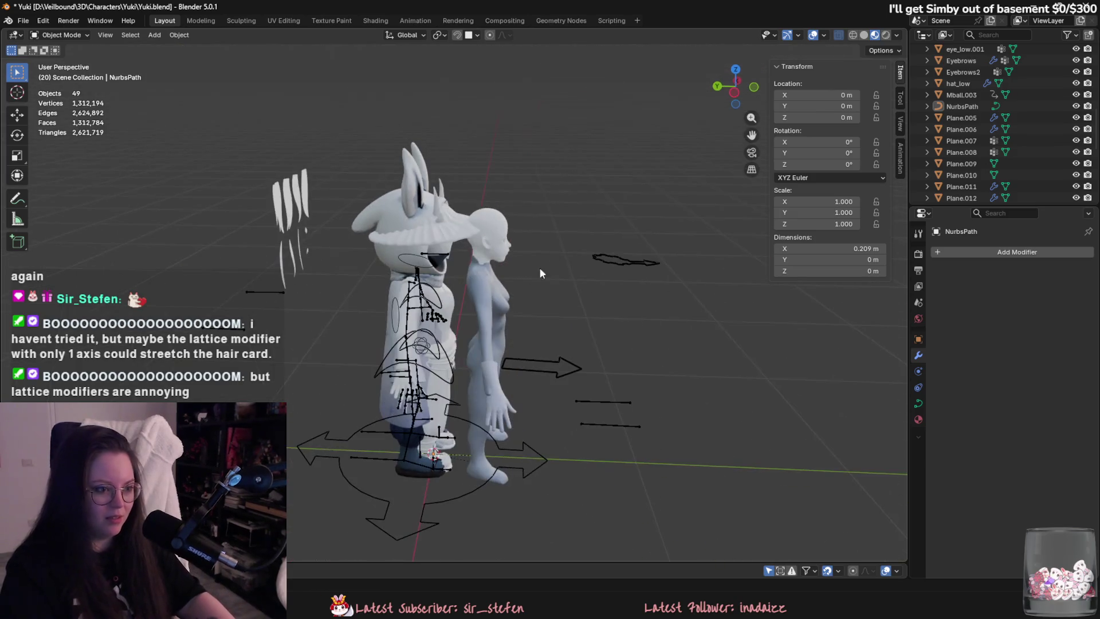
{"action": "left_click", "coordinate": [503, 214]}
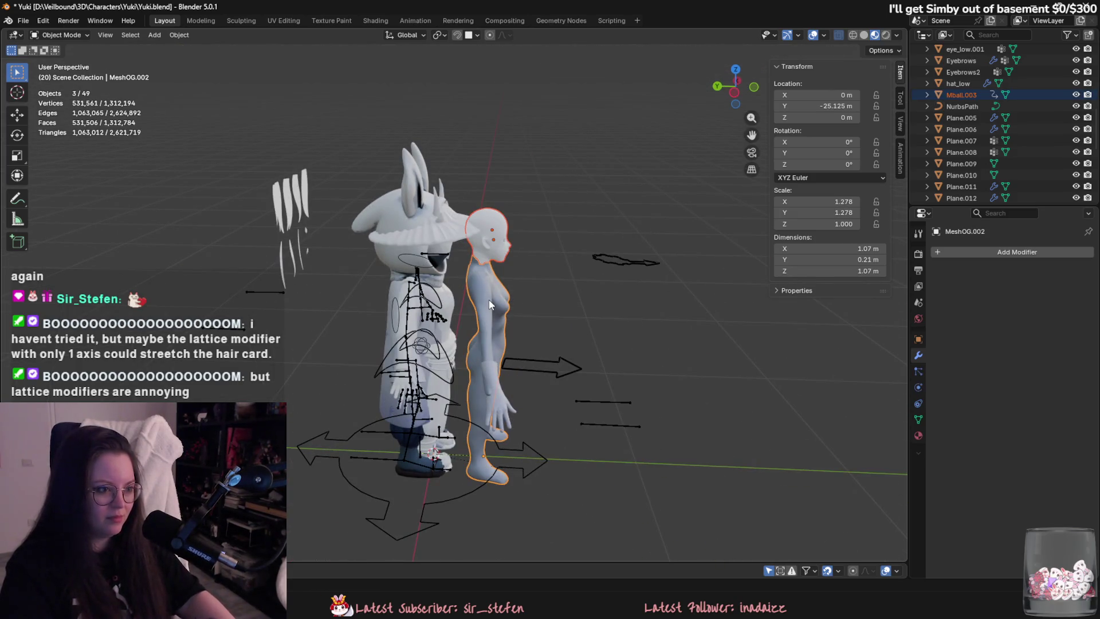
{"action": "key", "text": "h"}
Hide the armature and its rig curves.
{"action": "left_click", "coordinate": [387, 198]}
{"action": "mouse_move", "coordinate": [413, 216]}
{"action": "middle_mouse_down"}
{"action": "mouse_move", "coordinate": [389, 234]}
{"action": "mouse_move", "coordinate": [390, 310]}
{"action": "middle_mouse_up"}
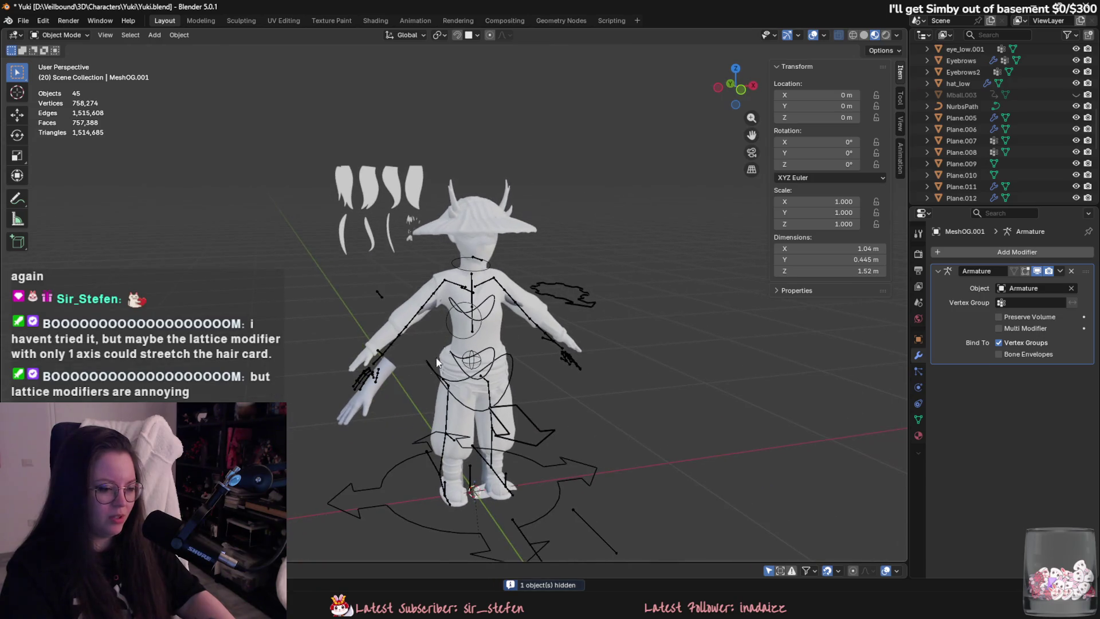
{"action": "left_click", "coordinate": [388, 376]}
{"action": "mouse_move", "coordinate": [388, 376]}
{"action": "middle_mouse_down"}
{"action": "mouse_move", "coordinate": [354, 377]}
{"action": "mouse_move", "coordinate": [540, 394]}
{"action": "middle_mouse_up"}
{"action": "key", "text": "h"}
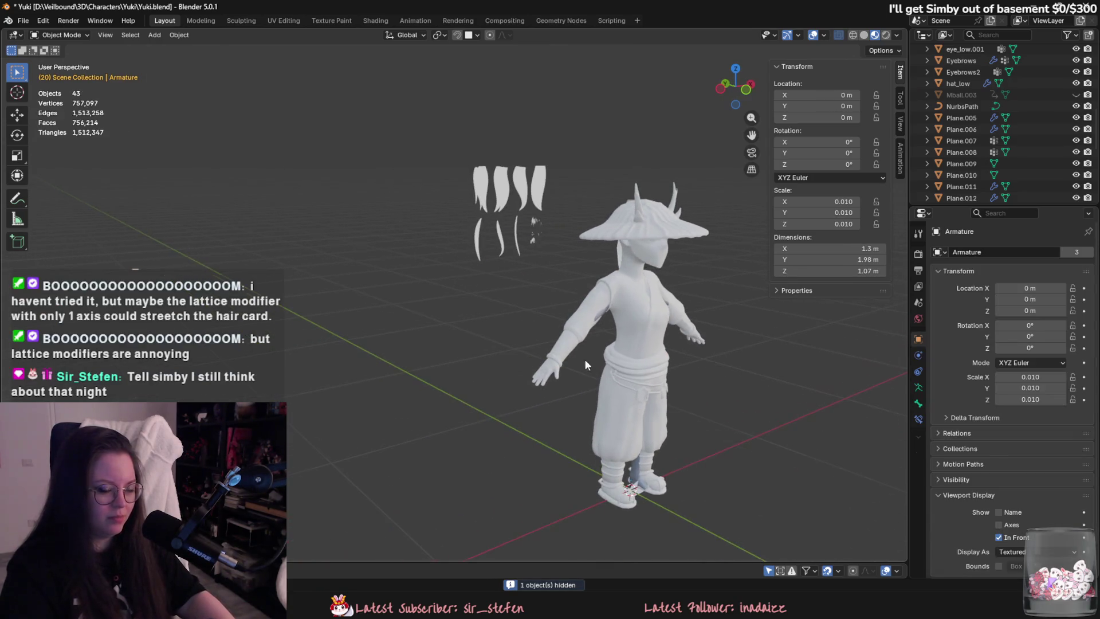
{"action": "scroll", "coordinate": [1035, 139], "scroll_direction": "up", "scroll_amount": 10}
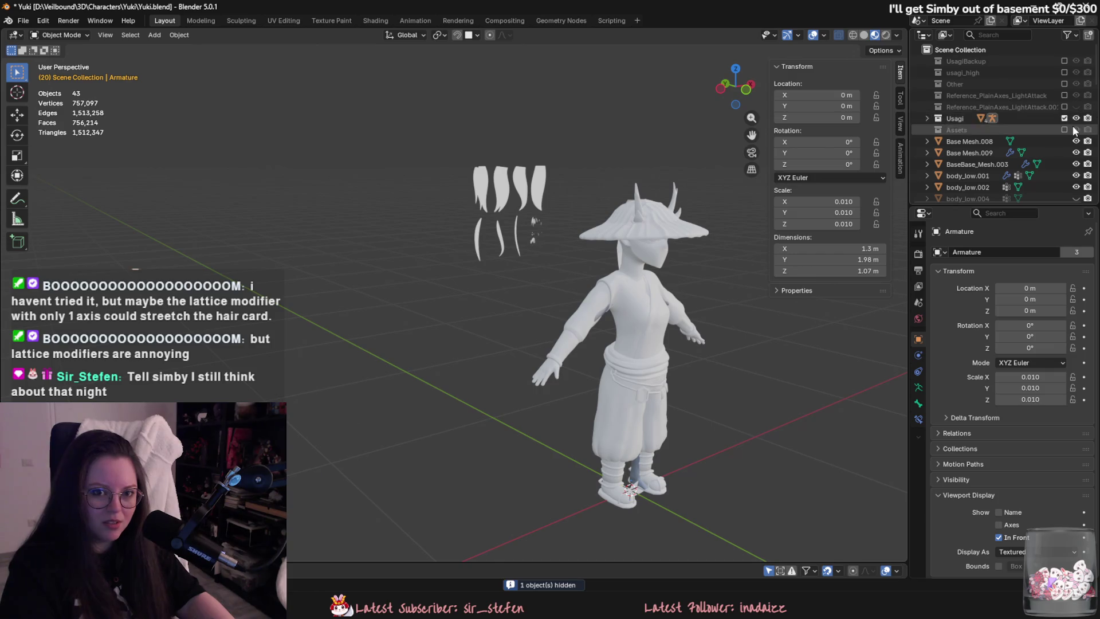
Exclude the Usagi collection and hide the hat_low mesh.
{"action": "left_click", "coordinate": [1064, 118]}
{"action": "mouse_move", "coordinate": [669, 291]}
{"action": "middle_mouse_down"}
{"action": "mouse_move", "coordinate": [760, 300]}
{"action": "mouse_move", "coordinate": [424, 202]}
{"action": "middle_mouse_up"}
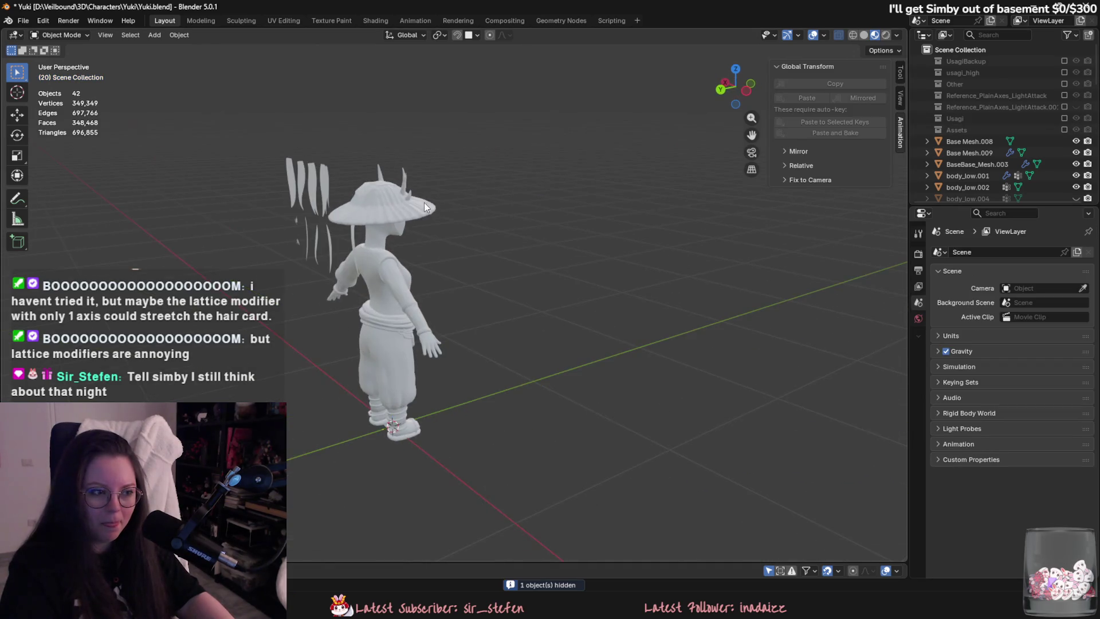
{"action": "left_click", "coordinate": [389, 172]}
{"action": "mouse_move", "coordinate": [353, 151]}
{"action": "middle_mouse_down"}
{"action": "mouse_move", "coordinate": [617, 266]}
{"action": "mouse_move", "coordinate": [627, 318]}
{"action": "mouse_move", "coordinate": [411, 337]}
{"action": "mouse_move", "coordinate": [481, 252]}
{"action": "mouse_move", "coordinate": [425, 295]}
{"action": "mouse_move", "coordinate": [490, 336]}
{"action": "mouse_move", "coordinate": [458, 318]}
{"action": "middle_mouse_up"}
{"action": "key", "text": "h"}
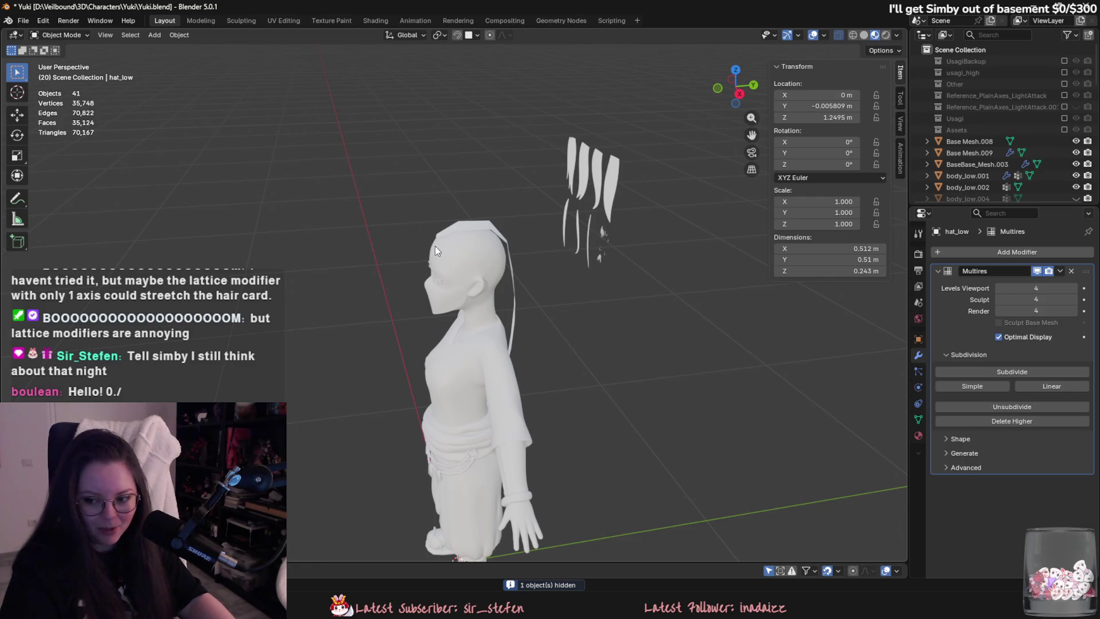
Delete the old hair card Plane.029 from around the head.
{"action": "left_click", "coordinate": [513, 265]}
{"action": "middle_click_drag", "start_coordinate": [514, 265], "coordinate": [411, 285]}
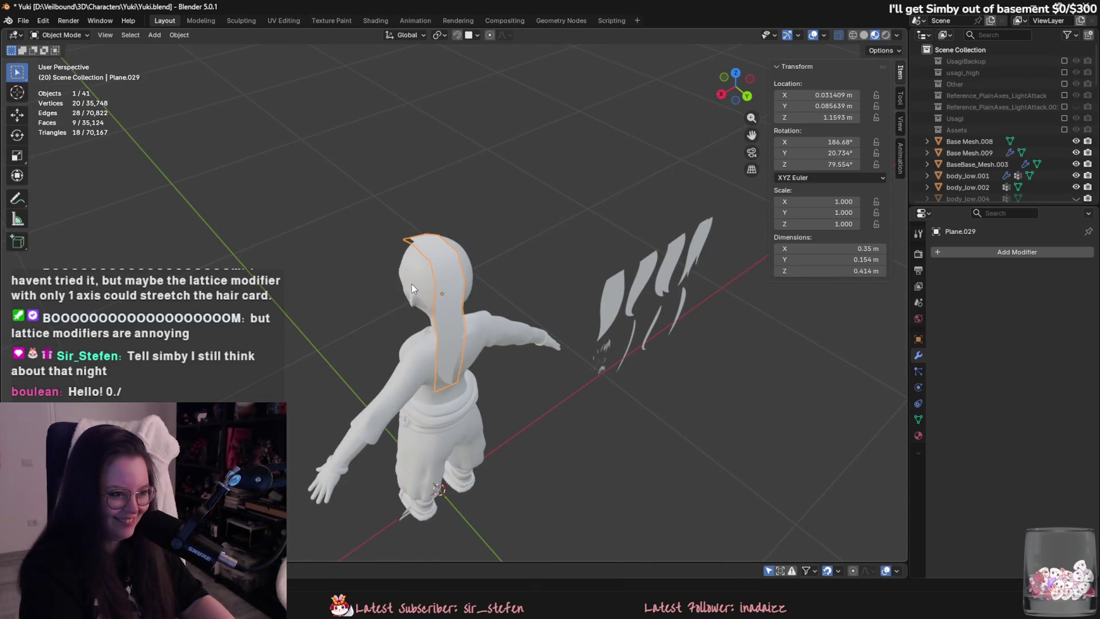
{"action": "key", "text": "Delete"}
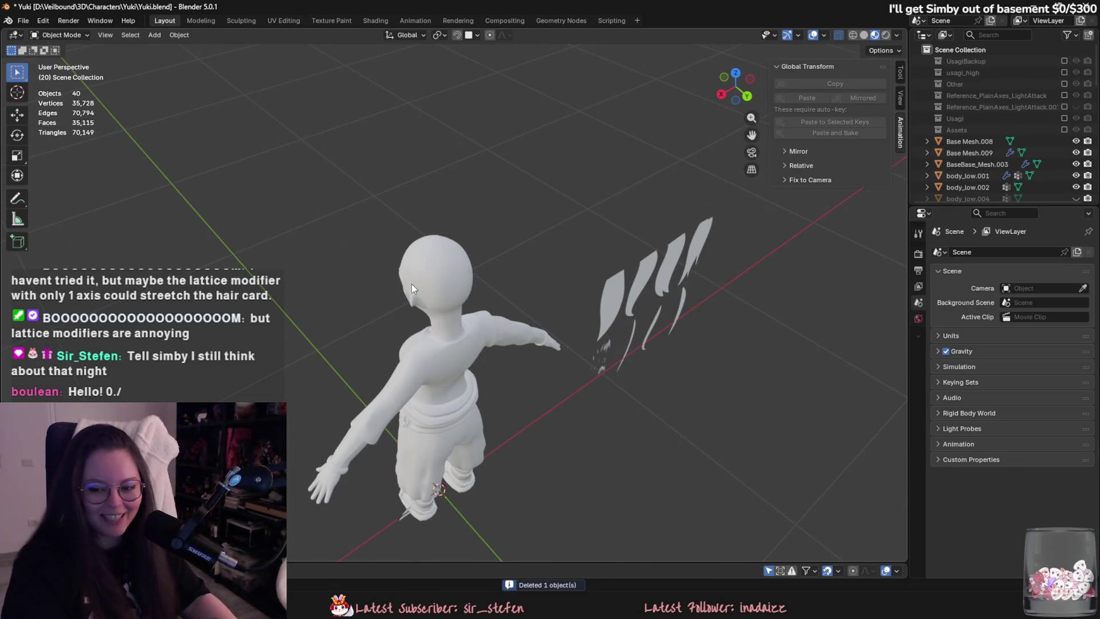
{"action": "mouse_move", "coordinate": [720, 279]}
{"action": "middle_mouse_down"}
{"action": "mouse_move", "coordinate": [570, 323]}
{"action": "mouse_move", "coordinate": [477, 456]}
{"action": "mouse_move", "coordinate": [493, 454]}
{"action": "mouse_move", "coordinate": [484, 418]}
{"action": "middle_mouse_up"}
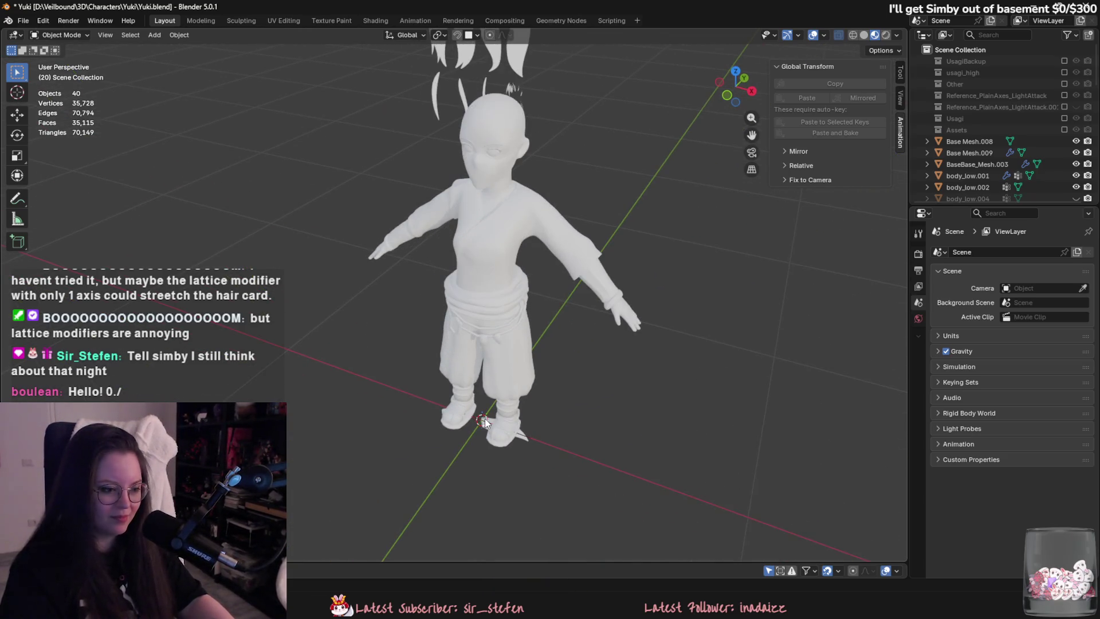
Find the NurbsPath that deforms the small hair card and select it.
{"action": "left_click", "coordinate": [482, 421]}
{"action": "left_click", "coordinate": [486, 422]}
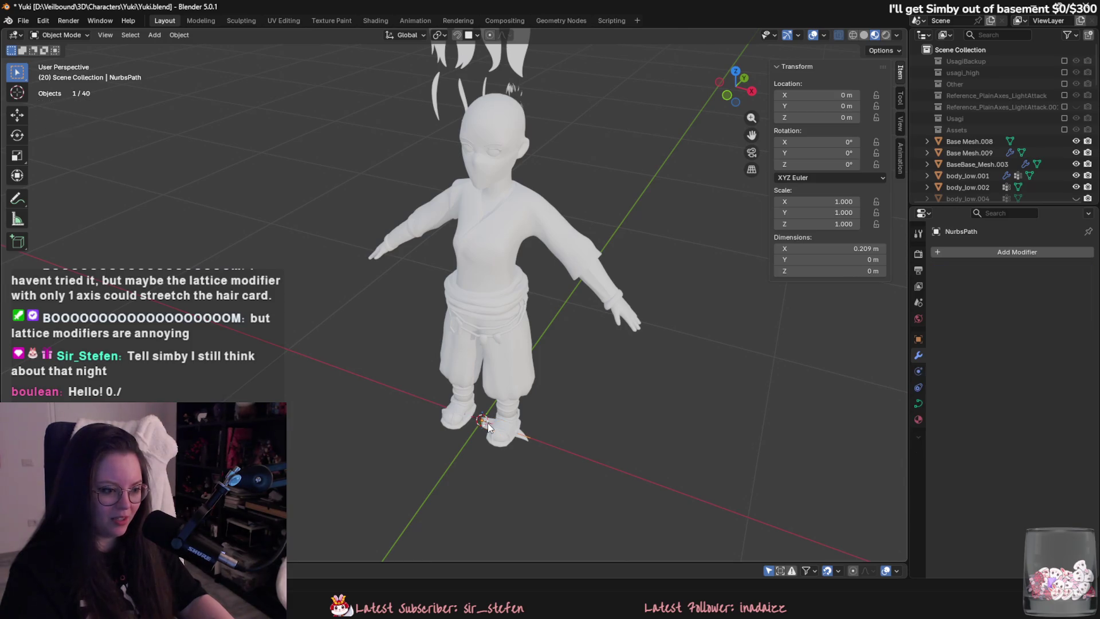
{"action": "left_click", "coordinate": [484, 421]}
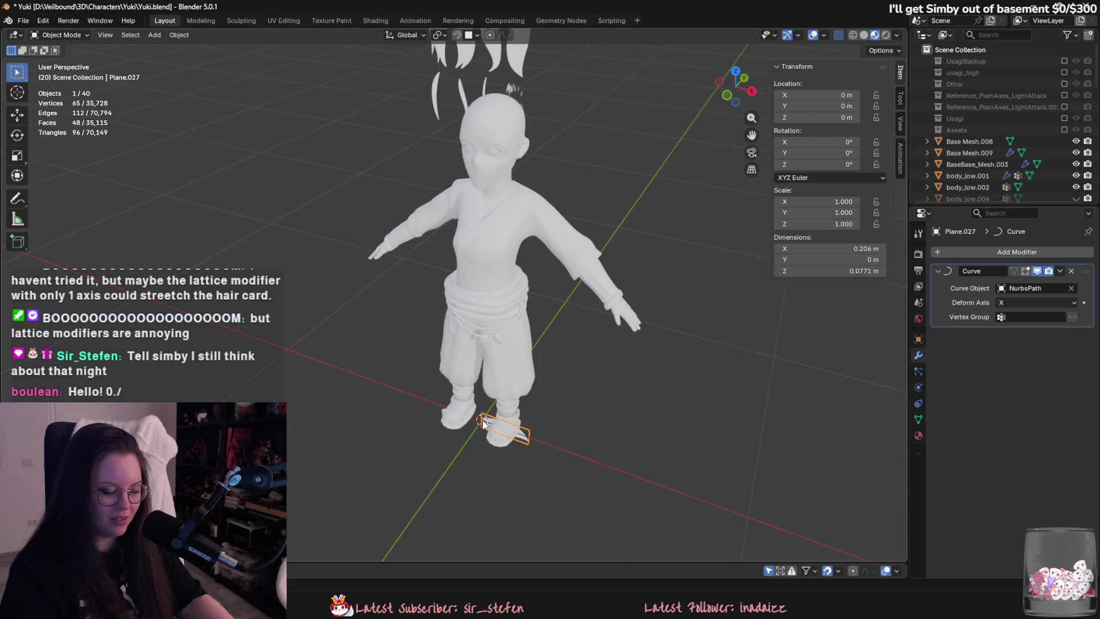
{"action": "left_click", "coordinate": [530, 439]}
{"action": "left_click", "coordinate": [531, 438]}
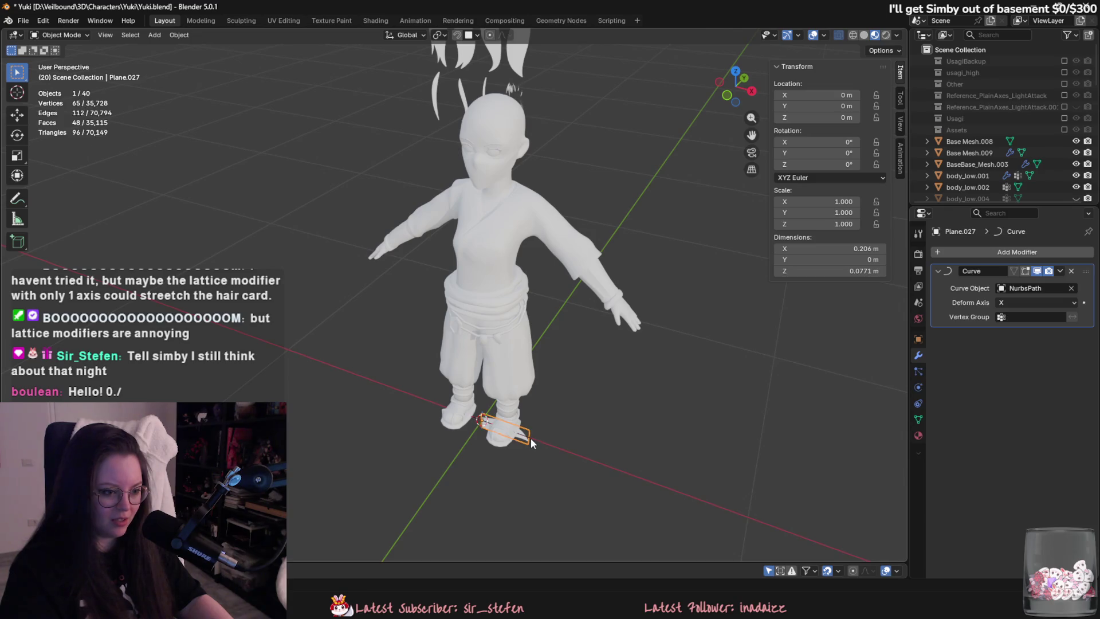
{"action": "left_click", "coordinate": [530, 438]}
{"action": "key", "text": "g"}
{"action": "key", "text": "z"}
{"action": "right_click", "coordinate": [558, 151]}
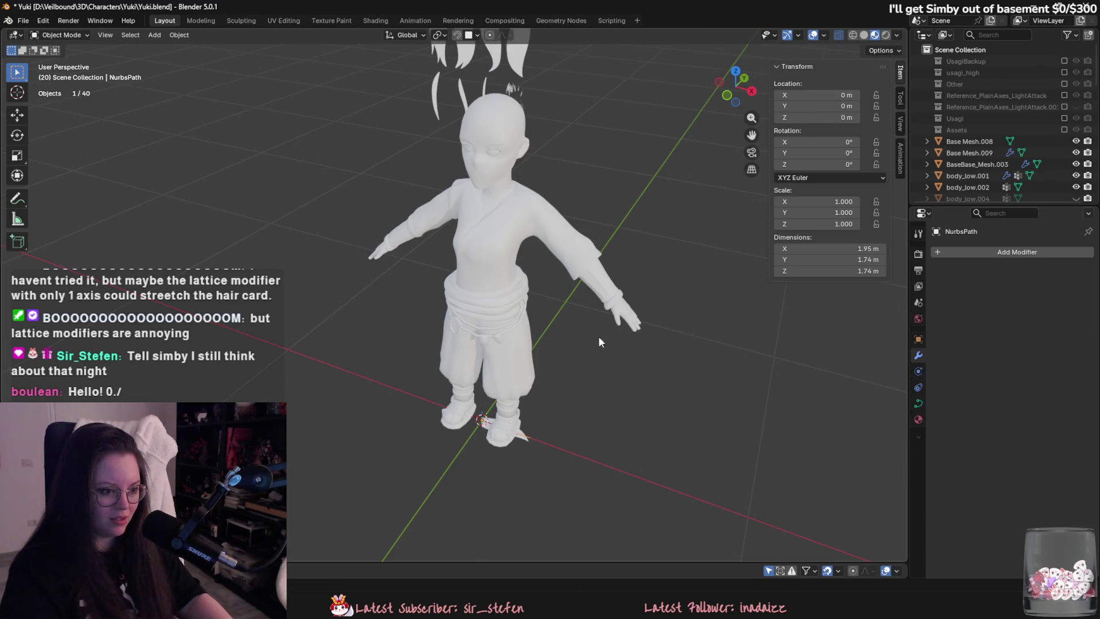
{"action": "middle_click_drag", "start_coordinate": [598, 335], "coordinate": [651, 368]}
In Edit Mode, move the path's points along Y toward the head.
{"action": "key", "text": "Tab"}
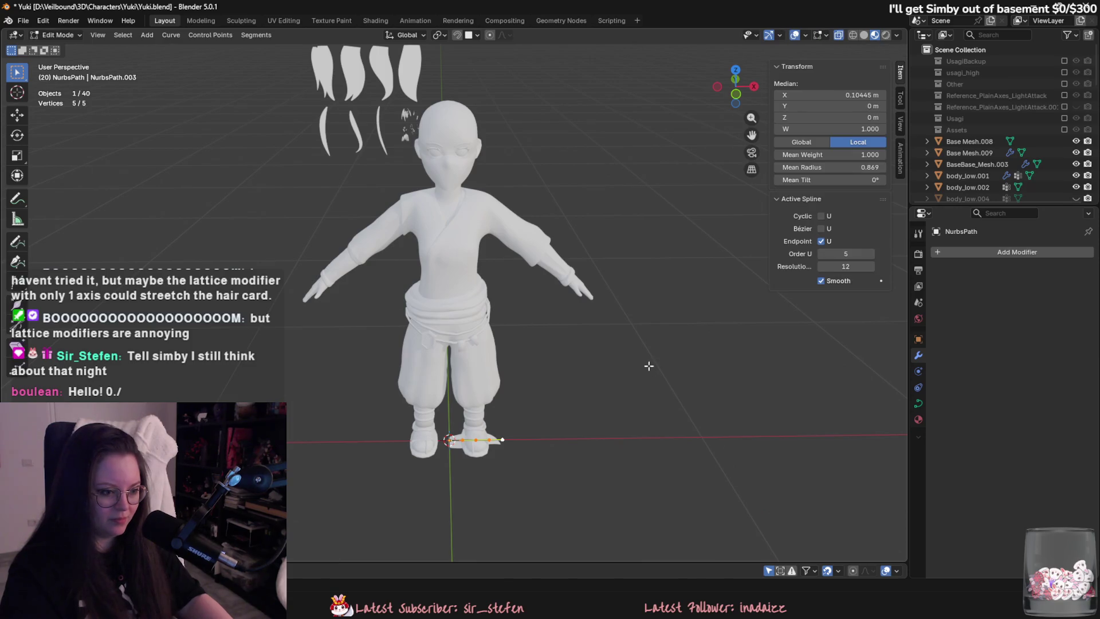
{"action": "key", "text": "g"}
{"action": "key", "text": "z"}
{"action": "mouse_move", "coordinate": [558, 67]}
{"action": "middle_mouse_down", "text": "alt"}
{"action": "mouse_move", "coordinate": [658, 346]}
{"action": "mouse_move", "coordinate": [637, 418]}
{"action": "middle_mouse_up", "text": "alt"}
{"action": "key", "text": "y"}
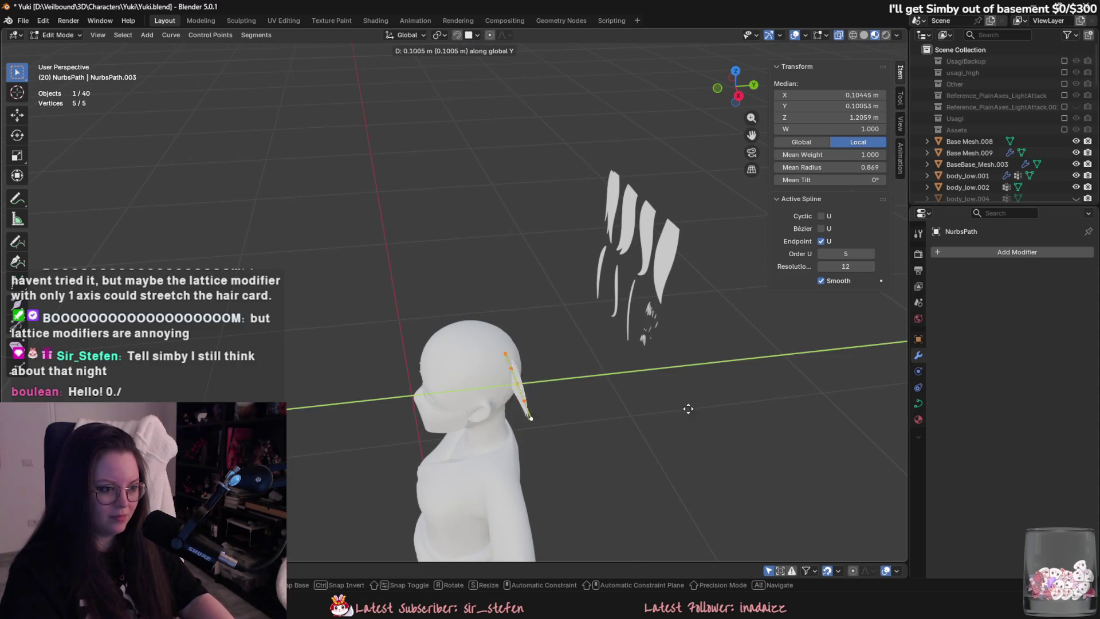
{"action": "left_click", "coordinate": [687, 411]}
Rotate the path points around Y so the path stands upright behind the head.
{"action": "mouse_move", "coordinate": [703, 469]}
{"action": "middle_mouse_down"}
{"action": "mouse_move", "coordinate": [643, 424]}
{"action": "mouse_move", "coordinate": [676, 453]}
{"action": "middle_mouse_up"}
{"action": "key", "text": "r"}
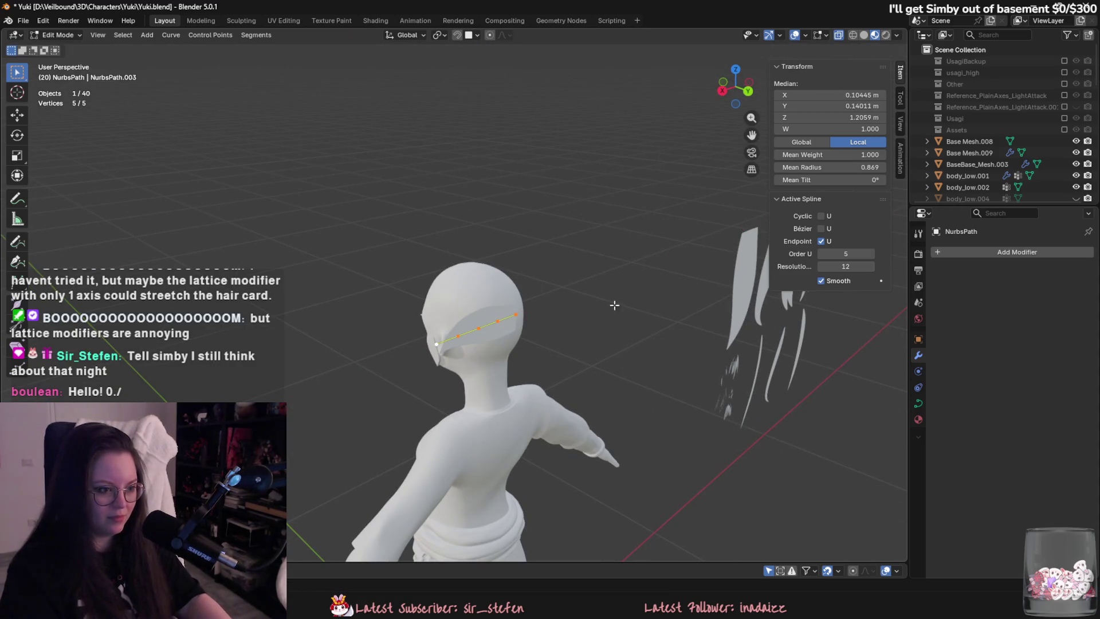
{"action": "key", "text": "y"}
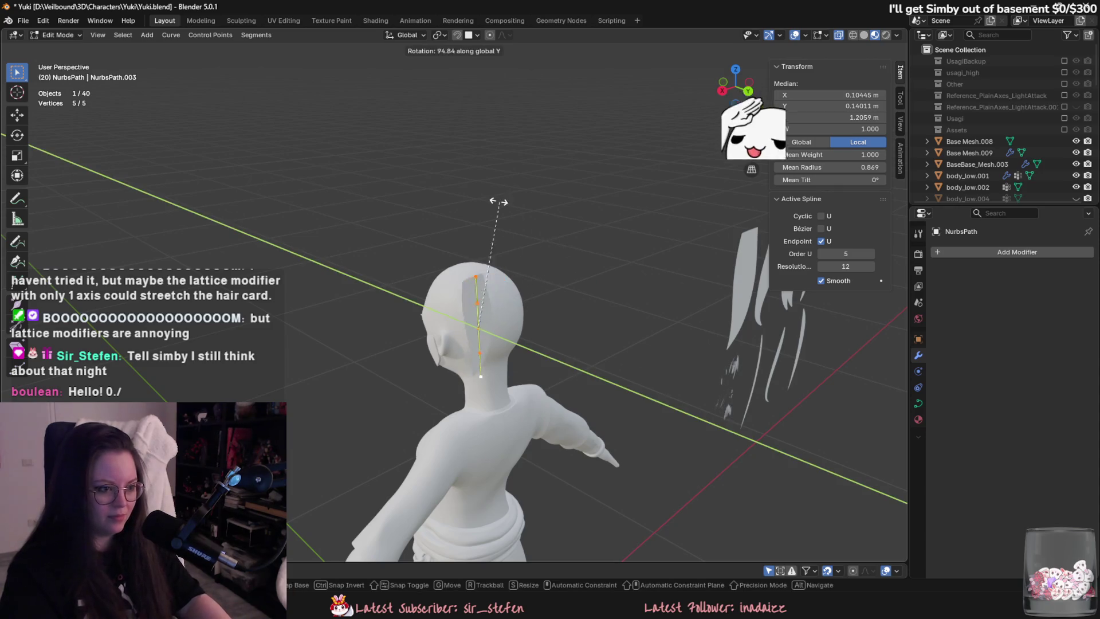
{"action": "left_click", "coordinate": [593, 325]}
Centre the path on the head by shifting its points along X.
{"action": "mouse_move", "coordinate": [566, 261]}
{"action": "middle_mouse_down", "text": "alt"}
{"action": "mouse_move", "coordinate": [594, 325]}
{"action": "mouse_move", "coordinate": [535, 401]}
{"action": "mouse_move", "coordinate": [592, 321]}
{"action": "mouse_move", "coordinate": [481, 326]}
{"action": "mouse_move", "coordinate": [385, 359]}
{"action": "middle_mouse_up", "text": "alt"}
{"action": "key", "text": "g"}
{"action": "key", "text": "y"}
{"action": "key", "text": "z"}
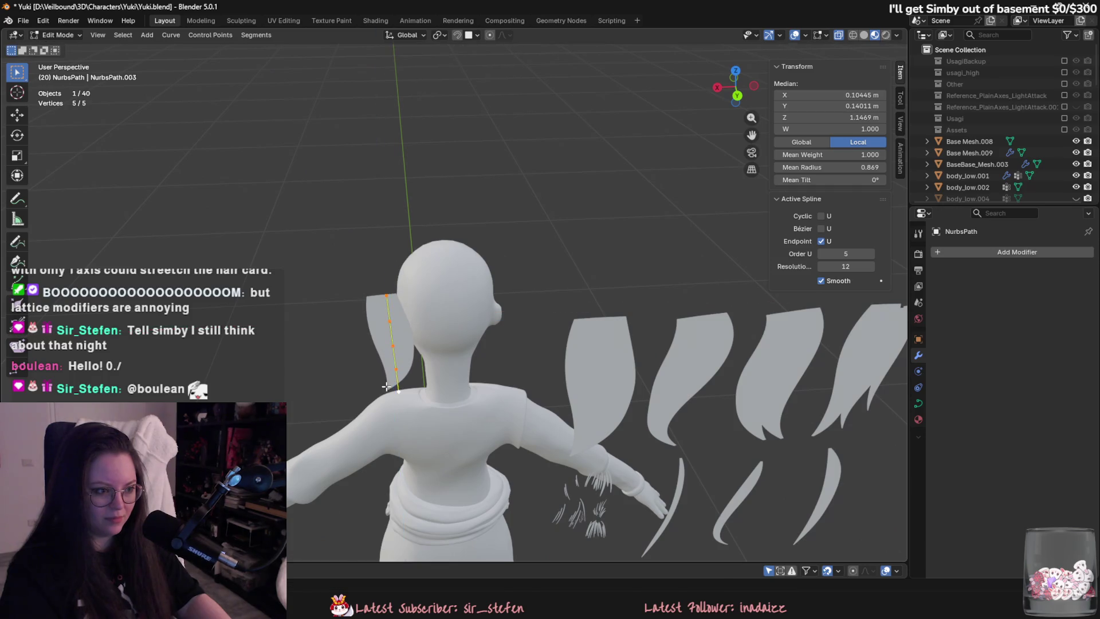
{"action": "left_click", "coordinate": [455, 384]}
{"action": "key", "text": "ctrl+z"}
{"action": "mouse_move", "coordinate": [455, 383]}
{"action": "middle_mouse_down"}
{"action": "mouse_move", "coordinate": [555, 379]}
{"action": "mouse_move", "coordinate": [477, 401]}
{"action": "middle_mouse_up"}
{"action": "key", "text": "g"}
{"action": "key", "text": "x"}
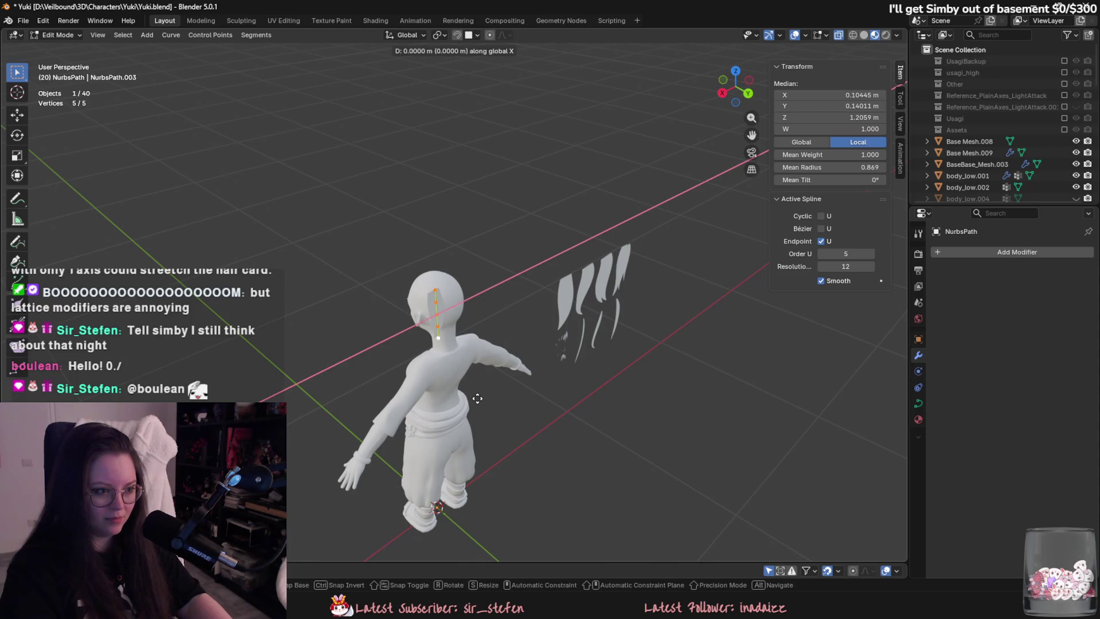
{"action": "left_click", "coordinate": [504, 394]}
{"action": "scroll", "coordinate": [504, 395], "scroll_direction": "up", "scroll_amount": 3}
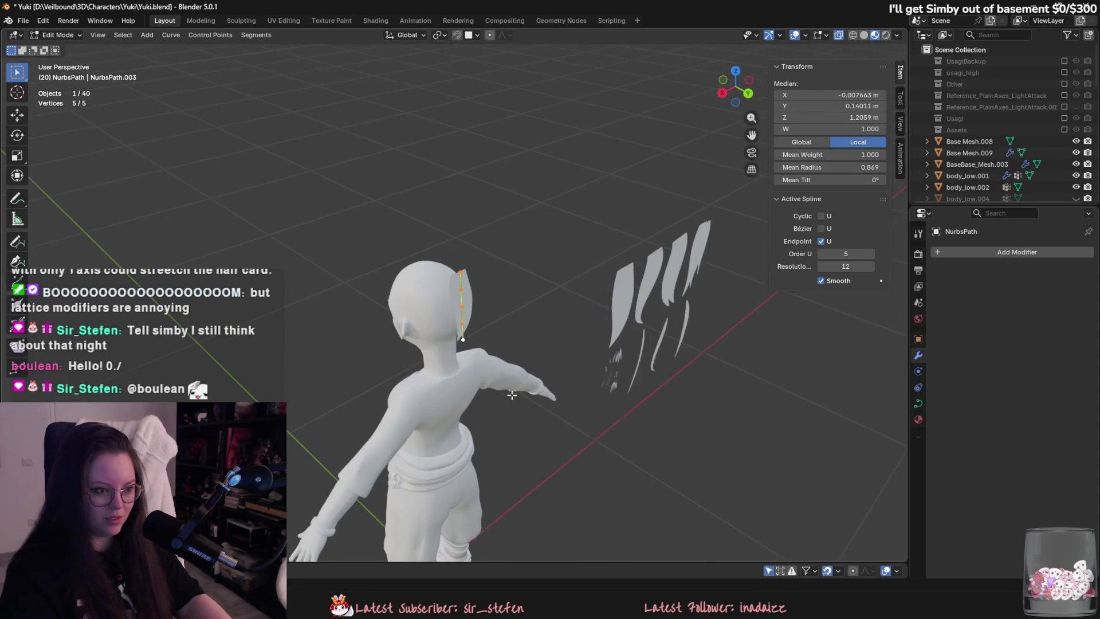
{"action": "mouse_move", "coordinate": [503, 394]}
{"action": "middle_mouse_down"}
{"action": "mouse_move", "coordinate": [646, 449]}
{"action": "mouse_move", "coordinate": [615, 333]}
{"action": "middle_mouse_up"}
Move the path's tip point onto the top of the head, then adjust it along Y.
{"action": "key", "text": "g"}
{"action": "right_click", "coordinate": [616, 334]}
{"action": "left_click", "coordinate": [456, 254]}
{"action": "middle_click_drag", "start_coordinate": [456, 254], "coordinate": [480, 224]}
{"action": "key", "text": "g"}
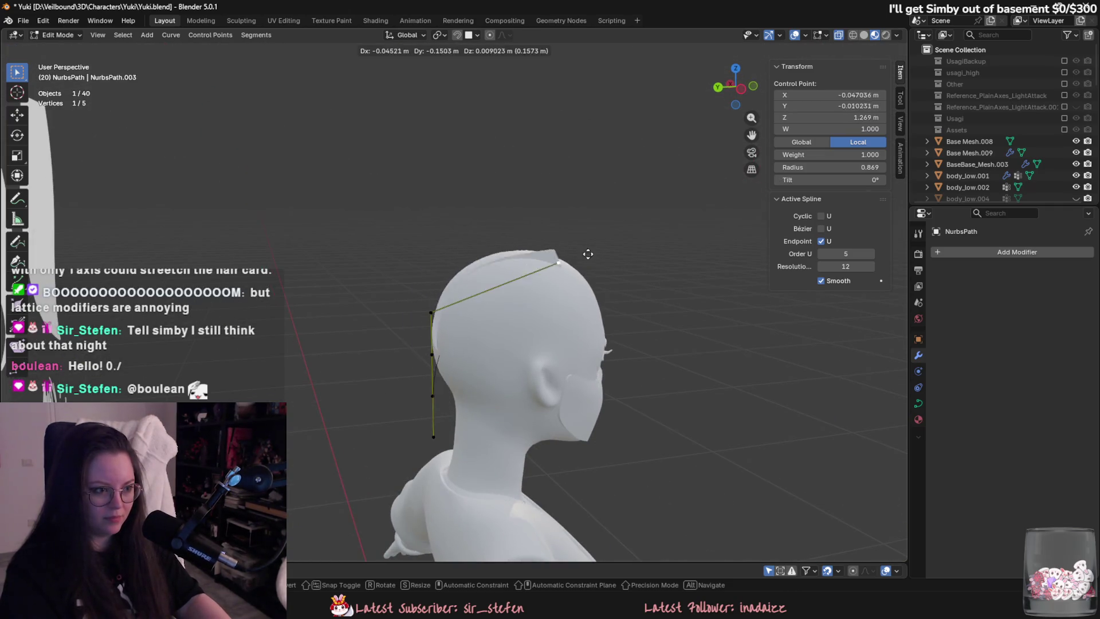
{"action": "left_click", "coordinate": [588, 184]}
{"action": "mouse_move", "coordinate": [588, 184]}
{"action": "middle_mouse_down"}
{"action": "mouse_move", "coordinate": [504, 298]}
{"action": "mouse_move", "coordinate": [568, 338]}
{"action": "middle_mouse_up"}
{"action": "key", "text": "g"}
{"action": "key", "text": "y"}
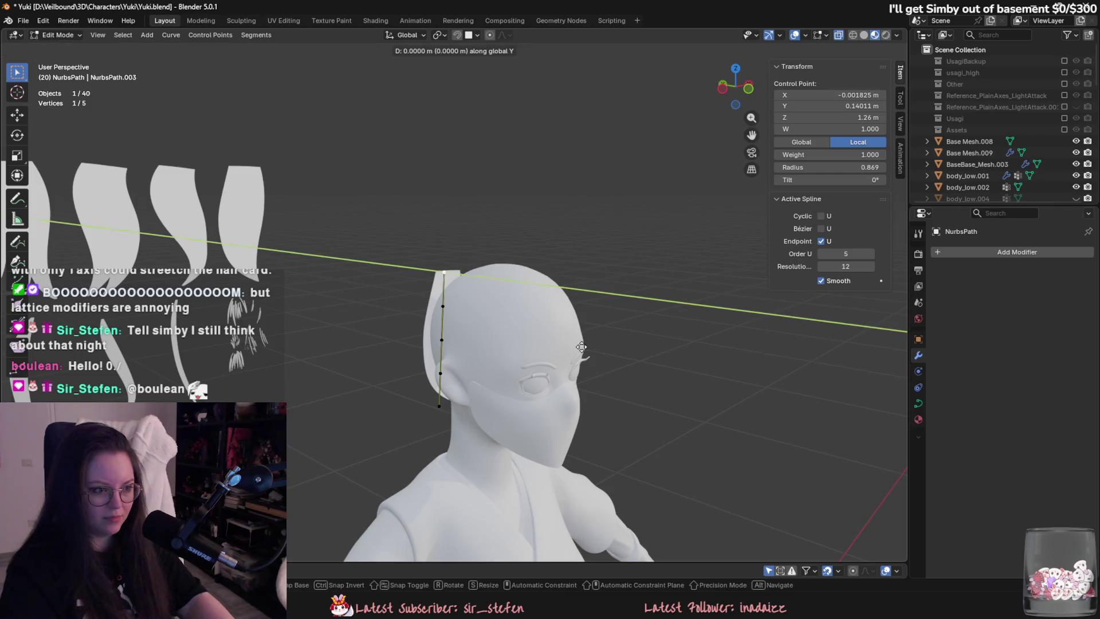
{"action": "left_click", "coordinate": [678, 414]}
Delete the extra path points, raise the remaining point and tilt it to twist the path.
{"action": "mouse_move", "coordinate": [677, 413]}
{"action": "middle_mouse_down"}
{"action": "mouse_move", "coordinate": [651, 467]}
{"action": "mouse_move", "coordinate": [452, 316]}
{"action": "middle_mouse_up"}
{"action": "right_click", "coordinate": [439, 370]}
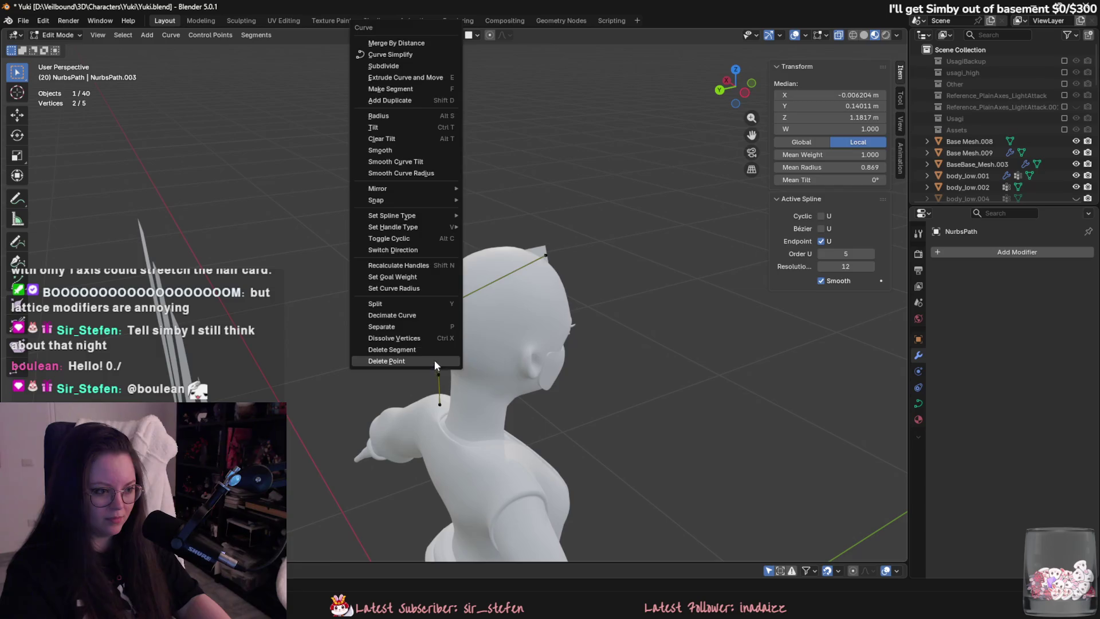
{"action": "left_click", "coordinate": [434, 360]}
{"action": "key", "text": "g"}
{"action": "left_click", "coordinate": [483, 308]}
{"action": "middle_click_drag", "start_coordinate": [482, 308], "coordinate": [459, 268]}
{"action": "key", "text": "ctrl+t"}
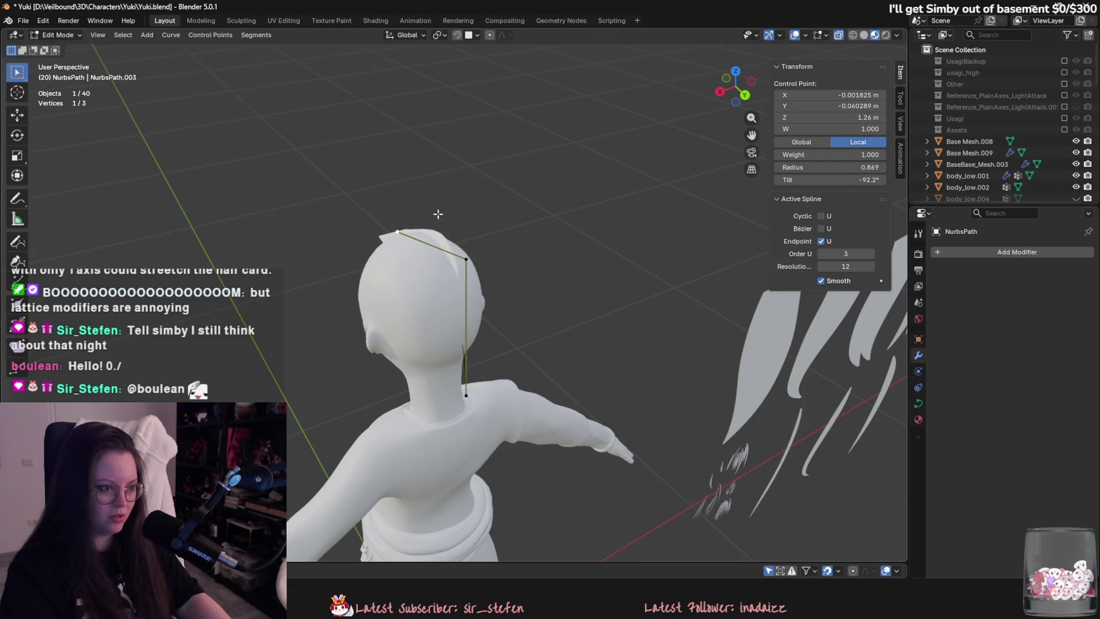
Raise the upper control point above the head along Z.
{"action": "left_click", "coordinate": [459, 273]}
{"action": "middle_click_drag", "start_coordinate": [458, 273], "coordinate": [556, 317]}
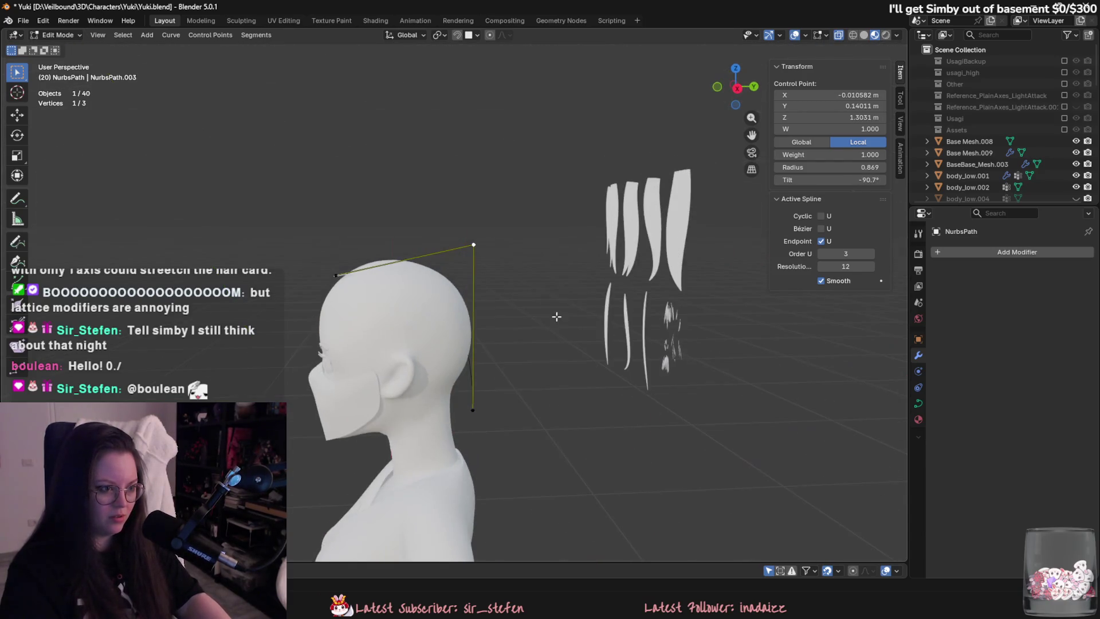
{"action": "key", "text": "g"}
{"action": "key", "text": "z"}
{"action": "left_click", "coordinate": [495, 391]}
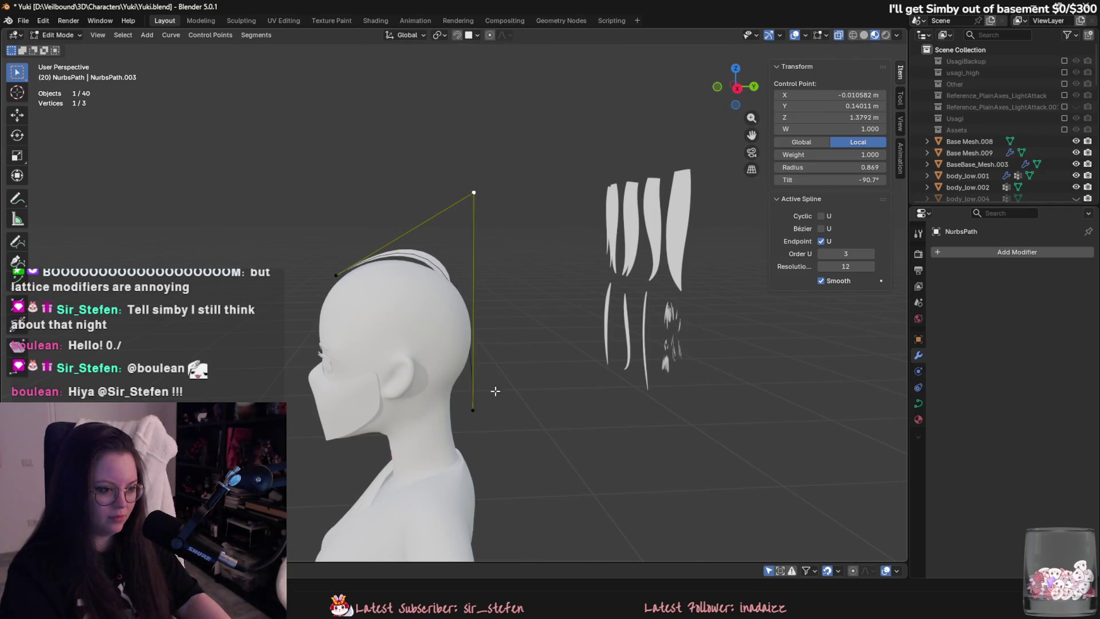
Push the bottom and top control points back along Y so the path arches over the head.
{"action": "key", "text": "g"}
{"action": "key", "text": "y"}
{"action": "left_click", "coordinate": [528, 286]}
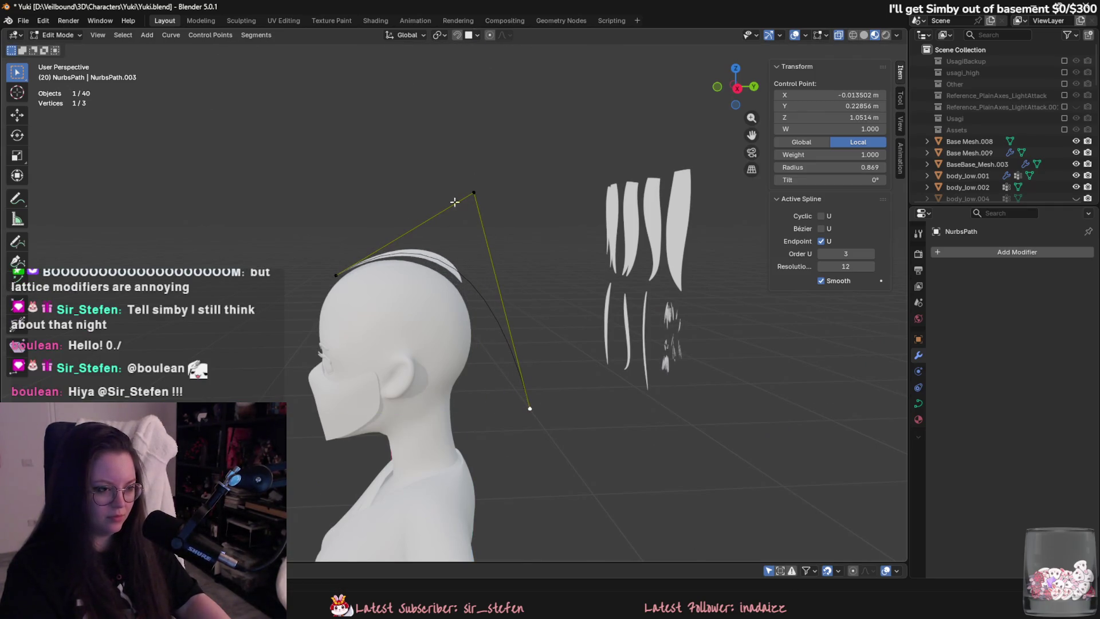
{"action": "left_click", "coordinate": [467, 193]}
{"action": "key", "text": "g"}
{"action": "key", "text": "y"}
{"action": "left_click", "coordinate": [503, 197]}
{"action": "mouse_move", "coordinate": [504, 196]}
{"action": "middle_mouse_down"}
{"action": "mouse_move", "coordinate": [499, 292]}
{"action": "mouse_move", "coordinate": [559, 307]}
{"action": "mouse_move", "coordinate": [620, 364]}
{"action": "middle_mouse_up"}
Leave path editing, then select hair card Plane.027 and enter its Edit Mode.
{"action": "key", "text": "Tab"}
{"action": "scroll", "coordinate": [499, 318], "scroll_direction": "down", "scroll_amount": 2}
{"action": "scroll", "coordinate": [476, 311], "scroll_direction": "up", "scroll_amount": 2}
{"action": "left_click", "coordinate": [476, 310]}
{"action": "mouse_move", "coordinate": [477, 311]}
{"action": "middle_mouse_down"}
{"action": "mouse_move", "coordinate": [520, 308]}
{"action": "mouse_move", "coordinate": [596, 410]}
{"action": "mouse_move", "coordinate": [643, 432]}
{"action": "middle_mouse_up"}
{"action": "key", "text": "Tab"}
{"action": "scroll", "coordinate": [609, 343], "scroll_direction": "down", "scroll_amount": 3}
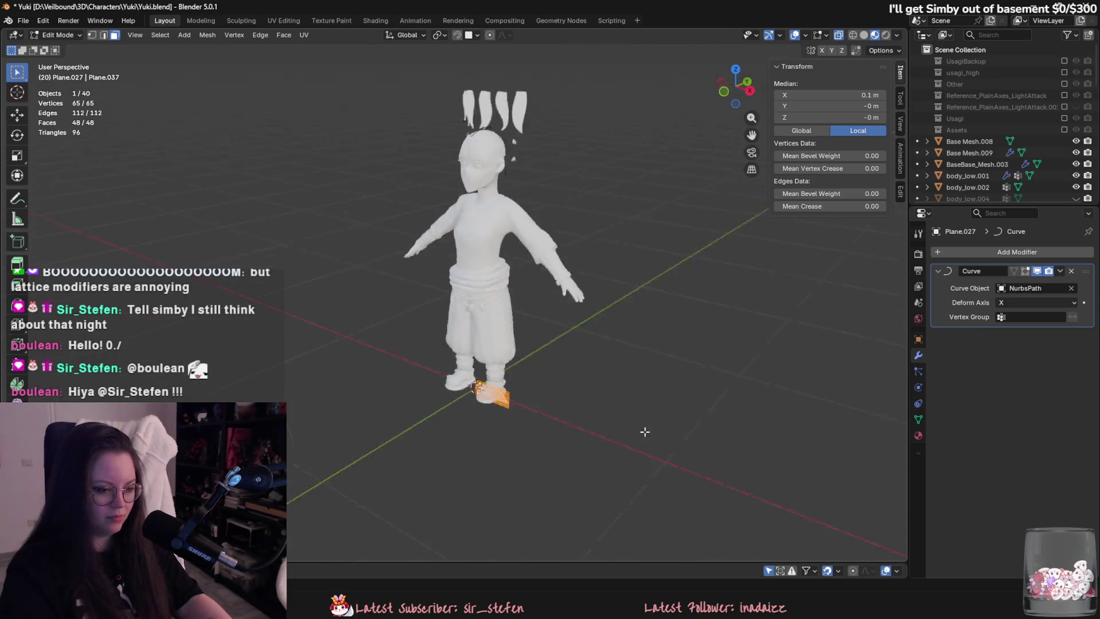
Scale the hair card slightly wider.
{"action": "scroll", "coordinate": [584, 405], "scroll_direction": "up", "scroll_amount": 3}
{"action": "key", "text": "s"}
{"action": "left_click", "coordinate": [595, 396]}
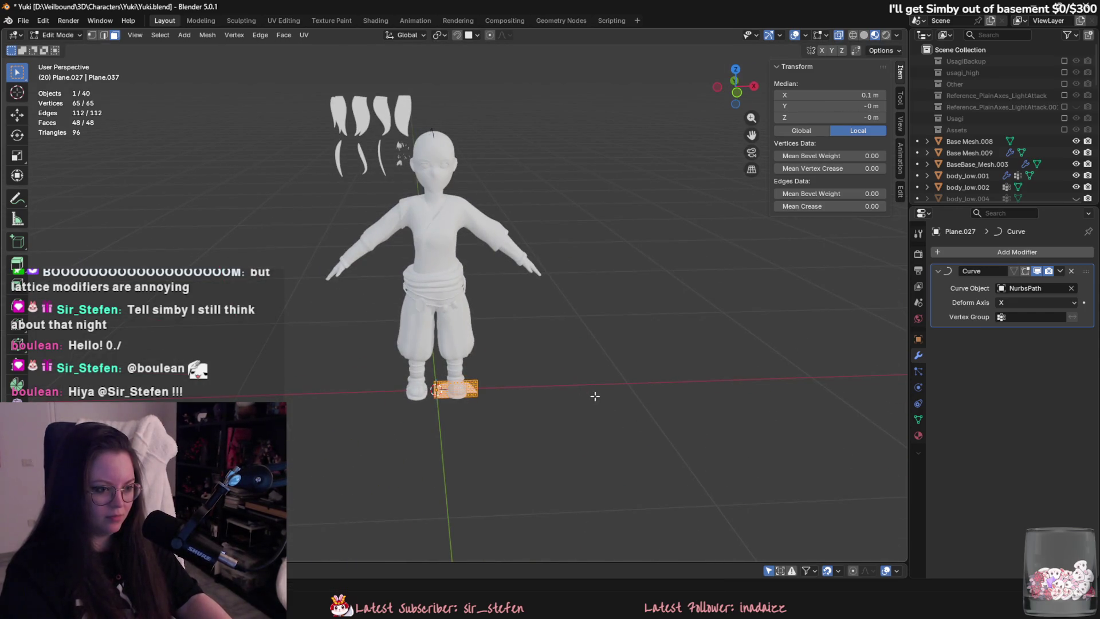
Drag the card's end edge along X with proportional editing to lengthen it.
{"action": "key", "text": "2"}
{"action": "scroll", "coordinate": [514, 334], "scroll_direction": "up", "scroll_amount": 2}
{"action": "left_click", "coordinate": [484, 415]}
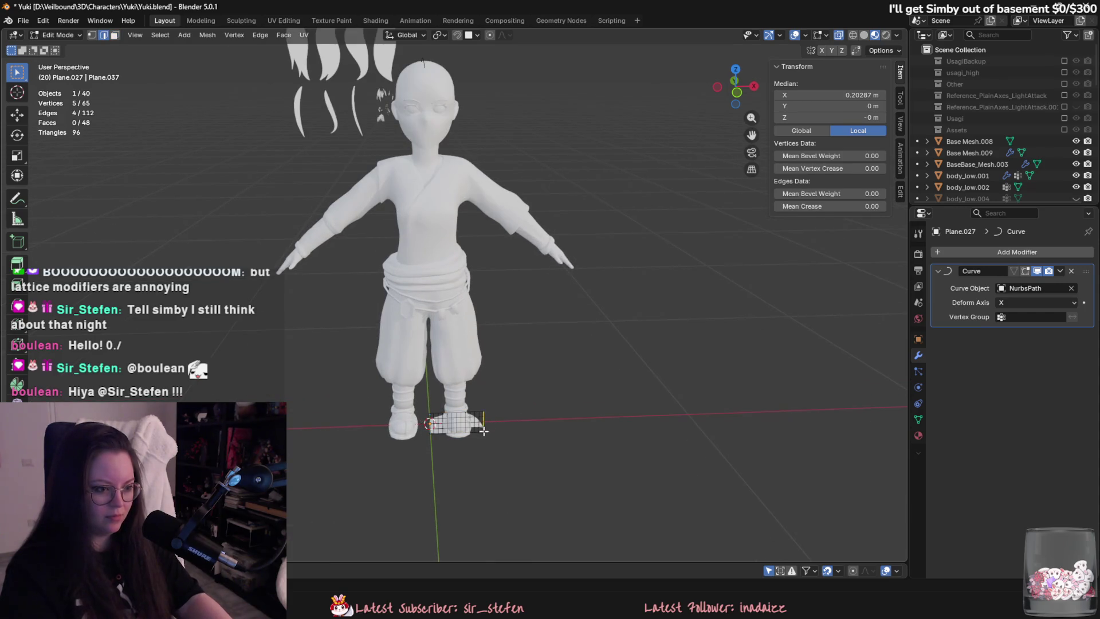
{"action": "key", "text": "g"}
{"action": "key", "text": "x"}
{"action": "key", "text": "o"}
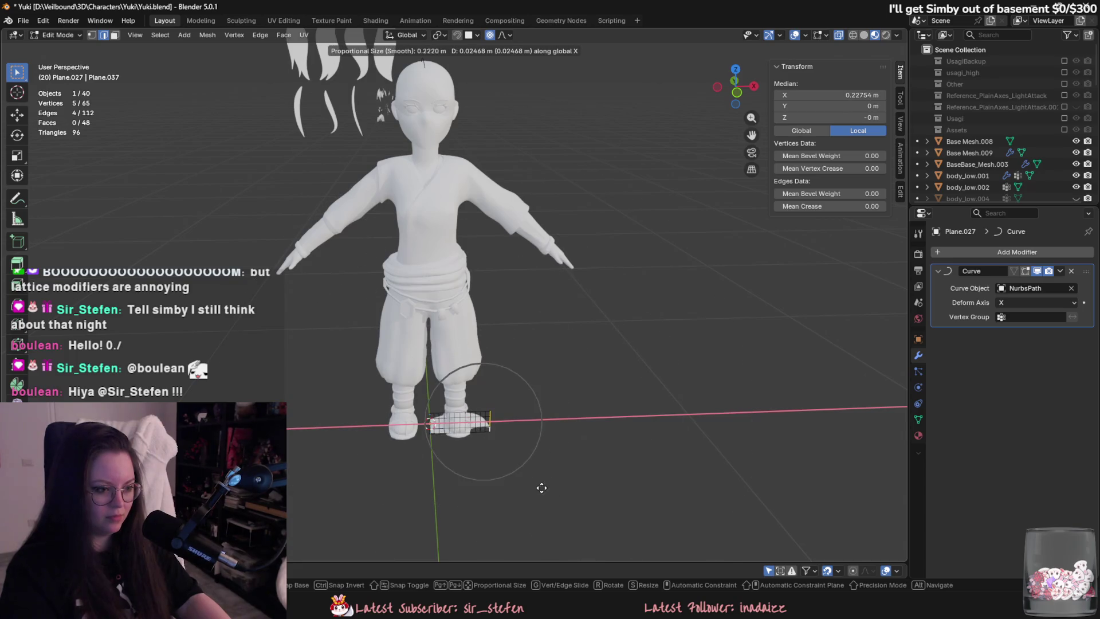
{"action": "left_click", "coordinate": [570, 484]}
Return to Object Mode and clear the selection.
{"action": "key", "text": "Tab"}
{"action": "mouse_move", "coordinate": [572, 484]}
{"action": "middle_mouse_down"}
{"action": "mouse_move", "coordinate": [497, 378]}
{"action": "mouse_move", "coordinate": [561, 397]}
{"action": "mouse_move", "coordinate": [487, 401]}
{"action": "middle_mouse_up"}
{"action": "key", "text": "alt+a"}
{"action": "scroll", "coordinate": [451, 403], "scroll_direction": "up", "scroll_amount": 3}
{"action": "mouse_move", "coordinate": [442, 346]}
{"action": "middle_mouse_down"}
{"action": "mouse_move", "coordinate": [483, 418]}
{"action": "mouse_move", "coordinate": [611, 339]}
{"action": "mouse_move", "coordinate": [645, 356]}
{"action": "mouse_move", "coordinate": [629, 328]}
{"action": "middle_mouse_up"}
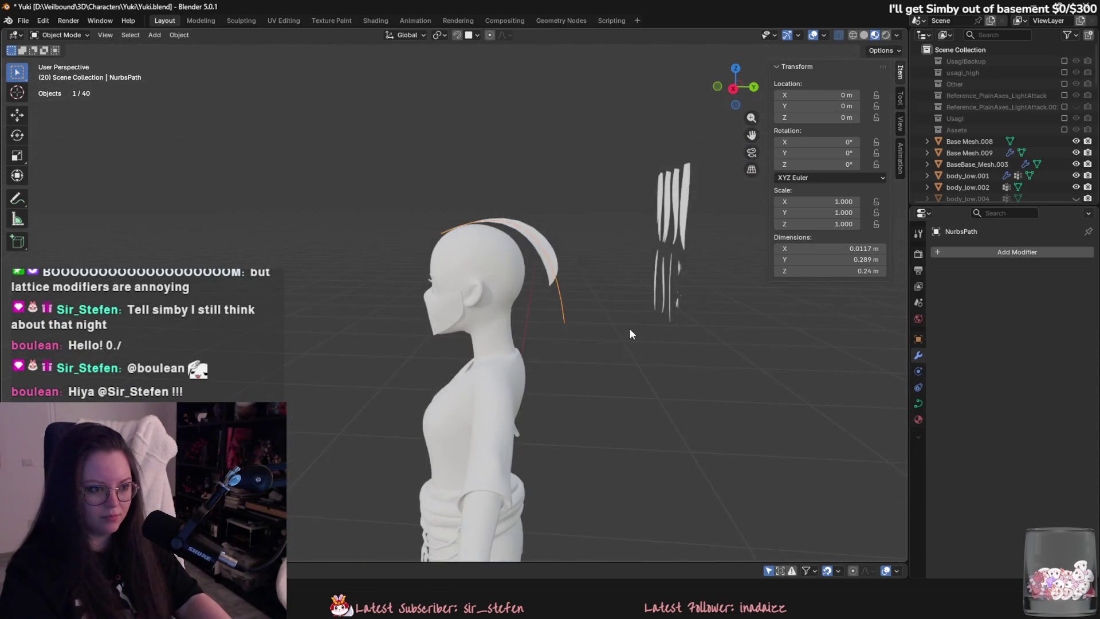
In Edit Mode on the hair NURBS path, move its top control point along X.
{"action": "left_click", "coordinate": [629, 328]}
{"action": "key", "text": "Tab"}
{"action": "left_click", "coordinate": [596, 121]}
{"action": "key", "text": "g"}
{"action": "key", "text": "y"}
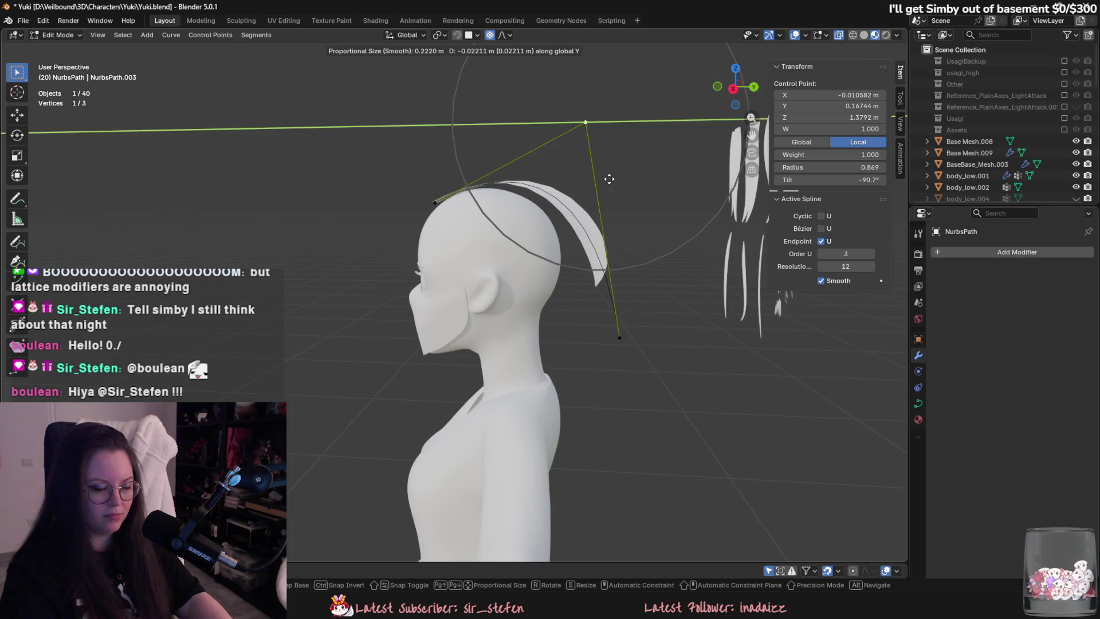
{"action": "key", "text": "x"}
{"action": "scroll", "coordinate": [591, 189], "scroll_direction": "up", "scroll_amount": 2}
{"action": "left_click", "coordinate": [591, 189]}
Reposition the top control point along Y from a front three-quarter view.
{"action": "key", "text": "g"}
{"action": "key", "text": "x"}
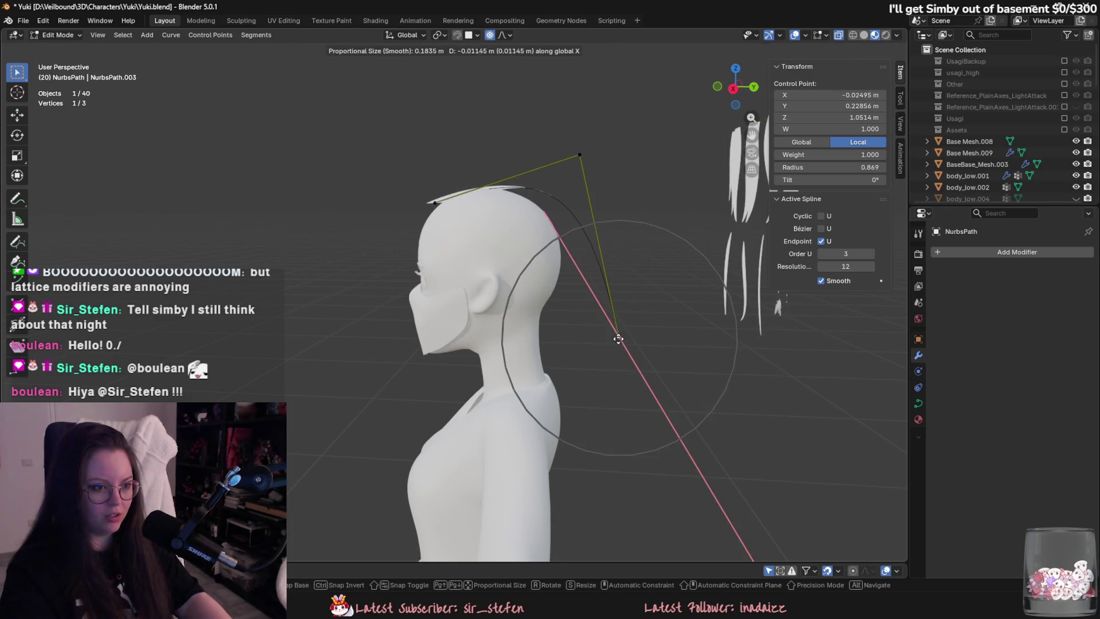
{"action": "key", "text": "Escape"}
{"action": "mouse_move", "coordinate": [570, 408]}
{"action": "middle_mouse_down"}
{"action": "mouse_move", "coordinate": [623, 388]}
{"action": "mouse_move", "coordinate": [562, 361]}
{"action": "mouse_move", "coordinate": [555, 339]}
{"action": "middle_mouse_up"}
{"action": "key", "text": "g"}
{"action": "key", "text": "y"}
{"action": "scroll", "coordinate": [590, 372], "scroll_direction": "up", "scroll_amount": 4}
{"action": "left_click", "coordinate": [552, 327]}
Move the bottom control point further behind the head, adjusting it along Z and Y.
{"action": "left_click", "coordinate": [618, 351]}
{"action": "key", "text": "g"}
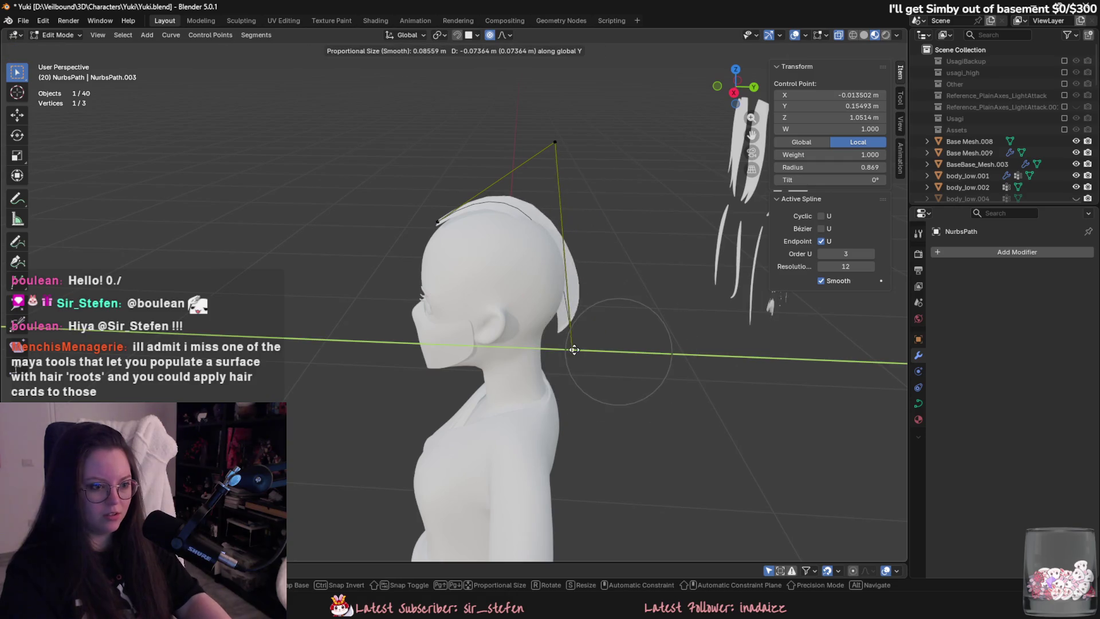
{"action": "left_click", "coordinate": [609, 371]}
{"action": "key", "text": "g"}
{"action": "middle_click_drag", "start_coordinate": [609, 370], "coordinate": [596, 246], "text": "alt"}
{"action": "key", "text": "z"}
{"action": "middle_click_drag", "start_coordinate": [592, 207], "coordinate": [574, 258], "text": "alt"}
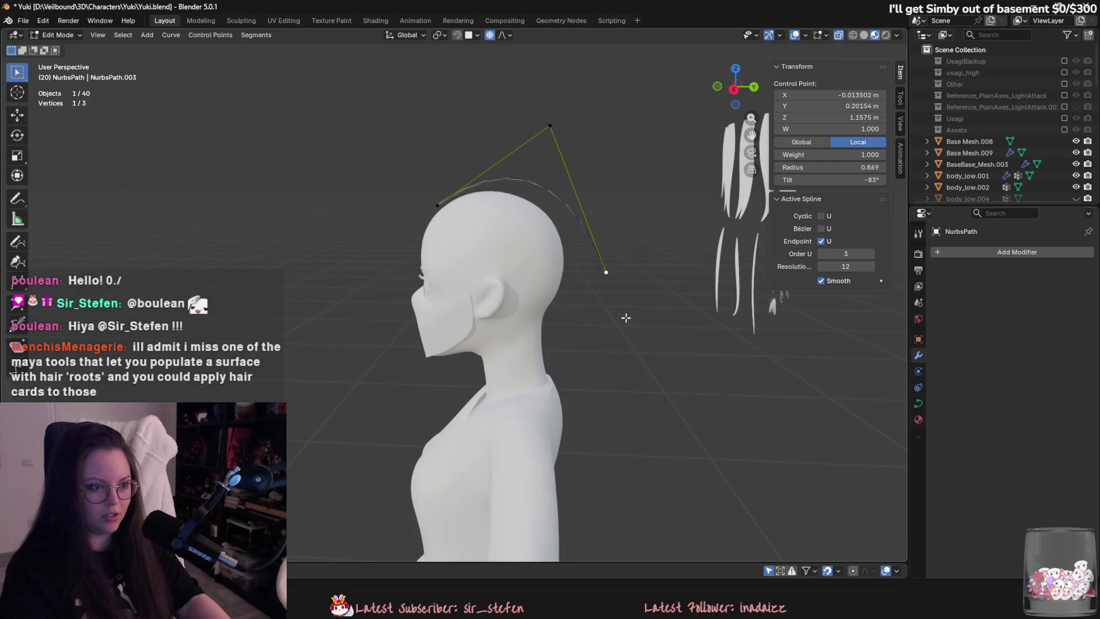
{"action": "left_click", "coordinate": [608, 379]}
{"action": "middle_click_drag", "start_coordinate": [608, 379], "coordinate": [624, 349]}
{"action": "key", "text": "g"}
{"action": "key", "text": "y"}
{"action": "left_click", "coordinate": [629, 328]}
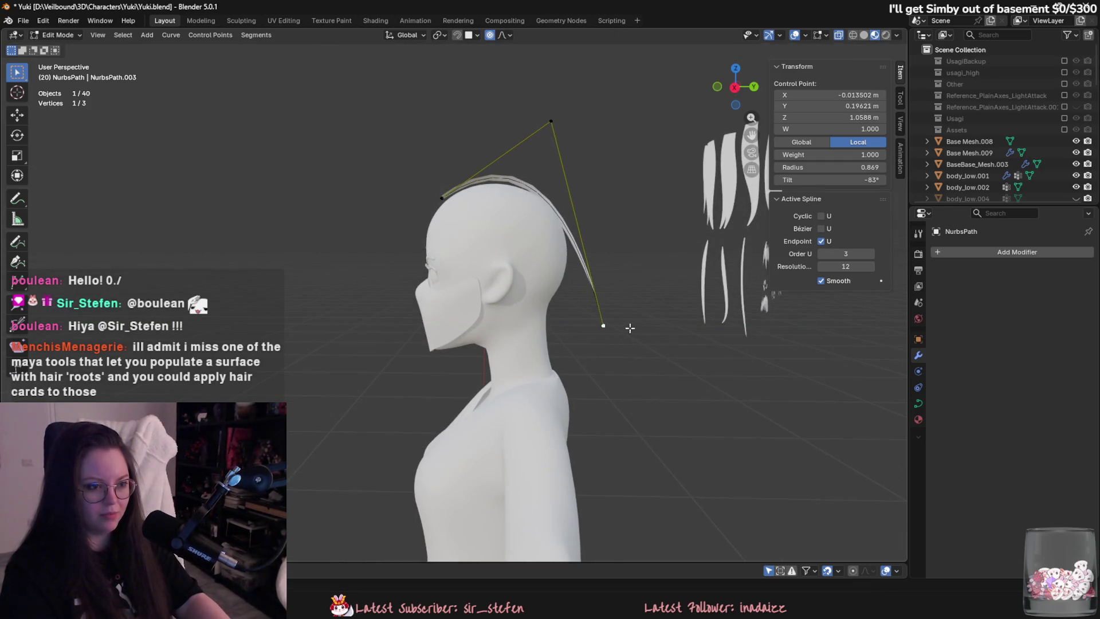
Subdivide between the two control points and lower the new middle point along Z.
{"action": "left_click", "coordinate": [600, 319], "text": "shift"}
{"action": "right_click", "coordinate": [568, 55]}
{"action": "left_click", "coordinate": [568, 55]}
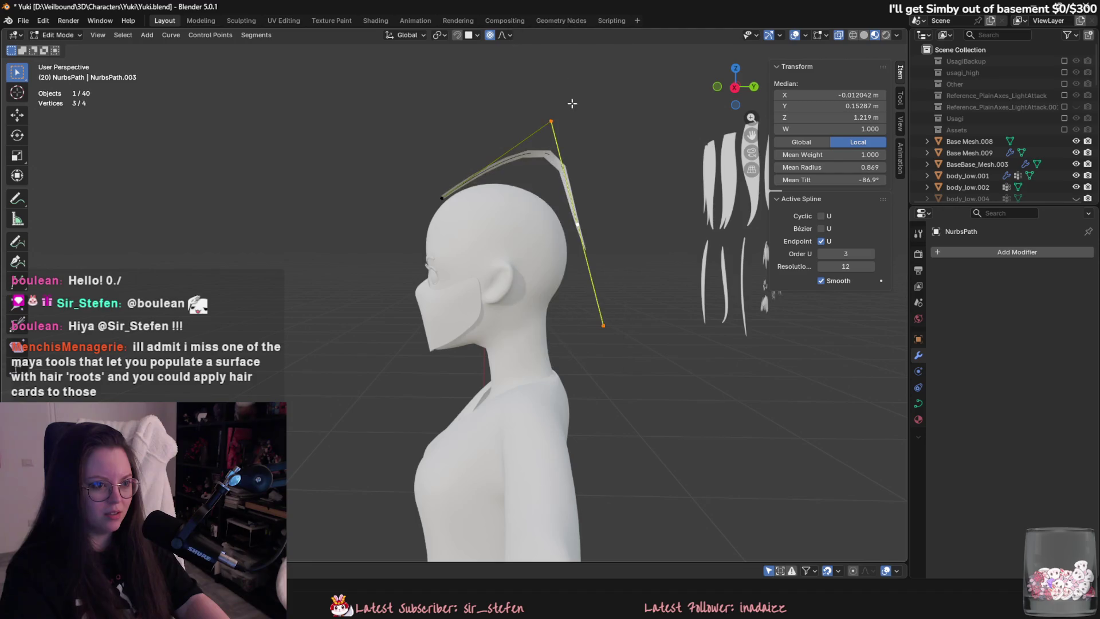
{"action": "left_click", "coordinate": [577, 225]}
{"action": "key", "text": "g"}
{"action": "key", "text": "z"}
{"action": "left_click", "coordinate": [596, 279]}
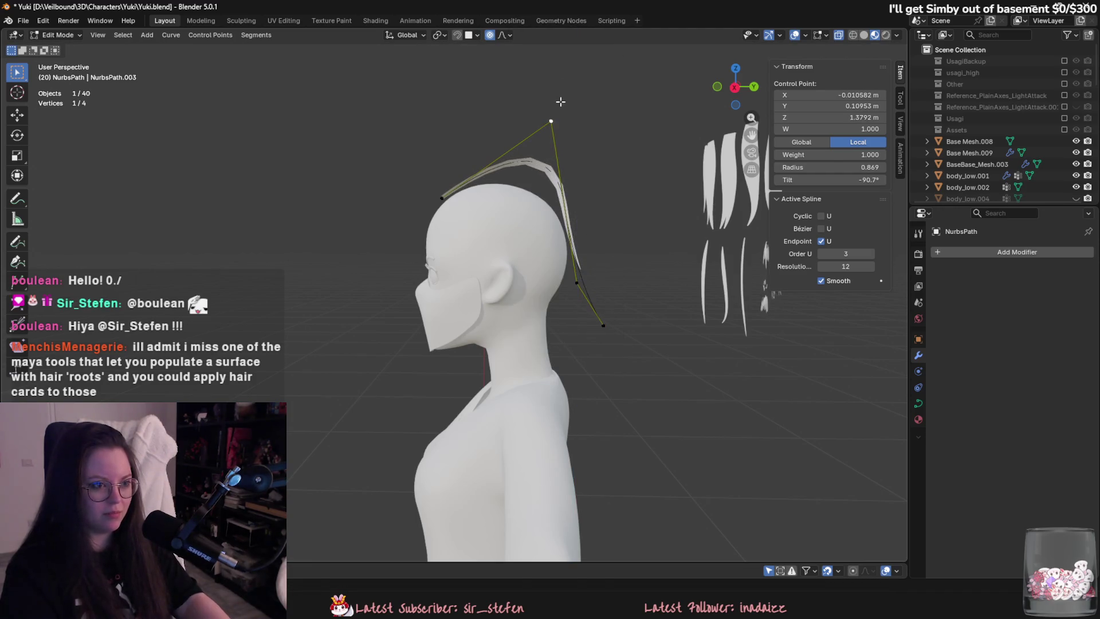
Lower the top point along Z and push the middle point back along Y.
{"action": "key", "text": "g"}
{"action": "key", "text": "z"}
{"action": "left_click", "coordinate": [570, 172]}
{"action": "middle_click_drag", "start_coordinate": [570, 172], "coordinate": [589, 184]}
{"action": "key", "text": "g"}
{"action": "key", "text": "y"}
{"action": "left_click", "coordinate": [583, 275]}
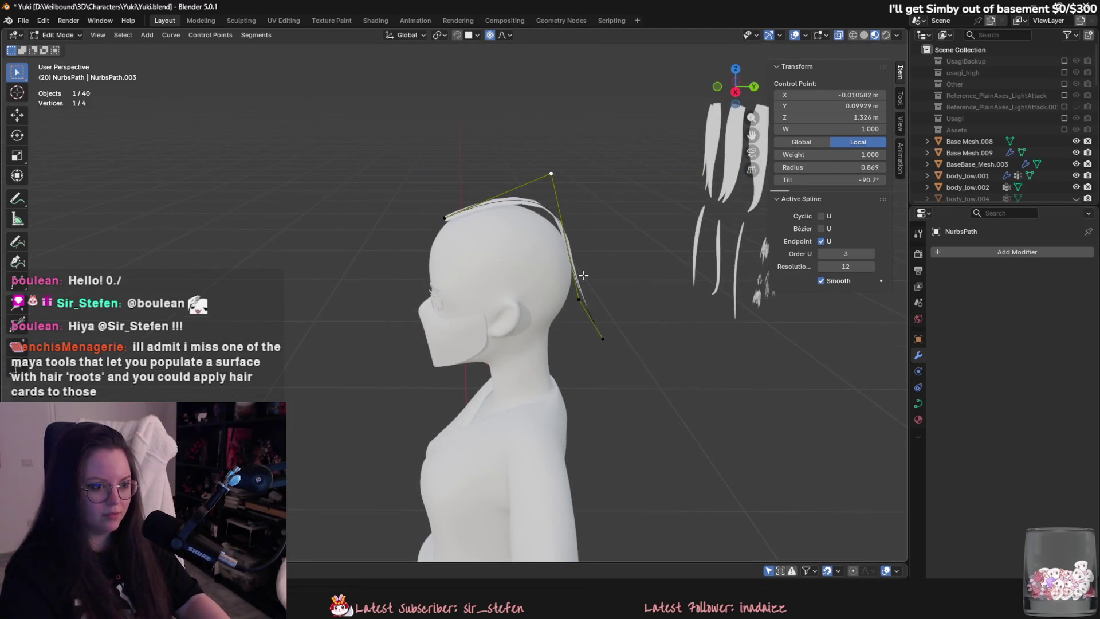
{"action": "key", "text": "g"}
{"action": "key", "text": "y"}
{"action": "left_click", "coordinate": [612, 351]}
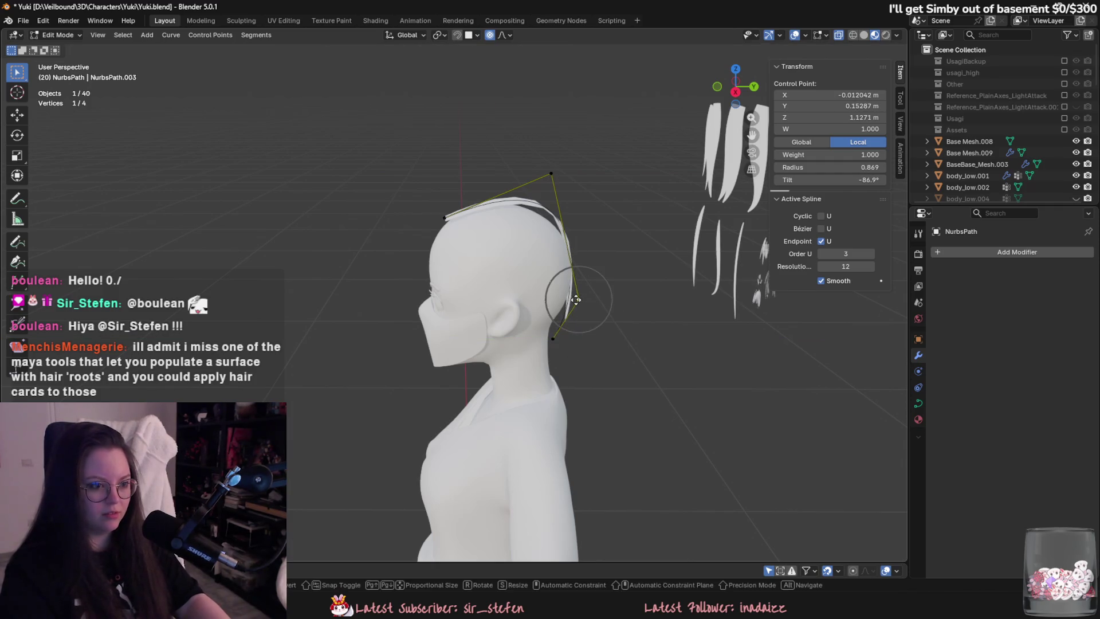
Check from above, fine-tune the top control point, then exit and select the hair card mesh.
{"action": "key", "text": "Tab"}
{"action": "mouse_move", "coordinate": [599, 305]}
{"action": "middle_mouse_down"}
{"action": "mouse_move", "coordinate": [595, 444]}
{"action": "mouse_move", "coordinate": [542, 197]}
{"action": "mouse_move", "coordinate": [567, 402]}
{"action": "mouse_move", "coordinate": [445, 414]}
{"action": "mouse_move", "coordinate": [586, 334]}
{"action": "mouse_move", "coordinate": [641, 388]}
{"action": "mouse_move", "coordinate": [673, 360]}
{"action": "mouse_move", "coordinate": [593, 293]}
{"action": "mouse_move", "coordinate": [434, 259]}
{"action": "middle_mouse_up"}
{"action": "key", "text": "Tab"}
{"action": "left_click", "coordinate": [542, 194]}
{"action": "key", "text": "g"}
{"action": "key", "text": "y"}
{"action": "key", "text": "z"}
{"action": "left_click", "coordinate": [558, 218]}
{"action": "key", "text": "Tab"}
{"action": "left_click", "coordinate": [596, 359]}
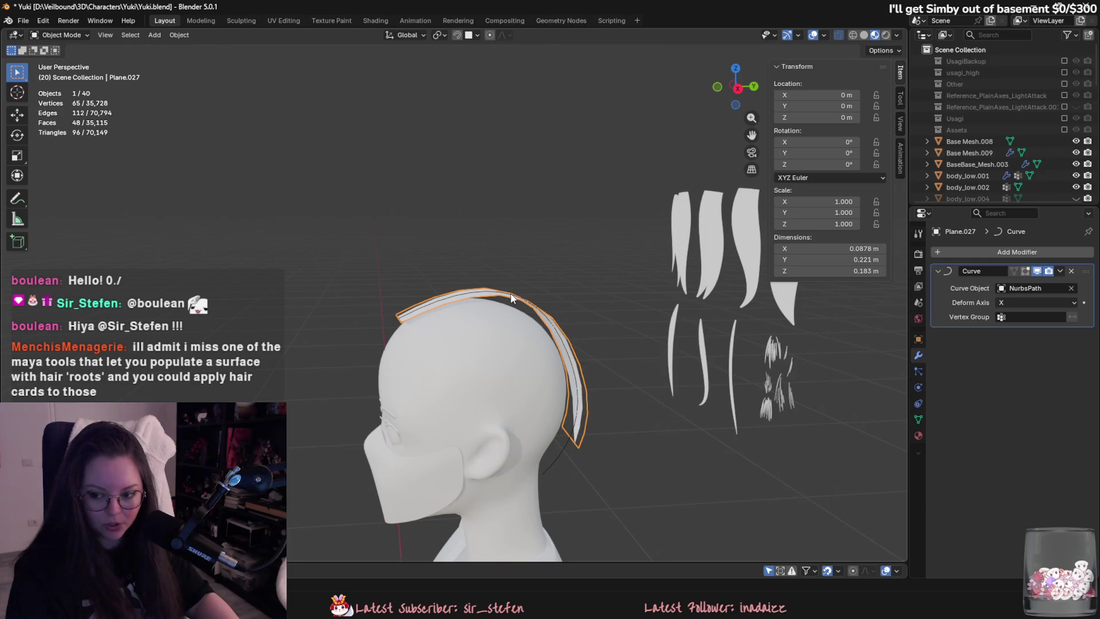
{"action": "middle_click_drag", "start_coordinate": [512, 297], "coordinate": [632, 358]}
{"action": "middle_click_drag", "start_coordinate": [627, 396], "coordinate": [856, 387]}
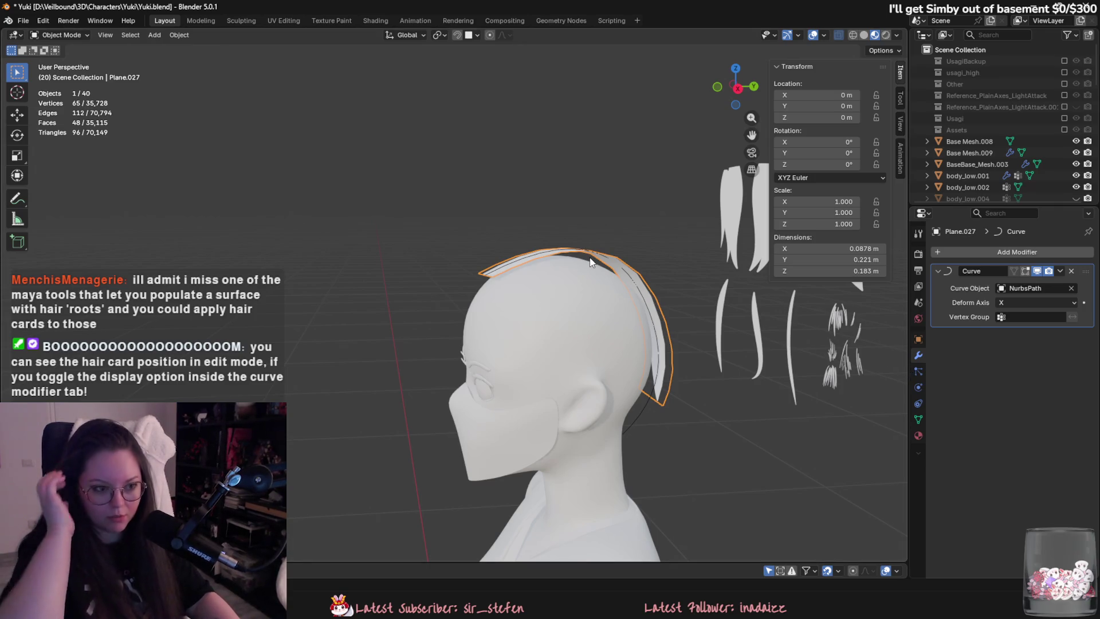
{"action": "left_click", "coordinate": [641, 407]}
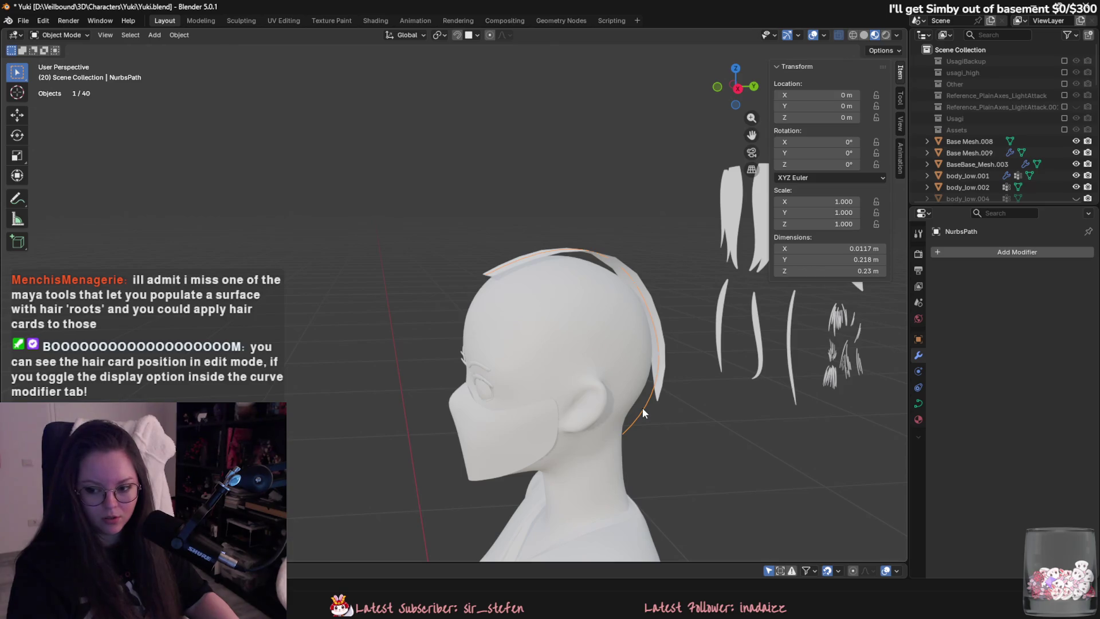
{"action": "key", "text": "Tab"}
{"action": "mouse_move", "coordinate": [669, 378]}
{"action": "middle_mouse_down"}
{"action": "mouse_move", "coordinate": [665, 350]}
{"action": "mouse_move", "coordinate": [688, 381]}
{"action": "middle_mouse_up"}
Review the path's Object Data settings, scrolling to Geometry and Bevel.
{"action": "key", "text": "Tab"}
{"action": "left_click", "coordinate": [918, 403]}
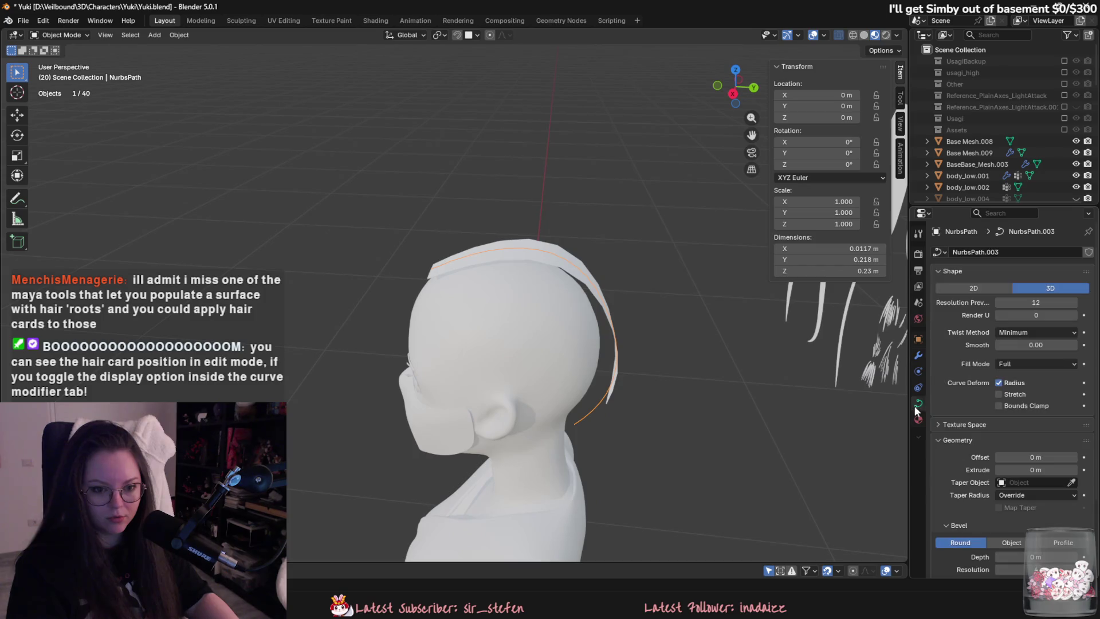
{"action": "scroll", "coordinate": [967, 427], "scroll_direction": "down", "scroll_amount": 4}
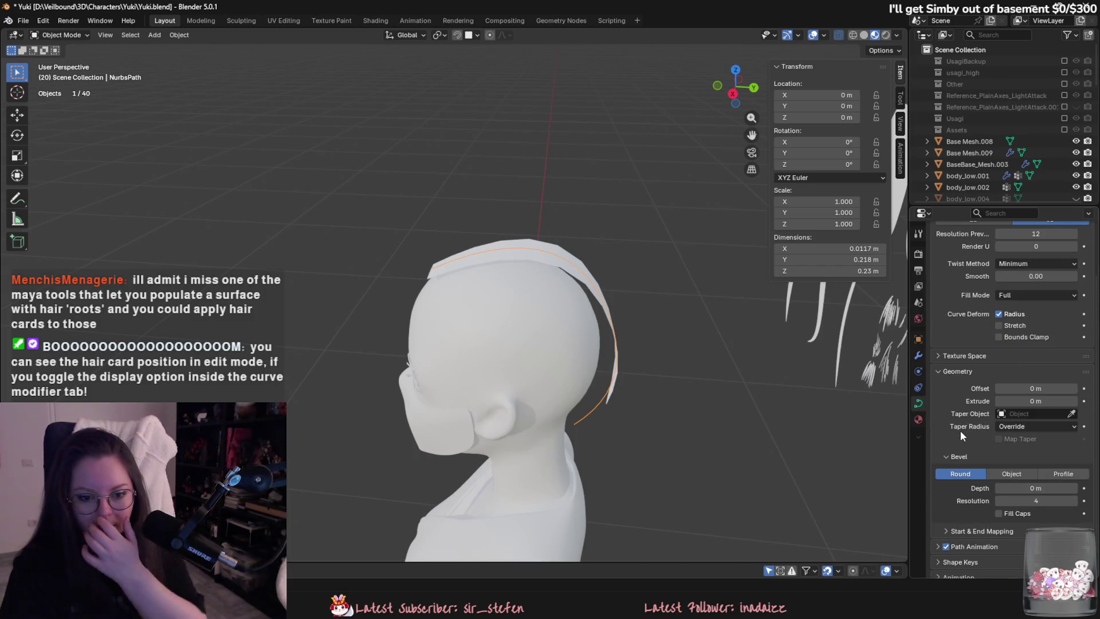
{"action": "scroll", "coordinate": [960, 431], "scroll_direction": "down", "scroll_amount": 1}
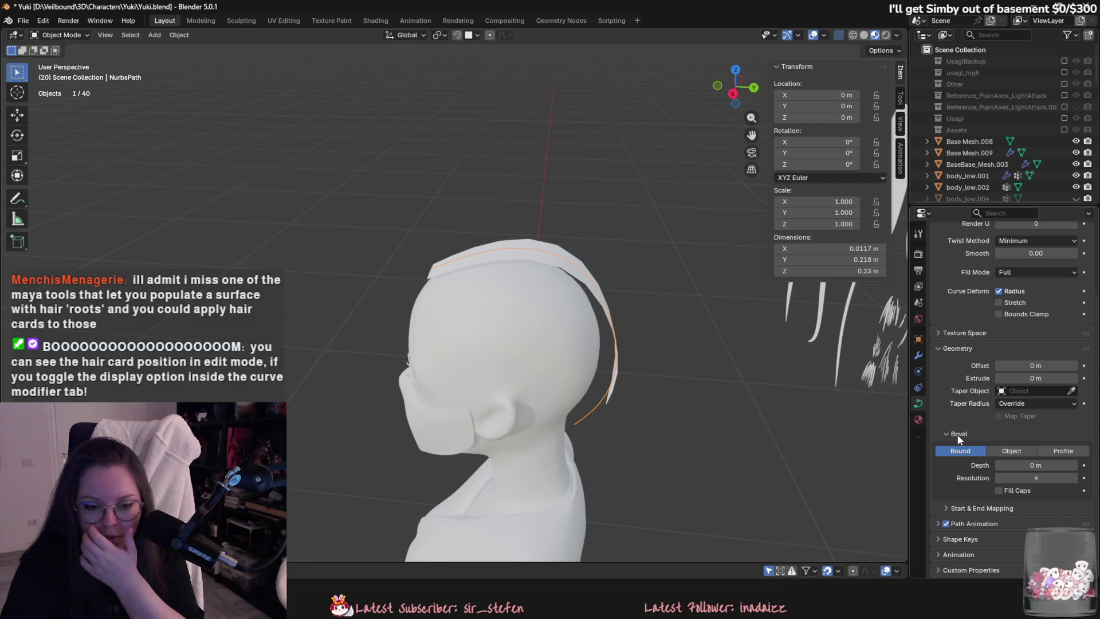
Select all four path control points, view the Modifiers tab, then select hair card Plane.027.
{"action": "key", "text": "Tab"}
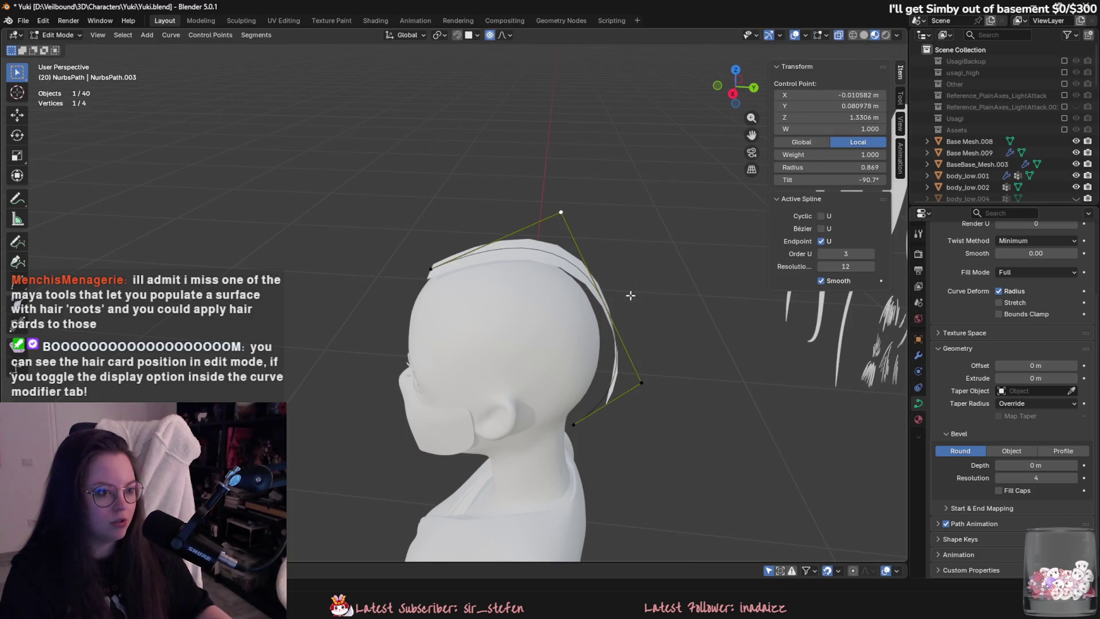
{"action": "key", "text": "a"}
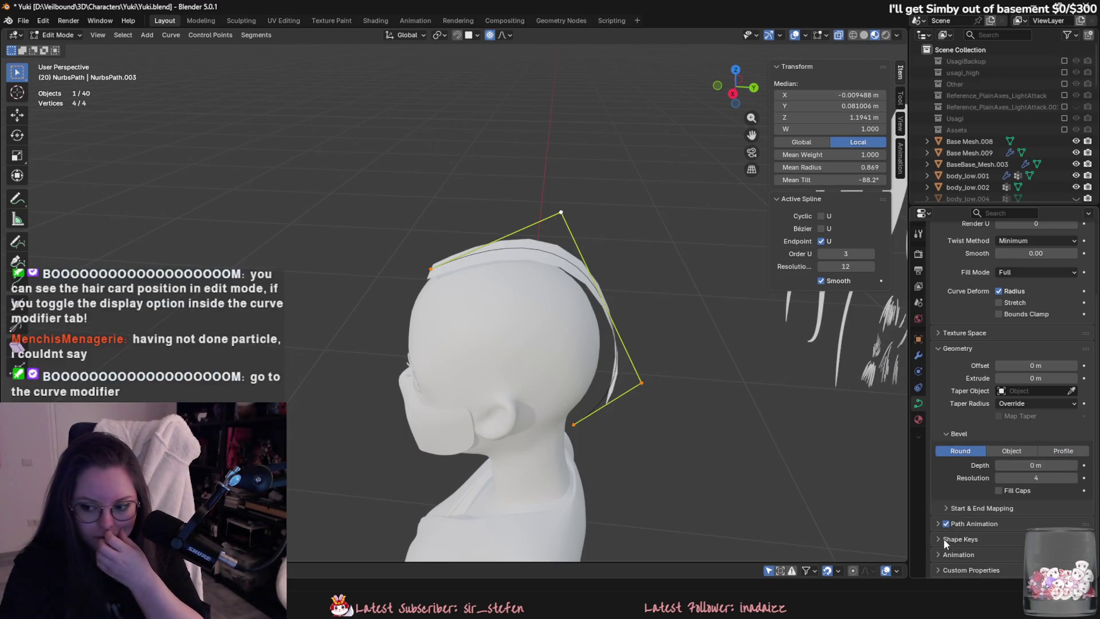
{"action": "left_click", "coordinate": [918, 355]}
{"action": "key", "text": "Tab"}
{"action": "left_click", "coordinate": [529, 259]}
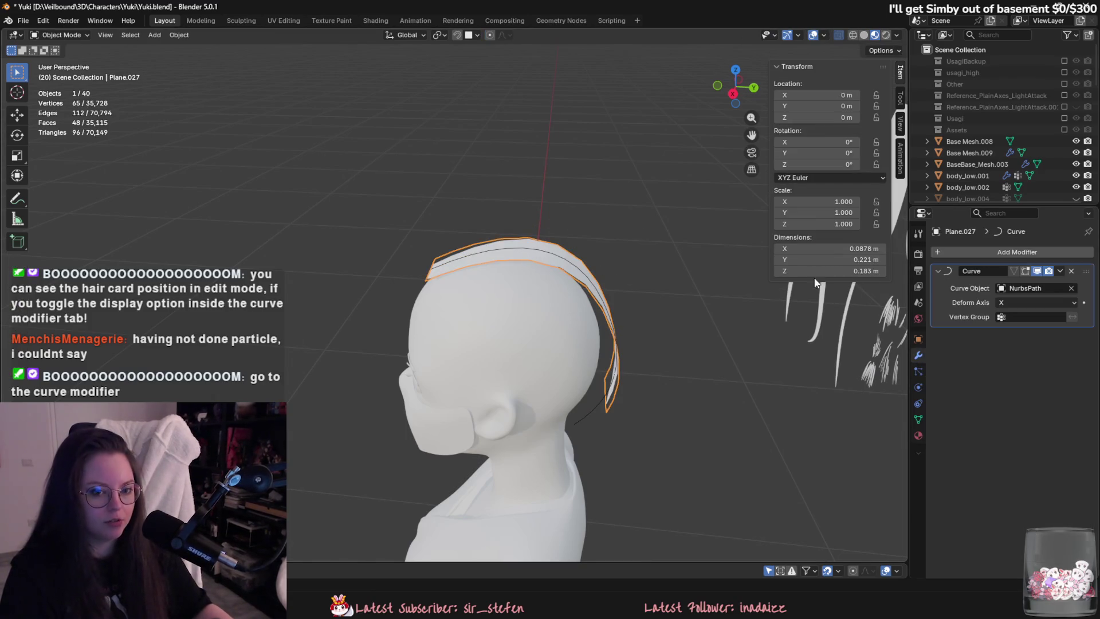
Show the card bent on its cage and move its bottom edge row along Z.
{"action": "middle_click_drag", "start_coordinate": [704, 280], "coordinate": [668, 279]}
{"action": "mouse_move", "coordinate": [690, 281]}
{"action": "middle_mouse_down"}
{"action": "mouse_move", "coordinate": [716, 275]}
{"action": "mouse_move", "coordinate": [524, 277]}
{"action": "middle_mouse_up"}
{"action": "left_click", "coordinate": [1025, 272]}
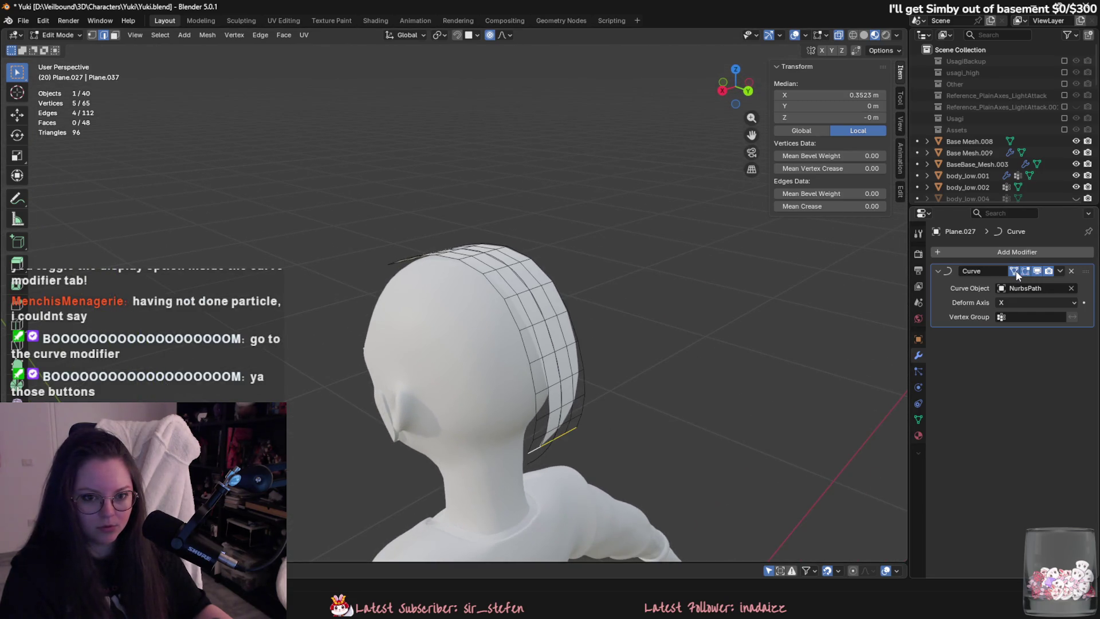
{"action": "mouse_move", "coordinate": [659, 321]}
{"action": "middle_mouse_down"}
{"action": "mouse_move", "coordinate": [604, 329]}
{"action": "mouse_move", "coordinate": [492, 380]}
{"action": "middle_mouse_up"}
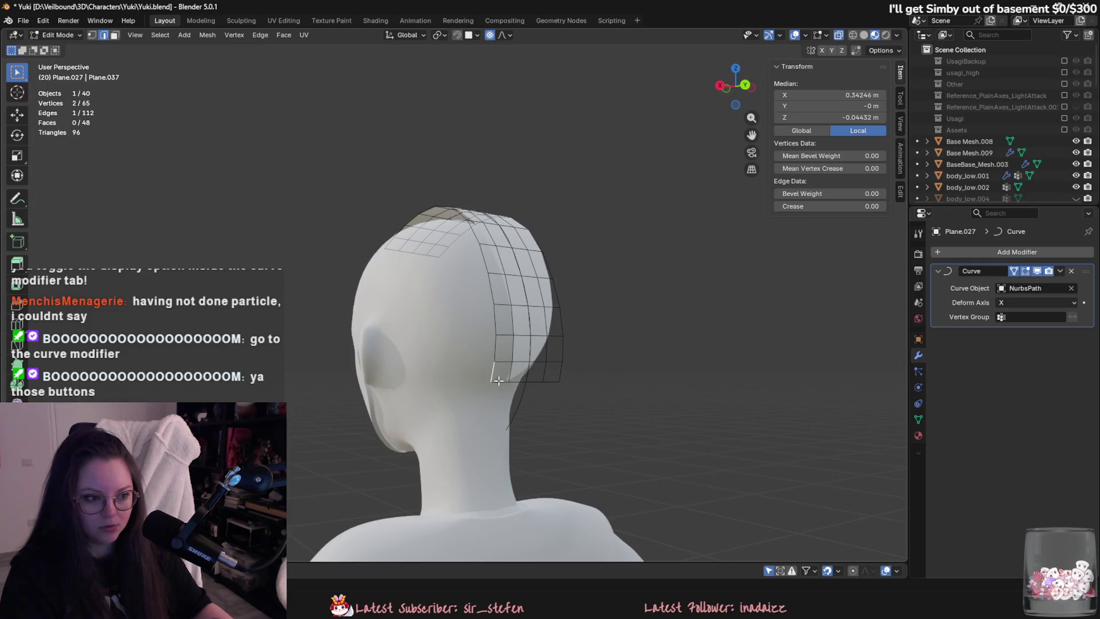
{"action": "left_click", "coordinate": [558, 383], "text": "alt"}
{"action": "mouse_move", "coordinate": [559, 384]}
{"action": "middle_mouse_down"}
{"action": "mouse_move", "coordinate": [590, 401]}
{"action": "mouse_move", "coordinate": [624, 393]}
{"action": "middle_mouse_up"}
{"action": "key", "text": "g"}
{"action": "key", "text": "z"}
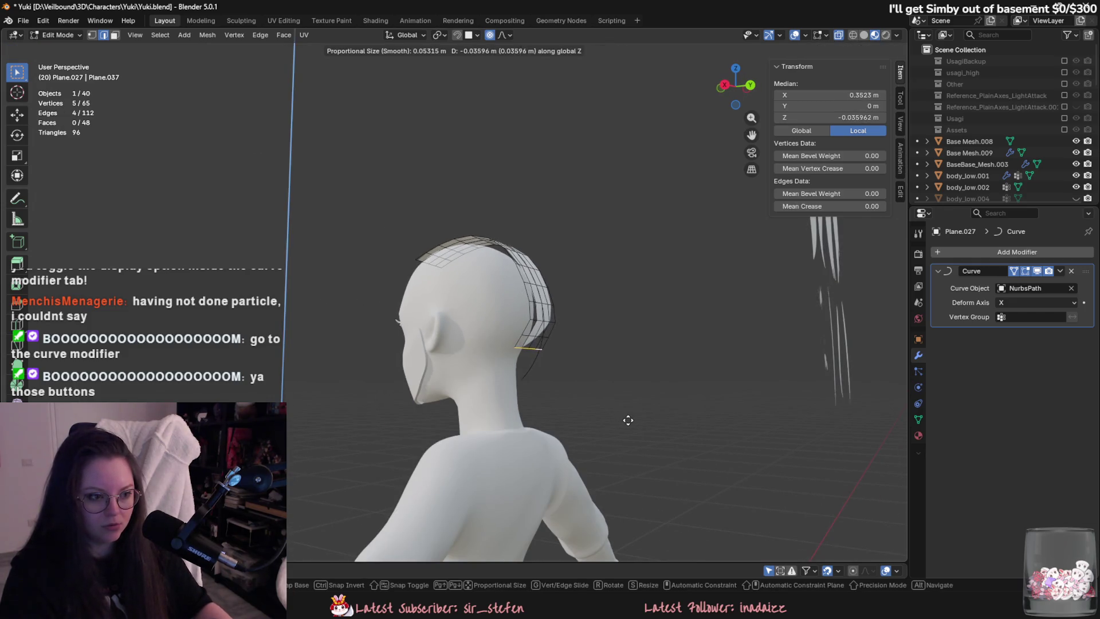
{"action": "scroll", "coordinate": [617, 400], "scroll_direction": "down", "scroll_amount": 3, "text": "alt"}
{"action": "mouse_move", "coordinate": [604, 248]}
{"action": "middle_mouse_down", "text": "alt"}
{"action": "mouse_move", "coordinate": [577, 358]}
{"action": "mouse_move", "coordinate": [600, 439]}
{"action": "mouse_move", "coordinate": [503, 457]}
{"action": "middle_mouse_up", "text": "alt"}
{"action": "left_click", "coordinate": [593, 499]}
Slide the card's vertices along X, toggling the on-cage display to check the bend.
{"action": "scroll", "coordinate": [534, 415], "scroll_direction": "down", "scroll_amount": 2}
{"action": "key", "text": "g"}
{"action": "key", "text": "x"}
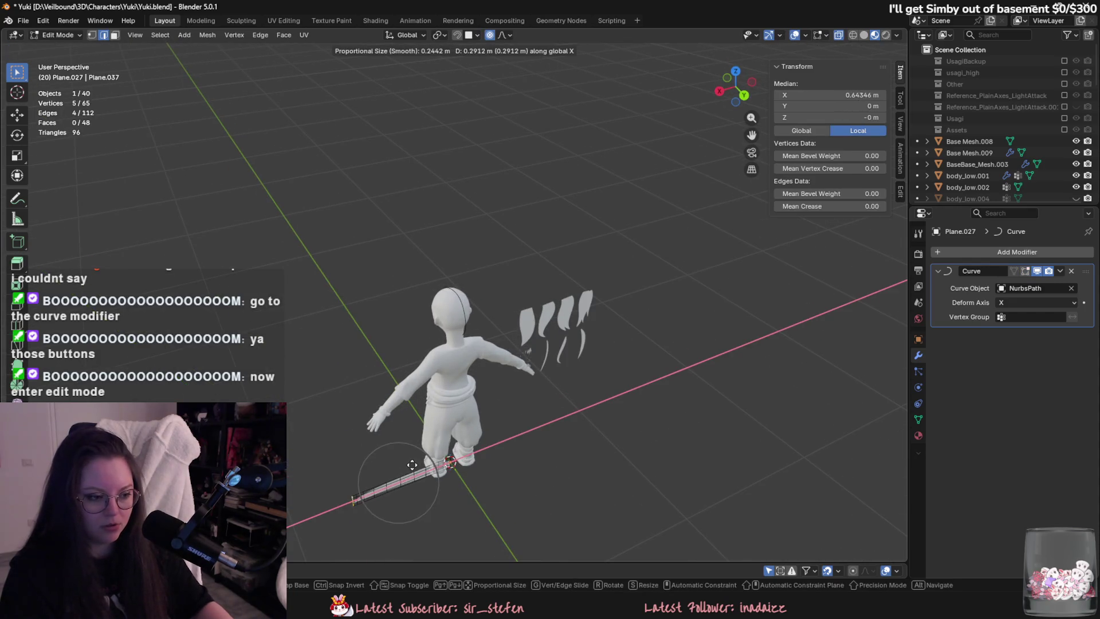
{"action": "left_click", "coordinate": [422, 458]}
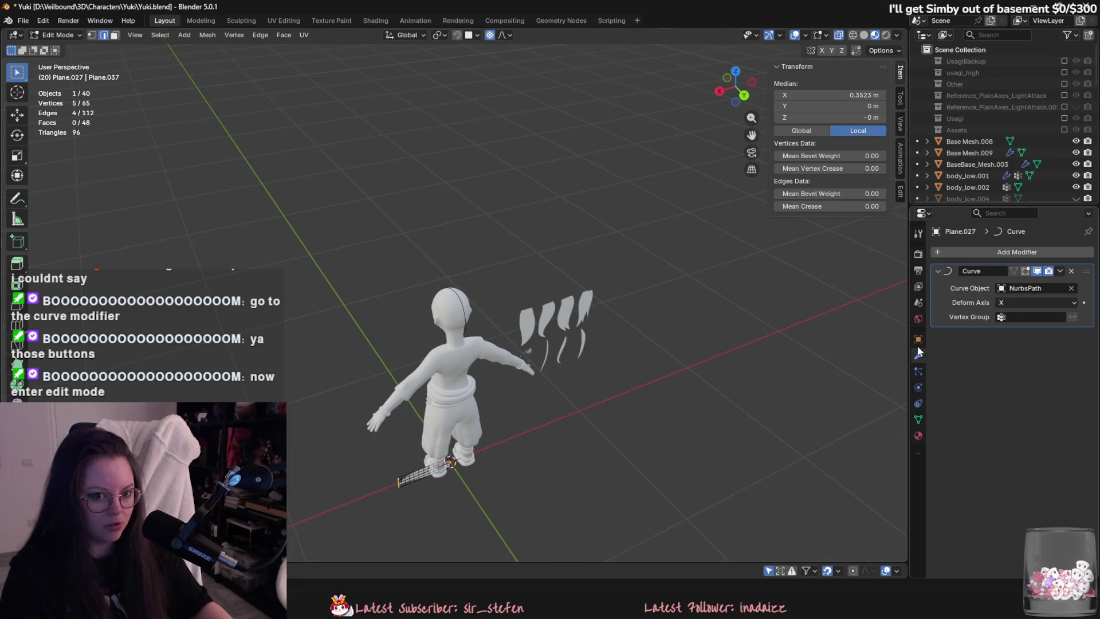
{"action": "left_click", "coordinate": [1025, 273]}
{"action": "mouse_move", "coordinate": [527, 323]}
{"action": "middle_mouse_down"}
{"action": "mouse_move", "coordinate": [532, 349]}
{"action": "mouse_move", "coordinate": [633, 329]}
{"action": "middle_mouse_up"}
{"action": "scroll", "coordinate": [533, 349], "scroll_direction": "up", "scroll_amount": 3}
{"action": "key", "text": "g"}
{"action": "key", "text": "x"}
{"action": "left_click", "coordinate": [505, 329]}
Pull the vertices back and slide the card along X with proportional falloff, then return to Object Mode.
{"action": "key", "text": "g"}
{"action": "key", "text": "x"}
{"action": "left_click", "coordinate": [764, 305]}
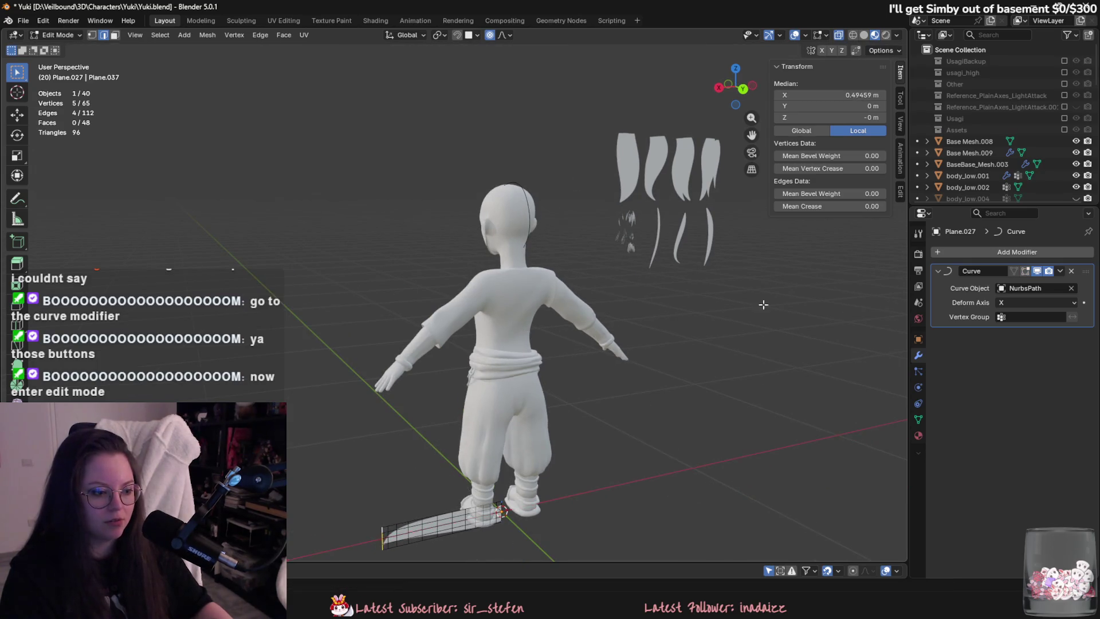
{"action": "middle_click_drag", "start_coordinate": [866, 324], "coordinate": [661, 324]}
{"action": "key", "text": "g"}
{"action": "key", "text": "x"}
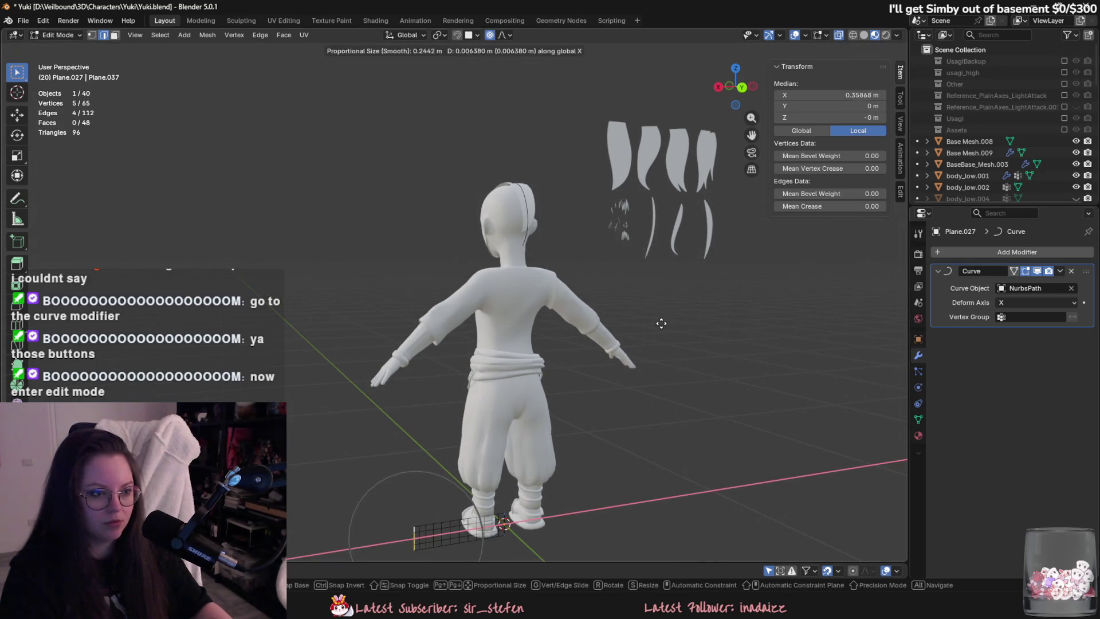
{"action": "left_click", "coordinate": [645, 323]}
{"action": "scroll", "coordinate": [619, 424], "scroll_direction": "up", "scroll_amount": 5}
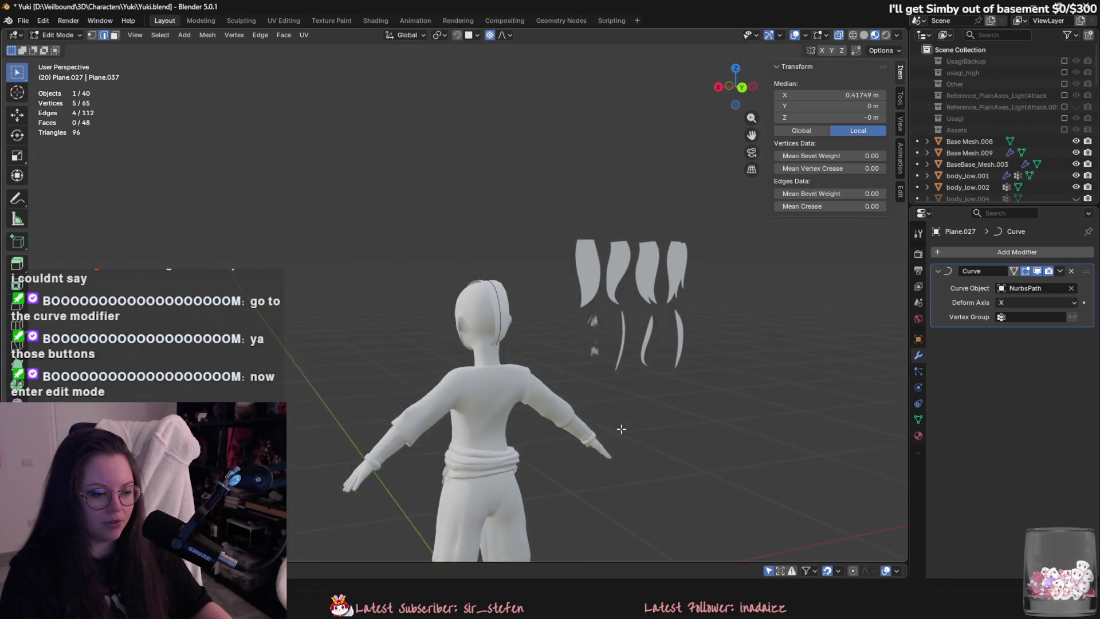
{"action": "mouse_move", "coordinate": [619, 424]}
{"action": "middle_mouse_down"}
{"action": "mouse_move", "coordinate": [577, 384]}
{"action": "mouse_move", "coordinate": [582, 353]}
{"action": "mouse_move", "coordinate": [572, 378]}
{"action": "mouse_move", "coordinate": [638, 442]}
{"action": "mouse_move", "coordinate": [710, 456]}
{"action": "middle_mouse_up"}
{"action": "scroll", "coordinate": [709, 456], "scroll_direction": "down", "scroll_amount": 4}
{"action": "key", "text": "Tab"}
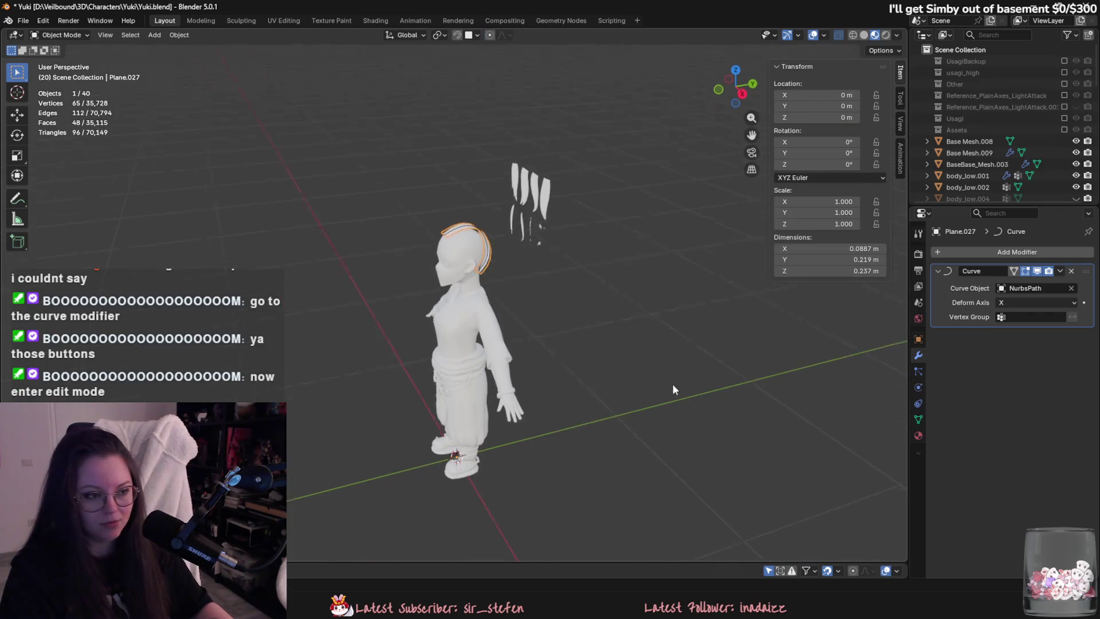
From a raised front three-quarter view, select the Plane.013 hair card.
{"action": "mouse_move", "coordinate": [673, 383]}
{"action": "middle_mouse_down"}
{"action": "mouse_move", "coordinate": [506, 380]}
{"action": "mouse_move", "coordinate": [508, 366]}
{"action": "middle_mouse_up"}
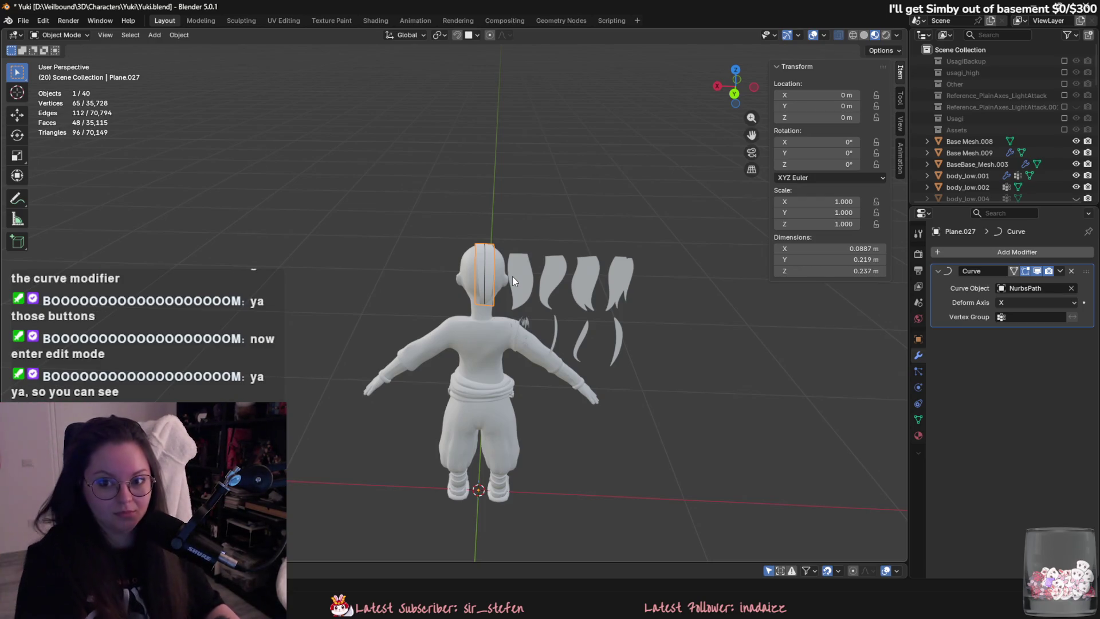
{"action": "mouse_move", "coordinate": [507, 279]}
{"action": "middle_mouse_down"}
{"action": "mouse_move", "coordinate": [631, 366]}
{"action": "mouse_move", "coordinate": [611, 298]}
{"action": "mouse_move", "coordinate": [563, 277]}
{"action": "mouse_move", "coordinate": [677, 273]}
{"action": "mouse_move", "coordinate": [481, 335]}
{"action": "mouse_move", "coordinate": [380, 331]}
{"action": "middle_mouse_up"}
{"action": "scroll", "coordinate": [612, 298], "scroll_direction": "up", "scroll_amount": 2}
{"action": "left_click", "coordinate": [560, 190]}
Select Plane.027, view its flat unbent copy by Yuki's feet, and save Yuki.blend.
{"action": "scroll", "coordinate": [361, 353], "scroll_direction": "up", "scroll_amount": 2}
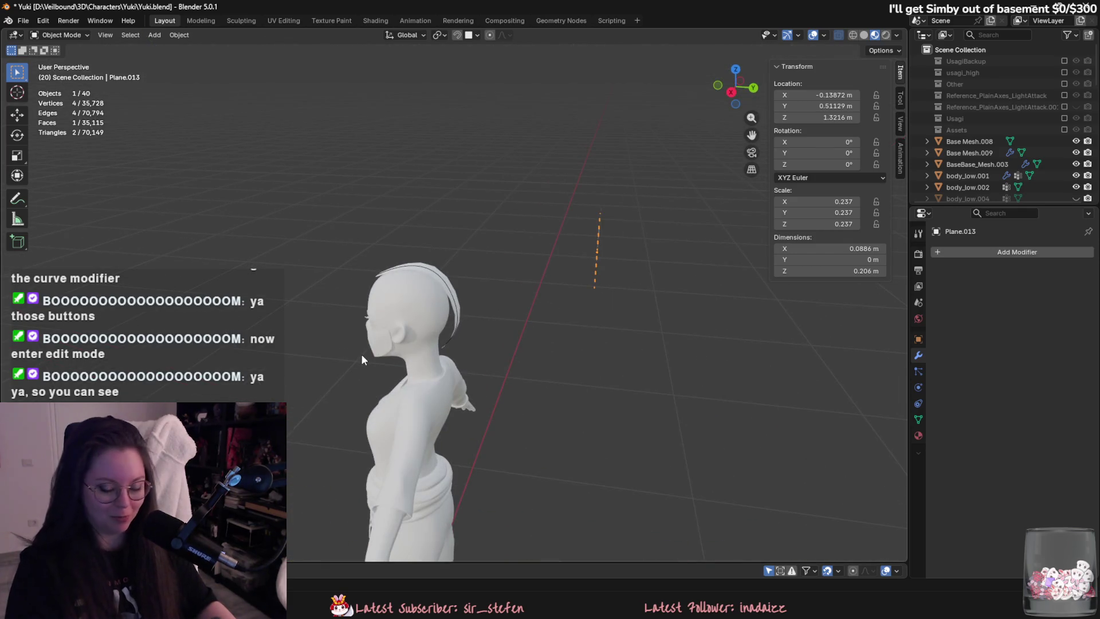
{"action": "left_click", "coordinate": [441, 288]}
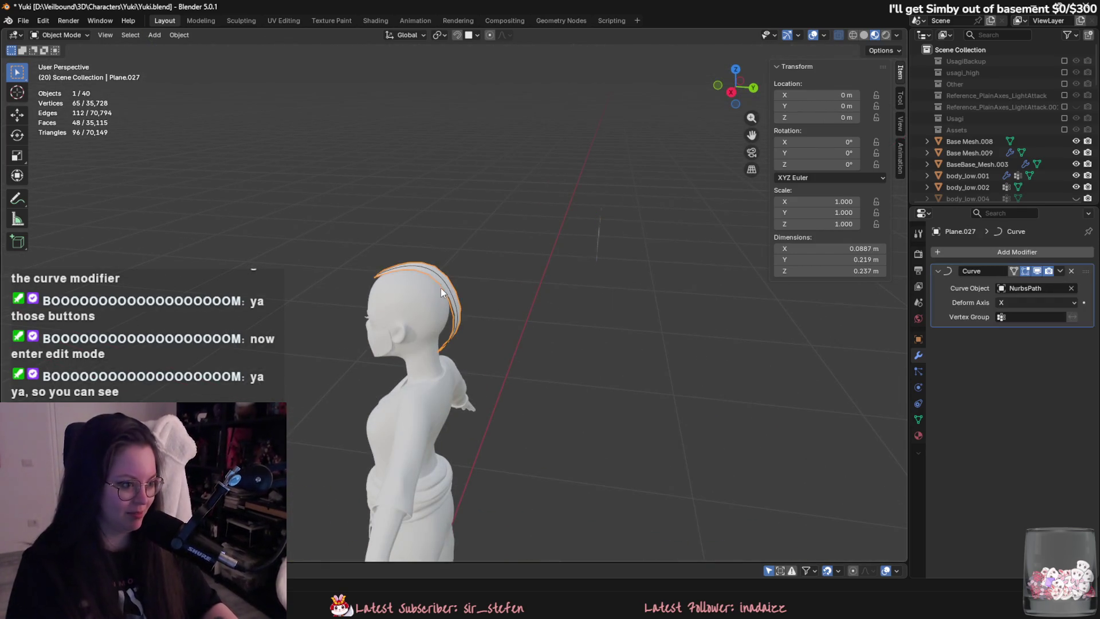
{"action": "mouse_move", "coordinate": [481, 401]}
{"action": "middle_mouse_down"}
{"action": "mouse_move", "coordinate": [472, 411]}
{"action": "mouse_move", "coordinate": [589, 436]}
{"action": "mouse_move", "coordinate": [433, 412]}
{"action": "middle_mouse_up"}
{"action": "scroll", "coordinate": [434, 243], "scroll_direction": "up", "scroll_amount": 3}
{"action": "mouse_move", "coordinate": [435, 249]}
{"action": "middle_mouse_down"}
{"action": "mouse_move", "coordinate": [503, 395]}
{"action": "mouse_move", "coordinate": [496, 456]}
{"action": "mouse_move", "coordinate": [559, 329]}
{"action": "mouse_move", "coordinate": [553, 408]}
{"action": "middle_mouse_up"}
{"action": "key", "text": "ctrl+s"}
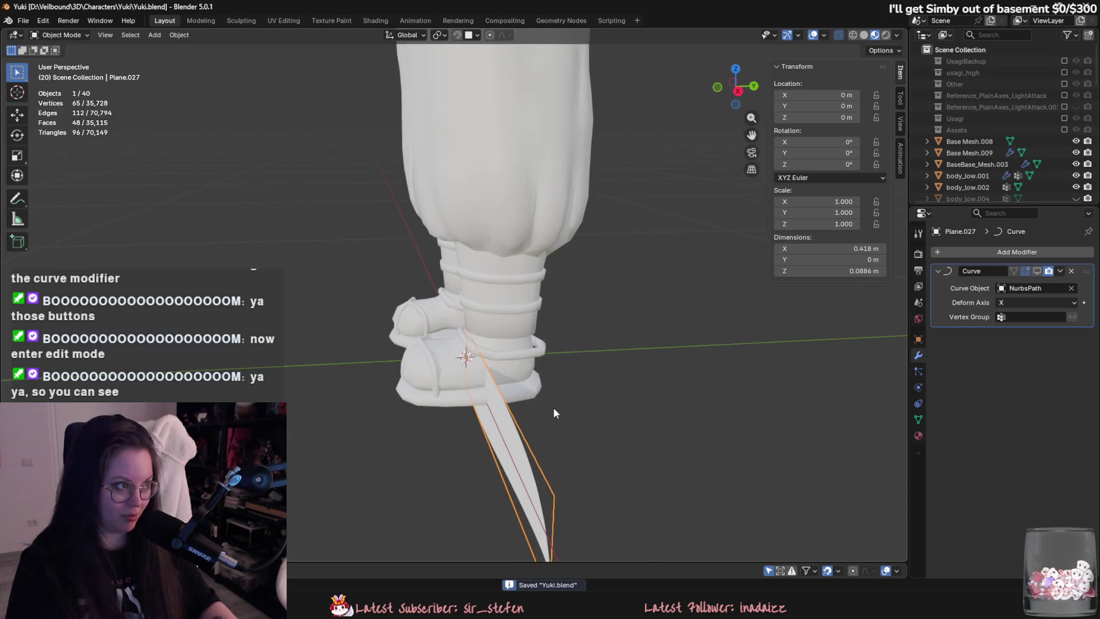
Duplicate the hair card and rotate the copy 90° on X, then nudge its X rotation.
{"action": "key", "text": "shift+d"}
{"action": "type", "text": "rx90"}
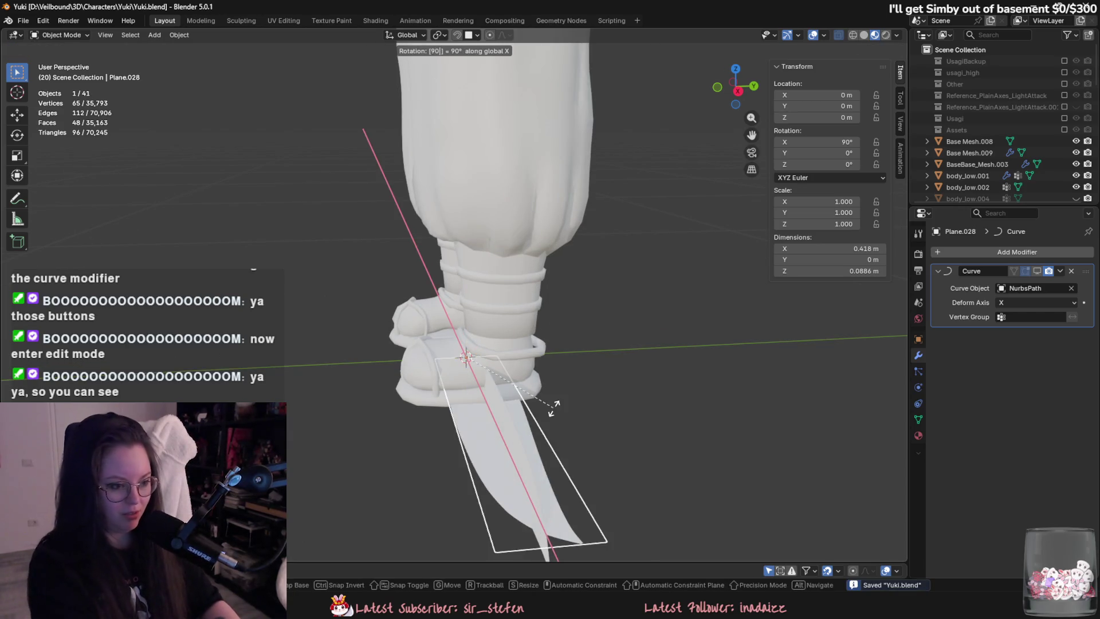
{"action": "key", "text": "Return"}
{"action": "mouse_move", "coordinate": [575, 345]}
{"action": "middle_mouse_down"}
{"action": "mouse_move", "coordinate": [499, 208]}
{"action": "mouse_move", "coordinate": [615, 363]}
{"action": "mouse_move", "coordinate": [598, 327]}
{"action": "mouse_move", "coordinate": [464, 273]}
{"action": "middle_mouse_up"}
{"action": "key", "text": "r"}
{"action": "key", "text": "x"}
{"action": "left_click", "coordinate": [607, 324]}
In the copy's mesh, dissolve several cross edge loops to reduce the segments.
{"action": "key", "text": "Tab"}
{"action": "middle_click_drag", "start_coordinate": [406, 232], "coordinate": [591, 373]}
{"action": "right_click", "coordinate": [581, 343]}
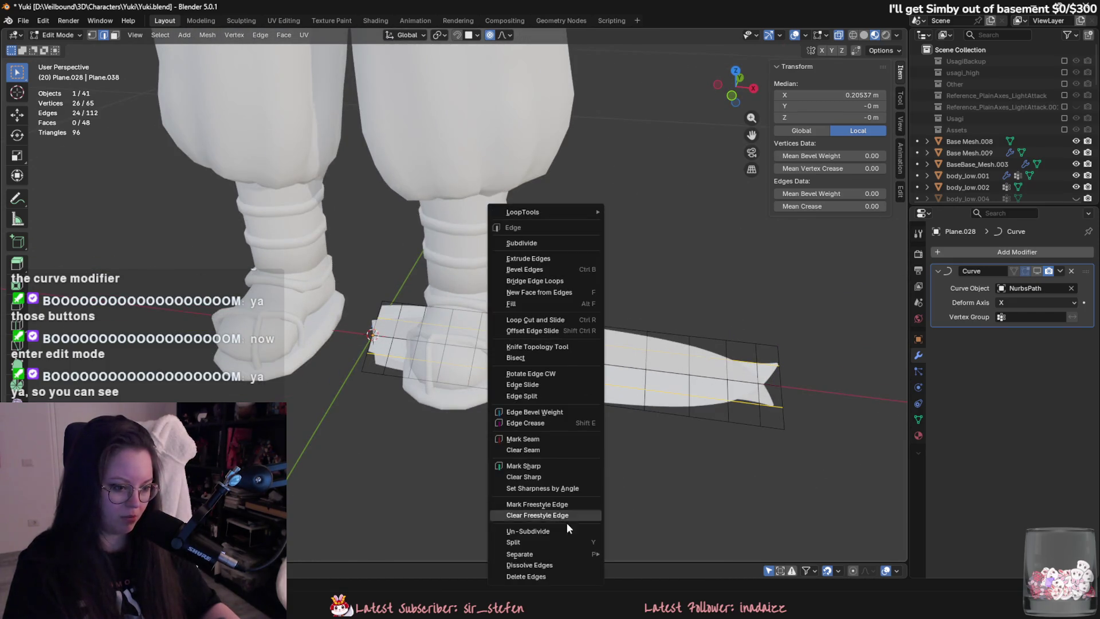
{"action": "left_click", "coordinate": [566, 547]}
{"action": "left_click", "coordinate": [726, 400], "text": "alt"}
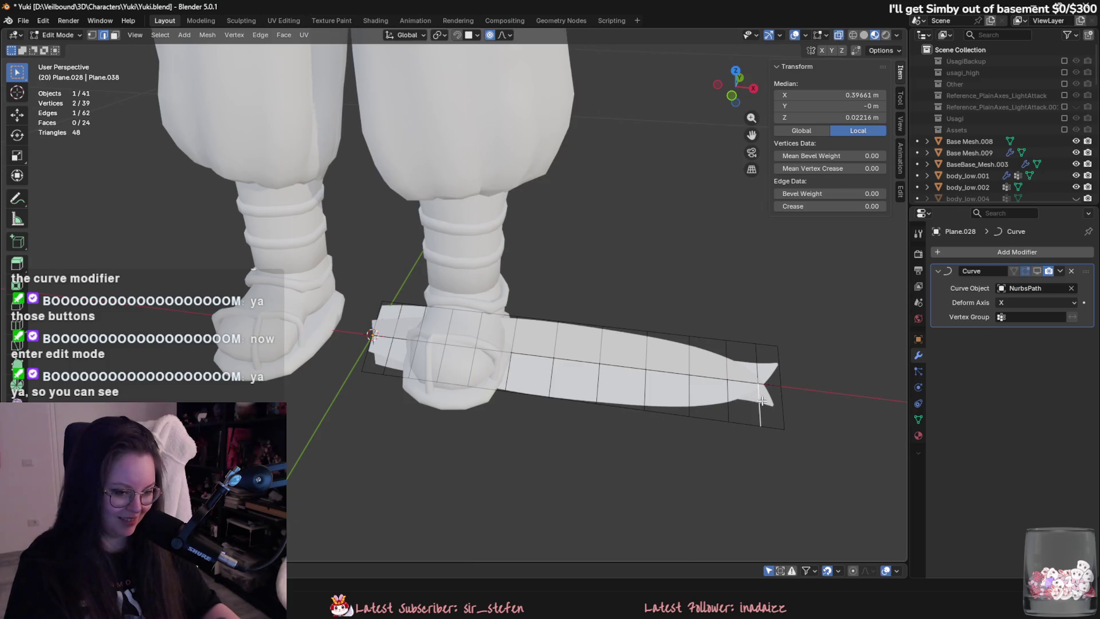
{"action": "left_click", "coordinate": [425, 363], "text": "alt+shift"}
{"action": "right_click", "coordinate": [410, 371]}
{"action": "left_click", "coordinate": [411, 372]}
Separate a selected loop section of the copy into its own object.
{"action": "left_click", "coordinate": [447, 385], "text": "alt"}
{"action": "right_click", "coordinate": [473, 374]}
{"action": "mouse_move", "coordinate": [473, 371]}
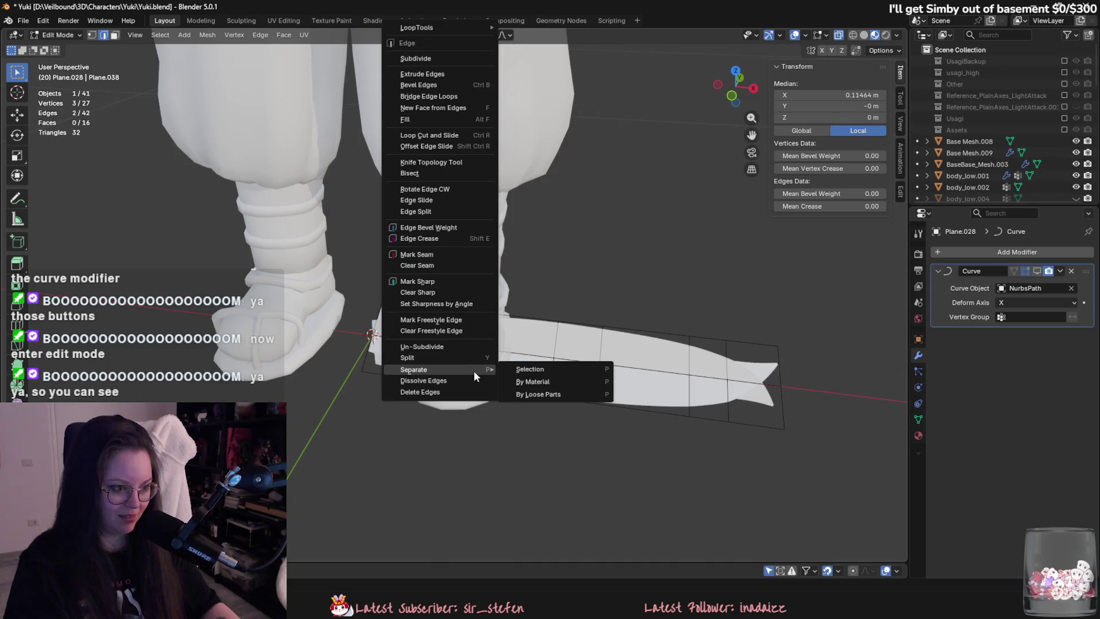
{"action": "left_click", "coordinate": [530, 368]}
{"action": "mouse_move", "coordinate": [530, 372]}
{"action": "middle_mouse_down"}
{"action": "mouse_move", "coordinate": [528, 385]}
{"action": "mouse_move", "coordinate": [503, 328]}
{"action": "middle_mouse_up"}
{"action": "key", "text": "Tab"}
Delete the original Plane.027 card, keeping the Plane.028 copy.
{"action": "left_click", "coordinate": [553, 299]}
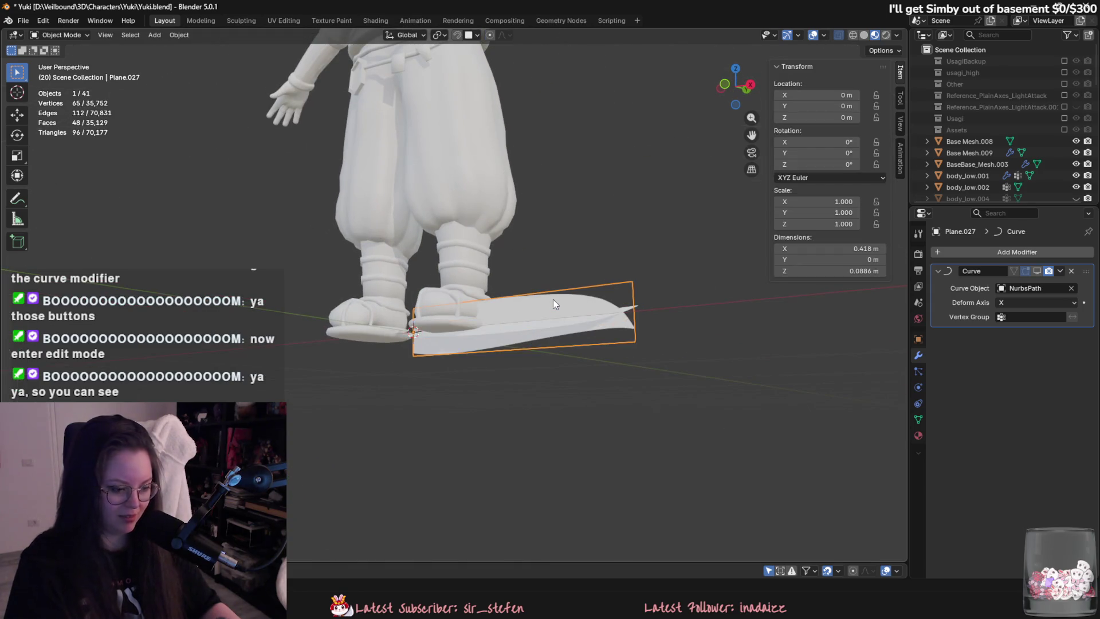
{"action": "key", "text": "Delete"}
{"action": "left_click", "coordinate": [552, 298]}
{"action": "mouse_move", "coordinate": [552, 298]}
{"action": "middle_mouse_down"}
{"action": "mouse_move", "coordinate": [580, 419]}
{"action": "mouse_move", "coordinate": [500, 386]}
{"action": "middle_mouse_up"}
{"action": "key", "text": "ctrl+z"}
{"action": "key", "text": "ctrl+z"}
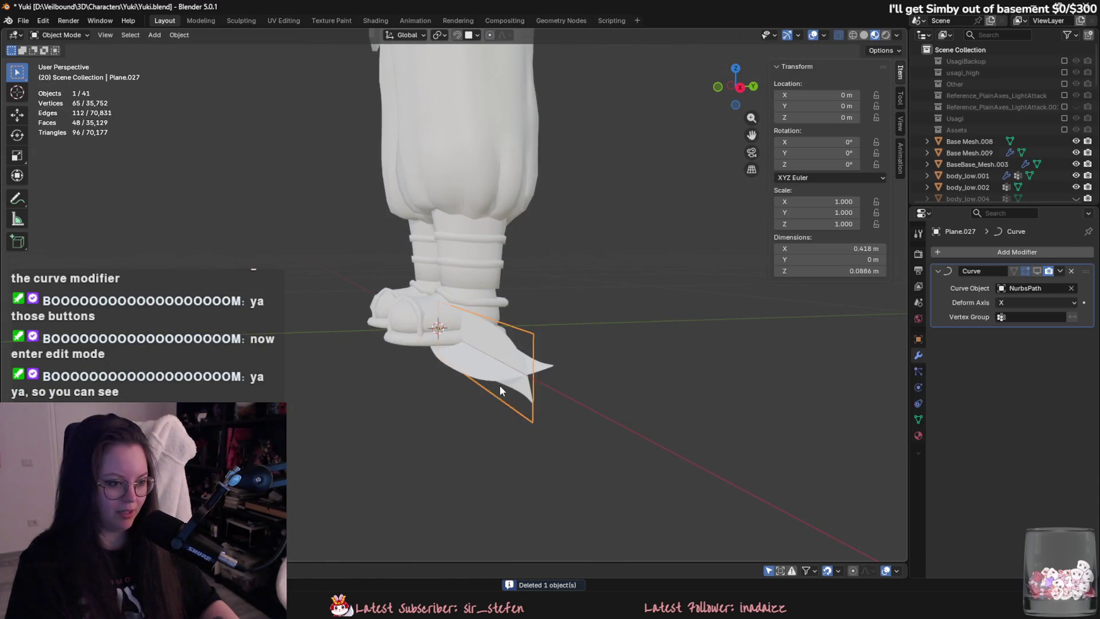
{"action": "left_click", "coordinate": [500, 391]}
{"action": "key", "text": "Tab"}
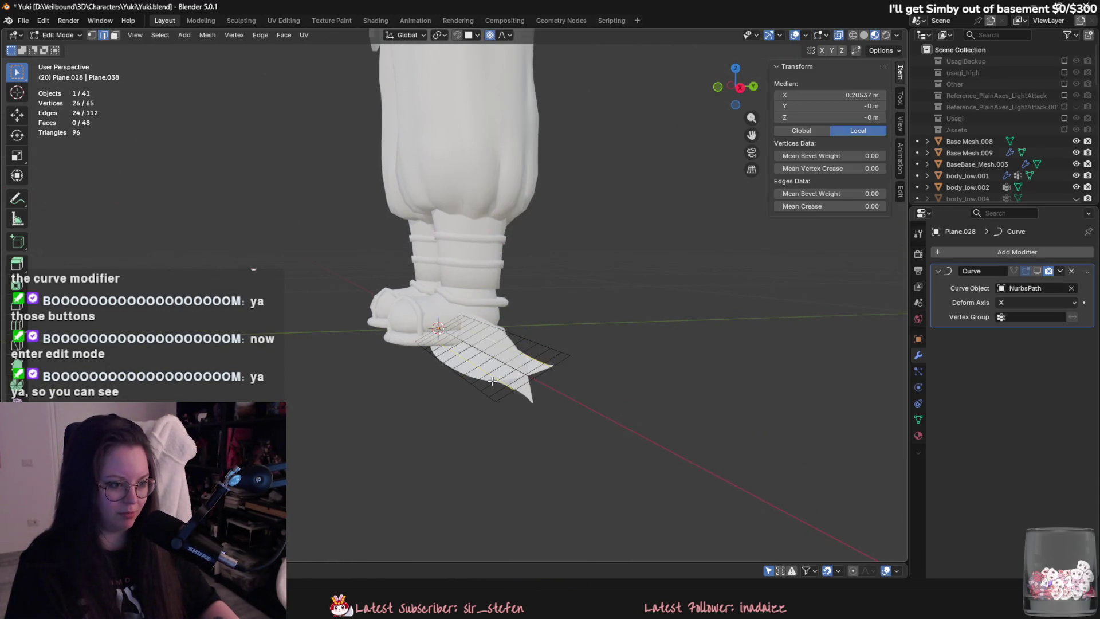
{"action": "key", "text": "Tab"}
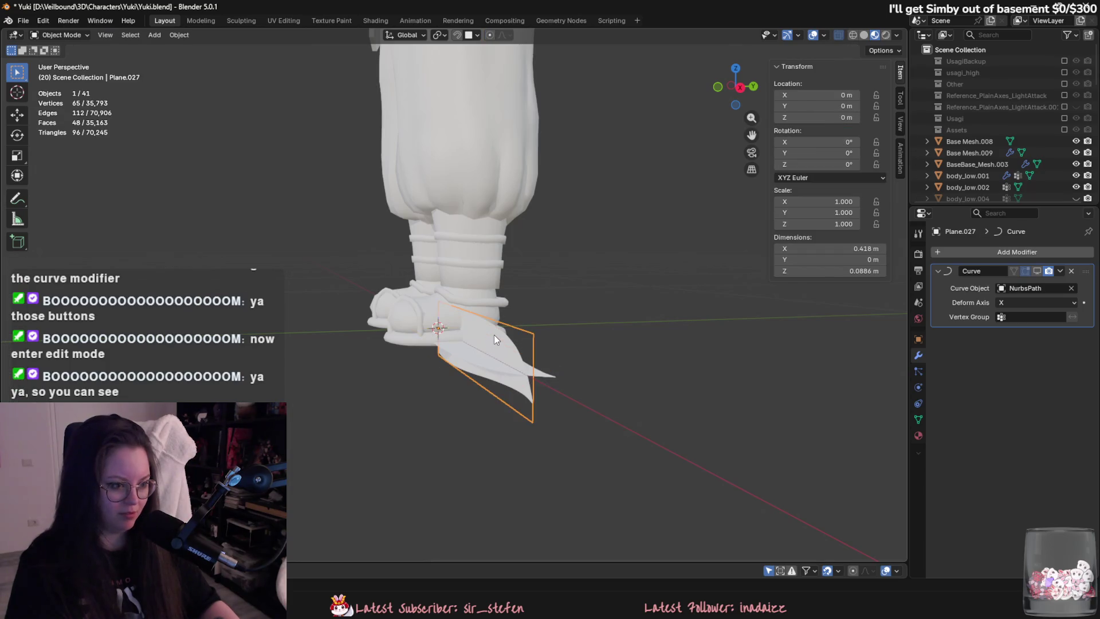
{"action": "key", "text": "Delete"}
Delete vertices from Plane.028 to trim it into a tapered card.
{"action": "left_click", "coordinate": [508, 353]}
{"action": "key", "text": "Tab"}
{"action": "middle_click_drag", "start_coordinate": [507, 353], "coordinate": [571, 512]}
{"action": "right_click", "coordinate": [590, 502]}
{"action": "left_click", "coordinate": [601, 567]}
{"action": "mouse_move", "coordinate": [601, 567]}
{"action": "middle_mouse_down"}
{"action": "mouse_move", "coordinate": [564, 396]}
{"action": "mouse_move", "coordinate": [530, 423]}
{"action": "middle_mouse_up"}
{"action": "left_click", "coordinate": [528, 412], "text": "alt"}
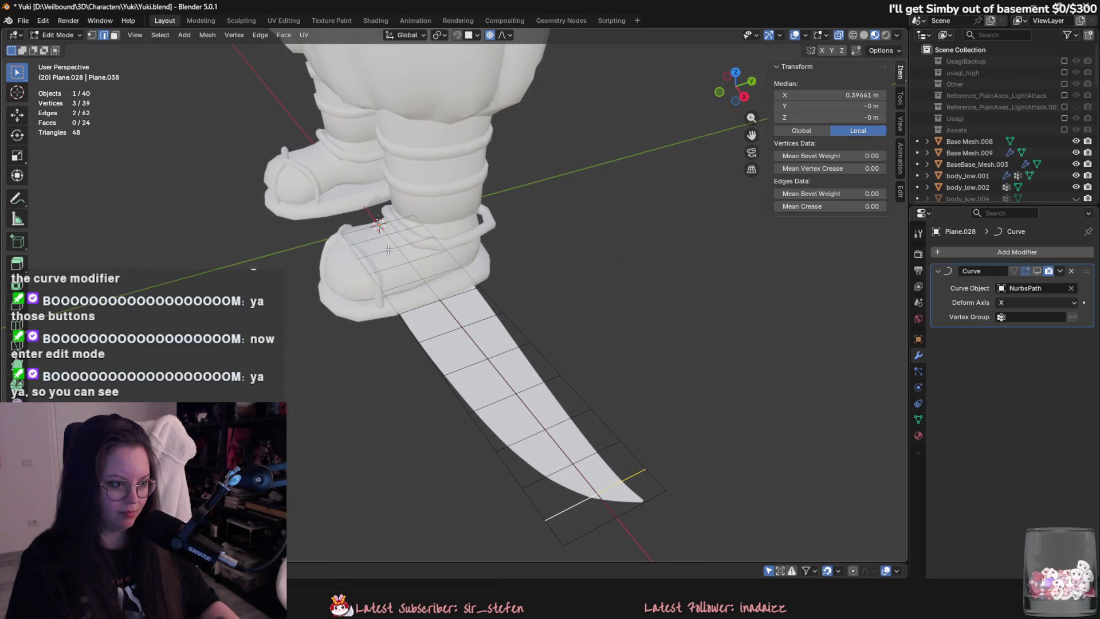
{"action": "key", "text": "Tab"}
{"action": "mouse_move", "coordinate": [473, 398]}
{"action": "middle_mouse_down"}
{"action": "mouse_move", "coordinate": [538, 399]}
{"action": "mouse_move", "coordinate": [544, 363]}
{"action": "mouse_move", "coordinate": [593, 387]}
{"action": "mouse_move", "coordinate": [600, 358]}
{"action": "middle_mouse_up"}
Duplicate the trimmed hair card, rotate it 45° on X and offset it along Y.
{"action": "scroll", "coordinate": [601, 361], "scroll_direction": "up", "scroll_amount": 2}
{"action": "key", "text": "shift+d"}
{"action": "type", "text": "r"}
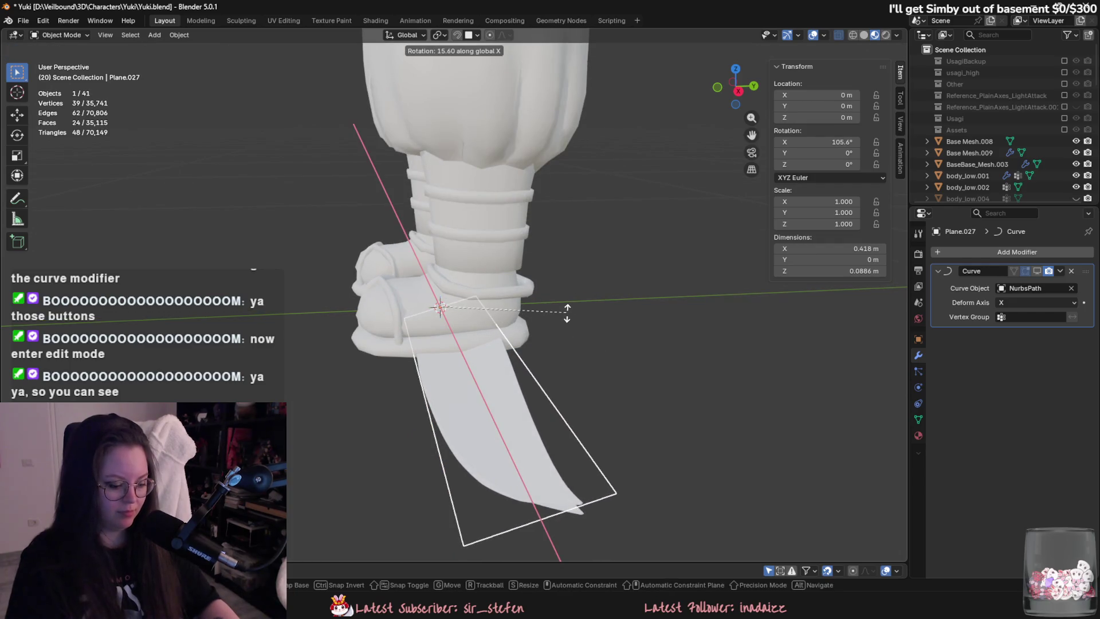
{"action": "type", "text": "x45"}
{"action": "key", "text": "Return"}
{"action": "key", "text": "g"}
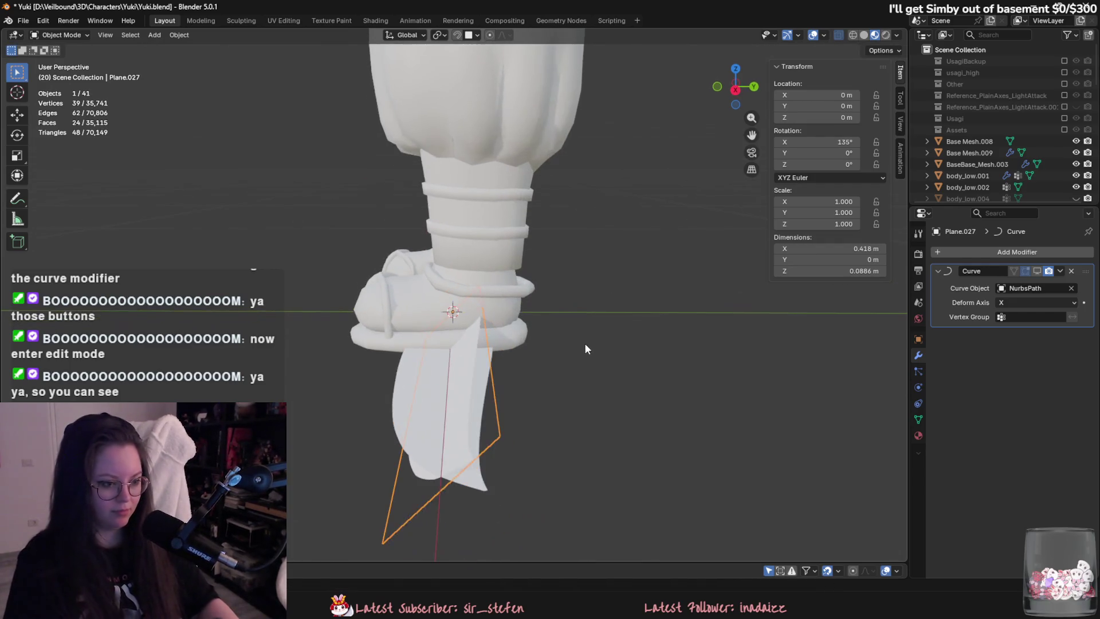
{"action": "key", "text": "y"}
{"action": "left_click", "coordinate": [599, 346]}
Make another copy rotated -90° on X and offset it along Y.
{"action": "key", "text": "shift+d"}
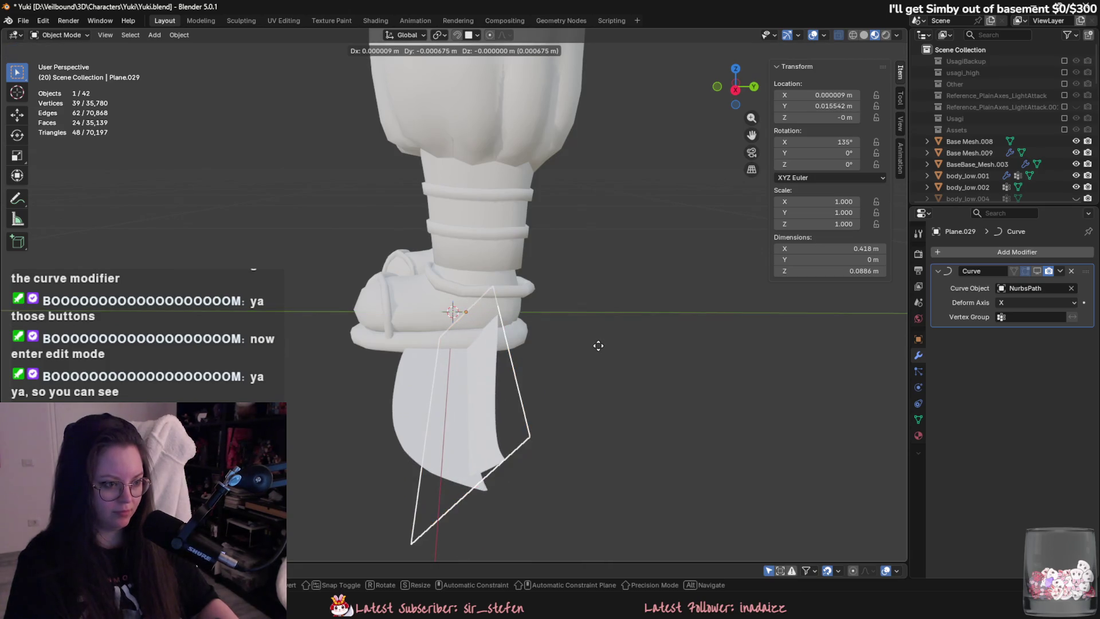
{"action": "key", "text": "r"}
{"action": "key", "text": "x"}
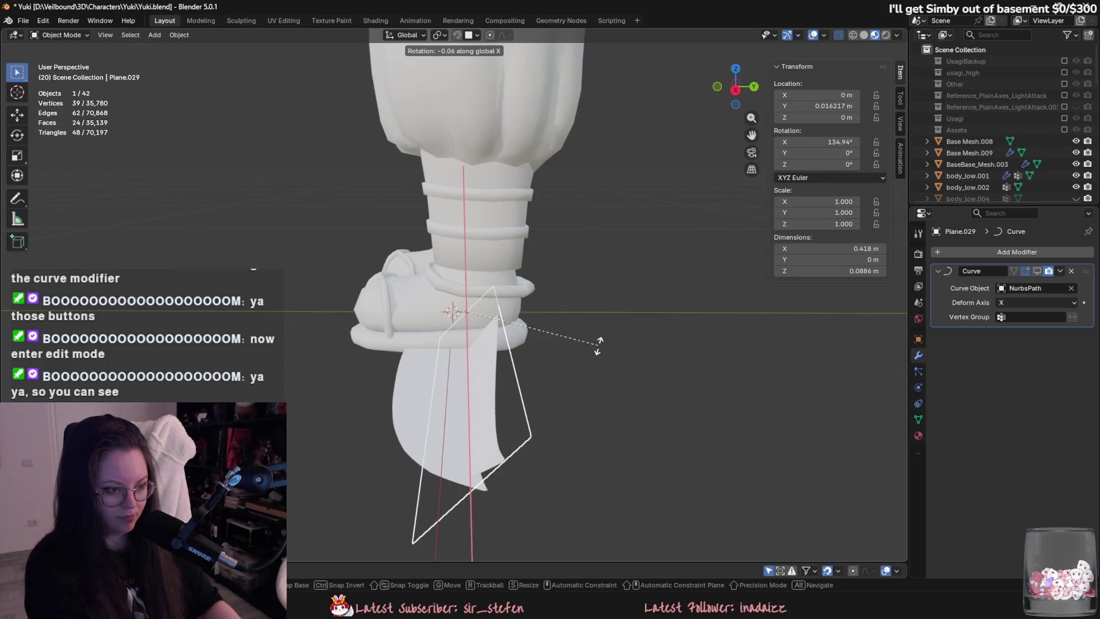
{"action": "type", "text": "-90"}
{"action": "key", "text": "Return"}
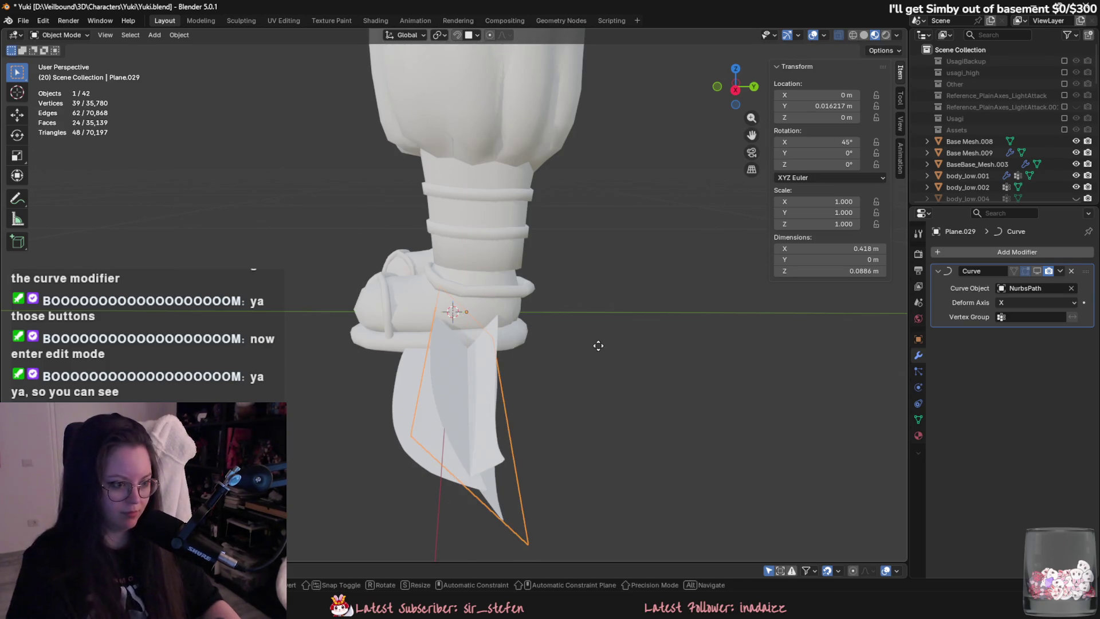
{"action": "key", "text": "g"}
{"action": "key", "text": "y"}
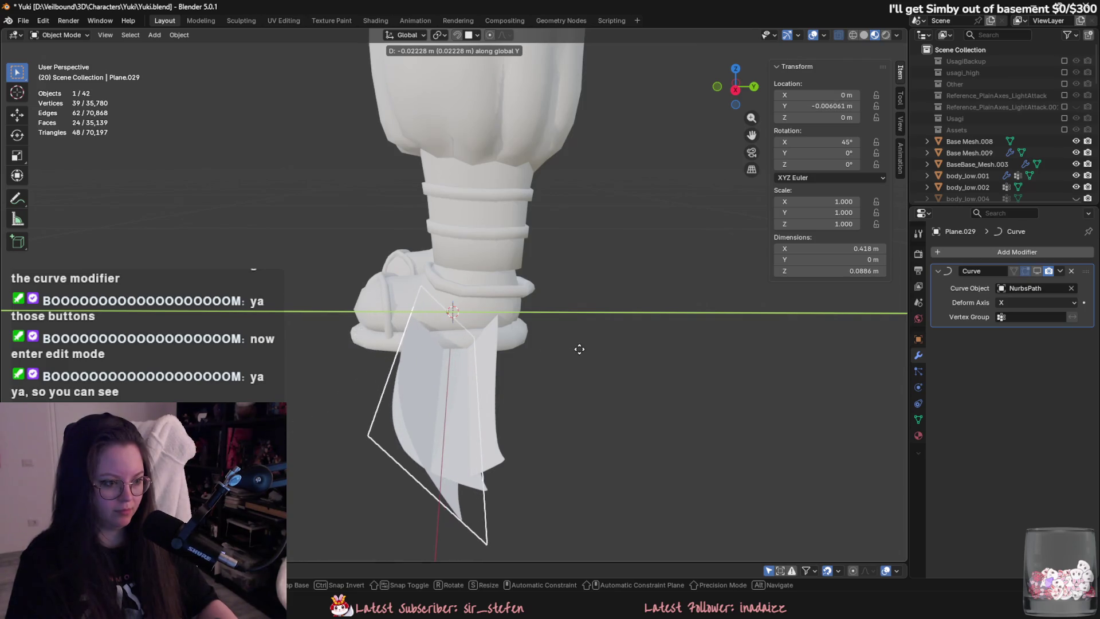
{"action": "left_click", "coordinate": [579, 349]}
Move the Plane.027 and Plane.029 copies vertically by the foot.
{"action": "middle_click_drag", "start_coordinate": [579, 349], "coordinate": [564, 365]}
{"action": "key", "text": "g"}
{"action": "key", "text": "z"}
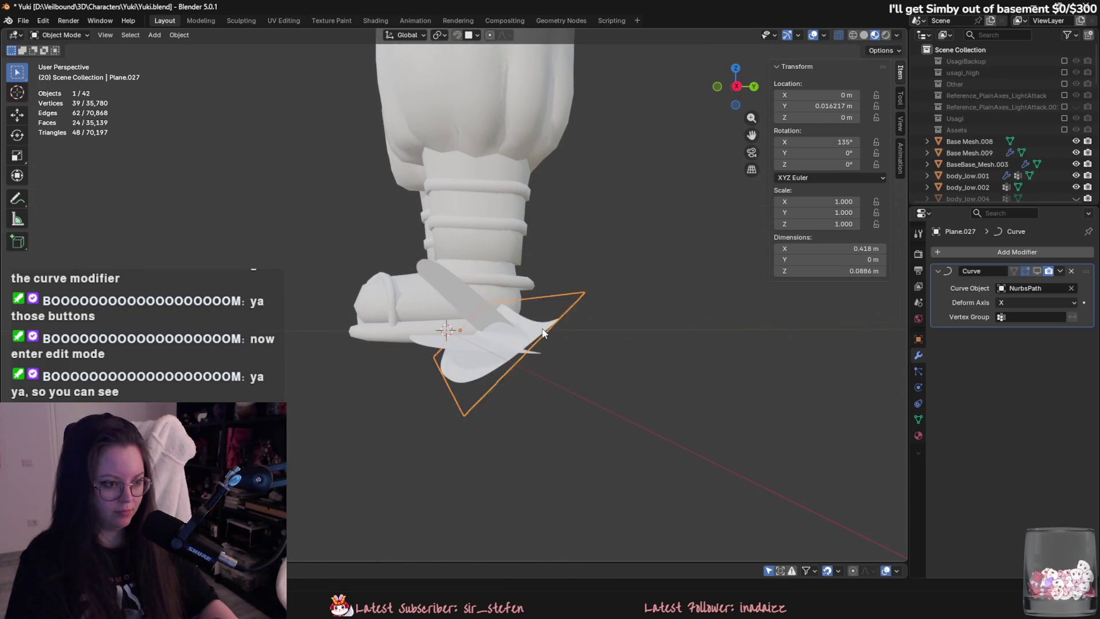
{"action": "left_click", "coordinate": [529, 311]}
{"action": "left_click", "coordinate": [497, 314]}
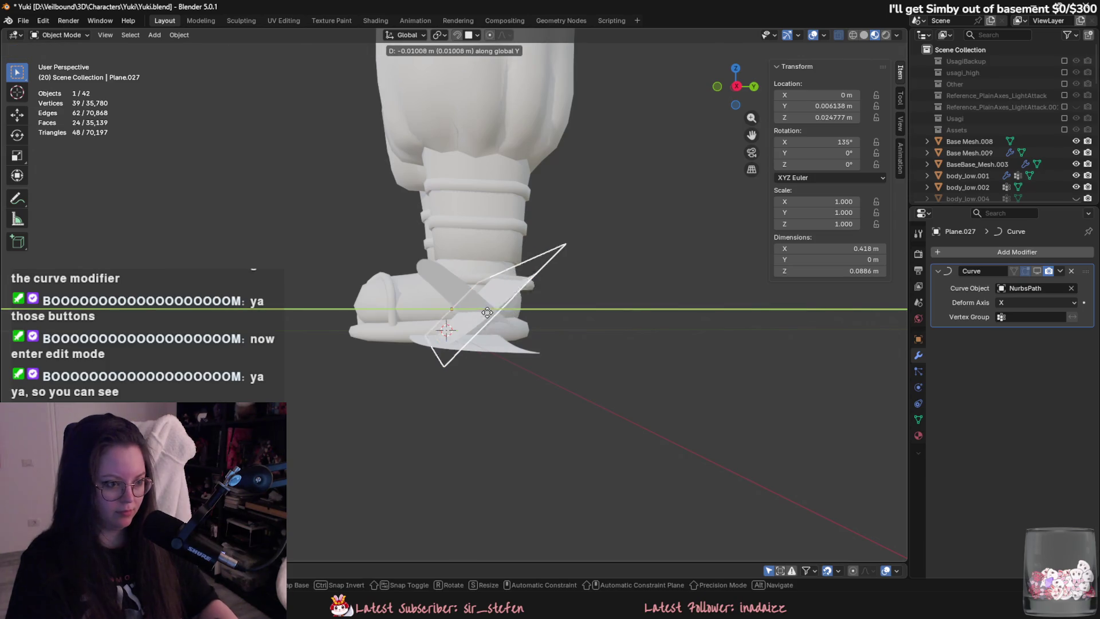
{"action": "left_click", "coordinate": [476, 295]}
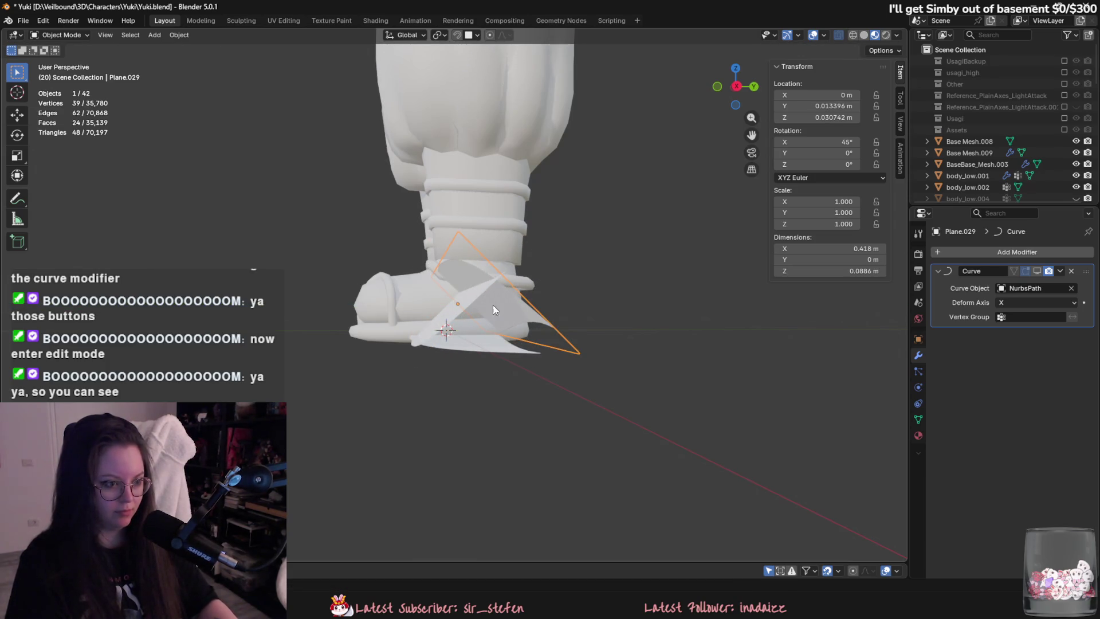
{"action": "middle_click_drag", "start_coordinate": [496, 310], "coordinate": [482, 308]}
{"action": "key", "text": "g"}
{"action": "key", "text": "z"}
{"action": "left_click", "coordinate": [490, 326]}
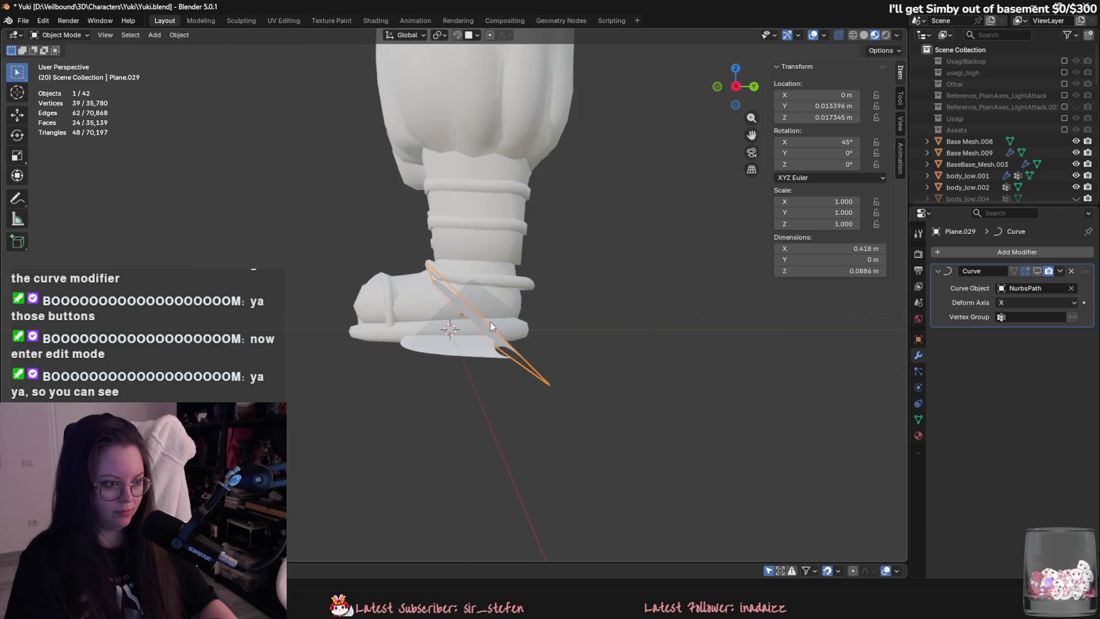
Reposition Plane.027 vertically and try a Z rotation on Plane.029, then cancel it.
{"action": "left_click", "coordinate": [445, 313]}
{"action": "mouse_move", "coordinate": [445, 313]}
{"action": "middle_mouse_down"}
{"action": "mouse_move", "coordinate": [536, 361]}
{"action": "mouse_move", "coordinate": [607, 423]}
{"action": "middle_mouse_up"}
{"action": "key", "text": "g"}
{"action": "key", "text": "z"}
{"action": "left_click", "coordinate": [529, 363]}
{"action": "key", "text": "r"}
{"action": "key", "text": "z"}
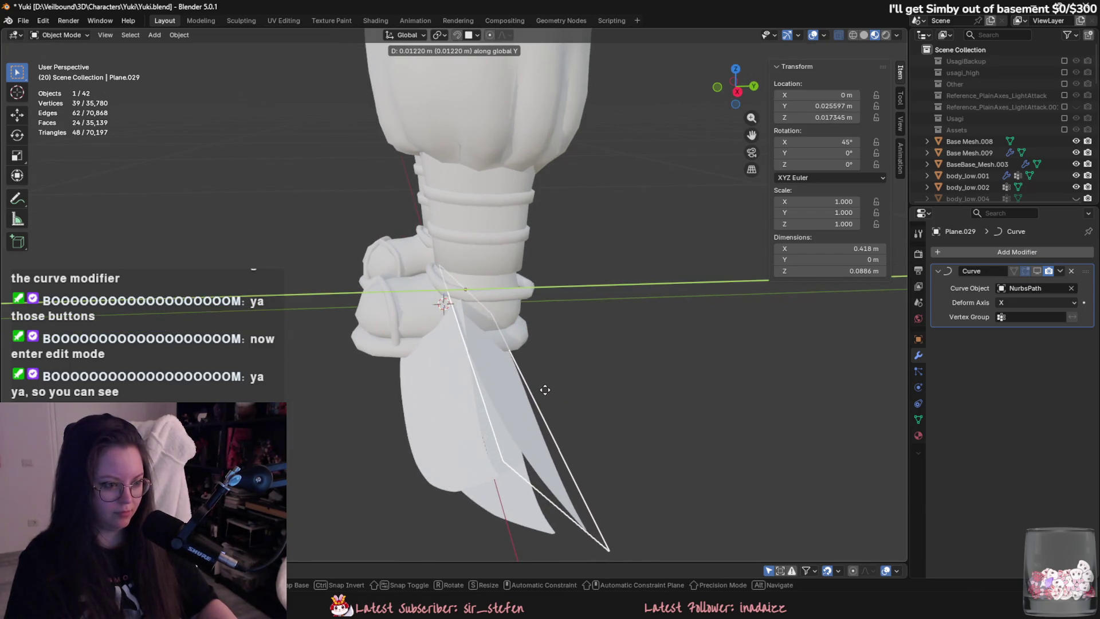
{"action": "key", "text": "Escape"}
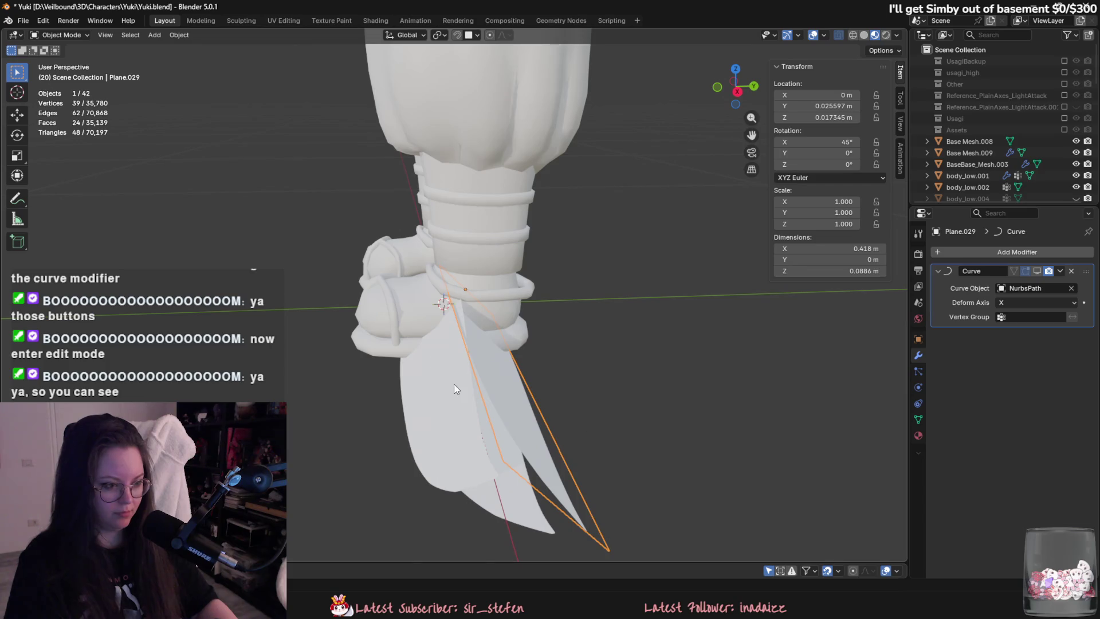
{"action": "mouse_move", "coordinate": [454, 384]}
{"action": "middle_mouse_down"}
{"action": "mouse_move", "coordinate": [514, 414]}
{"action": "mouse_move", "coordinate": [576, 425]}
{"action": "middle_mouse_up"}
{"action": "left_click", "coordinate": [576, 425]}
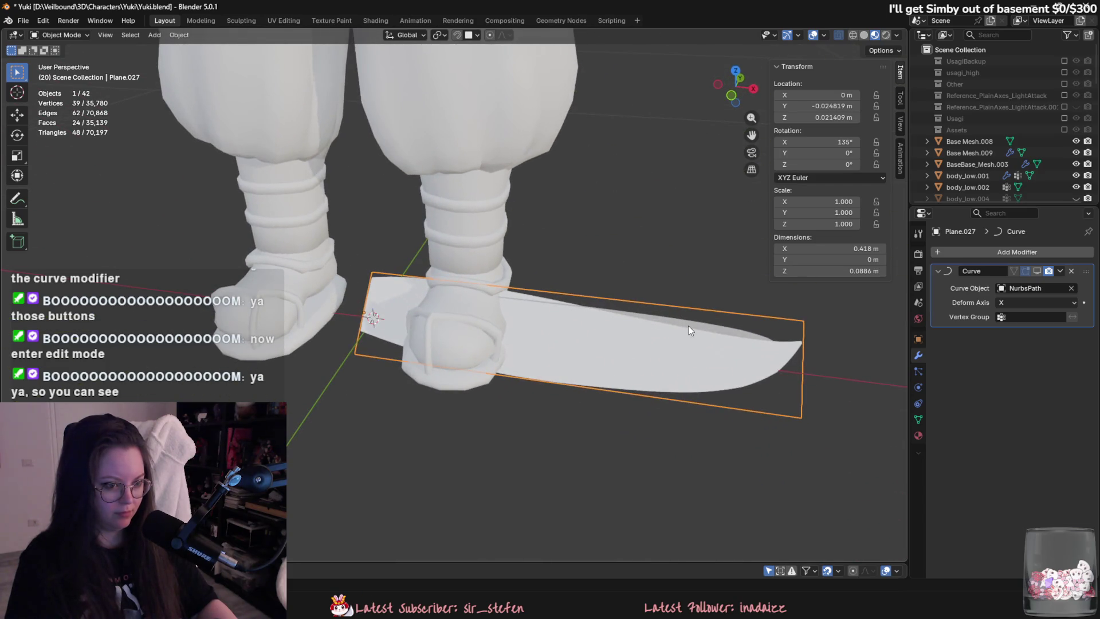
Duplicate the curve-deformed plane and slide the copy along Y beside the leg.
{"action": "middle_click_drag", "start_coordinate": [724, 328], "coordinate": [590, 345]}
{"action": "mouse_move", "coordinate": [598, 439]}
{"action": "middle_mouse_down"}
{"action": "mouse_move", "coordinate": [644, 397]}
{"action": "mouse_move", "coordinate": [655, 411]}
{"action": "mouse_move", "coordinate": [464, 401]}
{"action": "middle_mouse_up"}
{"action": "key", "text": "r"}
{"action": "left_click", "coordinate": [638, 400]}
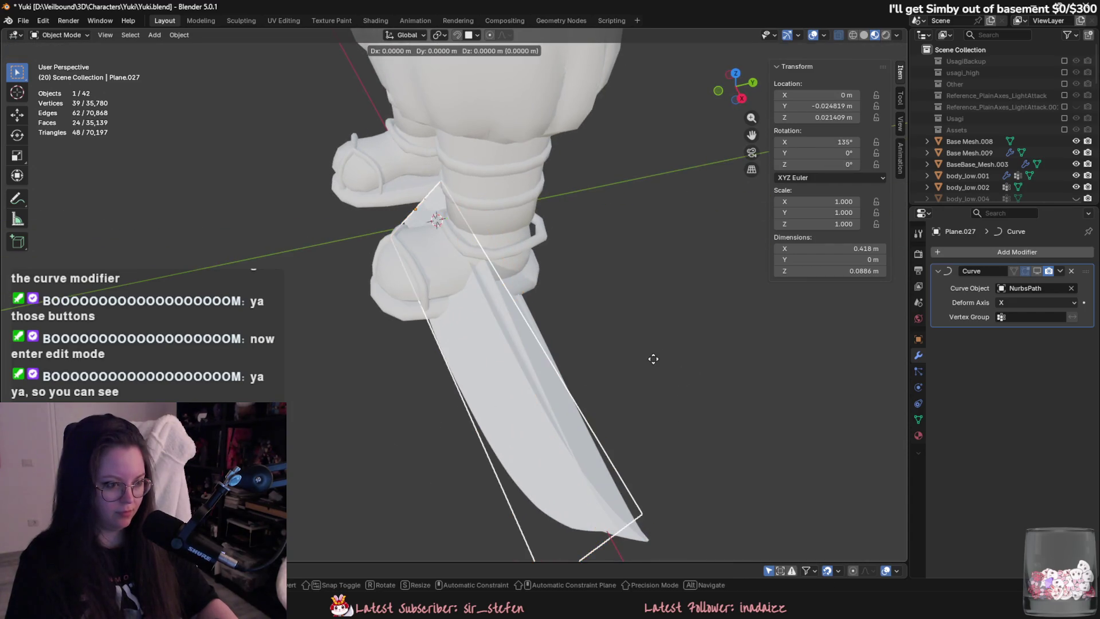
{"action": "mouse_move", "coordinate": [653, 359]}
{"action": "middle_mouse_down"}
{"action": "mouse_move", "coordinate": [699, 338]}
{"action": "mouse_move", "coordinate": [609, 301]}
{"action": "middle_mouse_up"}
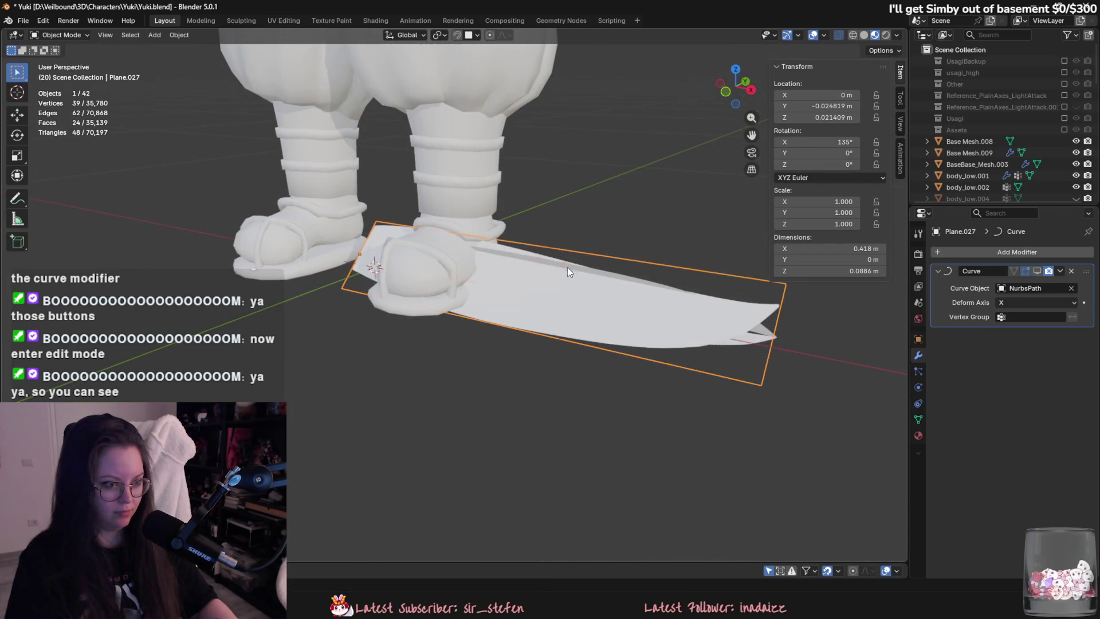
{"action": "mouse_move", "coordinate": [567, 268]}
{"action": "middle_mouse_down"}
{"action": "mouse_move", "coordinate": [507, 333]}
{"action": "mouse_move", "coordinate": [548, 341]}
{"action": "middle_mouse_up"}
{"action": "key", "text": "shift+d"}
{"action": "key", "text": "y"}
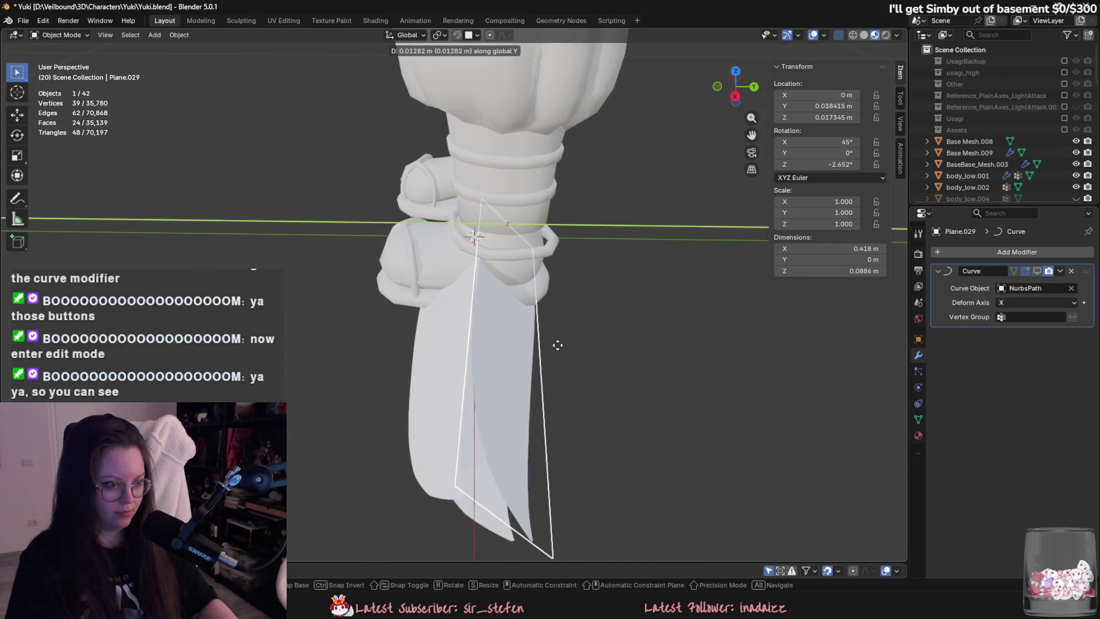
{"action": "left_click", "coordinate": [564, 344]}
Select Plane.027 and Plane.029 together and move them vertically.
{"action": "mouse_move", "coordinate": [564, 344]}
{"action": "middle_mouse_down"}
{"action": "mouse_move", "coordinate": [577, 324]}
{"action": "mouse_move", "coordinate": [569, 333]}
{"action": "middle_mouse_up"}
{"action": "mouse_move", "coordinate": [475, 342]}
{"action": "middle_mouse_down"}
{"action": "mouse_move", "coordinate": [514, 384]}
{"action": "mouse_move", "coordinate": [490, 356]}
{"action": "middle_mouse_up"}
{"action": "left_click", "coordinate": [515, 384]}
{"action": "left_click", "coordinate": [490, 355], "text": "shift"}
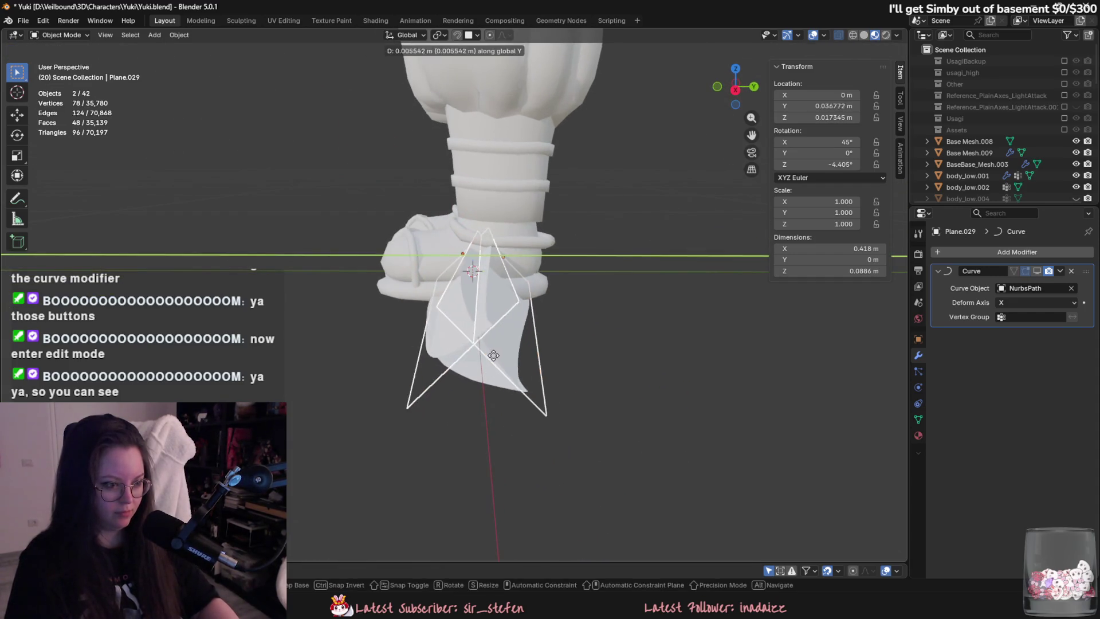
{"action": "key", "text": "g"}
{"action": "key", "text": "y"}
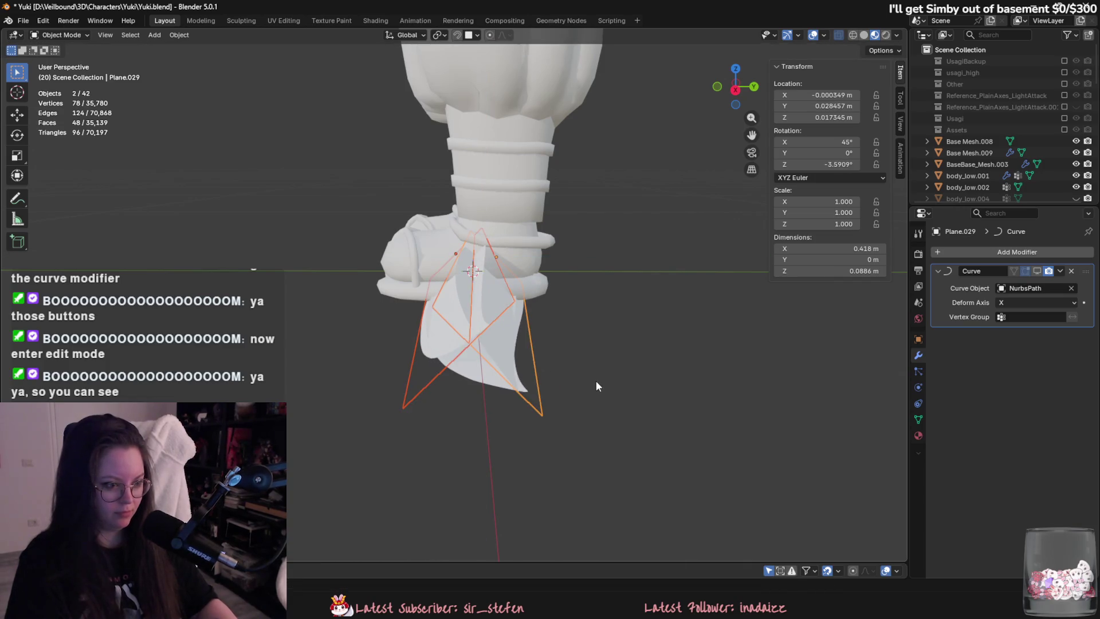
{"action": "key", "text": "z"}
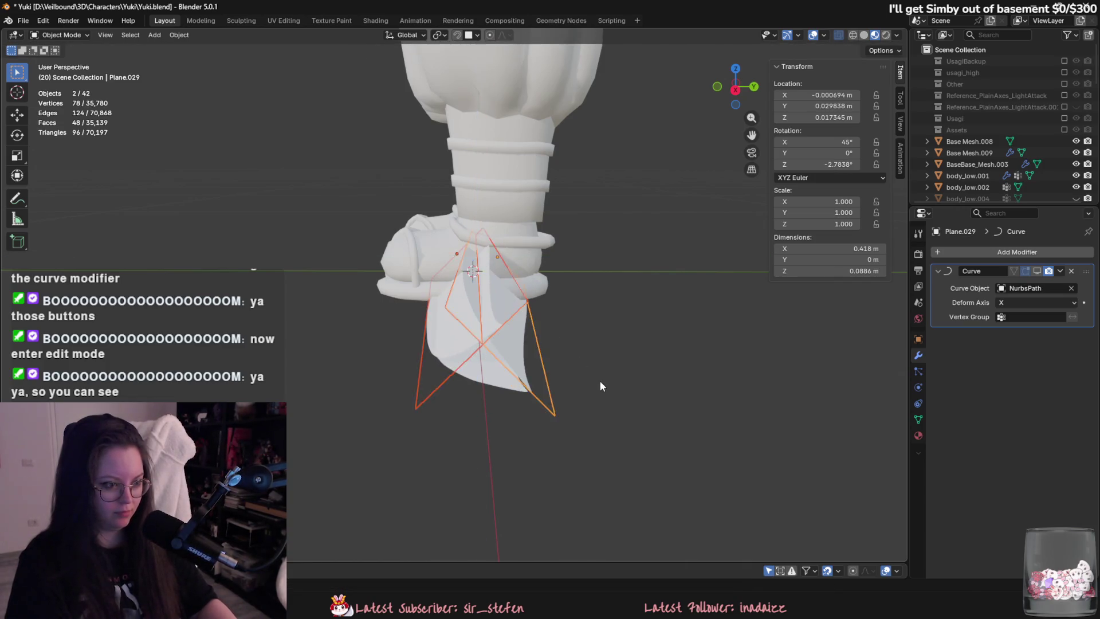
{"action": "mouse_move", "coordinate": [599, 381]}
{"action": "middle_mouse_down", "text": "alt"}
{"action": "mouse_move", "coordinate": [613, 330]}
{"action": "mouse_move", "coordinate": [545, 298]}
{"action": "middle_mouse_up", "text": "alt"}
{"action": "left_click", "coordinate": [524, 266]}
Reposition the plane on Y and Z, then rotate it slightly around Z and X.
{"action": "key", "text": "g"}
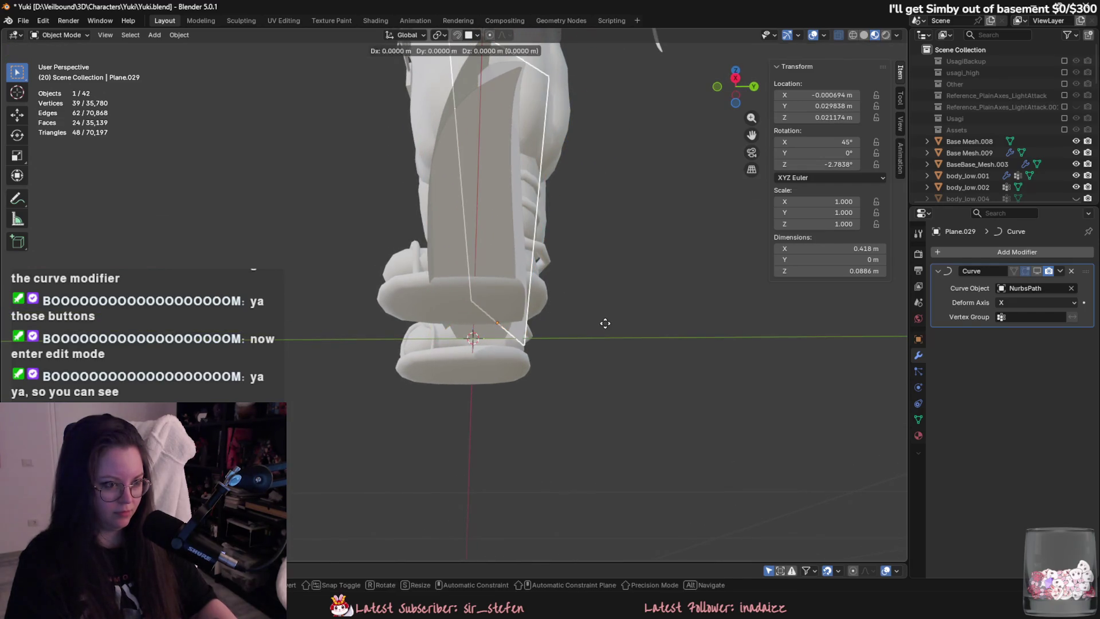
{"action": "key", "text": "y"}
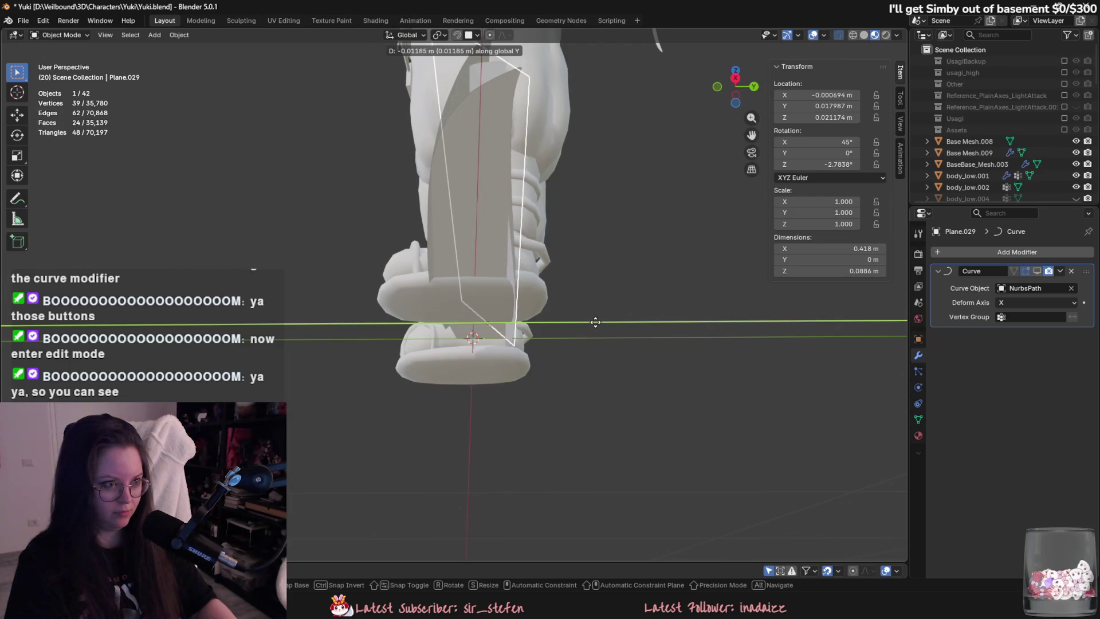
{"action": "key", "text": "z"}
{"action": "left_click", "coordinate": [596, 325]}
{"action": "middle_click_drag", "start_coordinate": [596, 325], "coordinate": [598, 401], "text": "alt"}
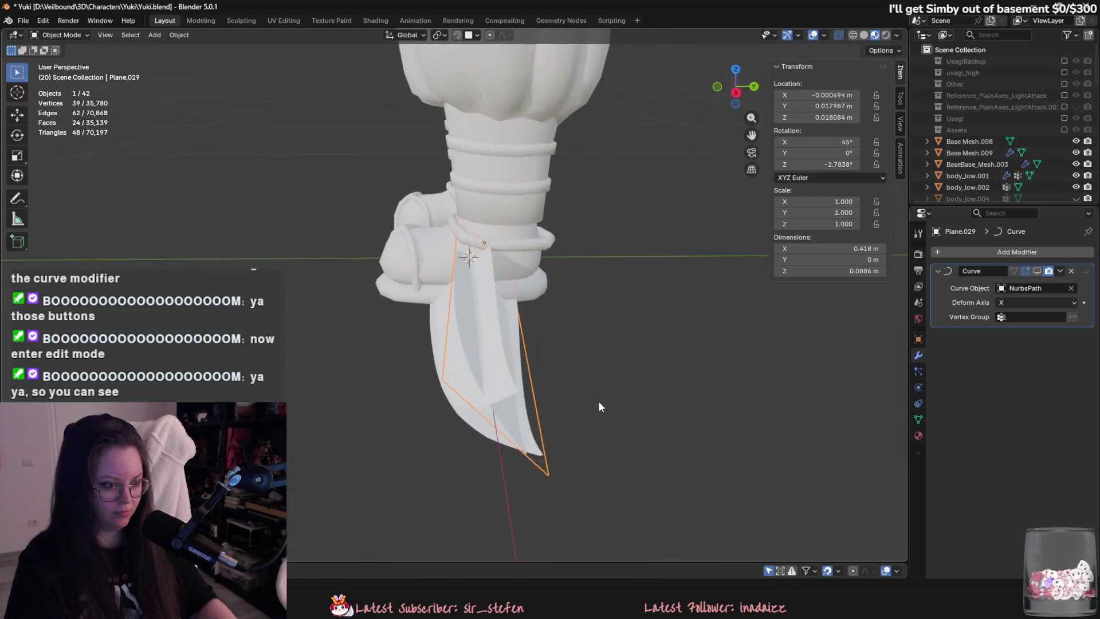
{"action": "key", "text": "r"}
{"action": "left_click", "coordinate": [596, 397]}
{"action": "key", "text": "r"}
{"action": "key", "text": "x"}
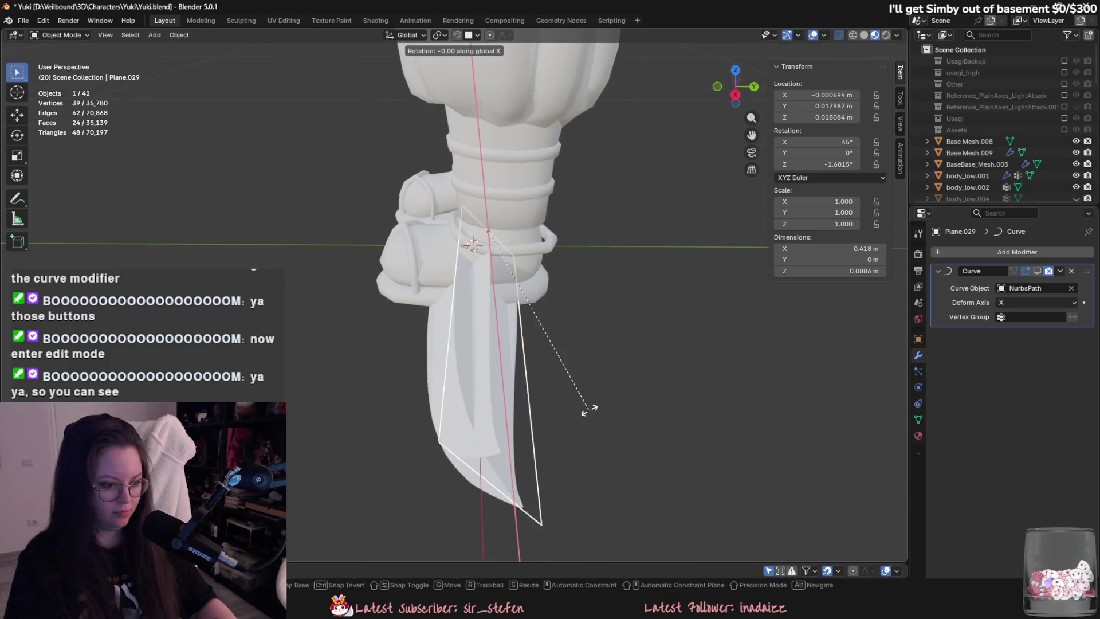
{"action": "left_click", "coordinate": [587, 413]}
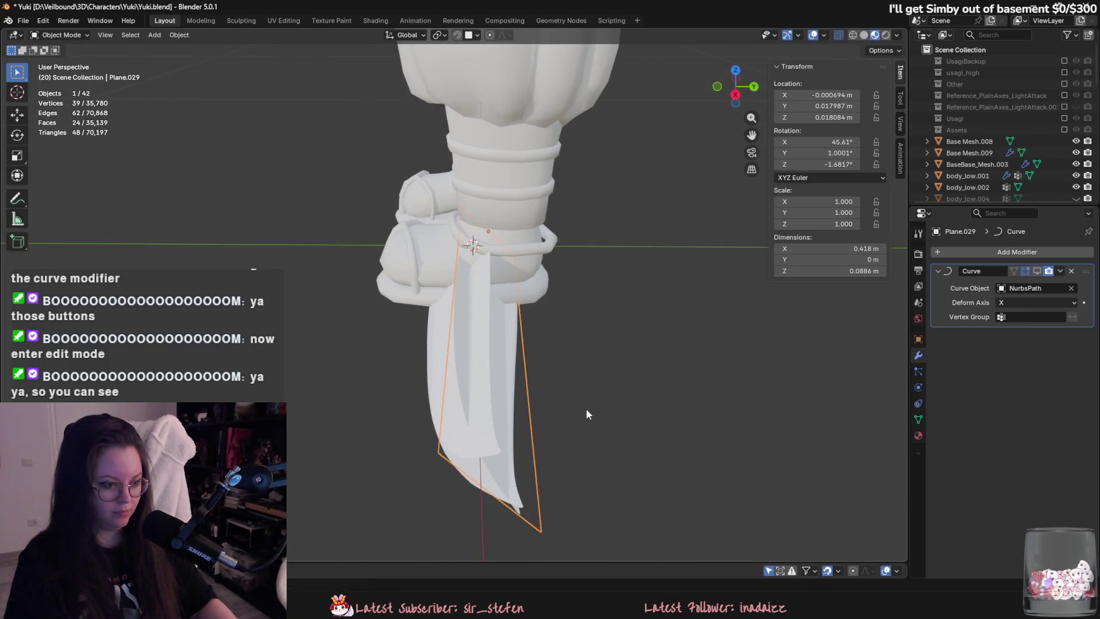
Adjust the selection of the test planes, ending with only Plane.028 selected.
{"action": "left_click", "coordinate": [475, 378]}
{"action": "left_click_drag", "start_coordinate": [475, 378], "coordinate": [550, 429]}
{"action": "mouse_move", "coordinate": [550, 430]}
{"action": "middle_mouse_down"}
{"action": "mouse_move", "coordinate": [598, 427]}
{"action": "mouse_move", "coordinate": [609, 357]}
{"action": "middle_mouse_up"}
{"action": "left_click", "coordinate": [656, 324]}
{"action": "left_click", "coordinate": [728, 385], "text": "shift"}
{"action": "mouse_move", "coordinate": [728, 385]}
{"action": "middle_mouse_down"}
{"action": "mouse_move", "coordinate": [741, 365]}
{"action": "mouse_move", "coordinate": [630, 125]}
{"action": "mouse_move", "coordinate": [621, 294]}
{"action": "mouse_move", "coordinate": [665, 373]}
{"action": "mouse_move", "coordinate": [599, 311]}
{"action": "mouse_move", "coordinate": [582, 323]}
{"action": "mouse_move", "coordinate": [643, 252]}
{"action": "mouse_move", "coordinate": [565, 249]}
{"action": "mouse_move", "coordinate": [547, 418]}
{"action": "mouse_move", "coordinate": [245, 156]}
{"action": "middle_mouse_up"}
{"action": "left_click", "coordinate": [632, 231], "text": "shift"}
{"action": "left_click", "coordinate": [621, 293]}
{"action": "scroll", "coordinate": [643, 252], "scroll_direction": "down", "scroll_amount": 5}
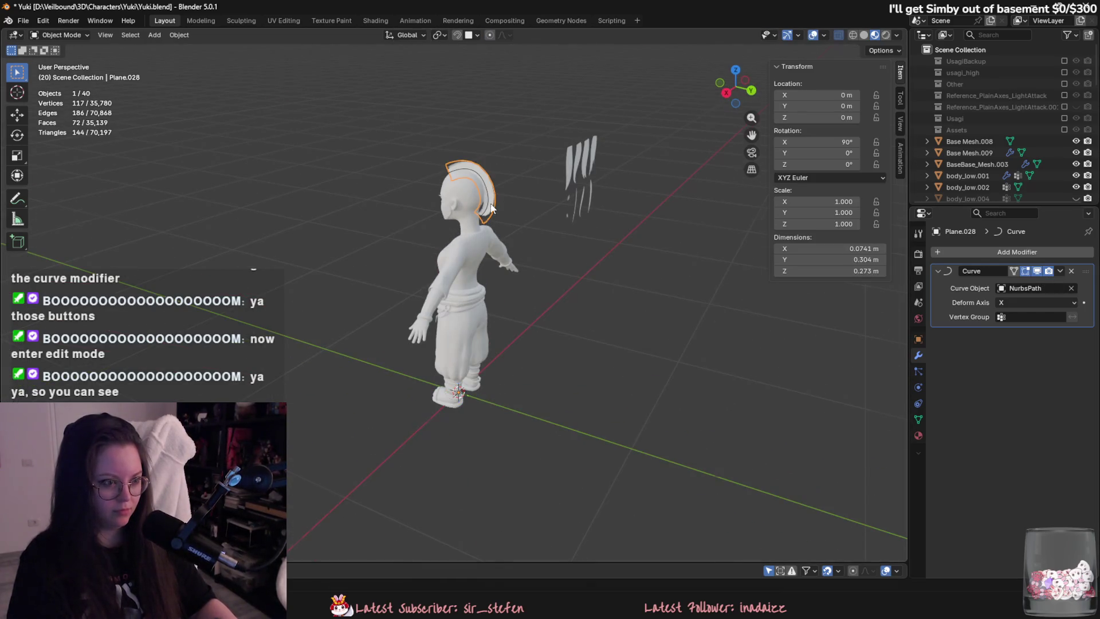
Tilt the NurbsPath control points to twist the hair card along the path.
{"action": "scroll", "coordinate": [492, 208], "scroll_direction": "up", "scroll_amount": 6}
{"action": "mouse_move", "coordinate": [402, 318]}
{"action": "middle_mouse_down"}
{"action": "mouse_move", "coordinate": [435, 322]}
{"action": "mouse_move", "coordinate": [428, 277]}
{"action": "middle_mouse_up"}
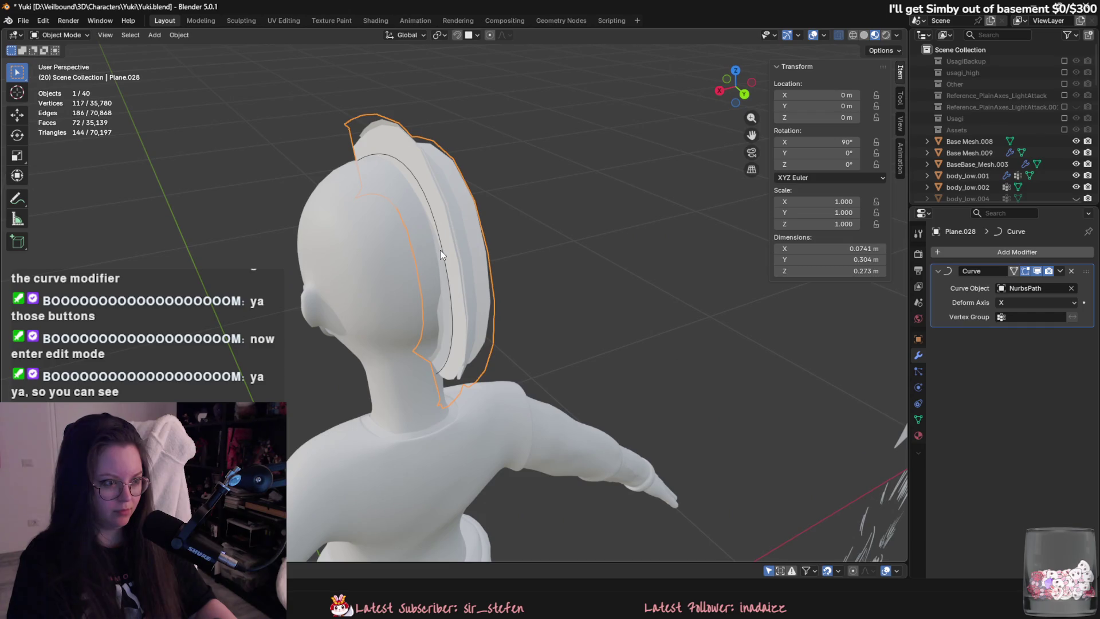
{"action": "middle_click_drag", "start_coordinate": [442, 376], "coordinate": [496, 305]}
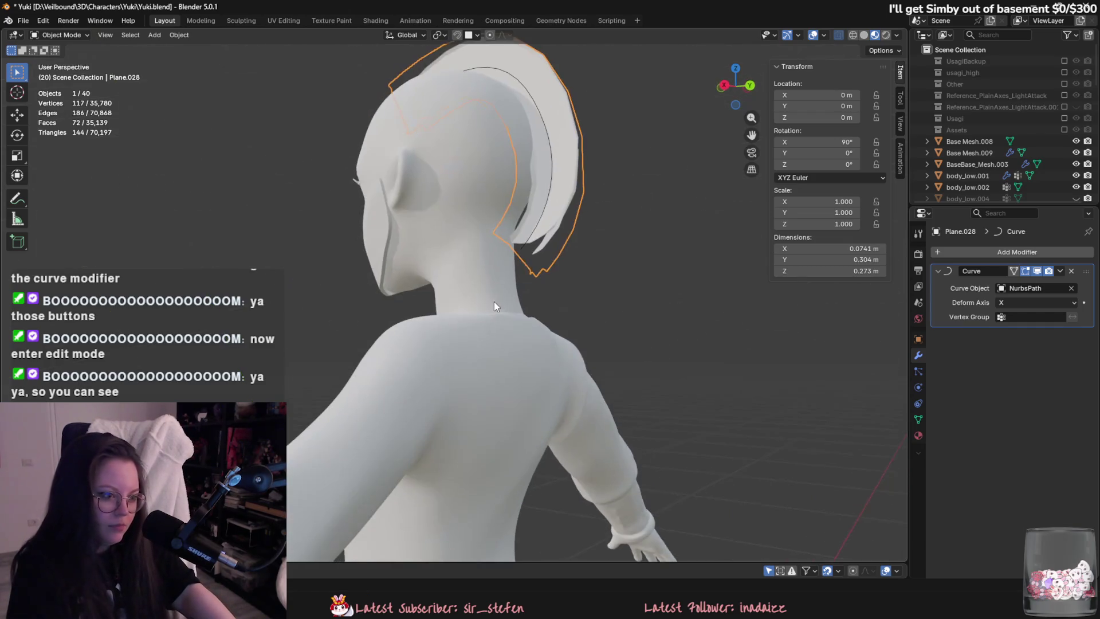
{"action": "left_click", "coordinate": [523, 247]}
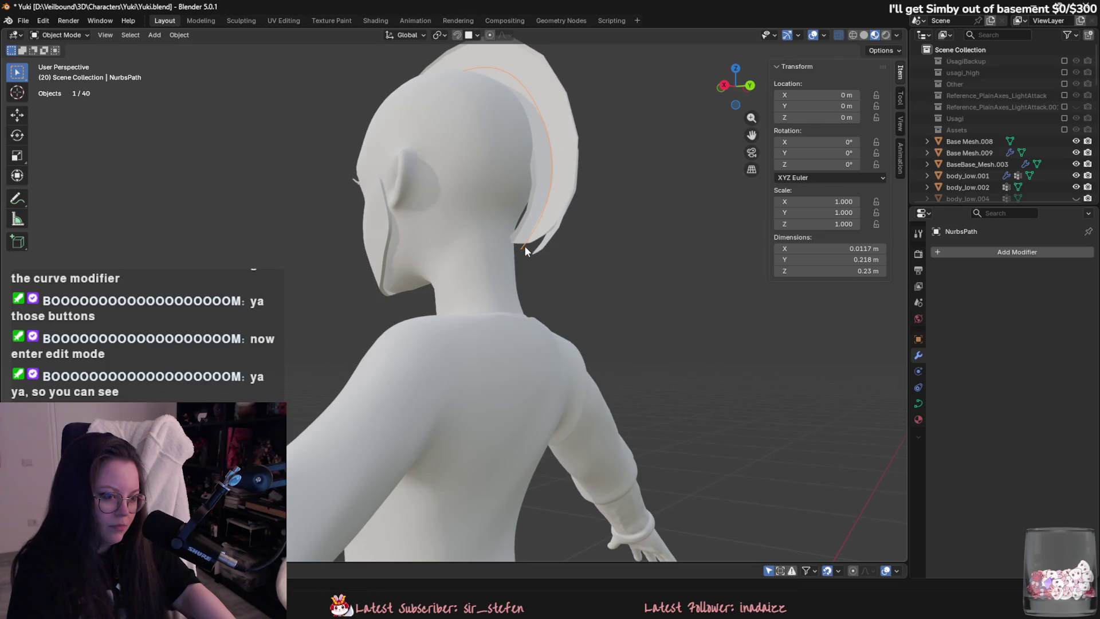
{"action": "key", "text": "Tab"}
{"action": "middle_click_drag", "start_coordinate": [525, 245], "coordinate": [518, 264]}
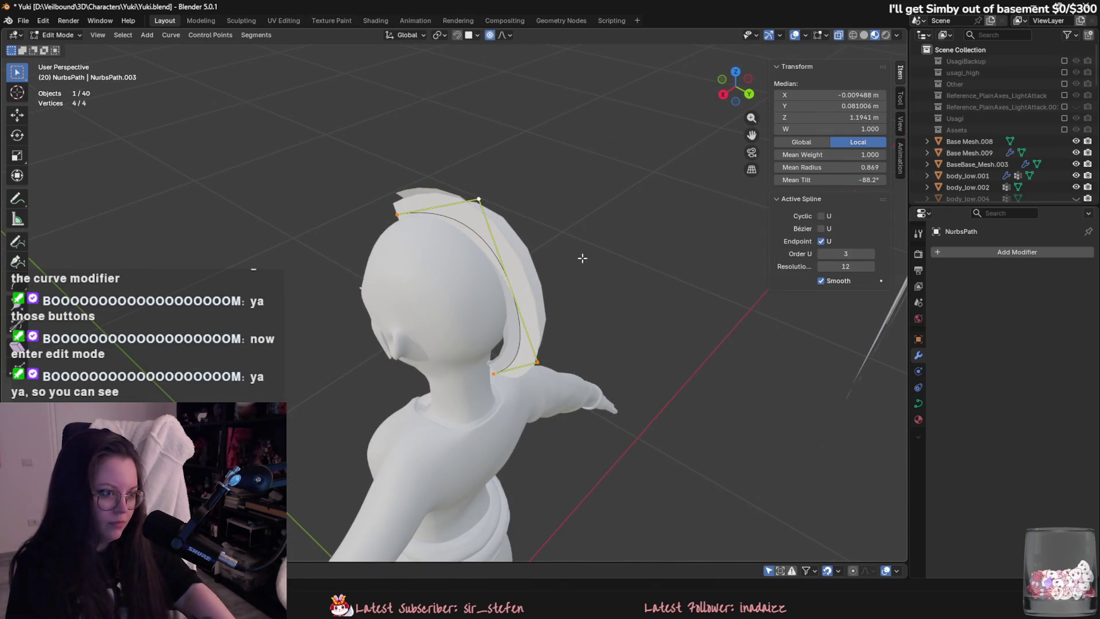
{"action": "key", "text": "ctrl+t"}
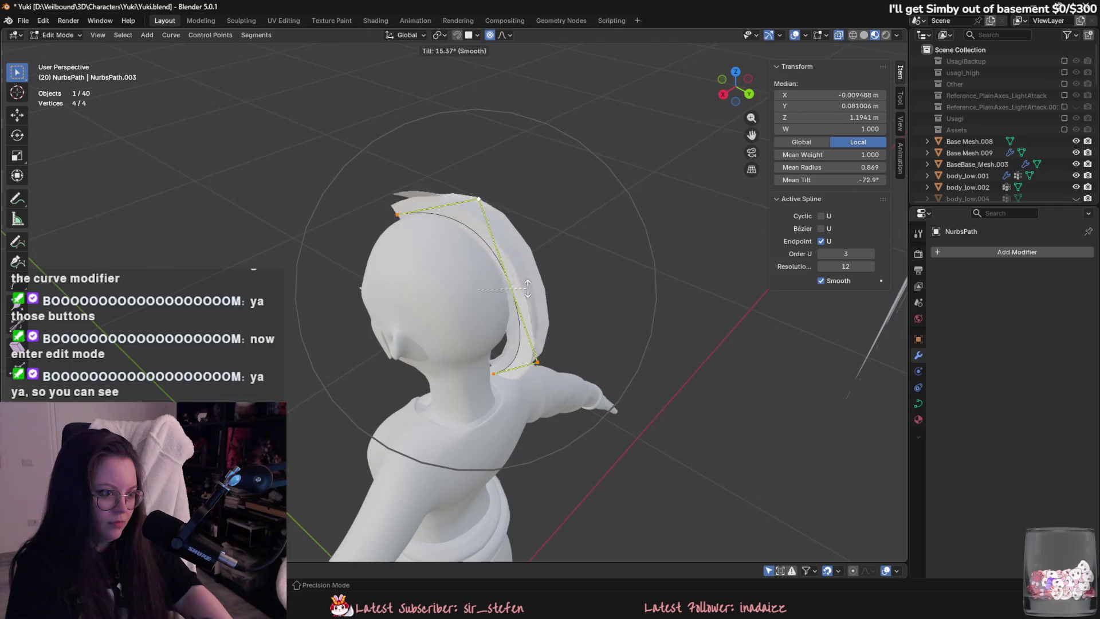
{"action": "left_click", "coordinate": [604, 380]}
Shrink the path radius to a 0.466 mean and re-tilt the points to -40.2°.
{"action": "key", "text": "alt+s"}
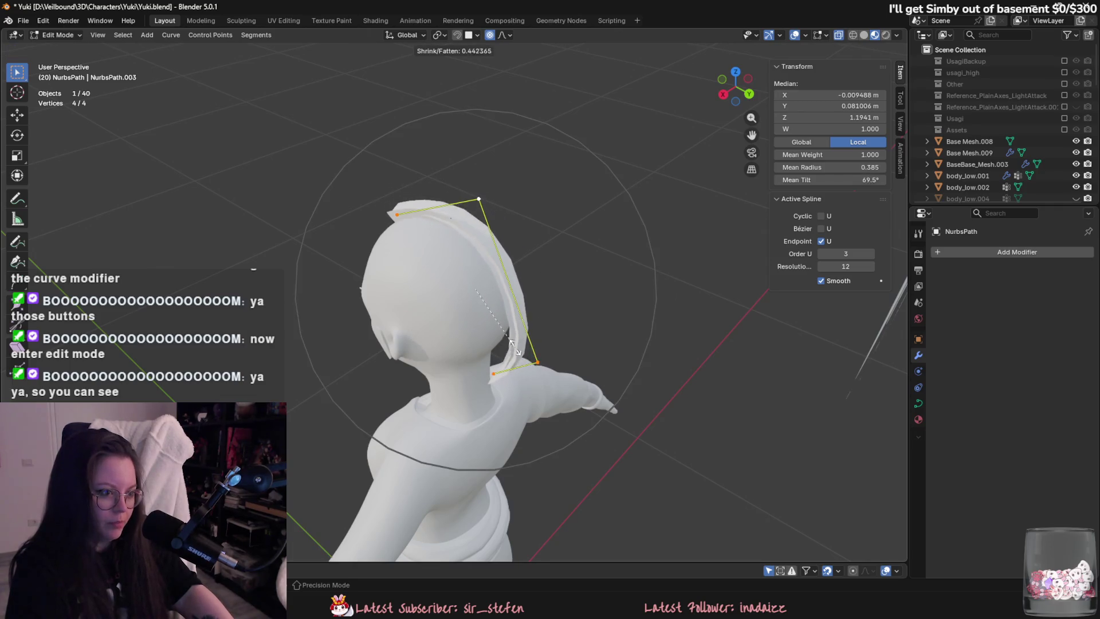
{"action": "left_click", "coordinate": [519, 353]}
{"action": "mouse_move", "coordinate": [519, 353]}
{"action": "middle_mouse_down"}
{"action": "mouse_move", "coordinate": [619, 341]}
{"action": "mouse_move", "coordinate": [644, 321]}
{"action": "middle_mouse_up"}
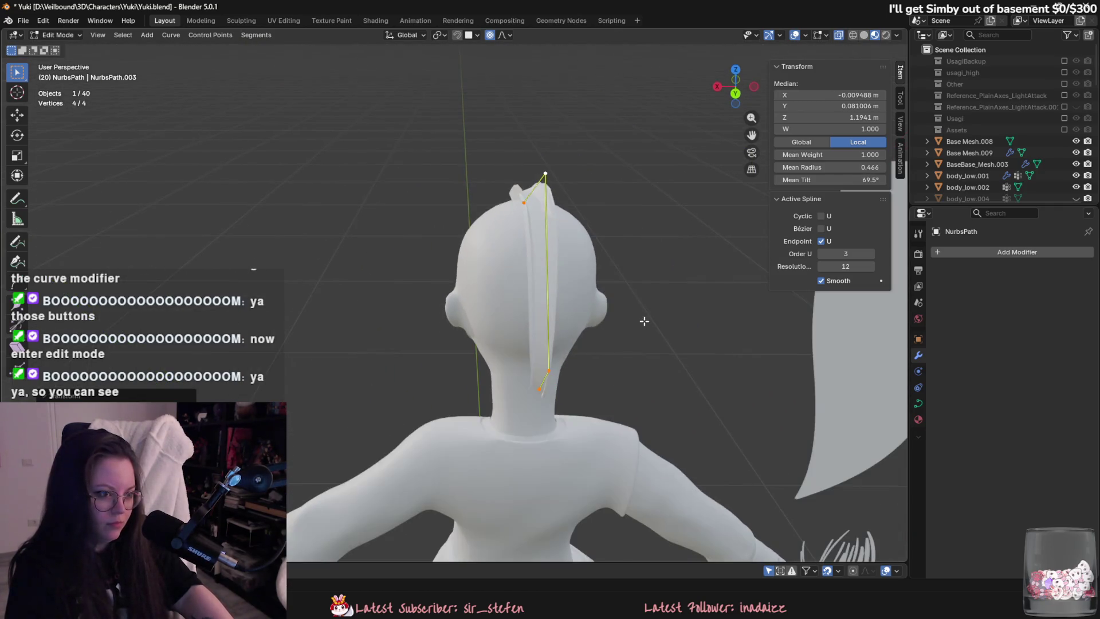
{"action": "key", "text": "ctrl+t"}
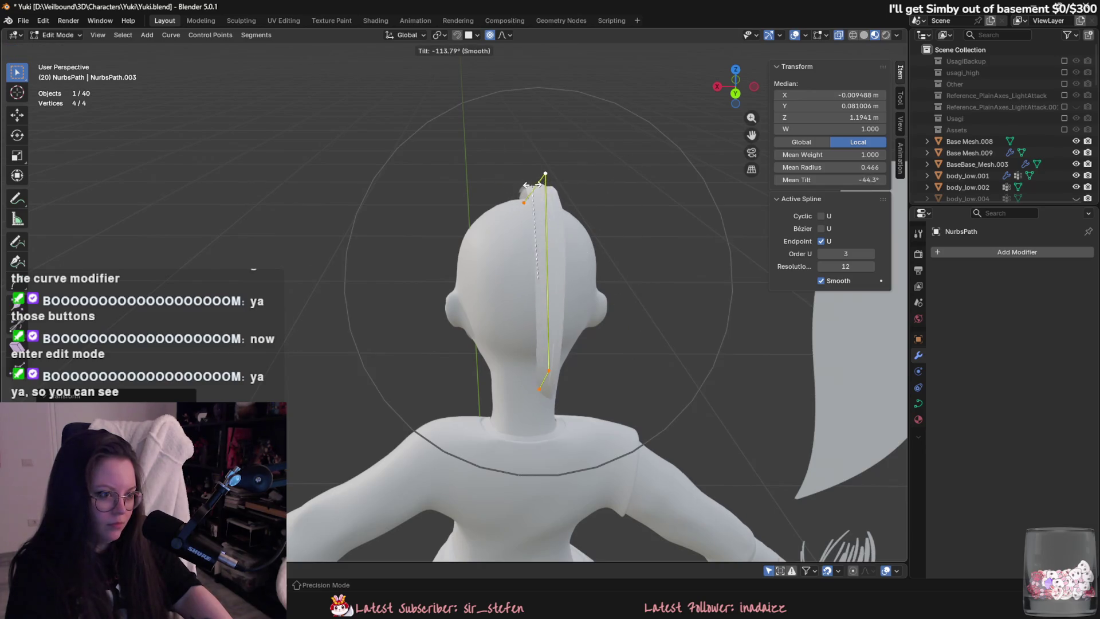
{"action": "left_click", "coordinate": [496, 159]}
{"action": "mouse_move", "coordinate": [496, 159]}
{"action": "middle_mouse_down"}
{"action": "mouse_move", "coordinate": [615, 298]}
{"action": "mouse_move", "coordinate": [605, 277]}
{"action": "mouse_move", "coordinate": [583, 331]}
{"action": "mouse_move", "coordinate": [582, 318]}
{"action": "mouse_move", "coordinate": [655, 283]}
{"action": "mouse_move", "coordinate": [681, 298]}
{"action": "middle_mouse_up"}
{"action": "key", "text": "Tab"}
Apply Shade Smooth to hair card Plane.028.
{"action": "left_click", "coordinate": [605, 277]}
{"action": "right_click", "coordinate": [605, 277]}
{"action": "left_click", "coordinate": [602, 275]}
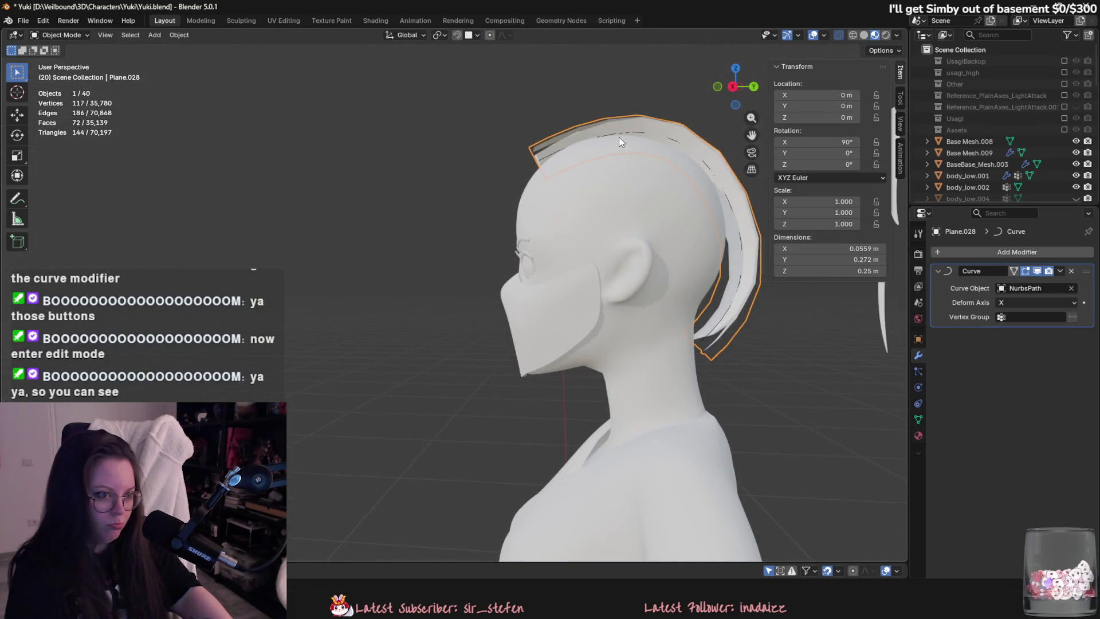
Briefly enter the hair card's Edit Mode and view it from behind the head.
{"action": "mouse_move", "coordinate": [700, 340]}
{"action": "middle_mouse_down"}
{"action": "mouse_move", "coordinate": [631, 332]}
{"action": "mouse_move", "coordinate": [535, 391]}
{"action": "mouse_move", "coordinate": [380, 318]}
{"action": "mouse_move", "coordinate": [418, 403]}
{"action": "middle_mouse_up"}
{"action": "key", "text": "Tab"}
{"action": "middle_click_drag", "start_coordinate": [301, 245], "coordinate": [485, 270]}
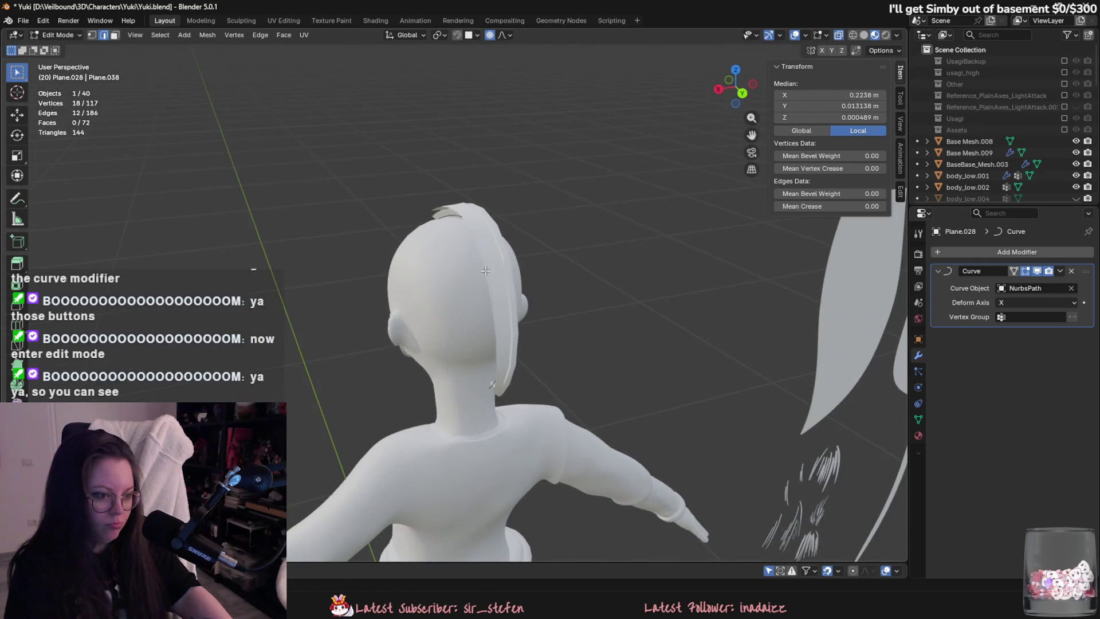
{"action": "key", "text": "Tab"}
{"action": "scroll", "coordinate": [498, 286], "scroll_direction": "down", "scroll_amount": 5}
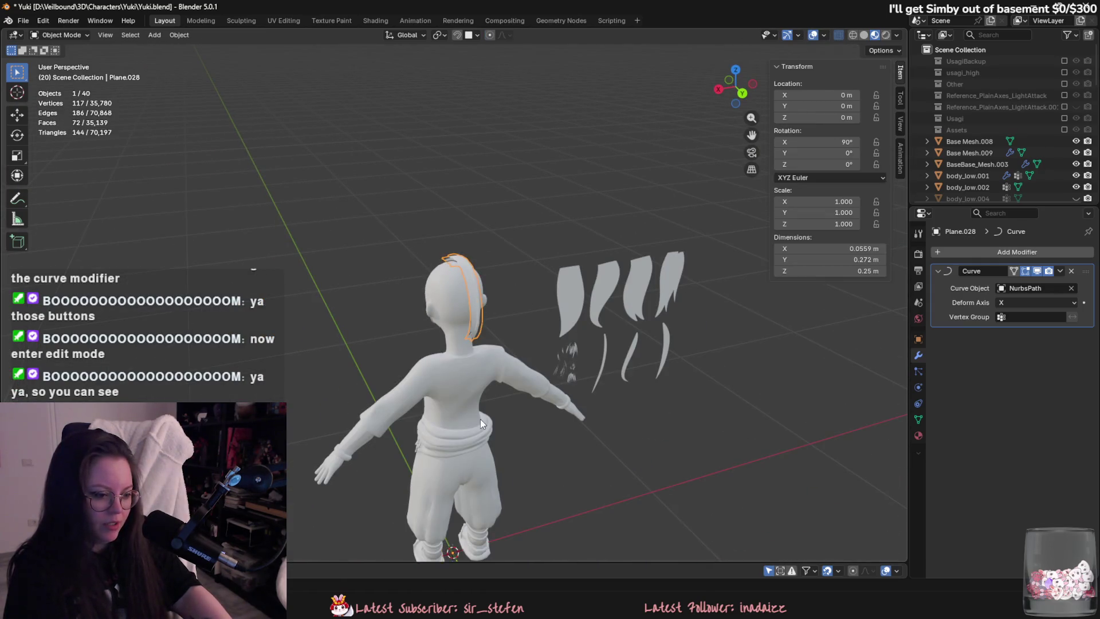
Duplicate the hair card and enter Edit Mode on the new Plane.028 mesh.
{"action": "middle_click_drag", "start_coordinate": [480, 418], "coordinate": [583, 207]}
{"action": "left_click", "coordinate": [581, 204]}
{"action": "key", "text": "Tab"}
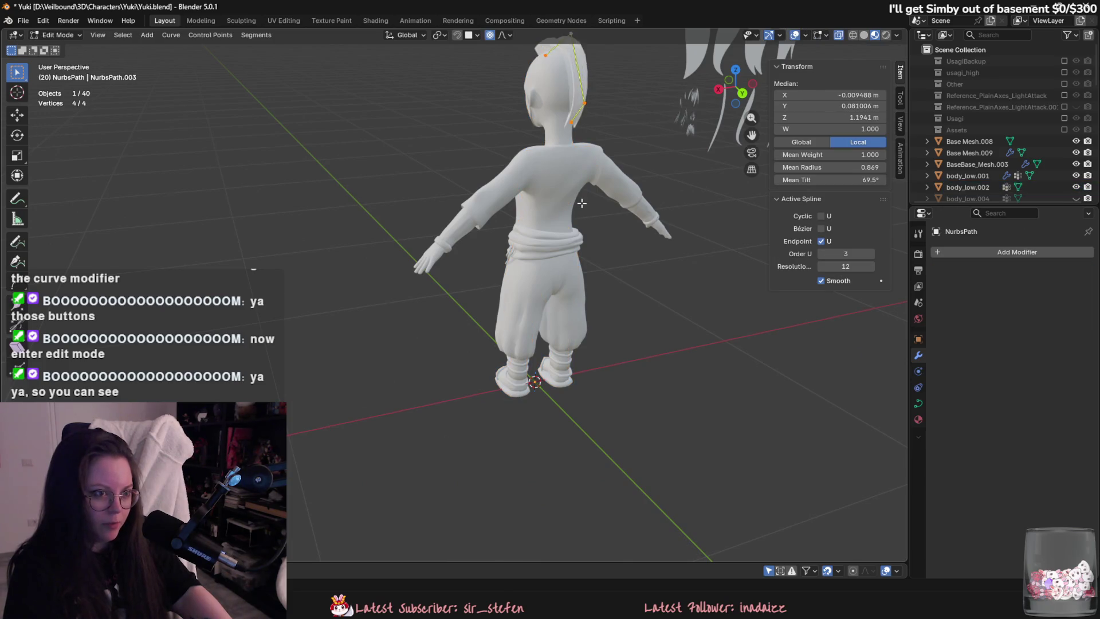
{"action": "key", "text": "ctrl+z"}
{"action": "key", "text": "ctrl+z"}
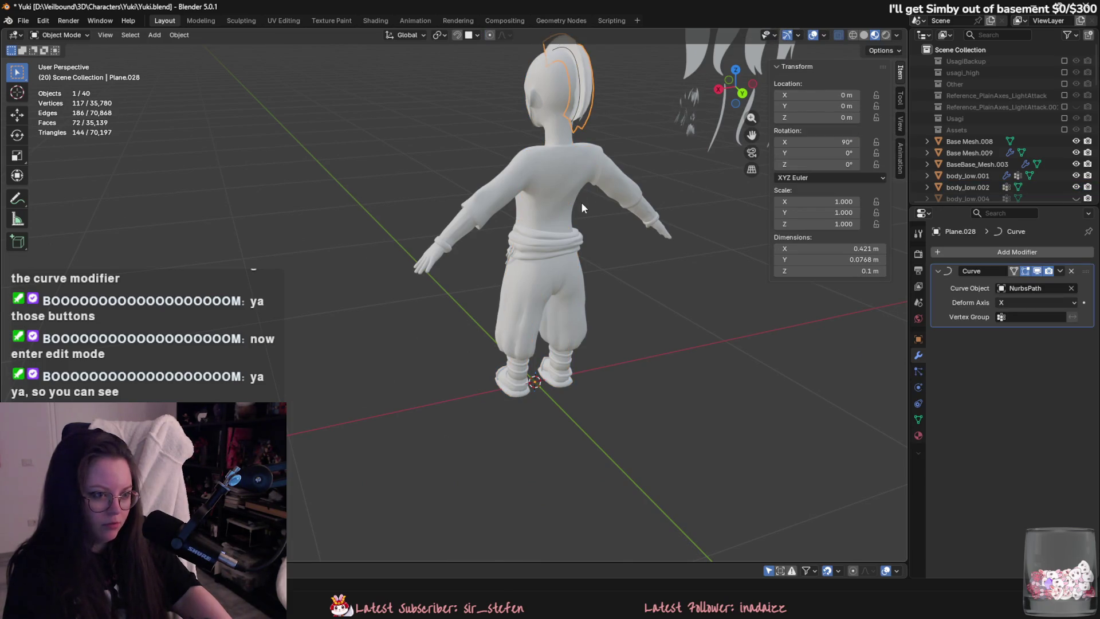
{"action": "key", "text": "shift+d"}
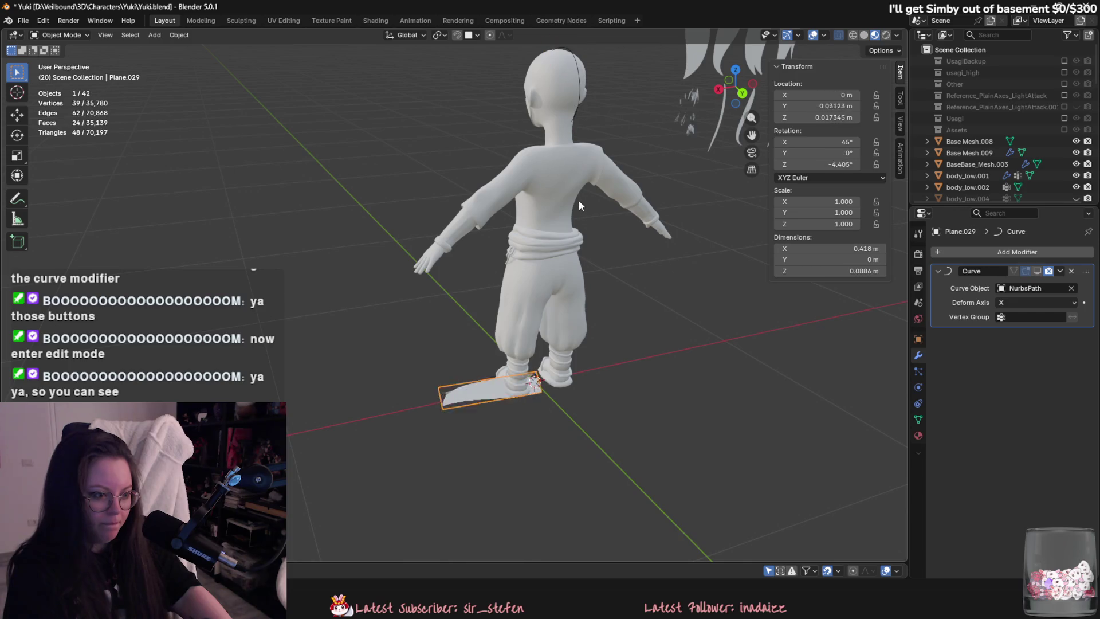
{"action": "key", "text": "Tab"}
{"action": "key", "text": "Tab"}
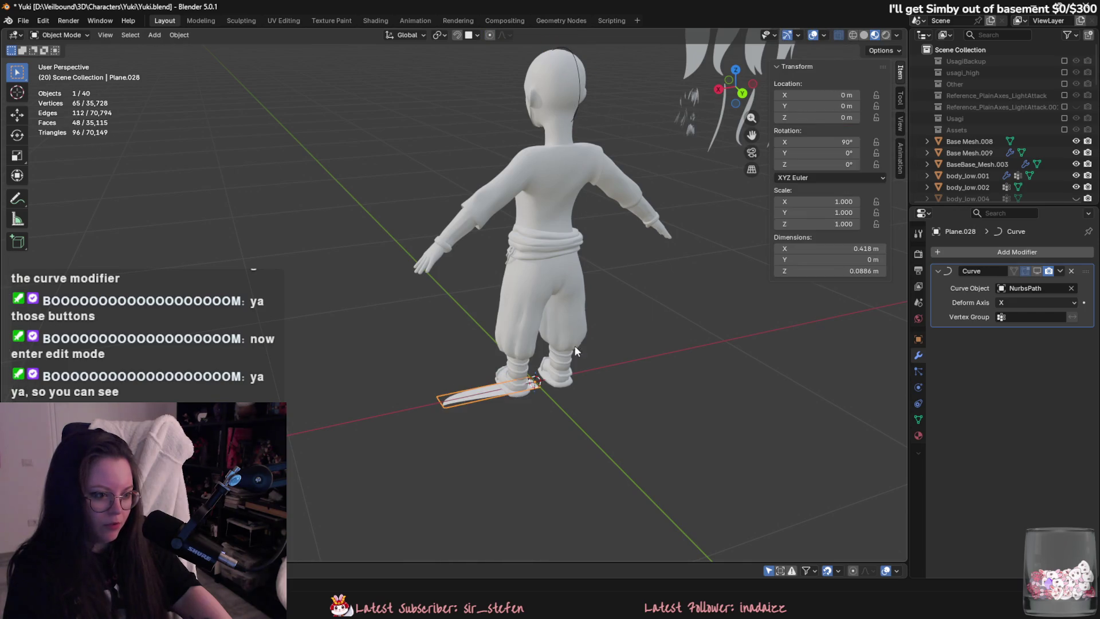
{"action": "key", "text": "Tab"}
Inspect Plane.028's mesh near the feet, open its mesh options, then return to Object Mode.
{"action": "scroll", "coordinate": [518, 394], "scroll_direction": "up", "scroll_amount": 3}
{"action": "scroll", "coordinate": [518, 393], "scroll_direction": "up", "scroll_amount": 3}
{"action": "middle_click_drag", "start_coordinate": [518, 394], "coordinate": [267, 360]}
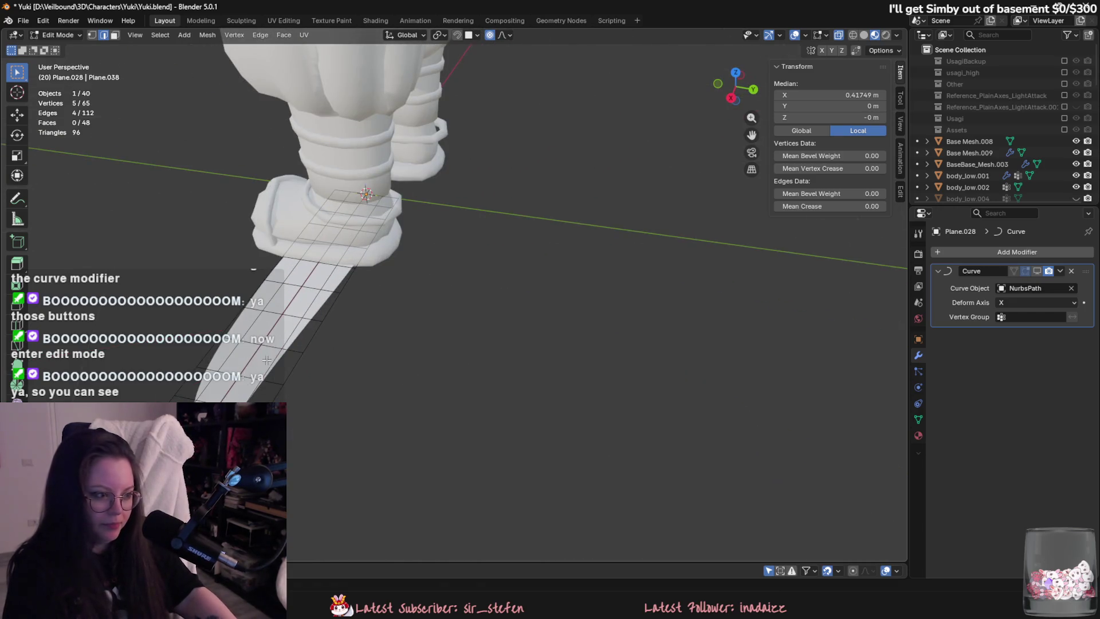
{"action": "right_click", "coordinate": [241, 355]}
{"action": "scroll", "coordinate": [284, 376], "scroll_direction": "down", "scroll_amount": 5}
{"action": "key", "text": "Tab"}
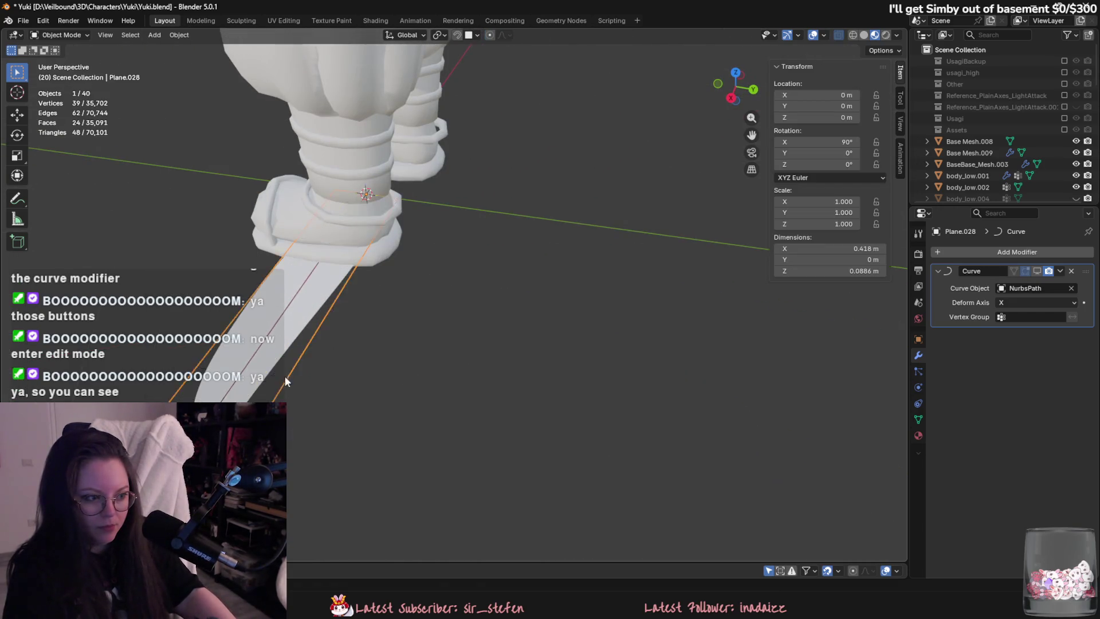
{"action": "scroll", "coordinate": [495, 333], "scroll_direction": "down", "scroll_amount": 3}
Select the NurbsPath curve over the head and enter Edit Mode on its control points.
{"action": "mouse_move", "coordinate": [495, 333]}
{"action": "middle_mouse_down"}
{"action": "mouse_move", "coordinate": [568, 331]}
{"action": "mouse_move", "coordinate": [572, 445]}
{"action": "mouse_move", "coordinate": [502, 249]}
{"action": "middle_mouse_up"}
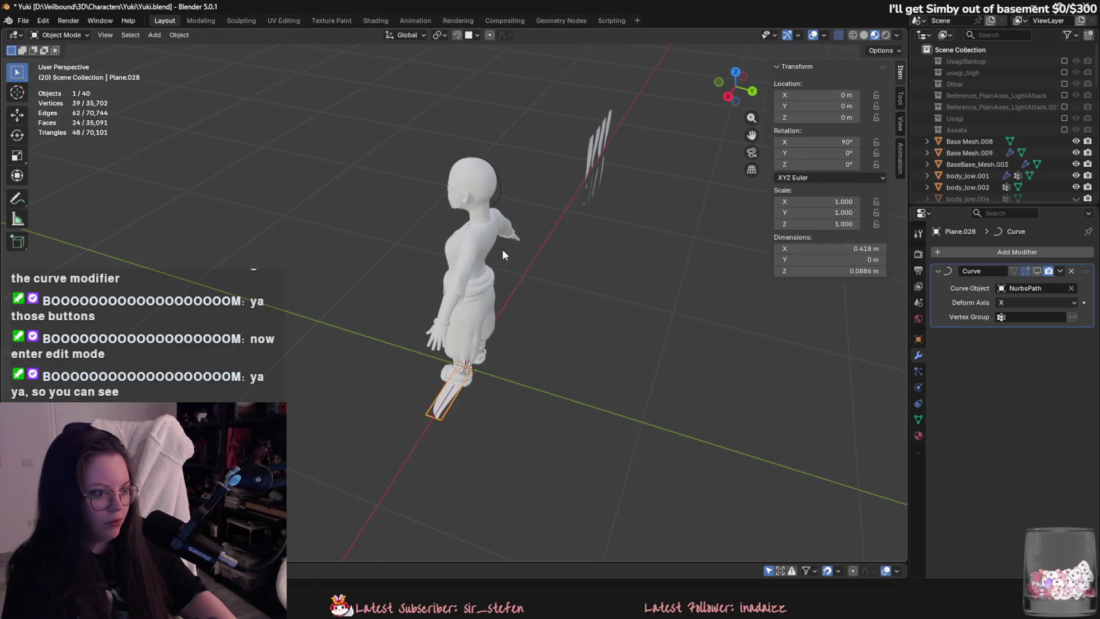
{"action": "left_click", "coordinate": [500, 201]}
{"action": "left_click", "coordinate": [443, 397]}
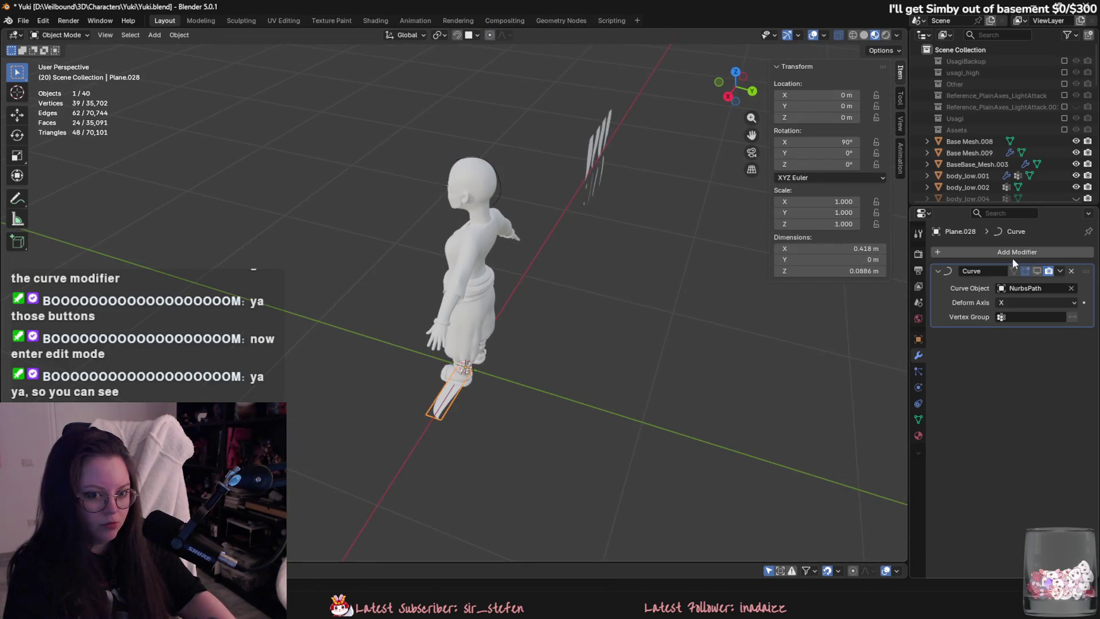
{"action": "middle_click_drag", "start_coordinate": [550, 286], "coordinate": [515, 294]}
{"action": "scroll", "coordinate": [493, 280], "scroll_direction": "up", "scroll_amount": 5}
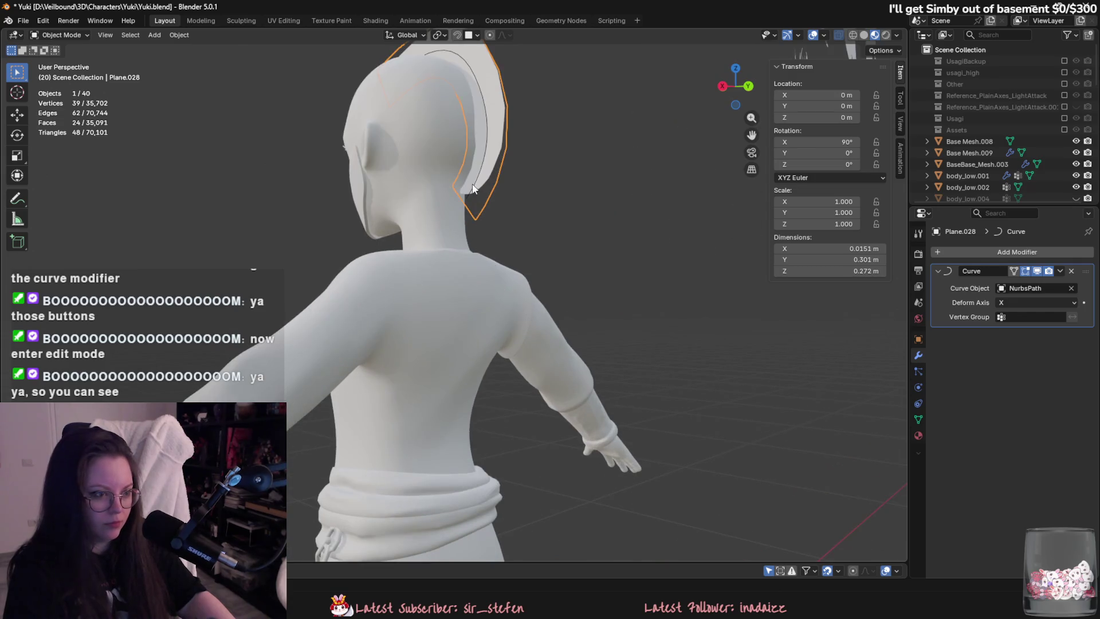
{"action": "left_click", "coordinate": [467, 201]}
{"action": "left_click", "coordinate": [466, 201]}
{"action": "left_click", "coordinate": [465, 199]}
{"action": "key", "text": "Tab"}
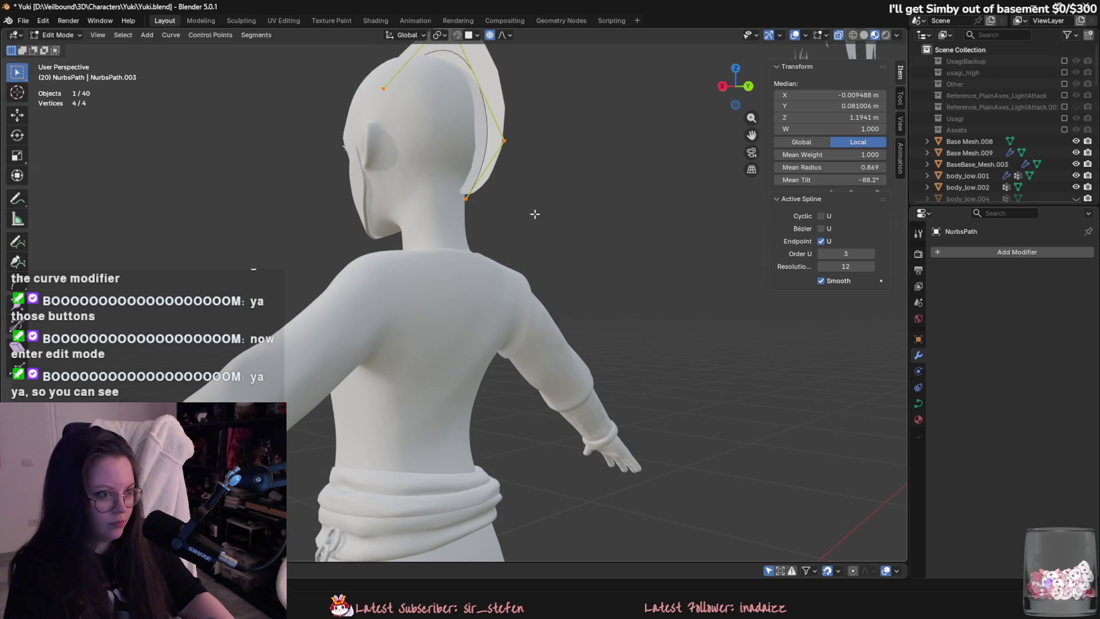
Reposition individual NurbsPath control points, including raising the front endpoint, around the head.
{"action": "mouse_move", "coordinate": [535, 214]}
{"action": "middle_mouse_down"}
{"action": "mouse_move", "coordinate": [589, 290]}
{"action": "mouse_move", "coordinate": [550, 269]}
{"action": "mouse_move", "coordinate": [523, 288]}
{"action": "mouse_move", "coordinate": [567, 247]}
{"action": "middle_mouse_up"}
{"action": "left_click", "coordinate": [509, 188]}
{"action": "key", "text": "g"}
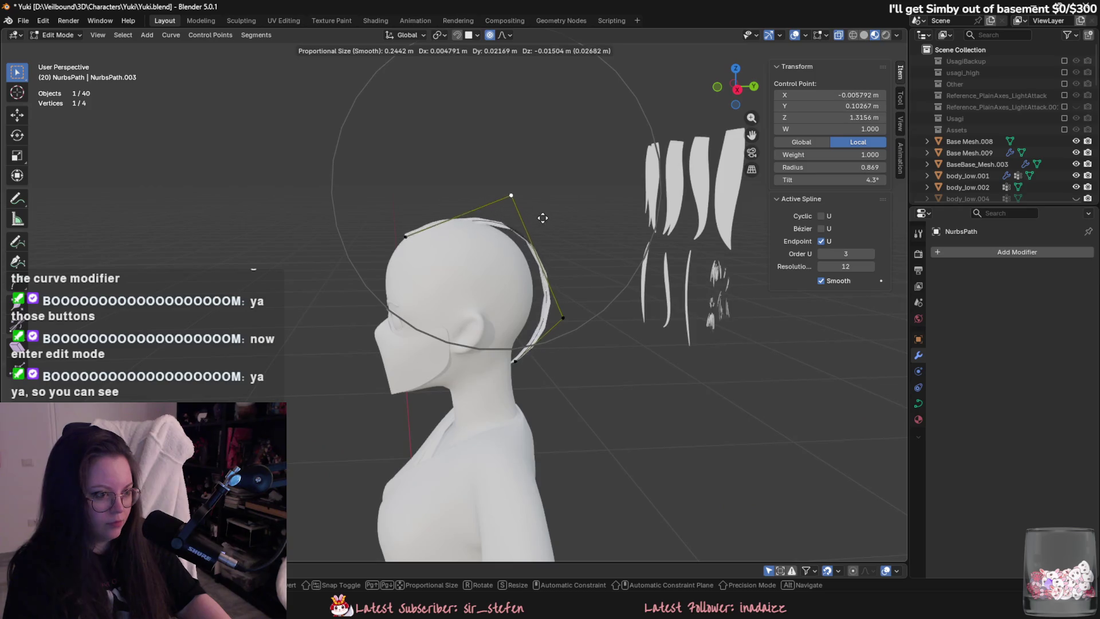
{"action": "left_click", "coordinate": [531, 208]}
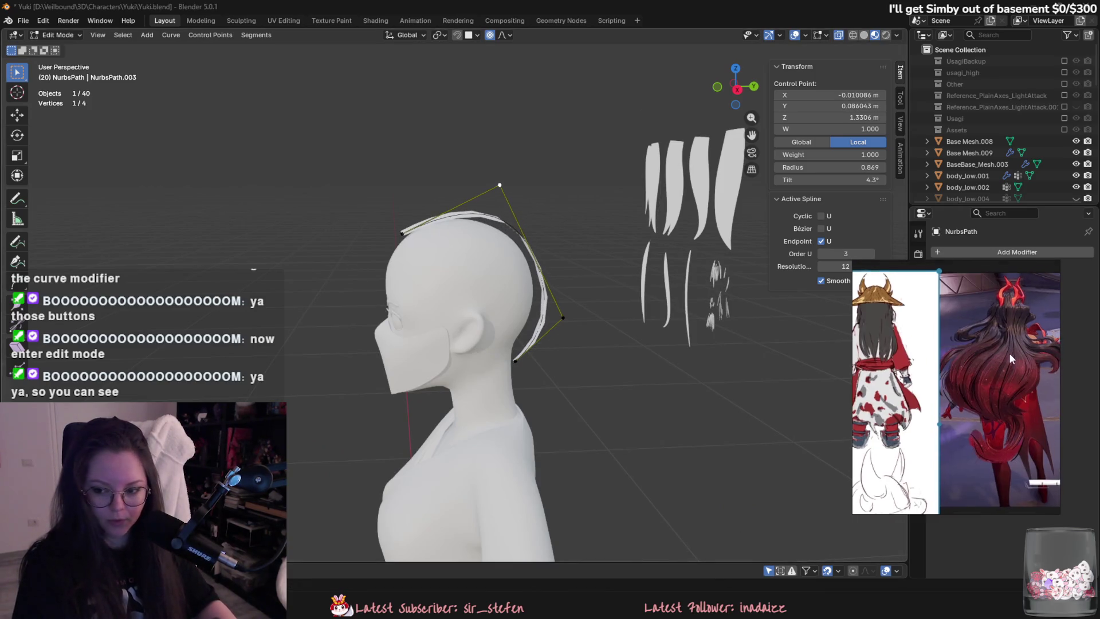
{"action": "scroll", "coordinate": [975, 360], "scroll_direction": "up", "scroll_amount": 3}
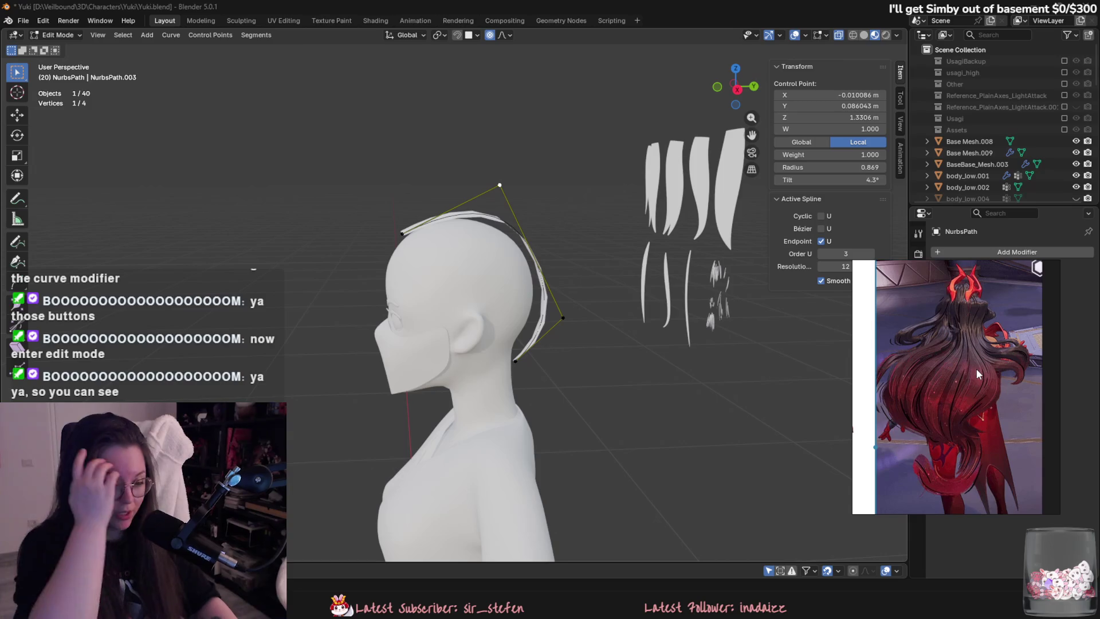
{"action": "left_click", "coordinate": [401, 234]}
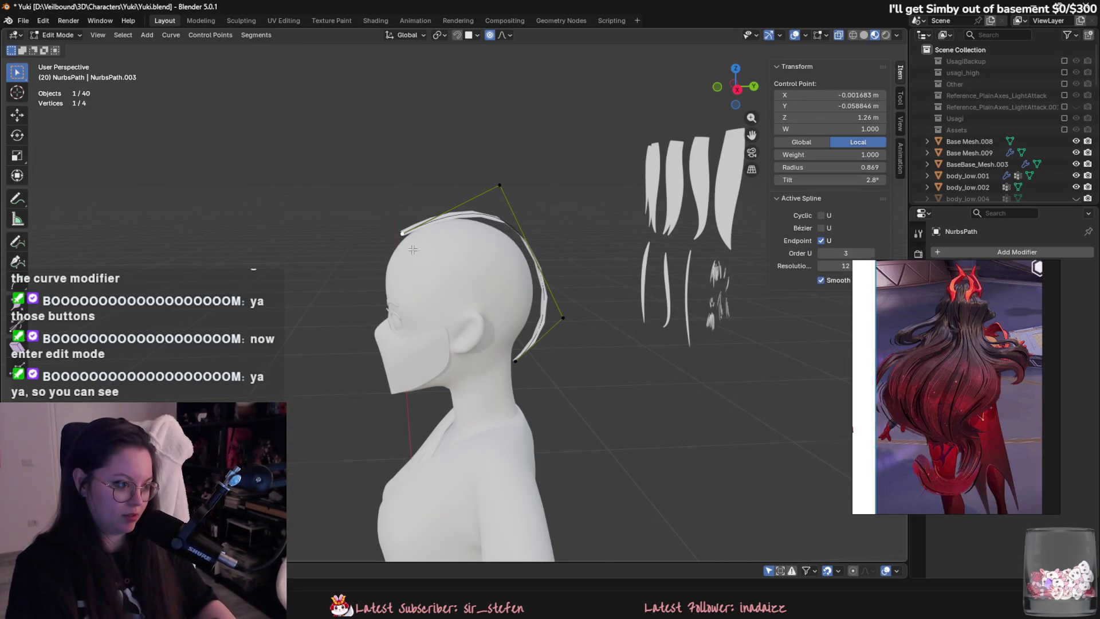
{"action": "scroll", "coordinate": [406, 236], "scroll_direction": "up", "scroll_amount": 4}
{"action": "key", "text": "g"}
{"action": "left_click", "coordinate": [407, 241]}
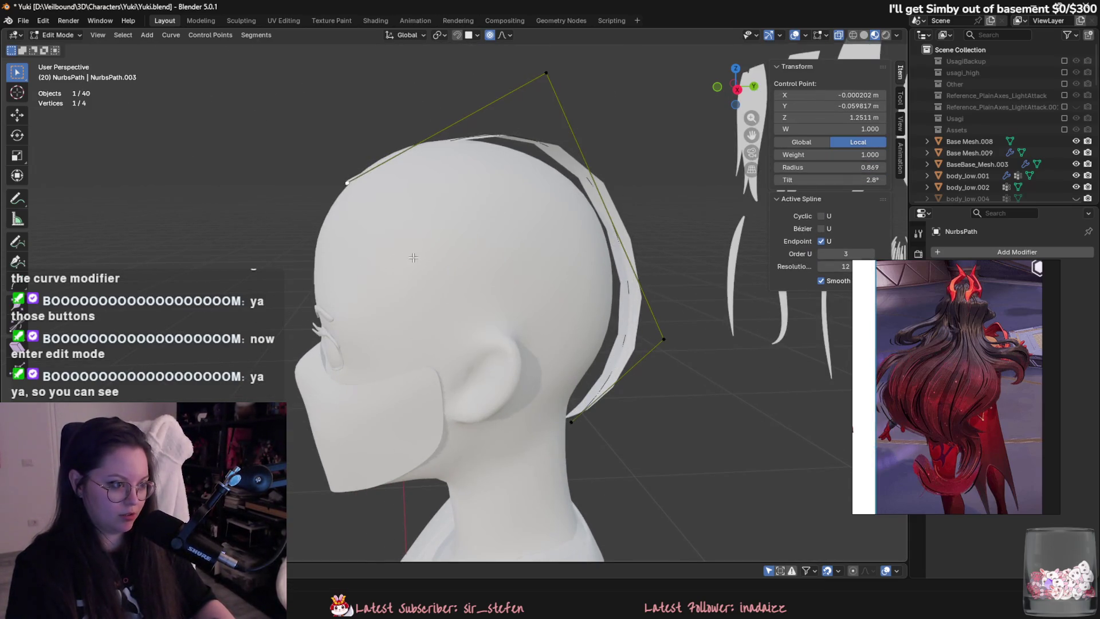
{"action": "mouse_move", "coordinate": [407, 240]}
{"action": "middle_mouse_down"}
{"action": "mouse_move", "coordinate": [509, 399]}
{"action": "mouse_move", "coordinate": [582, 358]}
{"action": "mouse_move", "coordinate": [597, 398]}
{"action": "mouse_move", "coordinate": [541, 383]}
{"action": "middle_mouse_up"}
{"action": "key", "text": "g"}
{"action": "left_click", "coordinate": [595, 364]}
Select all path points and shift the whole curve sideways along the X axis.
{"action": "key", "text": "a"}
{"action": "key", "text": "g"}
{"action": "key", "text": "y"}
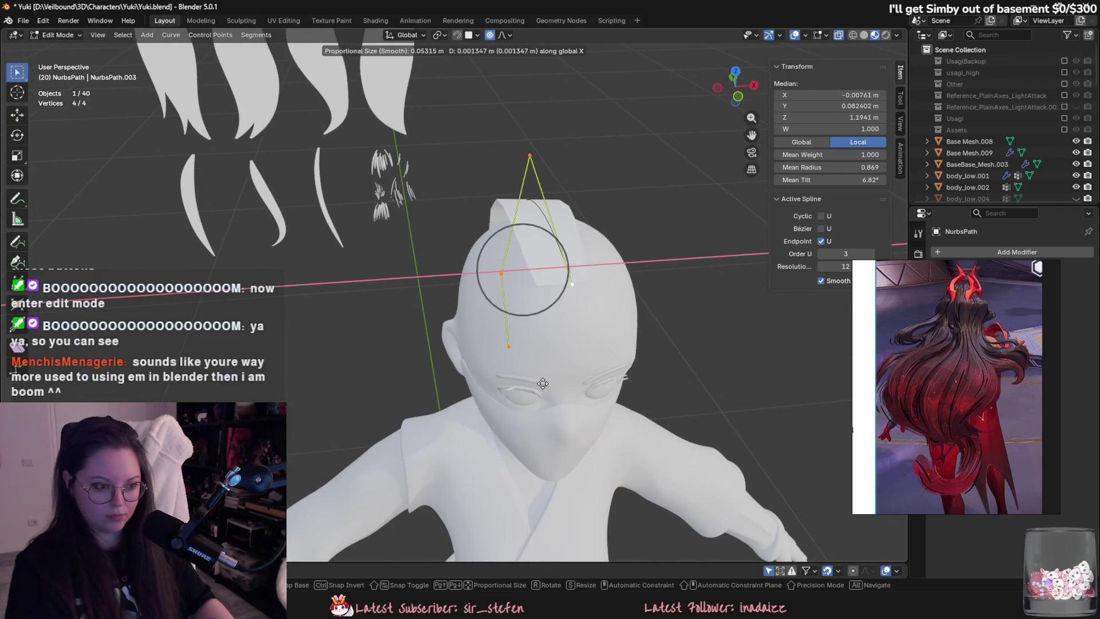
{"action": "key", "text": "Escape"}
{"action": "key", "text": "g"}
{"action": "key", "text": "x"}
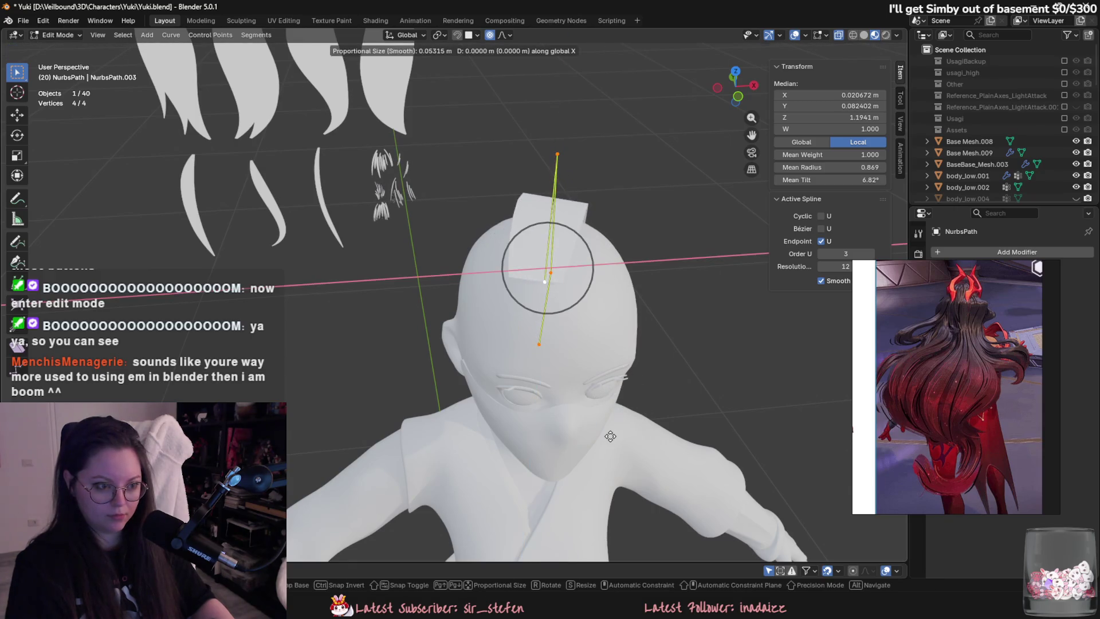
{"action": "left_click", "coordinate": [599, 444]}
{"action": "middle_click_drag", "start_coordinate": [599, 444], "coordinate": [577, 461], "text": "shift"}
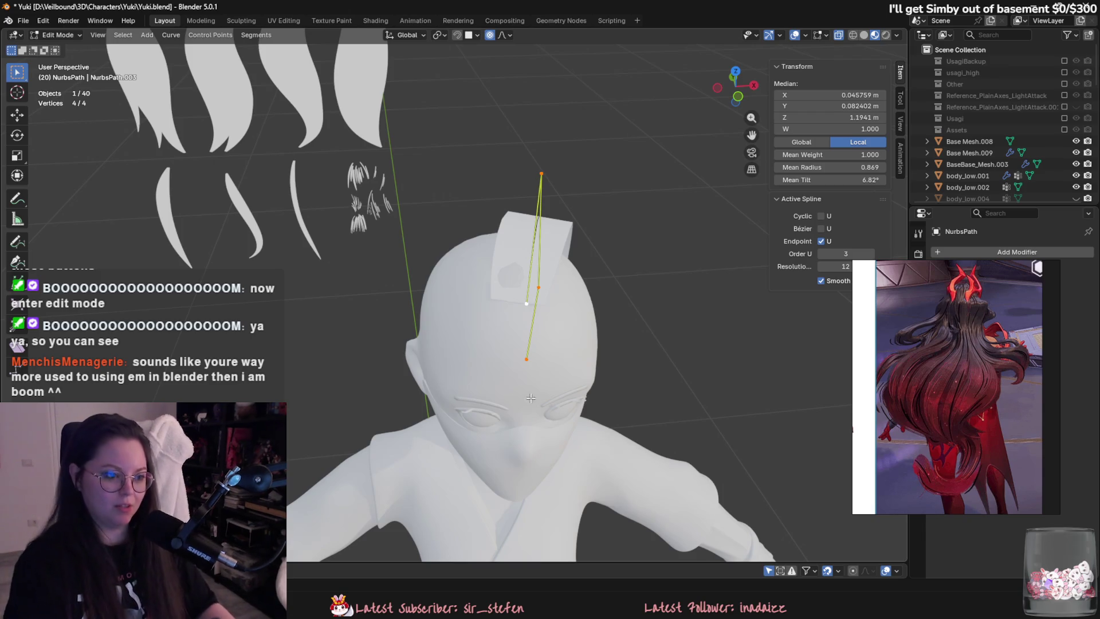
Lower selected curve points vertically along Z, checking from side views of the head.
{"action": "left_click", "coordinate": [502, 301]}
{"action": "middle_click_drag", "start_coordinate": [502, 301], "coordinate": [577, 433]}
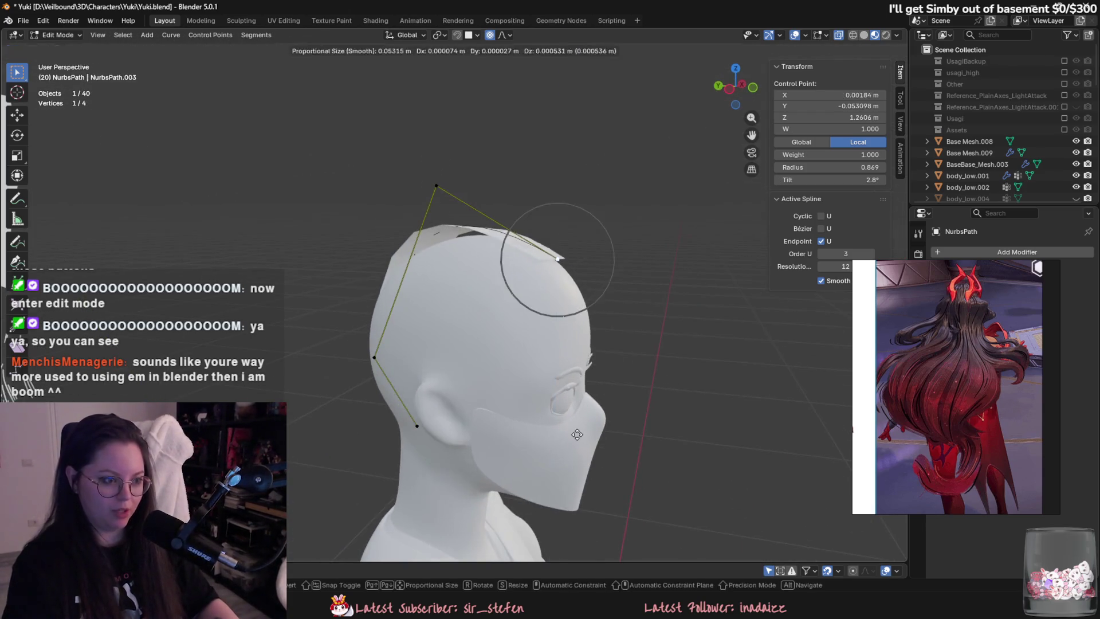
{"action": "key", "text": "g"}
{"action": "key", "text": "z"}
{"action": "left_click", "coordinate": [577, 433]}
{"action": "scroll", "coordinate": [545, 389], "scroll_direction": "up", "scroll_amount": 4}
{"action": "middle_click_drag", "start_coordinate": [544, 389], "coordinate": [463, 275]}
{"action": "key", "text": "g"}
{"action": "key", "text": "z"}
{"action": "left_click", "coordinate": [517, 201]}
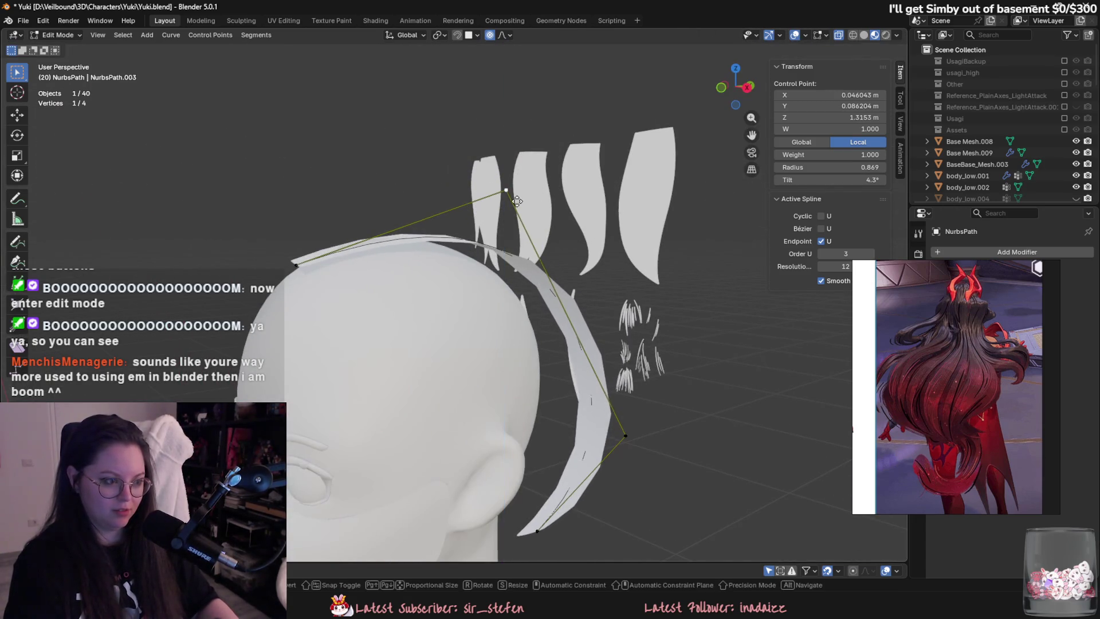
Reposition further curve points with a Shift+Z move to fit the back of the head.
{"action": "scroll", "coordinate": [540, 517], "scroll_direction": "down", "scroll_amount": 3}
{"action": "mouse_move", "coordinate": [541, 518]}
{"action": "middle_mouse_down"}
{"action": "mouse_move", "coordinate": [619, 461]}
{"action": "mouse_move", "coordinate": [550, 474]}
{"action": "mouse_move", "coordinate": [515, 441]}
{"action": "mouse_move", "coordinate": [540, 404]}
{"action": "middle_mouse_up"}
{"action": "key", "text": "g"}
{"action": "key", "text": "shift+z"}
{"action": "left_click", "coordinate": [538, 501]}
{"action": "left_click", "coordinate": [492, 480]}
{"action": "key", "text": "g"}
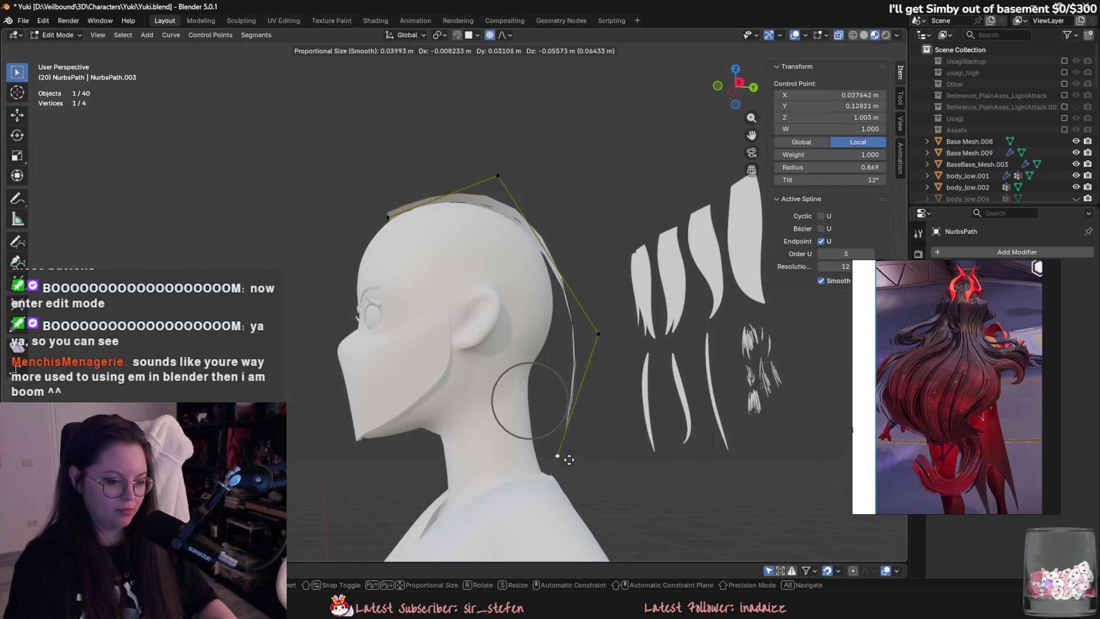
{"action": "left_click", "coordinate": [621, 518]}
{"action": "middle_click_drag", "start_coordinate": [621, 518], "coordinate": [539, 514]}
{"action": "mouse_move", "coordinate": [501, 336]}
{"action": "middle_mouse_down"}
{"action": "mouse_move", "coordinate": [552, 411]}
{"action": "mouse_move", "coordinate": [544, 363]}
{"action": "mouse_move", "coordinate": [545, 450]}
{"action": "mouse_move", "coordinate": [518, 458]}
{"action": "middle_mouse_up"}
Extrude a fifth control point from the path's end, placing it lower down Yuki's back.
{"action": "key", "text": "e"}
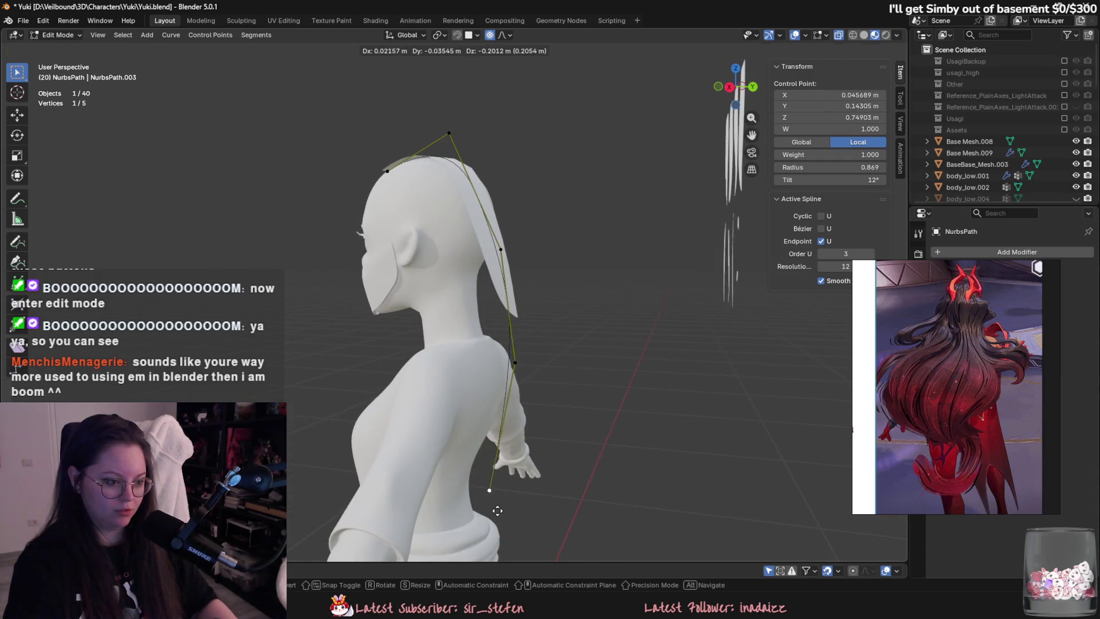
{"action": "left_click", "coordinate": [497, 511]}
{"action": "middle_click_drag", "start_coordinate": [497, 511], "coordinate": [551, 437]}
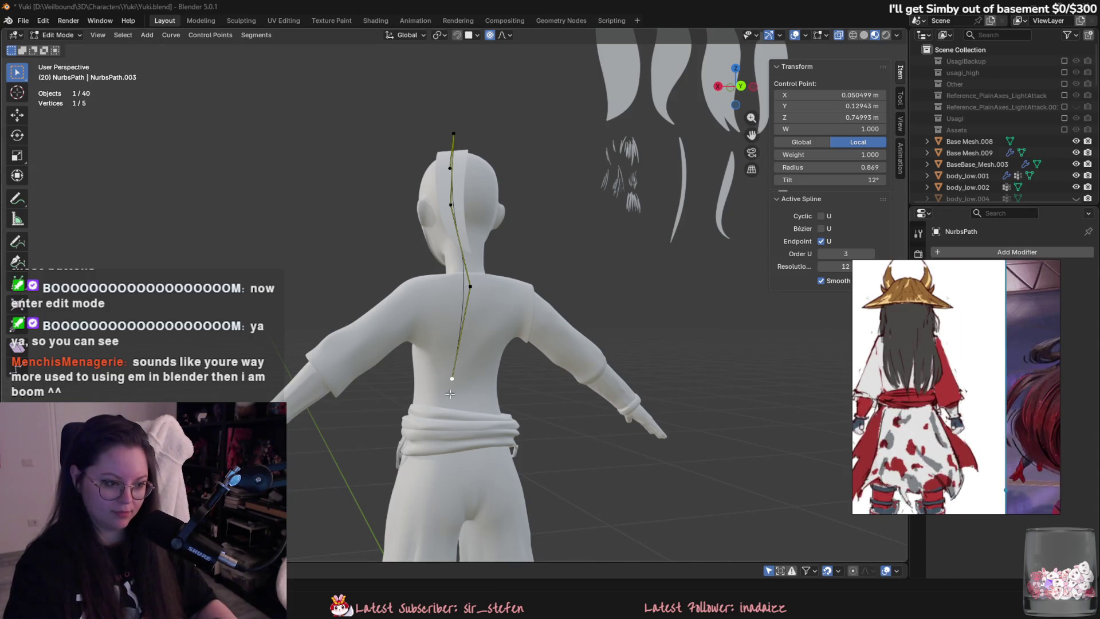
{"action": "key", "text": "ctrl+z"}
{"action": "middle_click_drag", "start_coordinate": [451, 394], "coordinate": [490, 356]}
{"action": "key", "text": "g"}
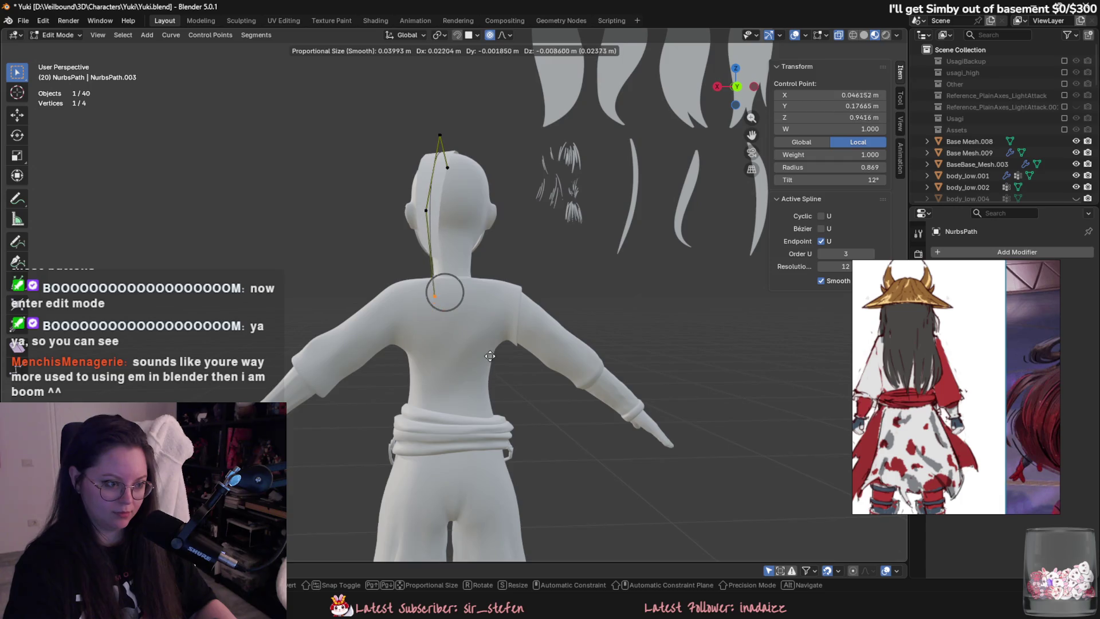
{"action": "left_click", "coordinate": [490, 356]}
{"action": "key", "text": "e"}
{"action": "left_click", "coordinate": [488, 420]}
{"action": "middle_click_drag", "start_coordinate": [488, 420], "coordinate": [490, 227]}
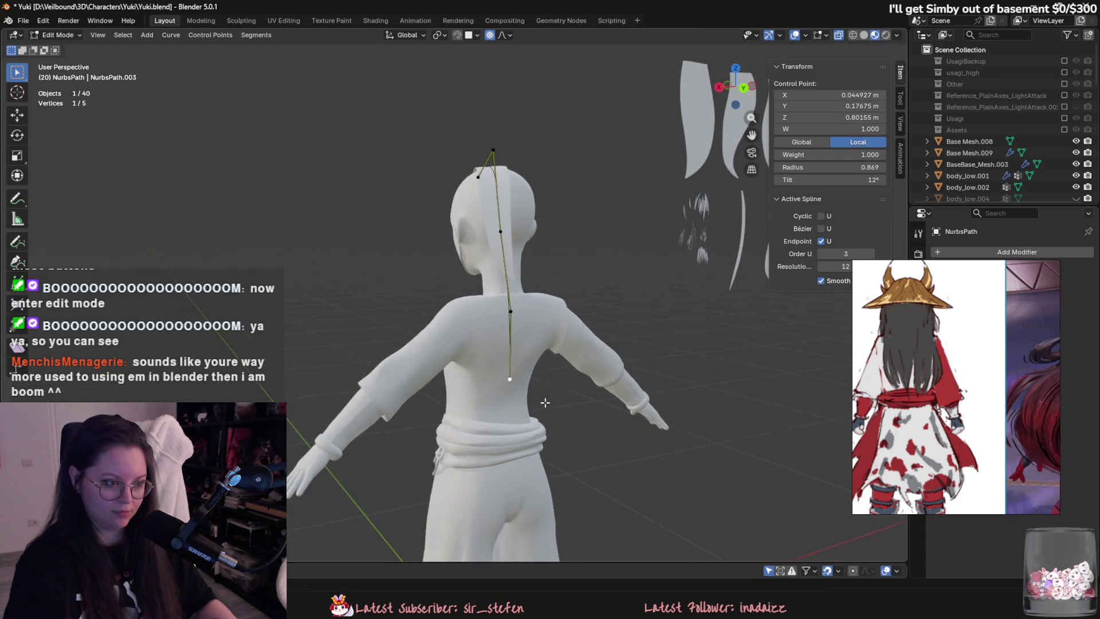
Return to Object Mode, select the hair card strip, and move the reference image aside.
{"action": "key", "text": "Tab"}
{"action": "left_click", "coordinate": [490, 227]}
{"action": "left_click_drag", "start_coordinate": [1016, 286], "coordinate": [1008, 351]}
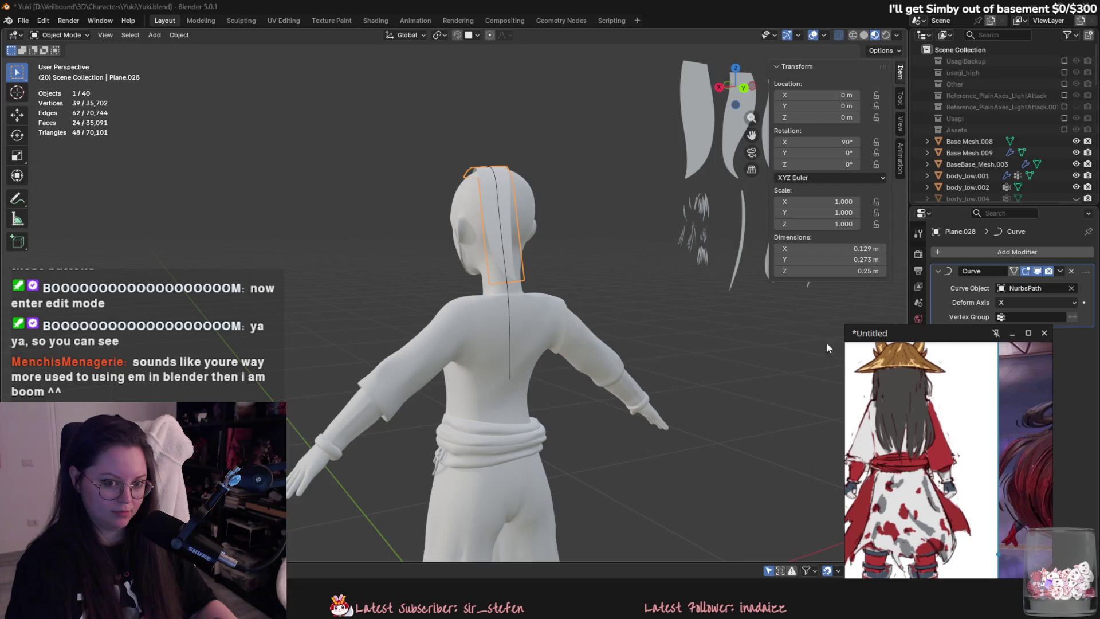
{"action": "middle_click_drag", "start_coordinate": [826, 342], "coordinate": [669, 314]}
{"action": "key", "text": "Tab"}
Select all Plane.028 vertices and stretch the strip along X to about 0.505 m.
{"action": "key", "text": "a"}
{"action": "mouse_move", "coordinate": [541, 346]}
{"action": "middle_mouse_down"}
{"action": "mouse_move", "coordinate": [470, 509]}
{"action": "mouse_move", "coordinate": [427, 482]}
{"action": "middle_mouse_up"}
{"action": "key", "text": "g"}
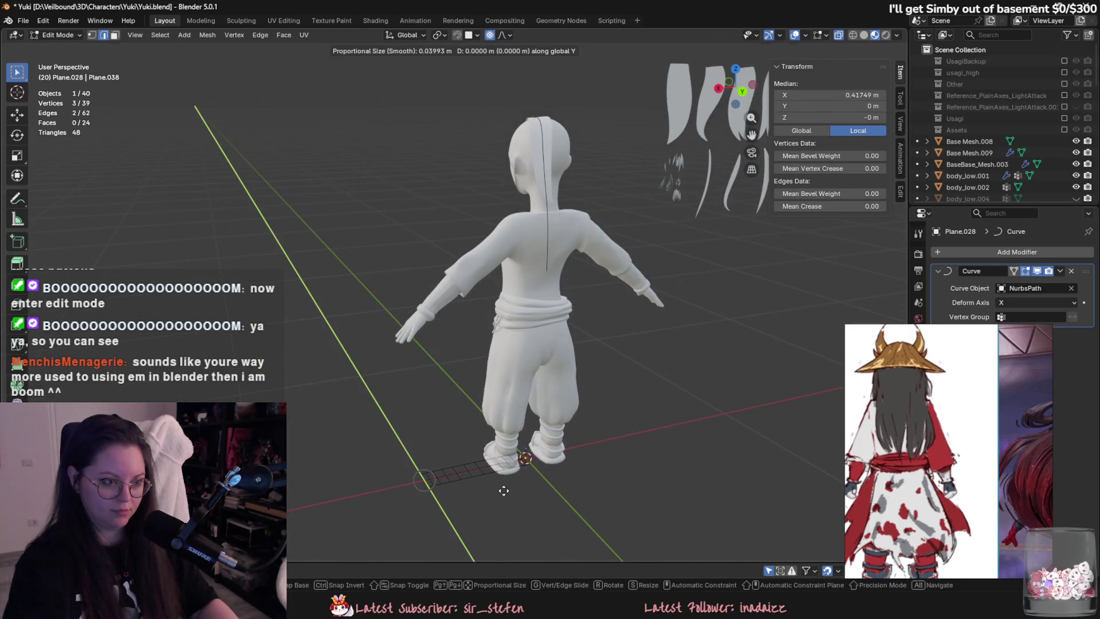
{"action": "key", "text": "x"}
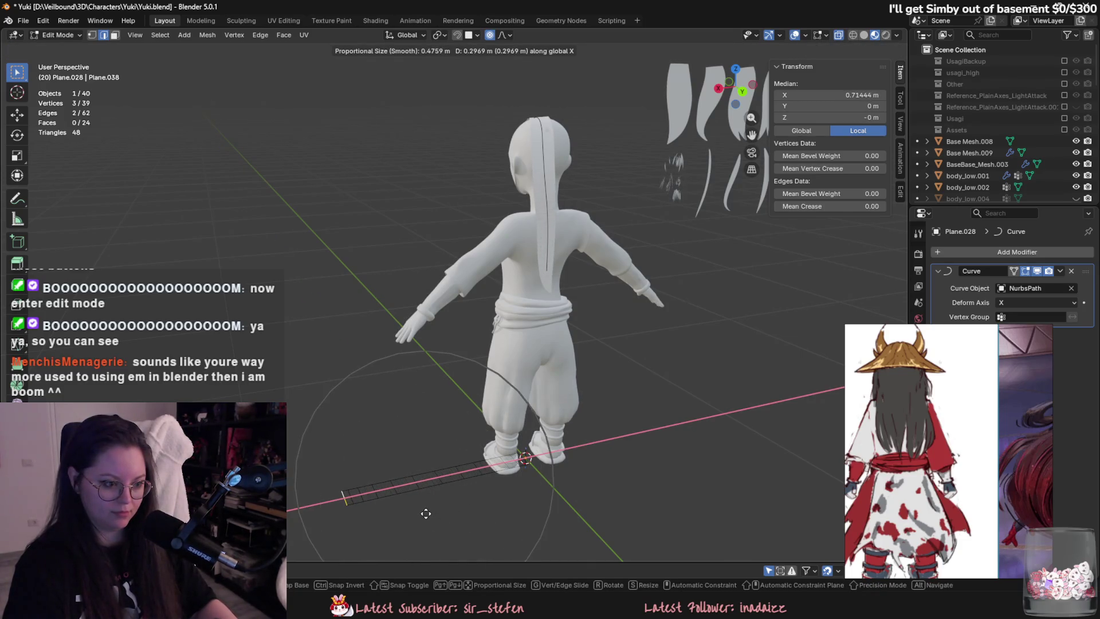
{"action": "middle_click_drag", "start_coordinate": [429, 513], "coordinate": [504, 442]}
{"action": "scroll", "coordinate": [503, 442], "scroll_direction": "up", "scroll_amount": 3}
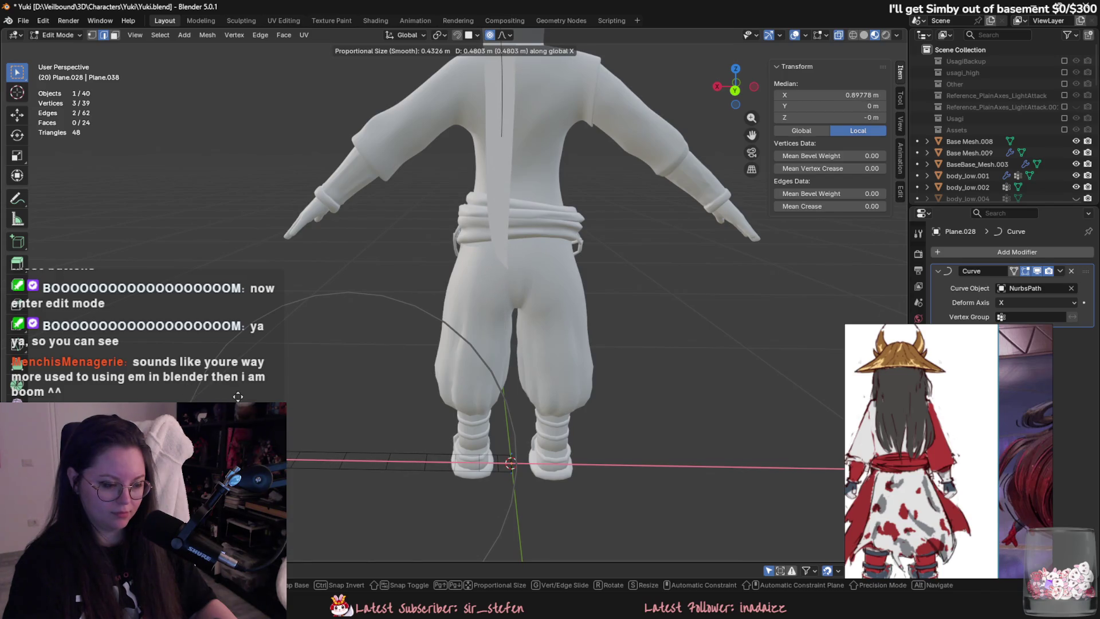
{"action": "scroll", "coordinate": [504, 441], "scroll_direction": "down", "scroll_amount": 1}
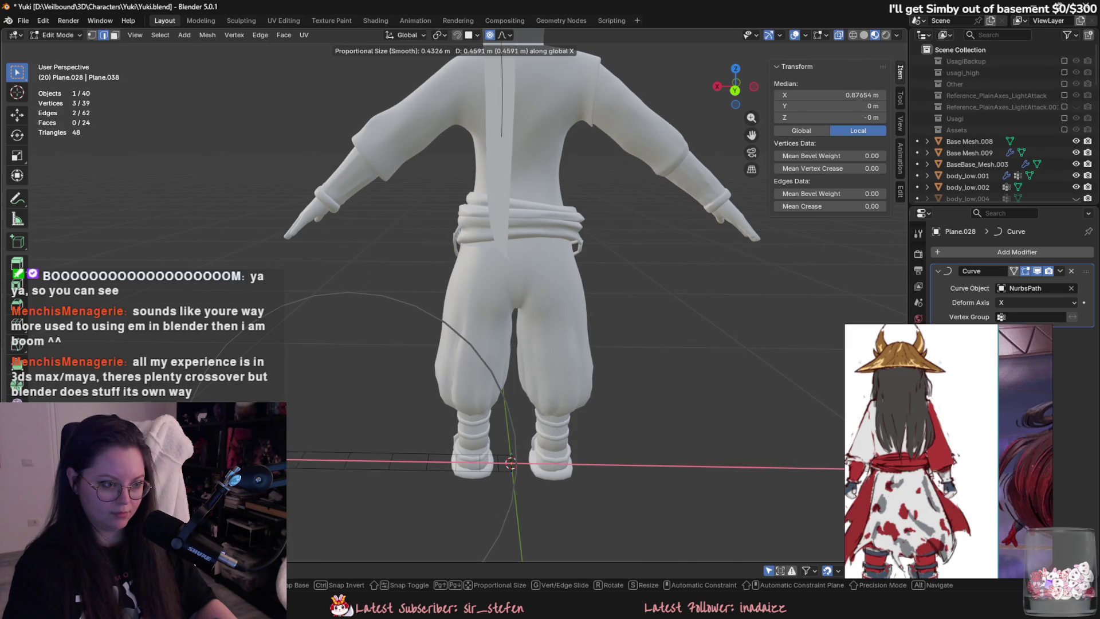
{"action": "left_click", "coordinate": [327, 430]}
{"action": "key", "text": "Tab"}
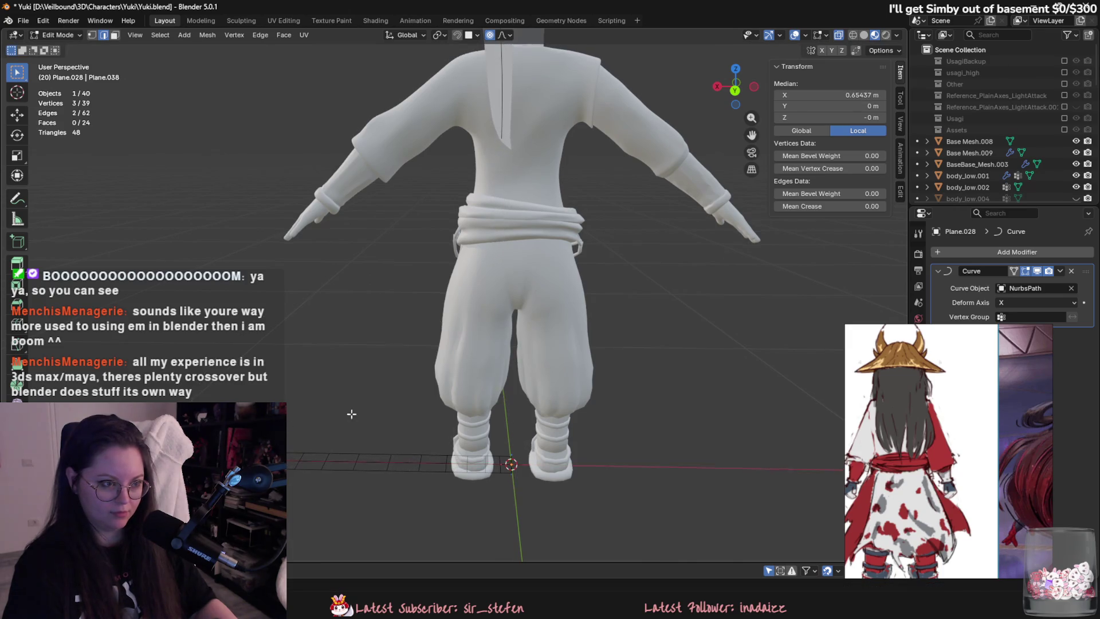
Re-enter the hair card mesh, cancel a further X stretch, and switch to editing the NurbsPath.
{"action": "mouse_move", "coordinate": [326, 430]}
{"action": "middle_mouse_down"}
{"action": "mouse_move", "coordinate": [430, 369]}
{"action": "mouse_move", "coordinate": [451, 468]}
{"action": "middle_mouse_up"}
{"action": "scroll", "coordinate": [476, 464], "scroll_direction": "up", "scroll_amount": 2}
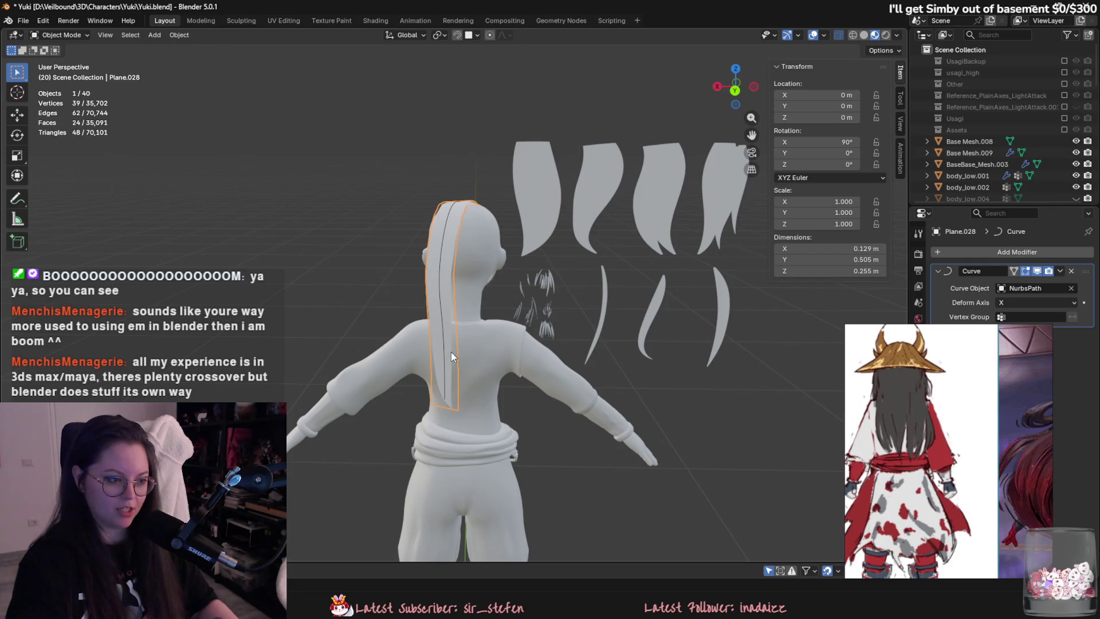
{"action": "key", "text": "Tab"}
{"action": "scroll", "coordinate": [557, 417], "scroll_direction": "down", "scroll_amount": 3}
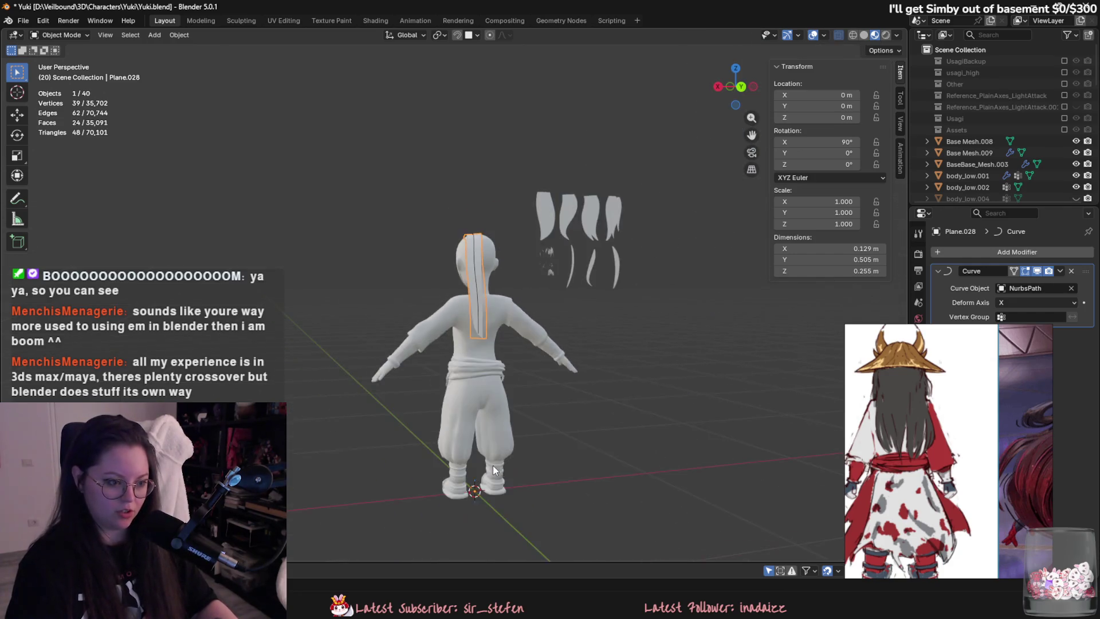
{"action": "mouse_move", "coordinate": [492, 466]}
{"action": "middle_mouse_down"}
{"action": "mouse_move", "coordinate": [504, 405]}
{"action": "mouse_move", "coordinate": [457, 443]}
{"action": "middle_mouse_up"}
{"action": "key", "text": "g"}
{"action": "key", "text": "x"}
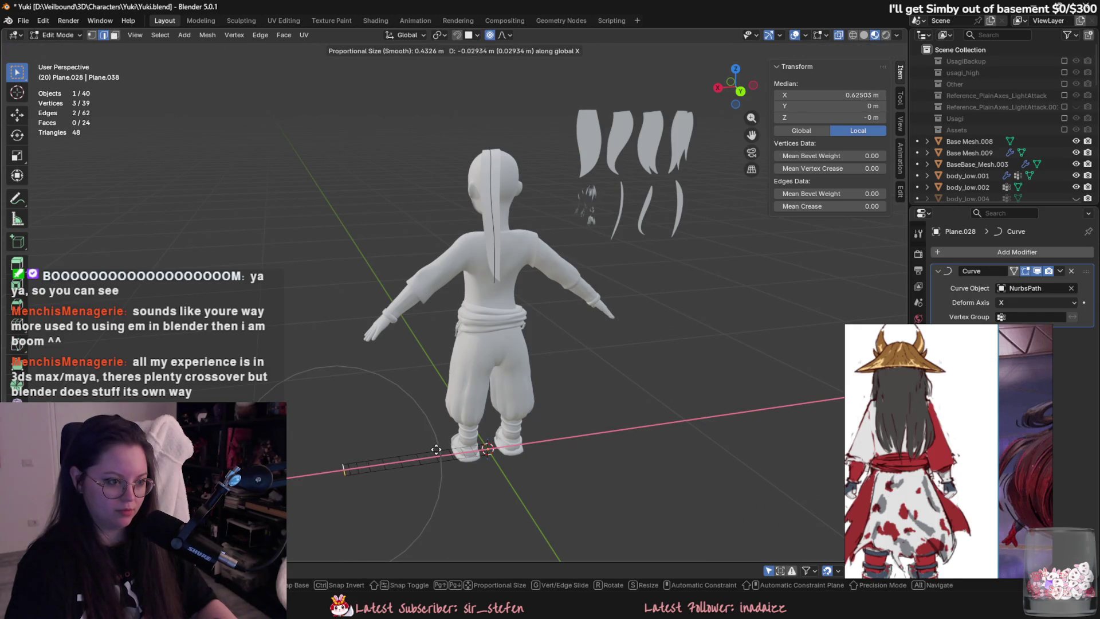
{"action": "key", "text": "Escape"}
{"action": "key", "text": "alt+q"}
{"action": "left_click", "coordinate": [494, 283]}
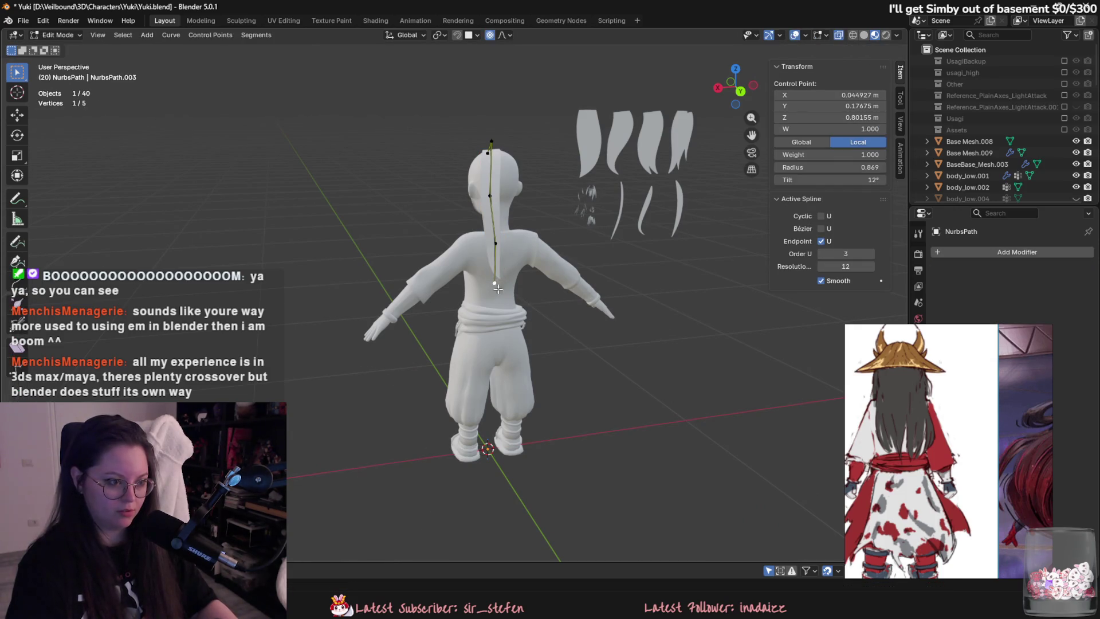
Select a higher path control point and tilt it to 27.1° with Ctrl+T.
{"action": "mouse_move", "coordinate": [493, 283]}
{"action": "middle_mouse_down"}
{"action": "mouse_move", "coordinate": [659, 327]}
{"action": "mouse_move", "coordinate": [577, 373]}
{"action": "middle_mouse_up"}
{"action": "scroll", "coordinate": [689, 344], "scroll_direction": "up", "scroll_amount": 2}
{"action": "left_click", "coordinate": [689, 345]}
{"action": "scroll", "coordinate": [576, 372], "scroll_direction": "down", "scroll_amount": 2}
{"action": "scroll", "coordinate": [577, 358], "scroll_direction": "up", "scroll_amount": 2}
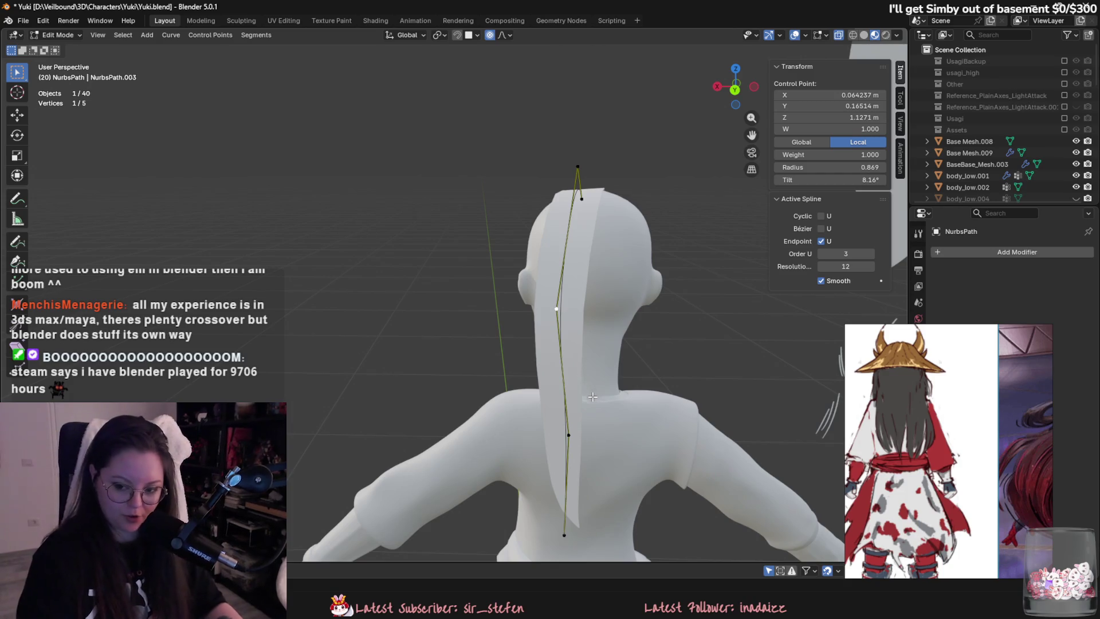
{"action": "key", "text": "ctrl+t"}
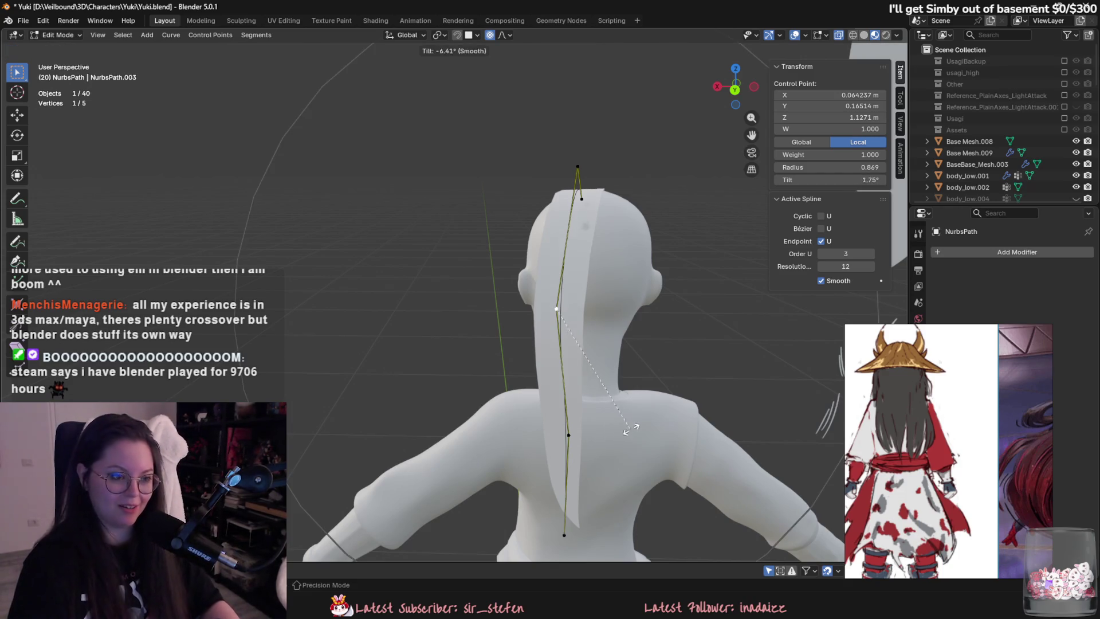
{"action": "scroll", "coordinate": [590, 412], "scroll_direction": "up", "scroll_amount": 3}
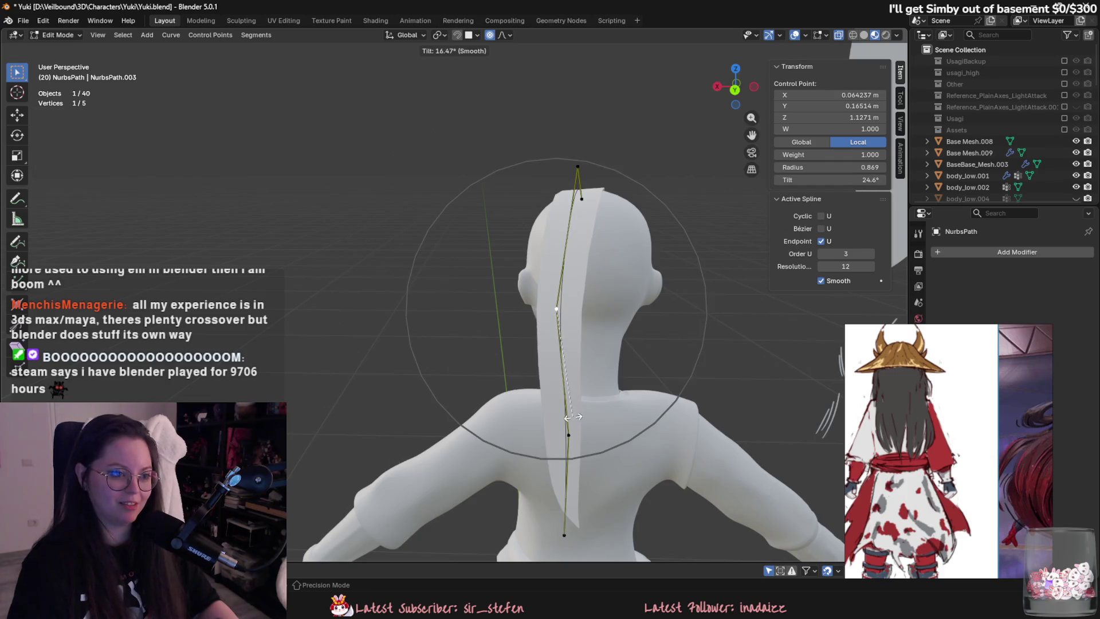
{"action": "left_click", "coordinate": [590, 411]}
{"action": "scroll", "coordinate": [648, 414], "scroll_direction": "up", "scroll_amount": 3}
{"action": "key", "text": "ctrl+t"}
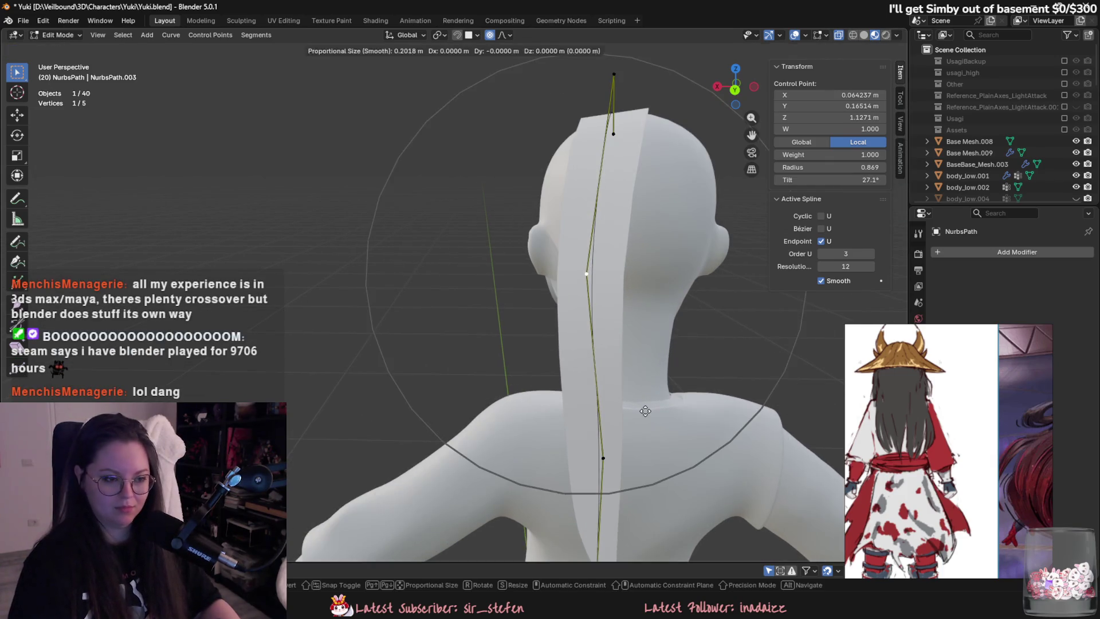
{"action": "left_click", "coordinate": [648, 414]}
Move that control point closer to the back of the head, restricted to the horizontal plane.
{"action": "key", "text": "g"}
{"action": "left_click", "coordinate": [646, 421]}
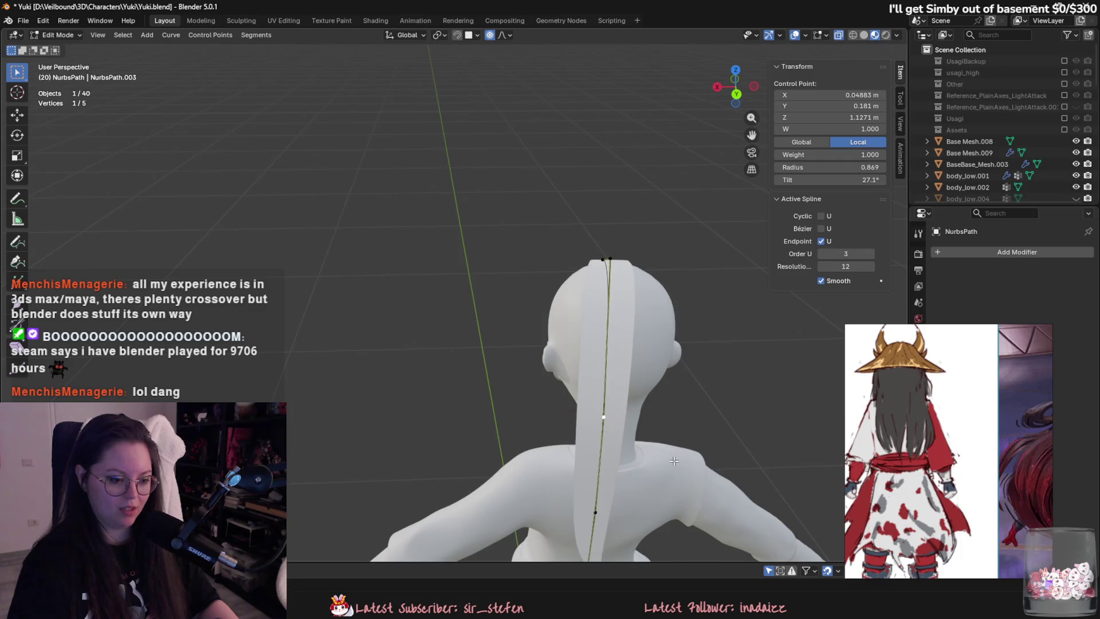
{"action": "mouse_move", "coordinate": [646, 421]}
{"action": "middle_mouse_down"}
{"action": "mouse_move", "coordinate": [643, 432]}
{"action": "mouse_move", "coordinate": [584, 417]}
{"action": "mouse_move", "coordinate": [607, 415]}
{"action": "mouse_move", "coordinate": [572, 375]}
{"action": "mouse_move", "coordinate": [635, 387]}
{"action": "mouse_move", "coordinate": [569, 429]}
{"action": "mouse_move", "coordinate": [596, 343]}
{"action": "mouse_move", "coordinate": [579, 562]}
{"action": "middle_mouse_up"}
{"action": "key", "text": "g"}
{"action": "key", "text": "shift+z"}
{"action": "left_click", "coordinate": [634, 390]}
Drop a lower control point further down the back so the card hangs behind the neck.
{"action": "left_click", "coordinate": [600, 330]}
{"action": "key", "text": "g"}
{"action": "left_click", "coordinate": [578, 352]}
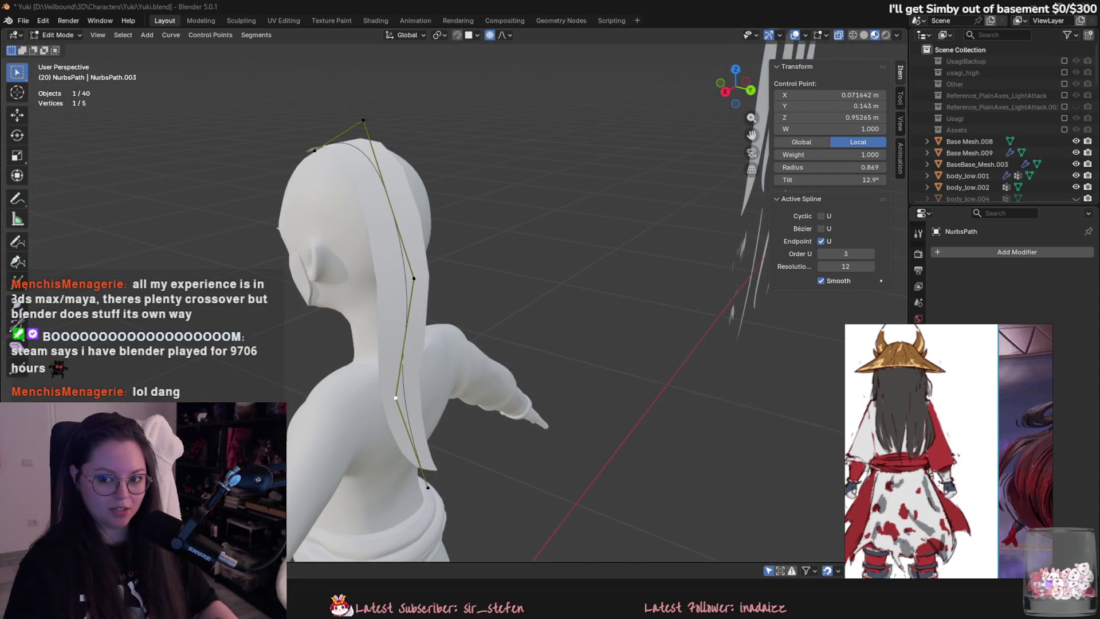
{"action": "key", "text": "alt+Tab"}
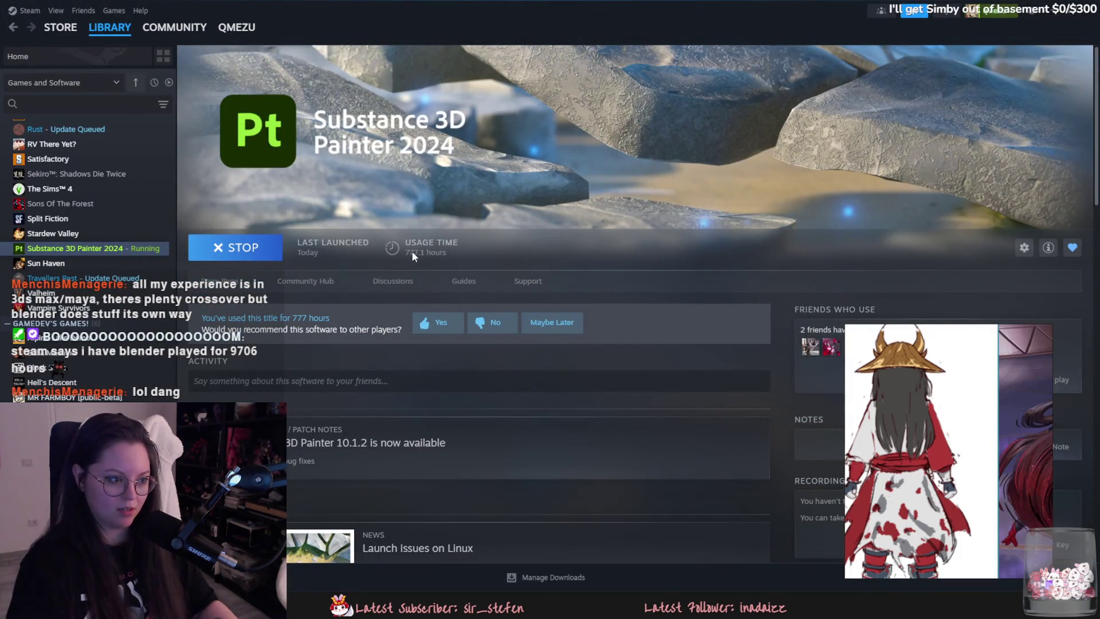
{"action": "key", "text": "alt+Tab"}
{"action": "mouse_move", "coordinate": [579, 355]}
{"action": "middle_mouse_down"}
{"action": "mouse_move", "coordinate": [594, 337]}
{"action": "mouse_move", "coordinate": [572, 334]}
{"action": "middle_mouse_up"}
{"action": "key", "text": "g"}
{"action": "key", "text": "shift+z"}
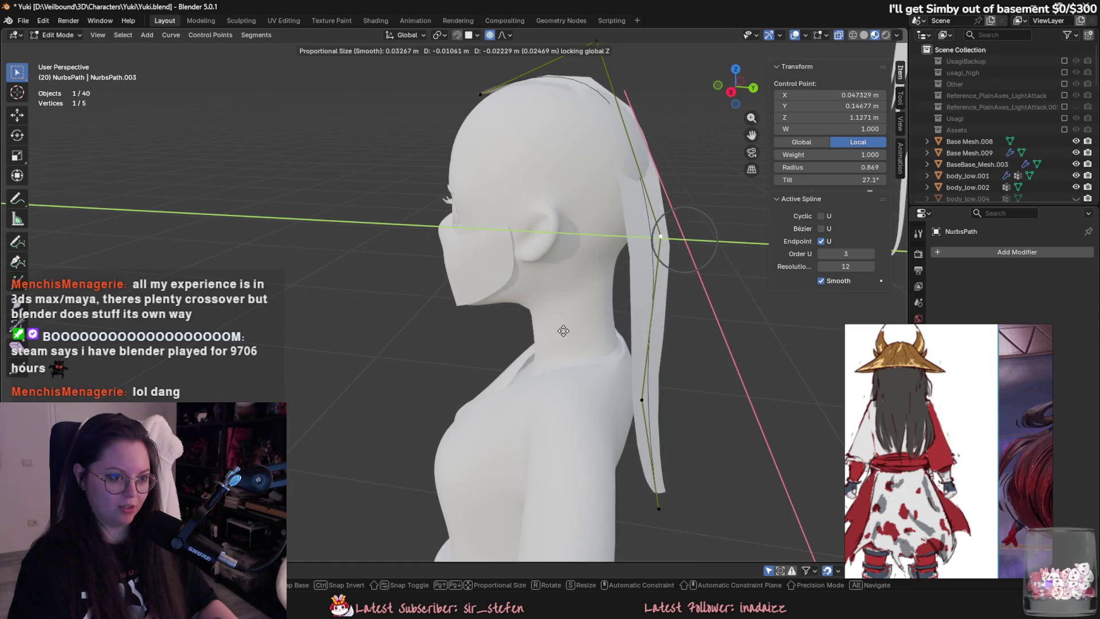
Select the top two path control points and subdivide to add a point between them.
{"action": "left_click", "coordinate": [563, 330]}
{"action": "middle_click_drag", "start_coordinate": [642, 134], "coordinate": [616, 190], "text": "shift"}
{"action": "left_click", "coordinate": [573, 107], "text": "shift"}
{"action": "right_click", "coordinate": [607, 187]}
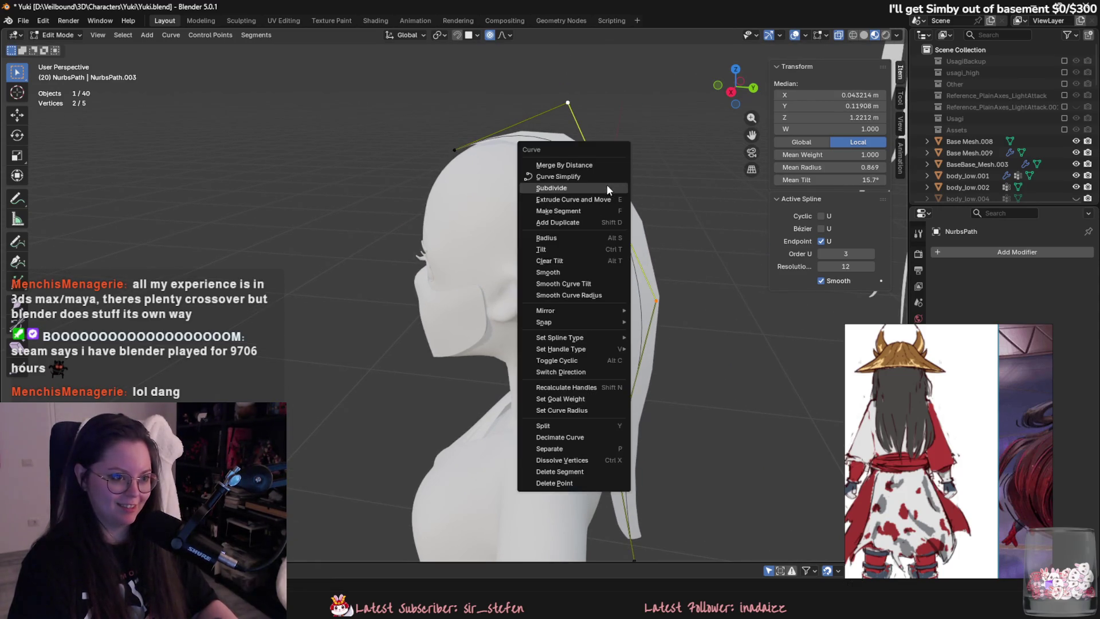
{"action": "left_click", "coordinate": [599, 190]}
Move the new middle control point and a lower point to start arching the path.
{"action": "middle_click_drag", "start_coordinate": [602, 229], "coordinate": [654, 212]}
{"action": "left_click", "coordinate": [663, 184]}
{"action": "key", "text": "g"}
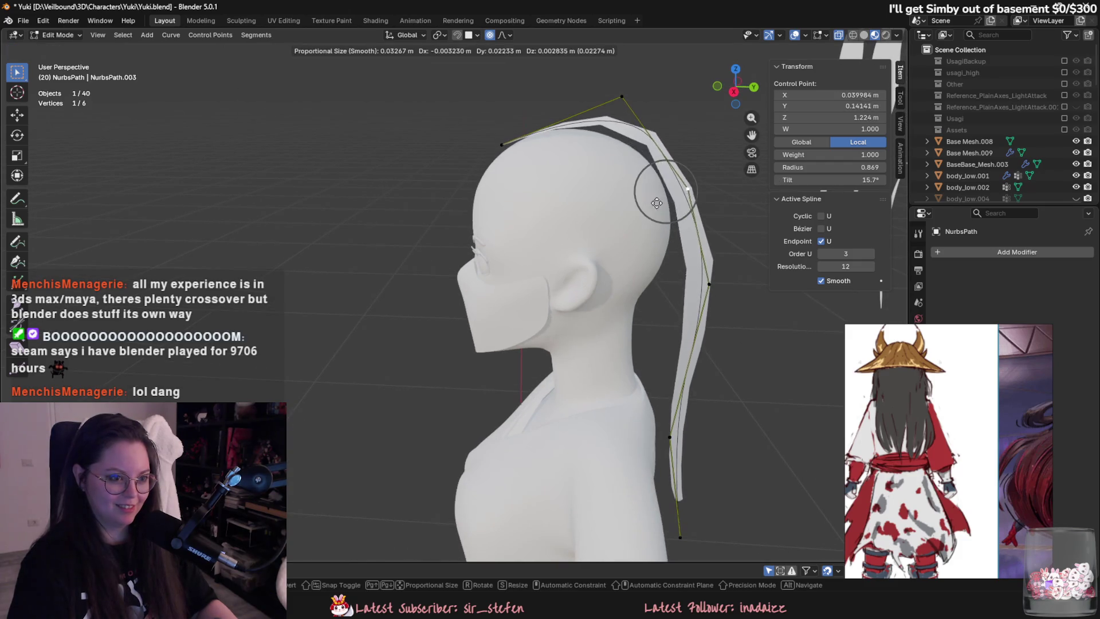
{"action": "left_click", "coordinate": [643, 123]}
{"action": "left_click_drag", "start_coordinate": [621, 97], "coordinate": [616, 118]}
{"action": "mouse_move", "coordinate": [616, 118]}
{"action": "middle_mouse_down"}
{"action": "mouse_move", "coordinate": [643, 229]}
{"action": "mouse_move", "coordinate": [709, 245]}
{"action": "mouse_move", "coordinate": [579, 229]}
{"action": "mouse_move", "coordinate": [675, 254]}
{"action": "mouse_move", "coordinate": [578, 270]}
{"action": "middle_mouse_up"}
{"action": "key", "text": "g"}
{"action": "left_click", "coordinate": [581, 236]}
Reposition the crown and top control points so the card arches over the head.
{"action": "key", "text": "g"}
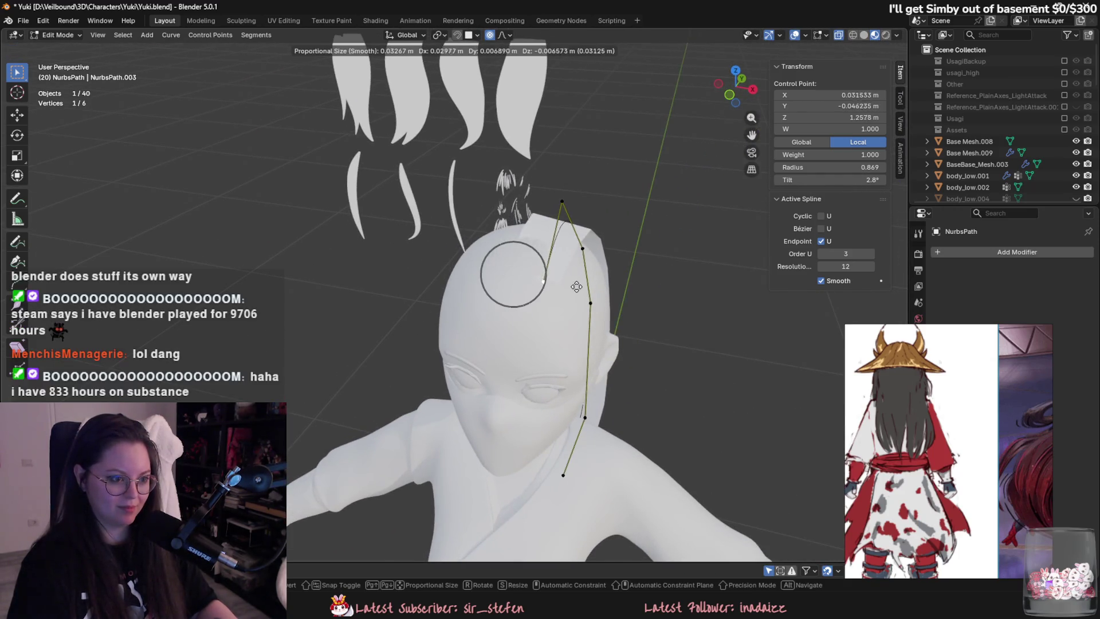
{"action": "left_click", "coordinate": [577, 274]}
{"action": "key", "text": "g"}
{"action": "left_click", "coordinate": [570, 217]}
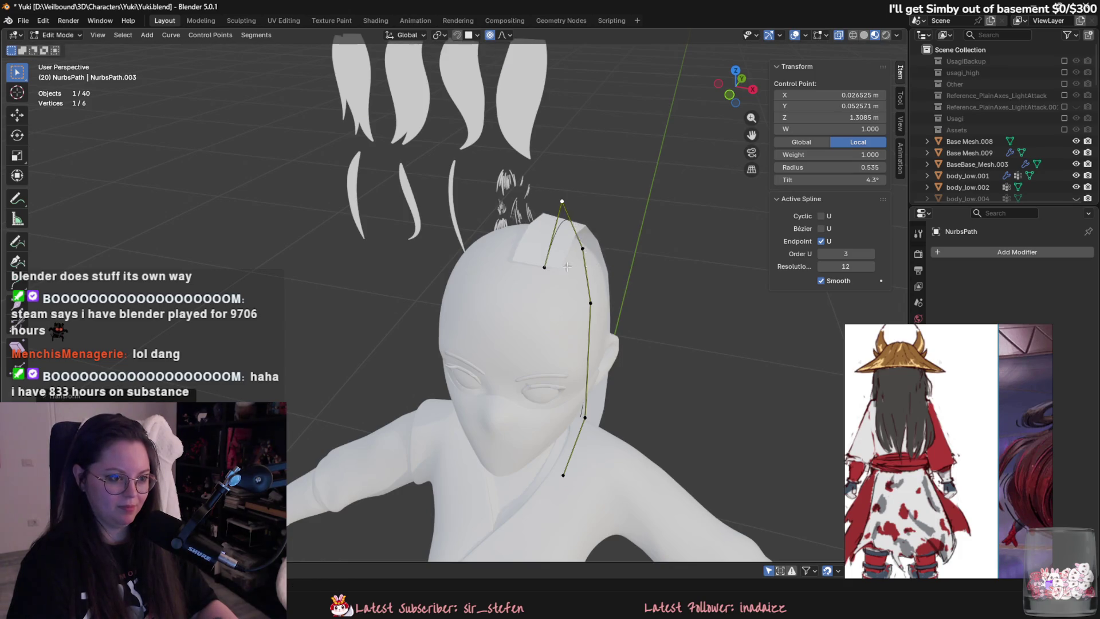
{"action": "mouse_move", "coordinate": [570, 218]}
{"action": "middle_mouse_down"}
{"action": "mouse_move", "coordinate": [449, 201]}
{"action": "mouse_move", "coordinate": [583, 317]}
{"action": "middle_mouse_up"}
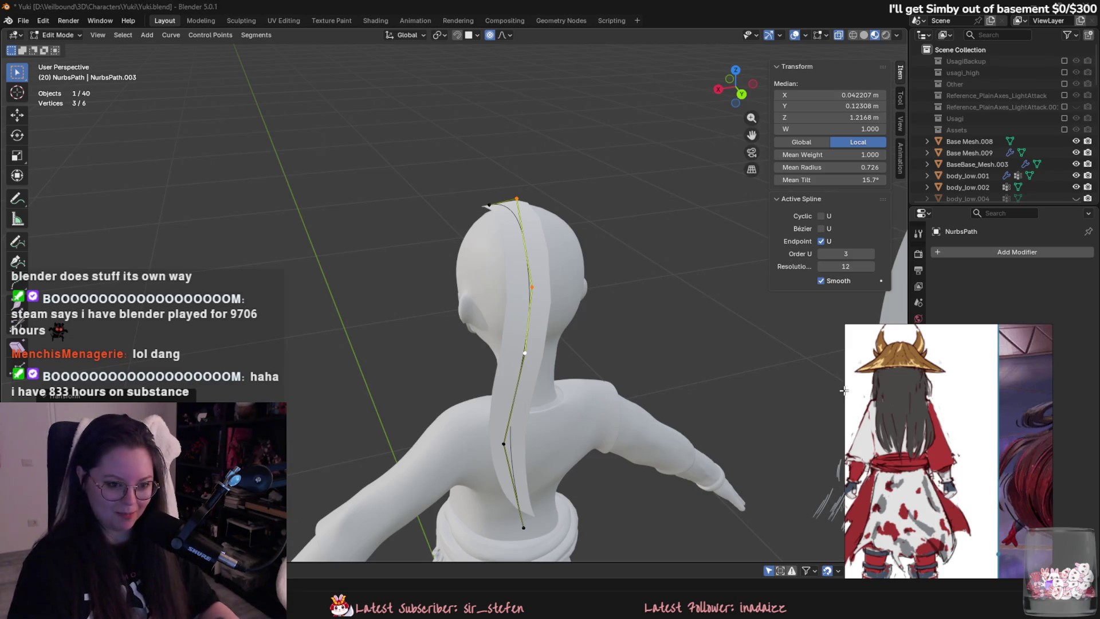
{"action": "left_click_drag", "start_coordinate": [844, 390], "coordinate": [706, 388]}
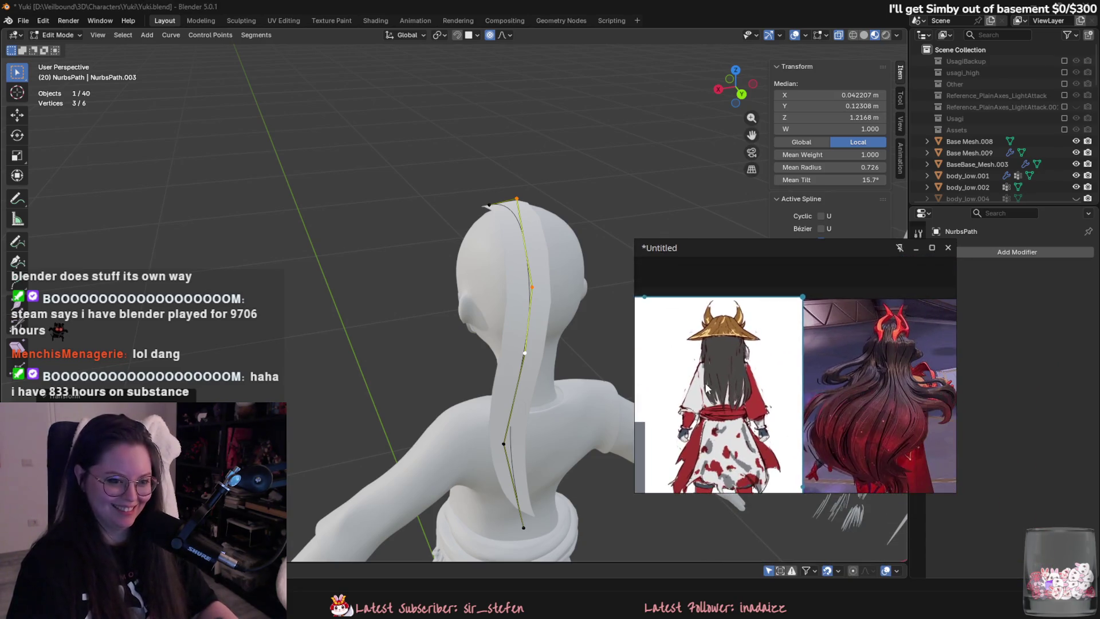
Narrow the hair card at a lower control point and widen it at the bottom with Alt+S.
{"action": "middle_click_drag", "start_coordinate": [808, 377], "coordinate": [781, 362]}
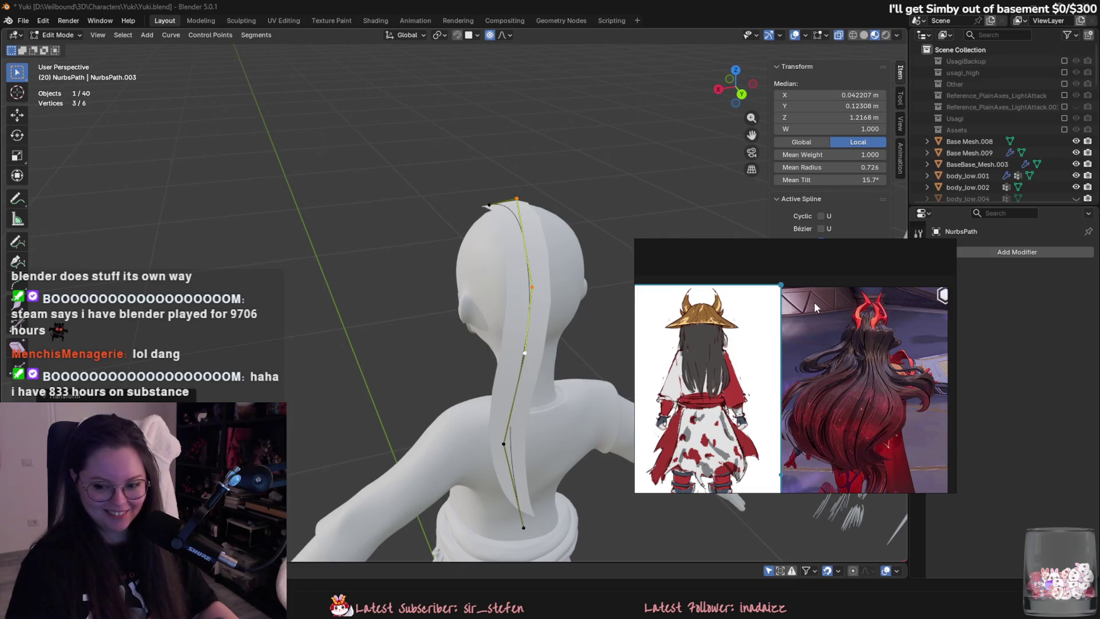
{"action": "scroll", "coordinate": [808, 287], "scroll_direction": "up", "scroll_amount": 3}
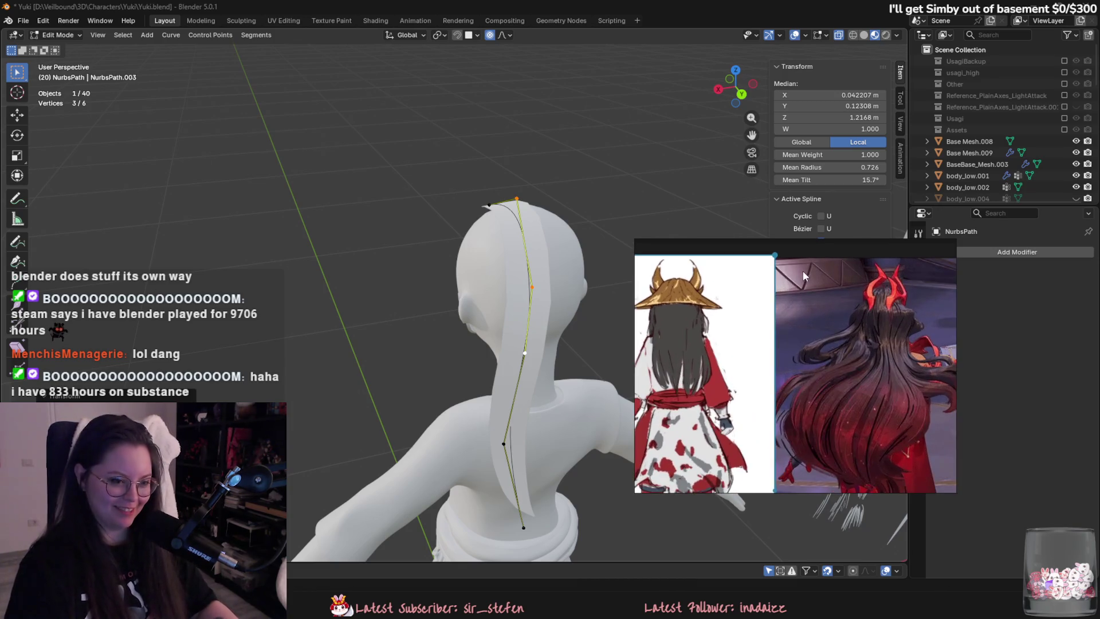
{"action": "scroll", "coordinate": [515, 311], "scroll_direction": "up", "scroll_amount": 2}
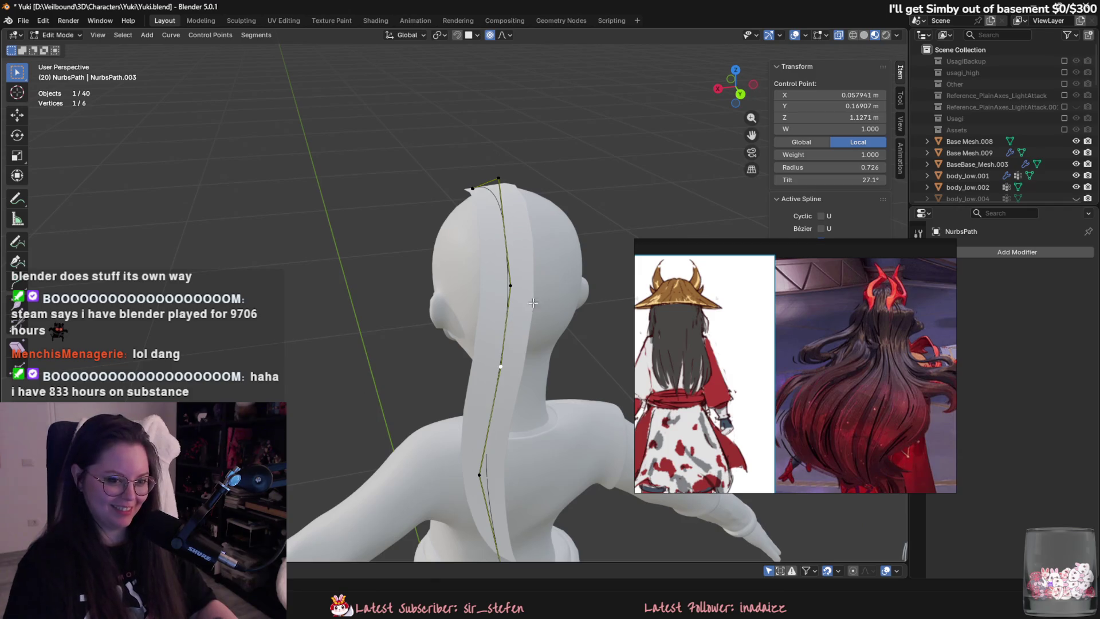
{"action": "middle_click_drag", "start_coordinate": [533, 303], "coordinate": [501, 274], "text": "shift"}
{"action": "left_click", "coordinate": [456, 412]}
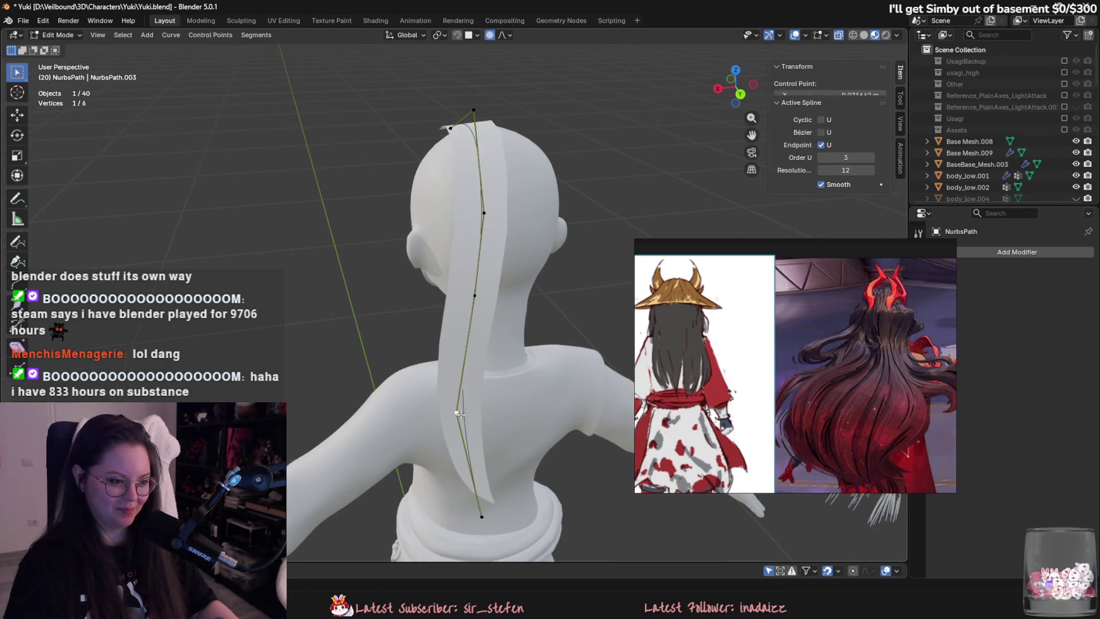
{"action": "key", "text": "alt+s"}
{"action": "left_click", "coordinate": [504, 428]}
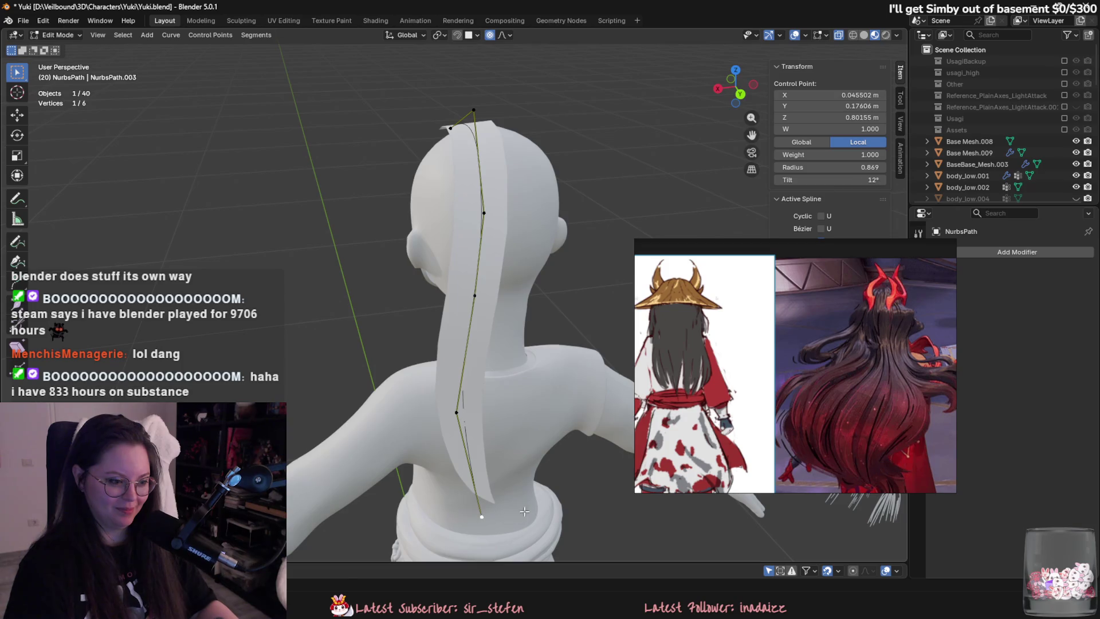
{"action": "key", "text": "alt+s"}
Move a lower control point of the path upward.
{"action": "middle_click_drag", "start_coordinate": [603, 428], "coordinate": [560, 342]}
{"action": "left_click", "coordinate": [500, 198]}
{"action": "middle_click_drag", "start_coordinate": [500, 198], "coordinate": [550, 214]}
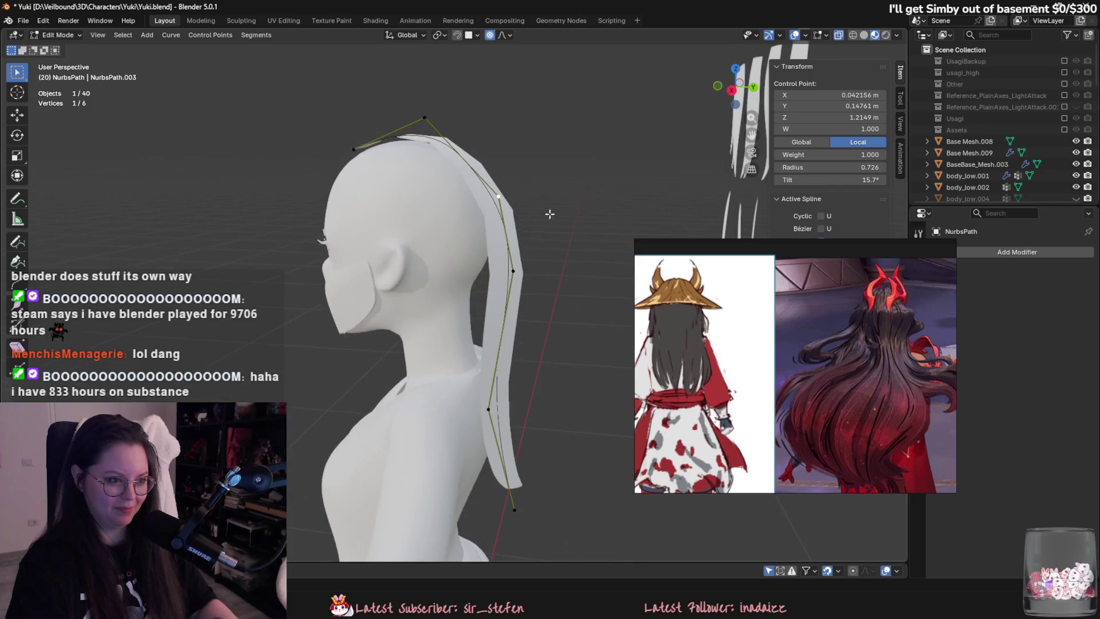
{"action": "left_click", "coordinate": [488, 409]}
{"action": "key", "text": "g"}
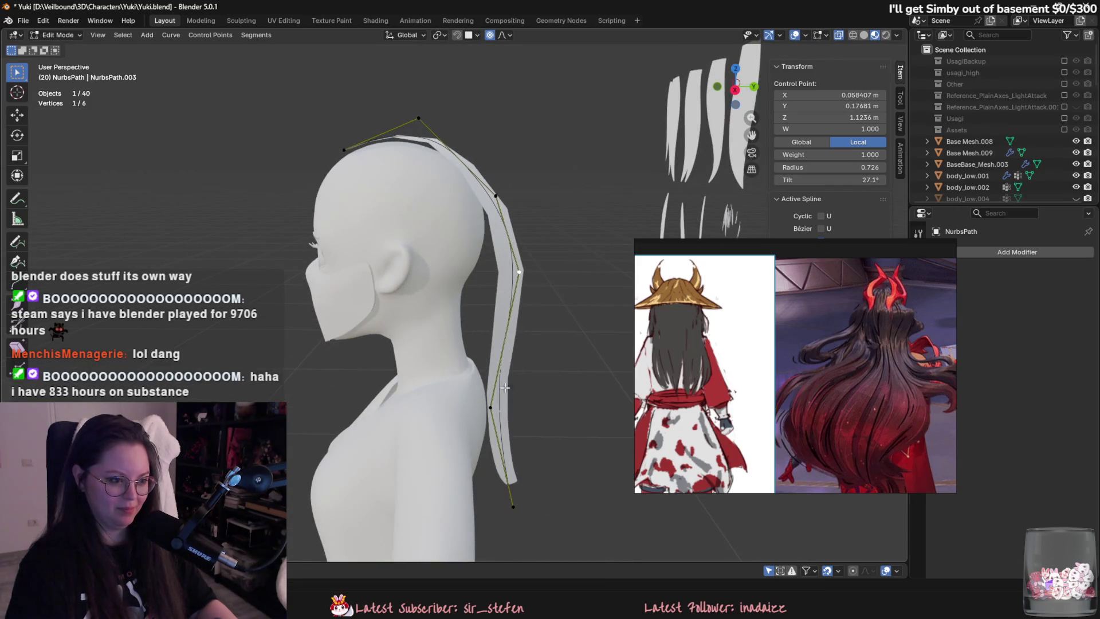
{"action": "left_click", "coordinate": [454, 336]}
{"action": "middle_click_drag", "start_coordinate": [454, 336], "coordinate": [502, 357]}
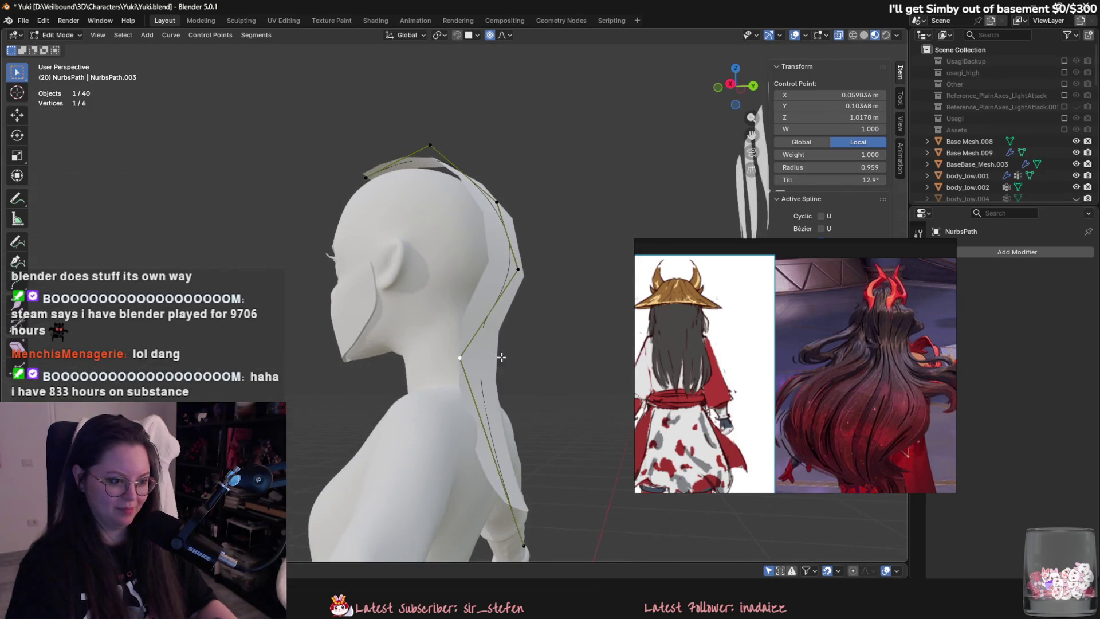
Extrude a new end point from the bottom of the path and nudge it into place.
{"action": "left_click", "coordinate": [524, 530]}
{"action": "mouse_move", "coordinate": [553, 475]}
{"action": "middle_mouse_down"}
{"action": "mouse_move", "coordinate": [560, 481]}
{"action": "mouse_move", "coordinate": [473, 453]}
{"action": "mouse_move", "coordinate": [522, 470]}
{"action": "mouse_move", "coordinate": [487, 458]}
{"action": "mouse_move", "coordinate": [460, 348]}
{"action": "mouse_move", "coordinate": [481, 378]}
{"action": "mouse_move", "coordinate": [465, 401]}
{"action": "middle_mouse_up"}
{"action": "key", "text": "e"}
{"action": "left_click", "coordinate": [507, 503]}
{"action": "key", "text": "g"}
{"action": "left_click", "coordinate": [460, 349]}
Refine the lower control points down the back, then save Yuki.blend in Object Mode.
{"action": "key", "text": "g"}
{"action": "left_click", "coordinate": [462, 404]}
{"action": "key", "text": "g"}
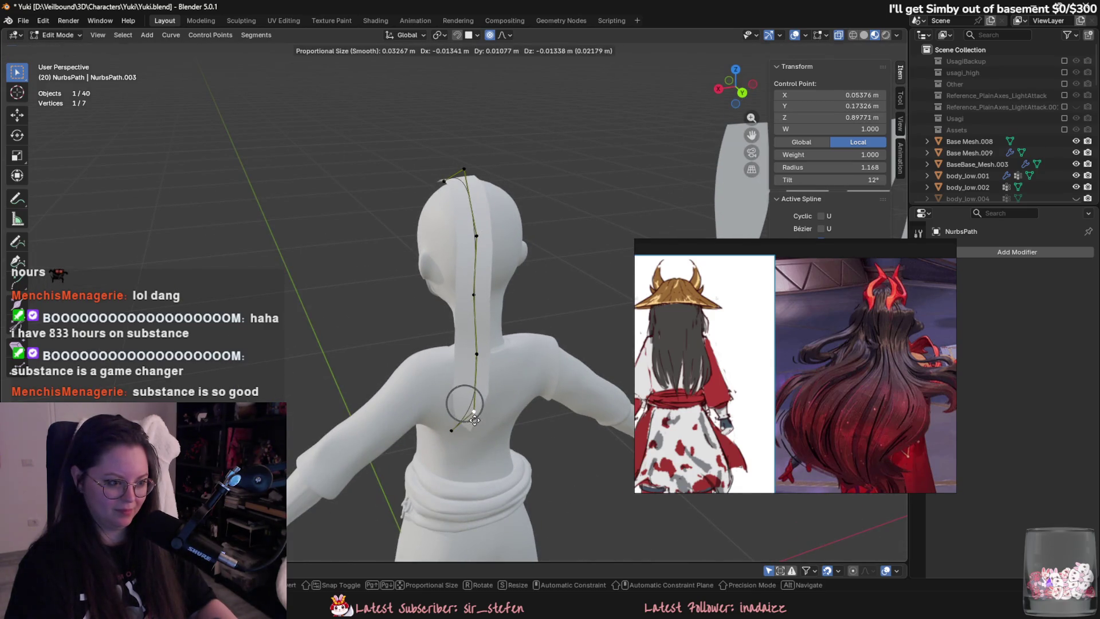
{"action": "left_click", "coordinate": [455, 442]}
{"action": "middle_click_drag", "start_coordinate": [456, 441], "coordinate": [447, 424]}
{"action": "key", "text": "g"}
{"action": "left_click", "coordinate": [421, 386]}
{"action": "middle_click_drag", "start_coordinate": [421, 387], "coordinate": [501, 375], "text": "shift"}
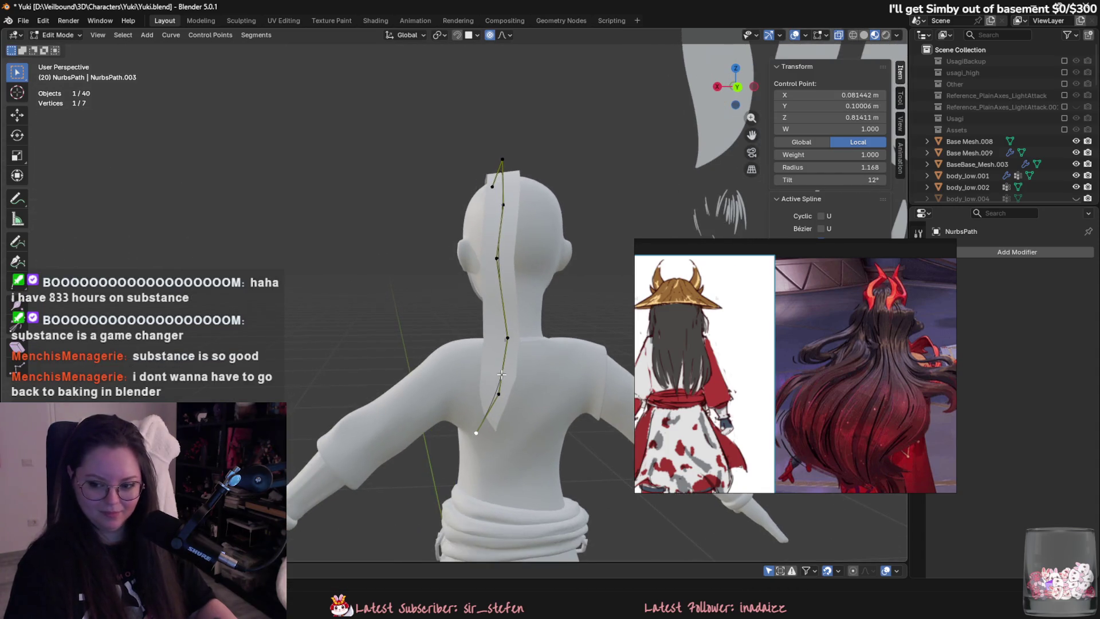
{"action": "key", "text": "Tab"}
{"action": "key", "text": "ctrl+s"}
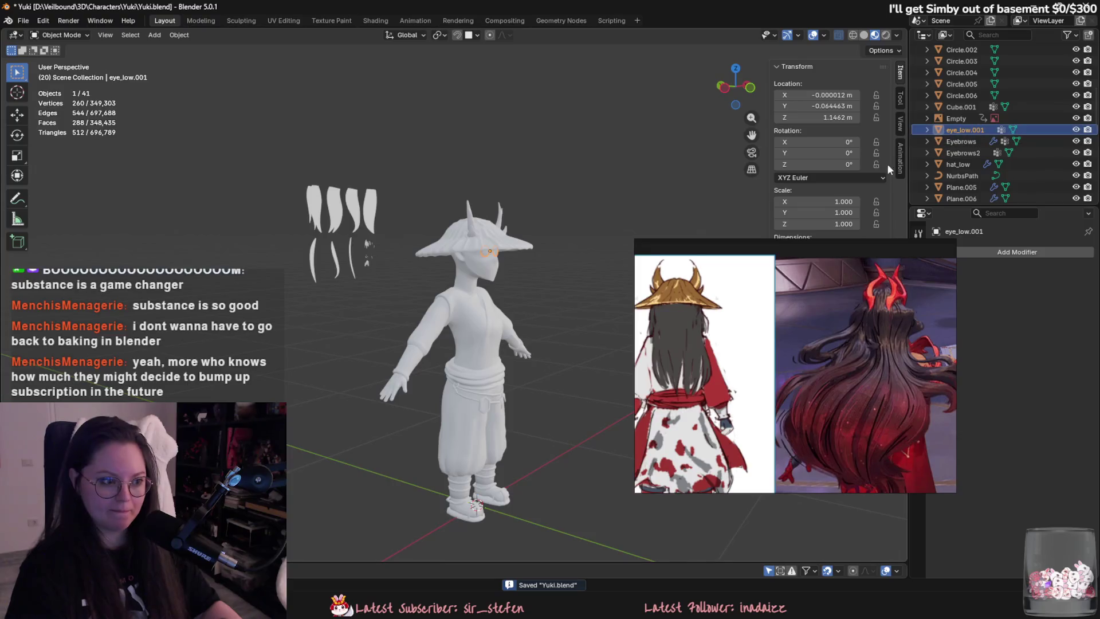
View the hair card from behind, select NurbsPath, and switch over to Steam.
{"action": "scroll", "coordinate": [418, 249], "scroll_direction": "up", "scroll_amount": 5}
{"action": "mouse_move", "coordinate": [593, 256]}
{"action": "middle_mouse_down"}
{"action": "mouse_move", "coordinate": [626, 253]}
{"action": "mouse_move", "coordinate": [589, 235]}
{"action": "mouse_move", "coordinate": [417, 258]}
{"action": "mouse_move", "coordinate": [446, 305]}
{"action": "middle_mouse_up"}
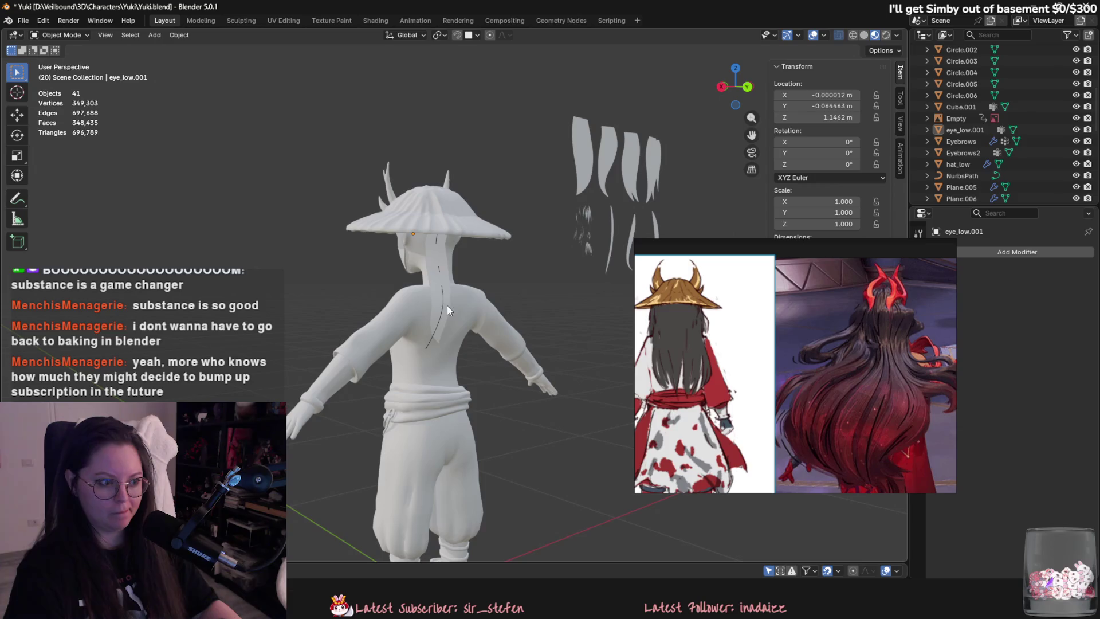
{"action": "left_click", "coordinate": [429, 341]}
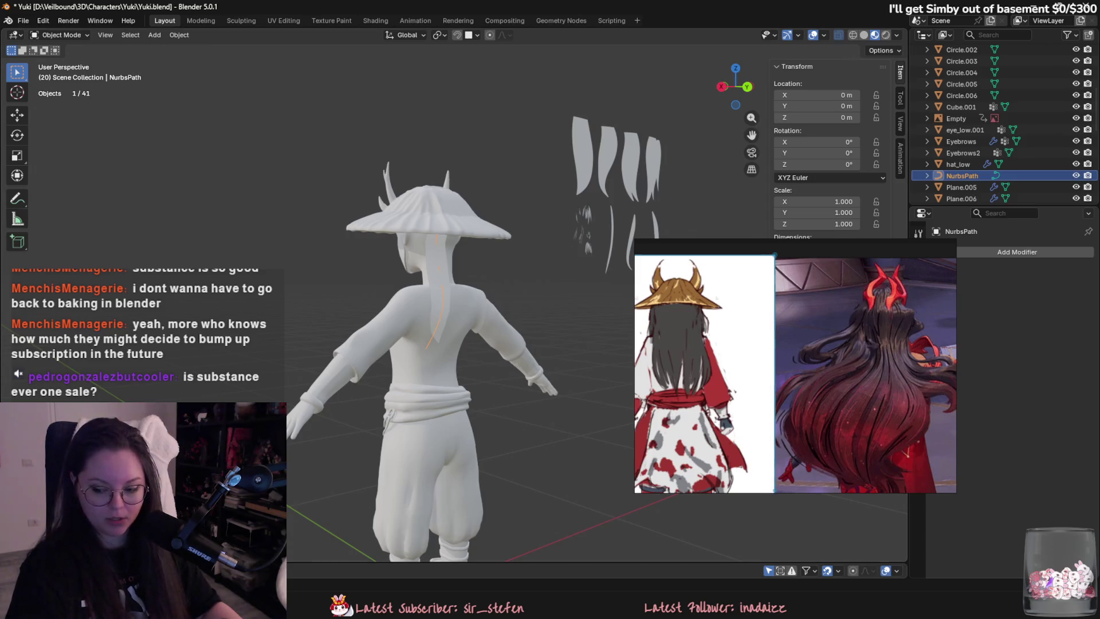
{"action": "key", "text": "alt+Tab"}
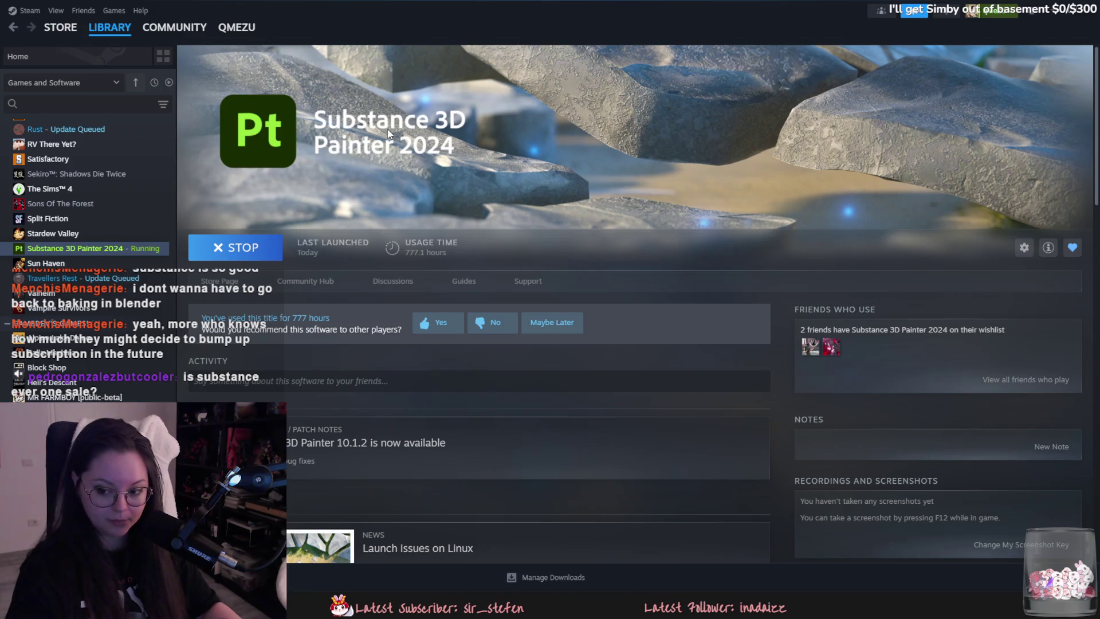
Search the Steam store for 'substance' and check the Substance 3D Painter 2025 page's price.
{"action": "left_click", "coordinate": [59, 27]}
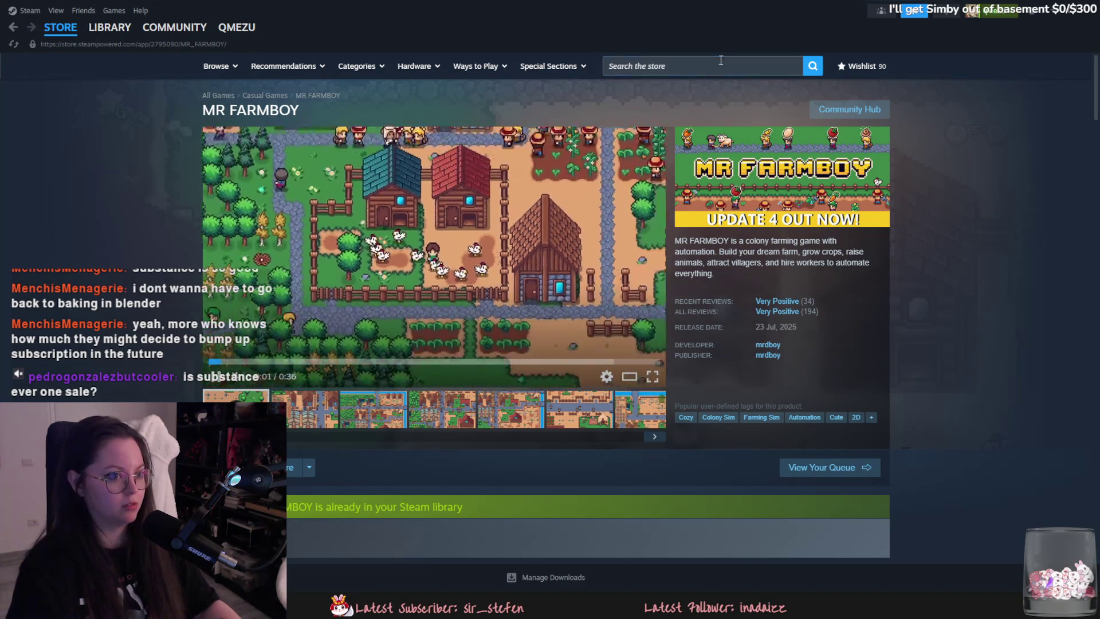
{"action": "left_click", "coordinate": [720, 60]}
{"action": "type", "text": "substan"}
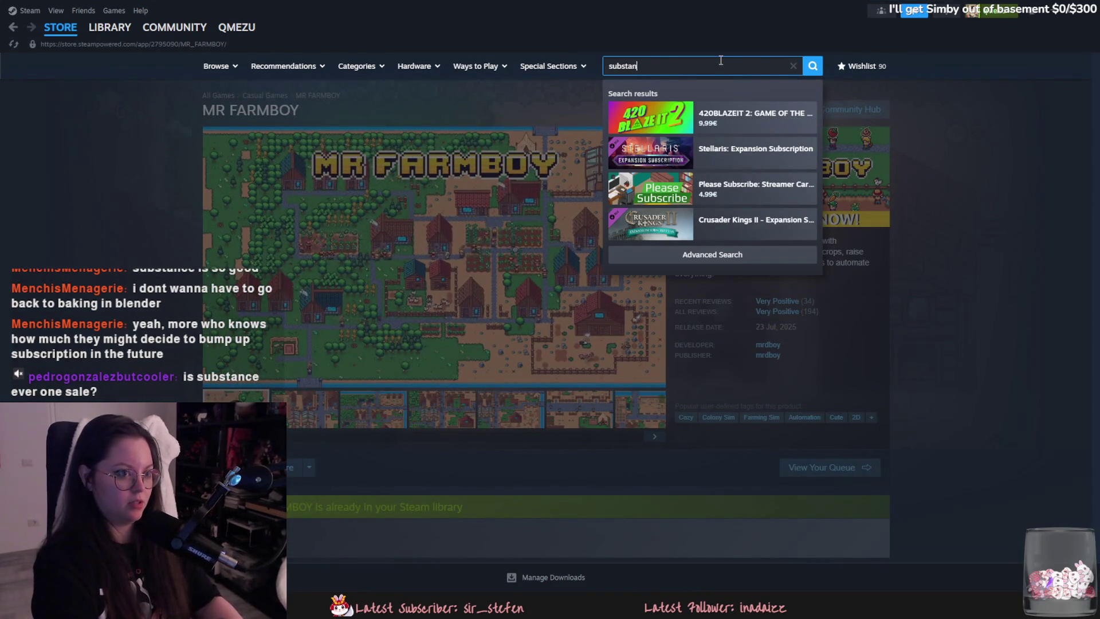
{"action": "type", "text": "ce paint"}
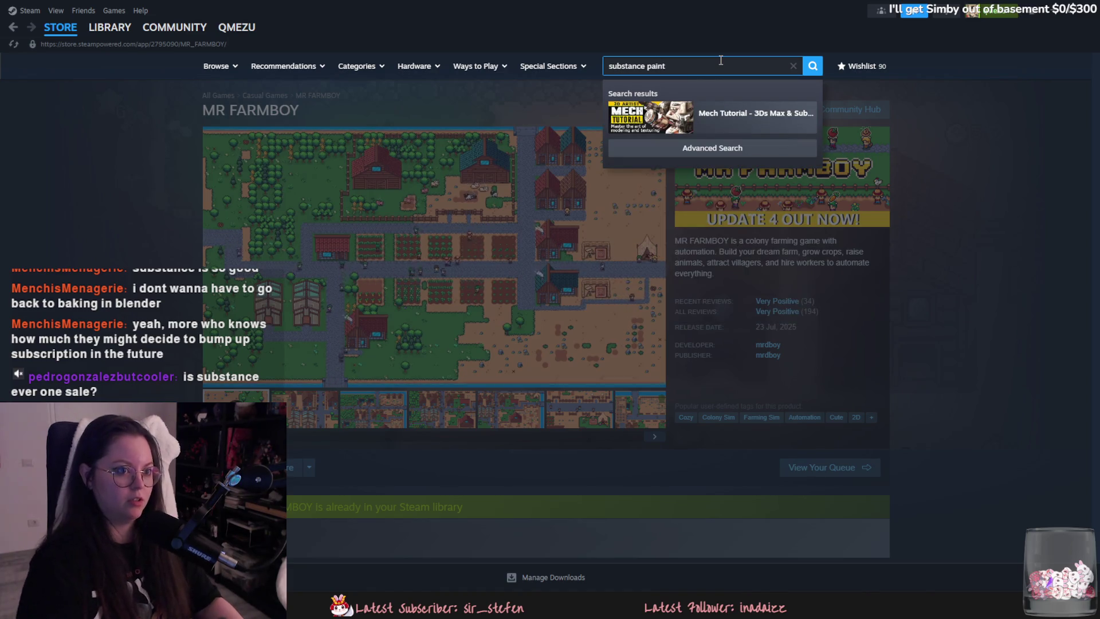
{"action": "key", "text": "BackSpace"}
{"action": "key", "text": "BackSpace"}
{"action": "key", "text": "BackSpace"}
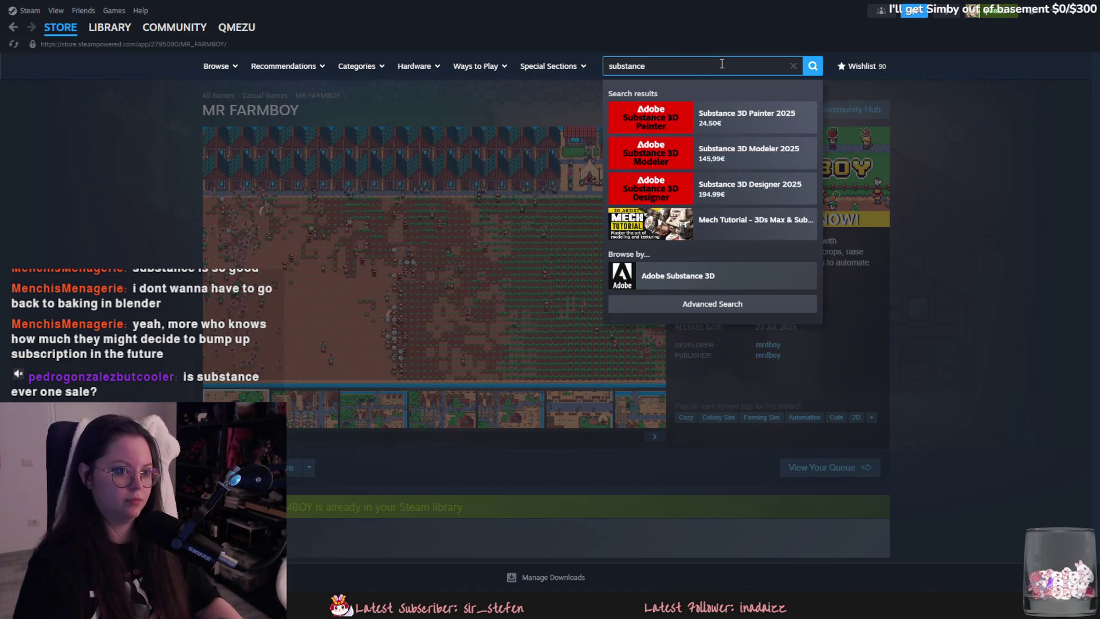
{"action": "left_click", "coordinate": [744, 129]}
{"action": "scroll", "coordinate": [556, 295], "scroll_direction": "down", "scroll_amount": 3}
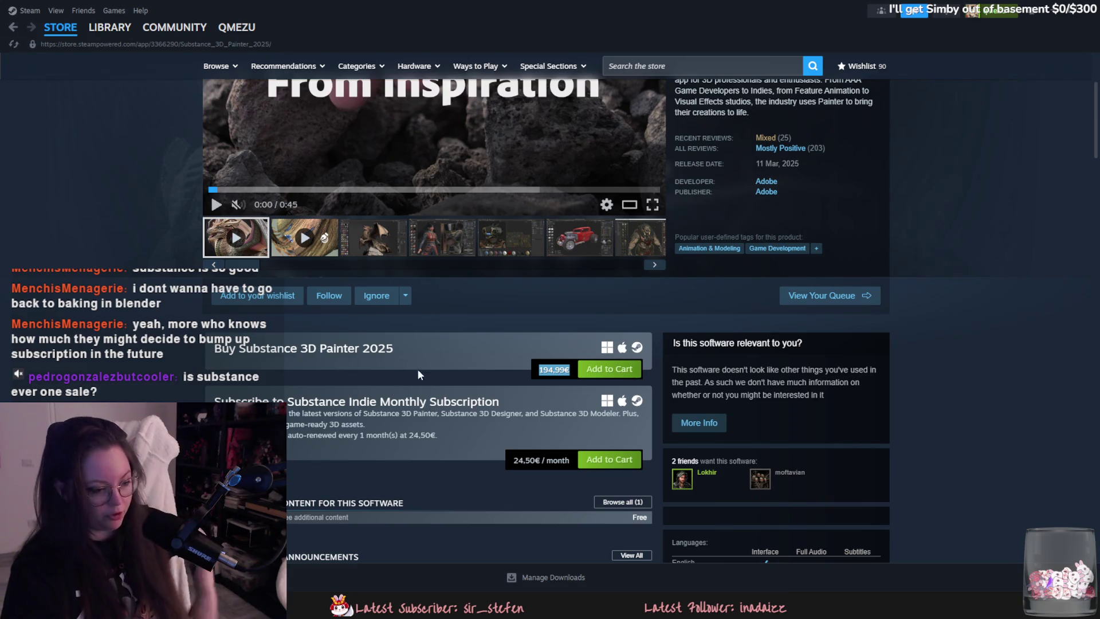
{"action": "scroll", "coordinate": [516, 359], "scroll_direction": "down", "scroll_amount": 1}
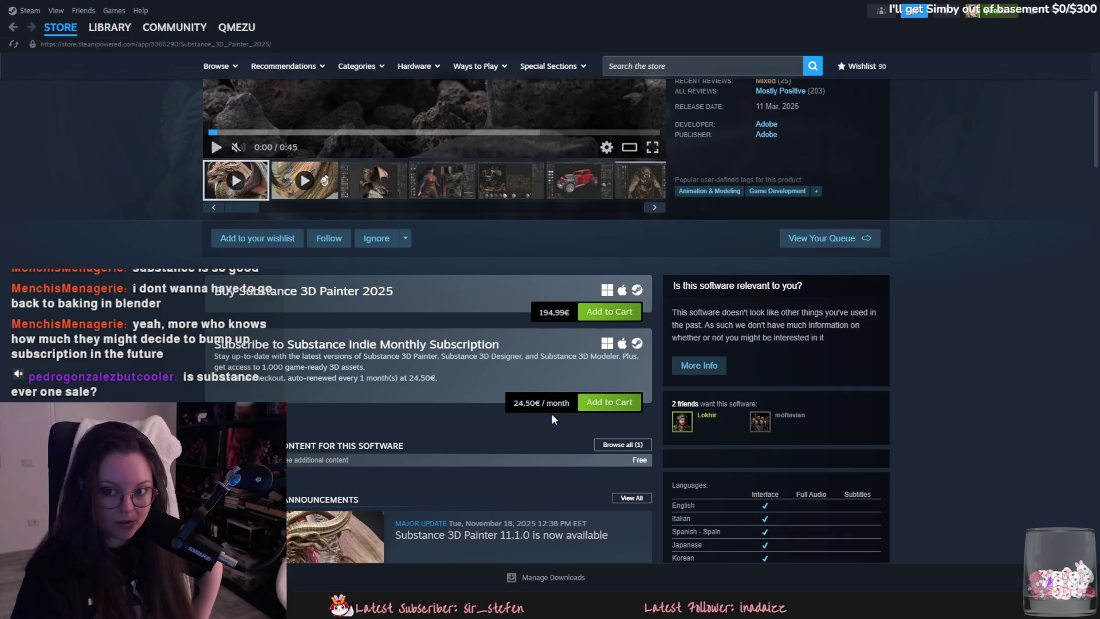
{"action": "left_click_drag", "start_coordinate": [540, 313], "coordinate": [560, 314]}
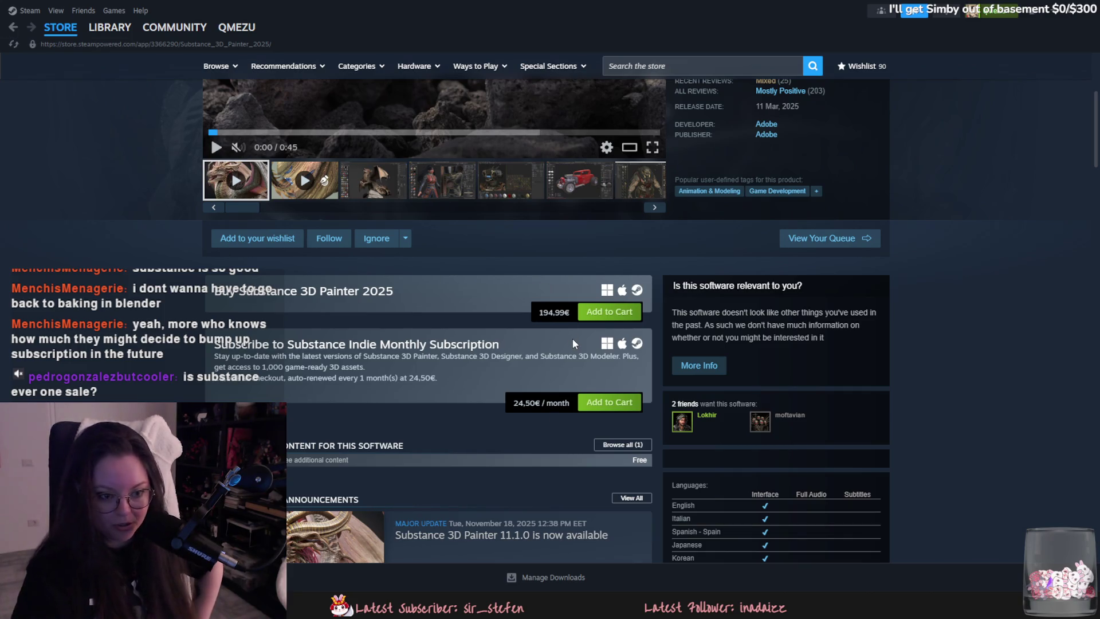
Start another store search, dismiss the results, and minimise Steam to return to Blender.
{"action": "left_click", "coordinate": [677, 66]}
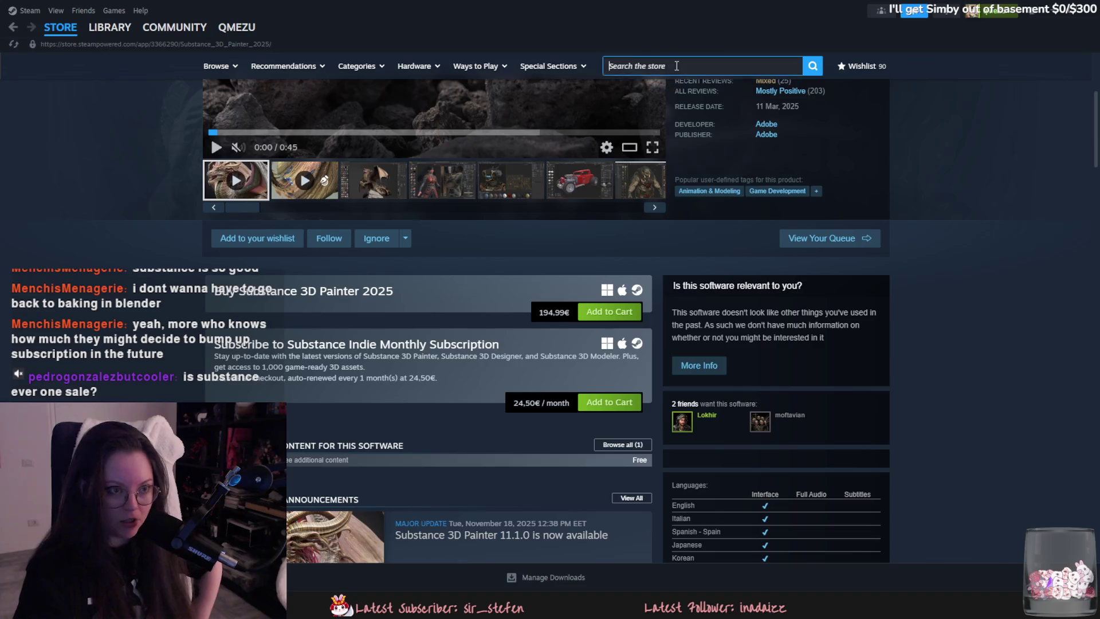
{"action": "type", "text": "subtance"}
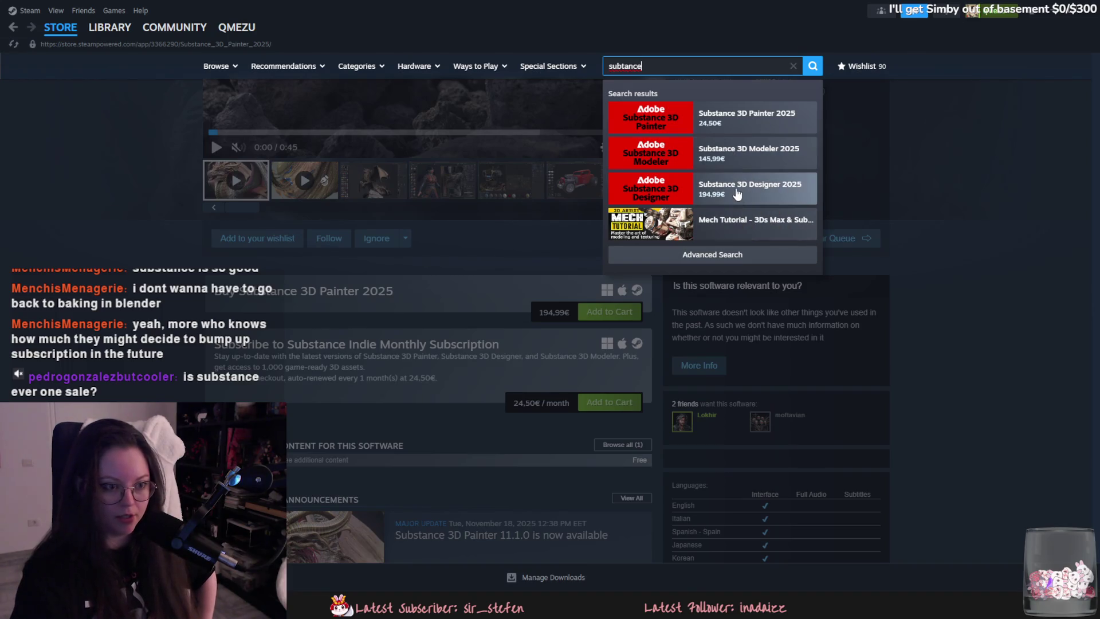
{"action": "left_click", "coordinate": [957, 262]}
{"action": "left_click", "coordinate": [1055, 13]}
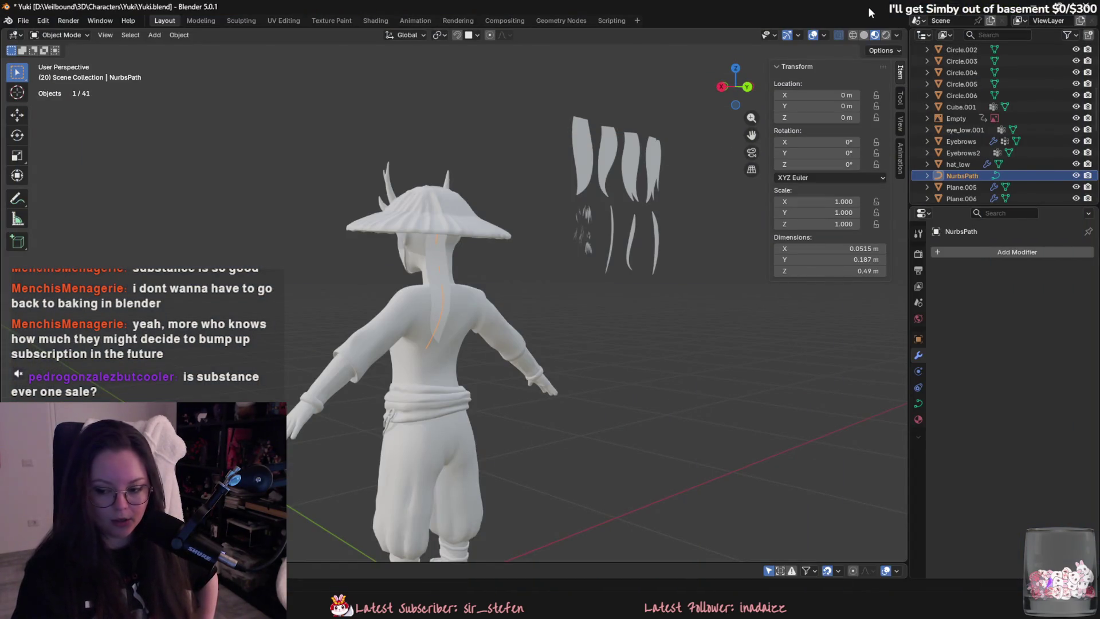
Hide hat_low with H, then select NurbsPath and enter Edit Mode on its control points.
{"action": "middle_click_drag", "start_coordinate": [545, 290], "coordinate": [559, 293]}
{"action": "scroll", "coordinate": [559, 292], "scroll_direction": "up", "scroll_amount": 3}
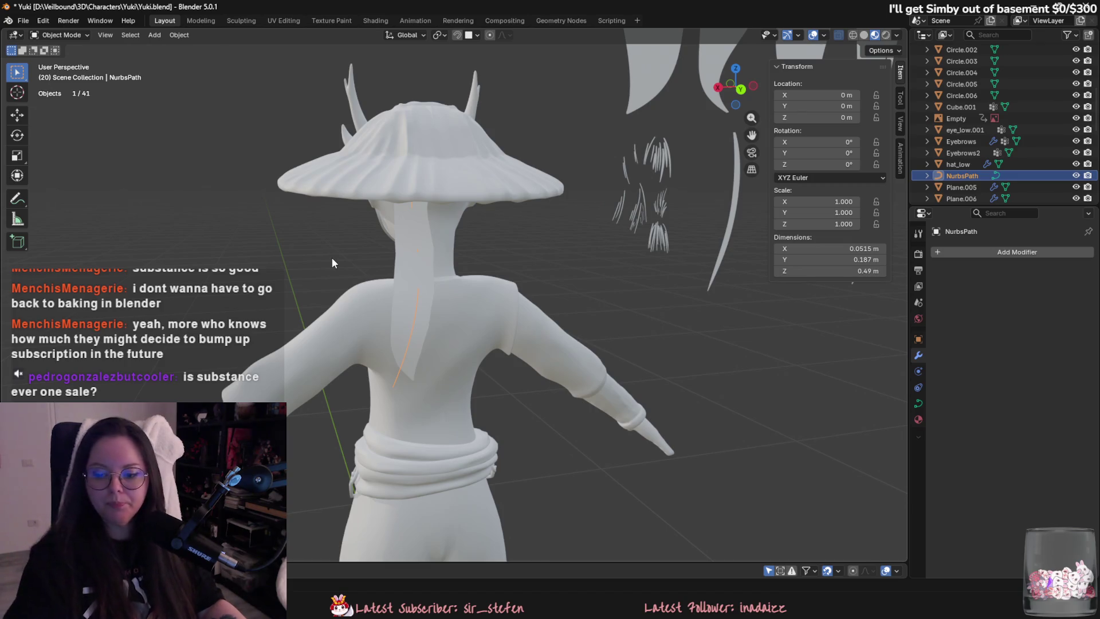
{"action": "left_click", "coordinate": [427, 136]}
{"action": "key", "text": "h"}
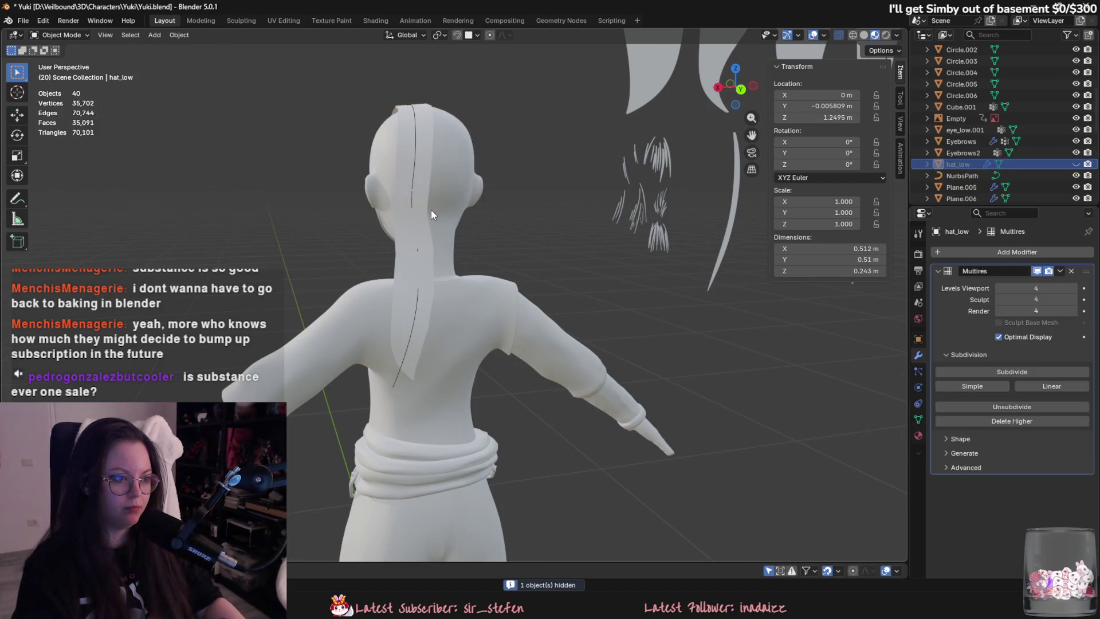
{"action": "left_click", "coordinate": [394, 382]}
{"action": "key", "text": "Tab"}
{"action": "mouse_move", "coordinate": [393, 382]}
{"action": "middle_mouse_down"}
{"action": "mouse_move", "coordinate": [518, 287]}
{"action": "mouse_move", "coordinate": [513, 271]}
{"action": "mouse_move", "coordinate": [545, 247]}
{"action": "mouse_move", "coordinate": [562, 275]}
{"action": "middle_mouse_up"}
Tilt the selected curve point with Ctrl+T to twist the hair card.
{"action": "key", "text": "ctrl+t"}
{"action": "key", "text": "Escape"}
{"action": "key", "text": "ctrl+t"}
{"action": "left_click", "coordinate": [585, 292]}
{"action": "key", "text": "ctrl+t"}
Move an upper control point and the lower-back point with proportional editing.
{"action": "left_click", "coordinate": [609, 243]}
{"action": "mouse_move", "coordinate": [609, 242]}
{"action": "middle_mouse_down"}
{"action": "mouse_move", "coordinate": [608, 278]}
{"action": "mouse_move", "coordinate": [544, 230]}
{"action": "mouse_move", "coordinate": [476, 272]}
{"action": "mouse_move", "coordinate": [575, 312]}
{"action": "mouse_move", "coordinate": [481, 287]}
{"action": "mouse_move", "coordinate": [477, 331]}
{"action": "middle_mouse_up"}
{"action": "key", "text": "g"}
{"action": "left_click", "coordinate": [609, 301]}
{"action": "key", "text": "g"}
{"action": "left_click", "coordinate": [483, 255]}
Adjust the points below to bend the strand down the back, then return to Object Mode.
{"action": "left_click", "coordinate": [481, 307]}
{"action": "key", "text": "g"}
{"action": "left_click", "coordinate": [484, 304]}
{"action": "key", "text": "g"}
{"action": "left_click", "coordinate": [479, 290]}
{"action": "middle_click_drag", "start_coordinate": [465, 386], "coordinate": [479, 380]}
{"action": "key", "text": "g"}
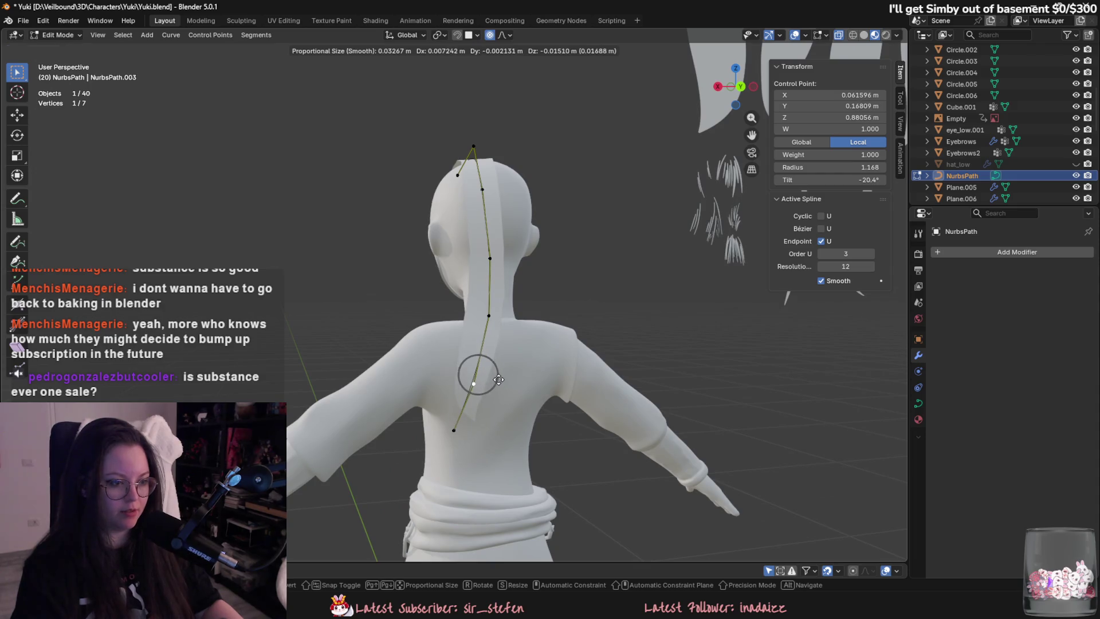
{"action": "left_click", "coordinate": [501, 378]}
{"action": "key", "text": "Tab"}
{"action": "mouse_move", "coordinate": [472, 318]}
{"action": "middle_mouse_down"}
{"action": "mouse_move", "coordinate": [510, 336]}
{"action": "mouse_move", "coordinate": [475, 323]}
{"action": "middle_mouse_up"}
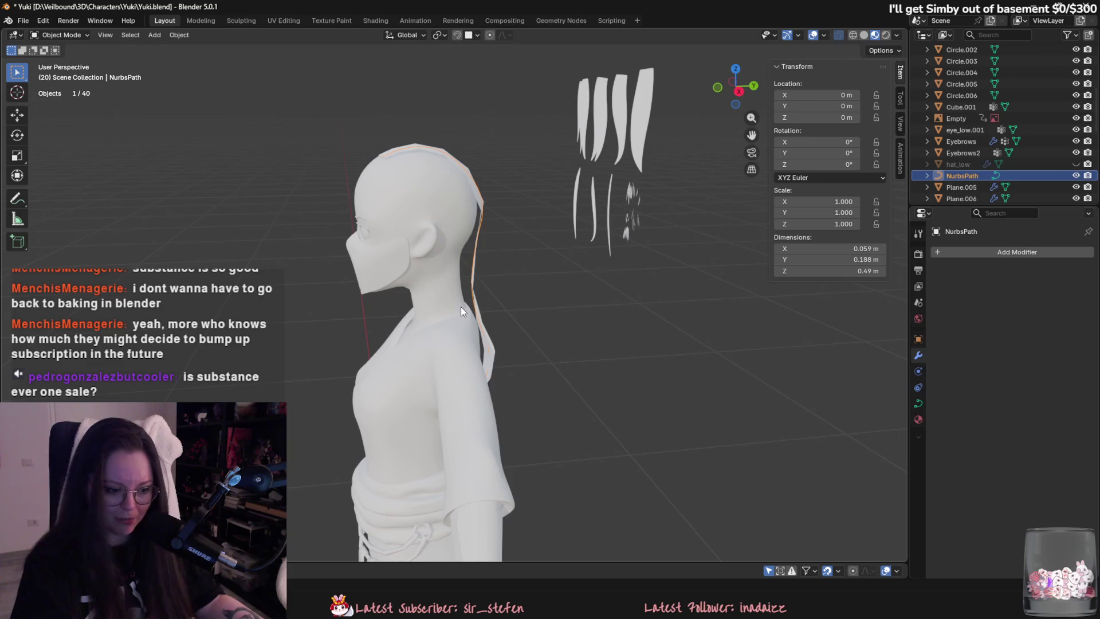
{"action": "mouse_move", "coordinate": [515, 341]}
{"action": "middle_mouse_down"}
{"action": "mouse_move", "coordinate": [497, 339]}
{"action": "mouse_move", "coordinate": [470, 310]}
{"action": "mouse_move", "coordinate": [387, 321]}
{"action": "mouse_move", "coordinate": [342, 312]}
{"action": "mouse_move", "coordinate": [607, 308]}
{"action": "mouse_move", "coordinate": [516, 233]}
{"action": "mouse_move", "coordinate": [557, 334]}
{"action": "mouse_move", "coordinate": [493, 311]}
{"action": "middle_mouse_up"}
{"action": "left_click", "coordinate": [492, 317]}
{"action": "key", "text": "ctrl+z"}
{"action": "left_click", "coordinate": [445, 175]}
{"action": "middle_click_drag", "start_coordinate": [446, 175], "coordinate": [520, 229]}
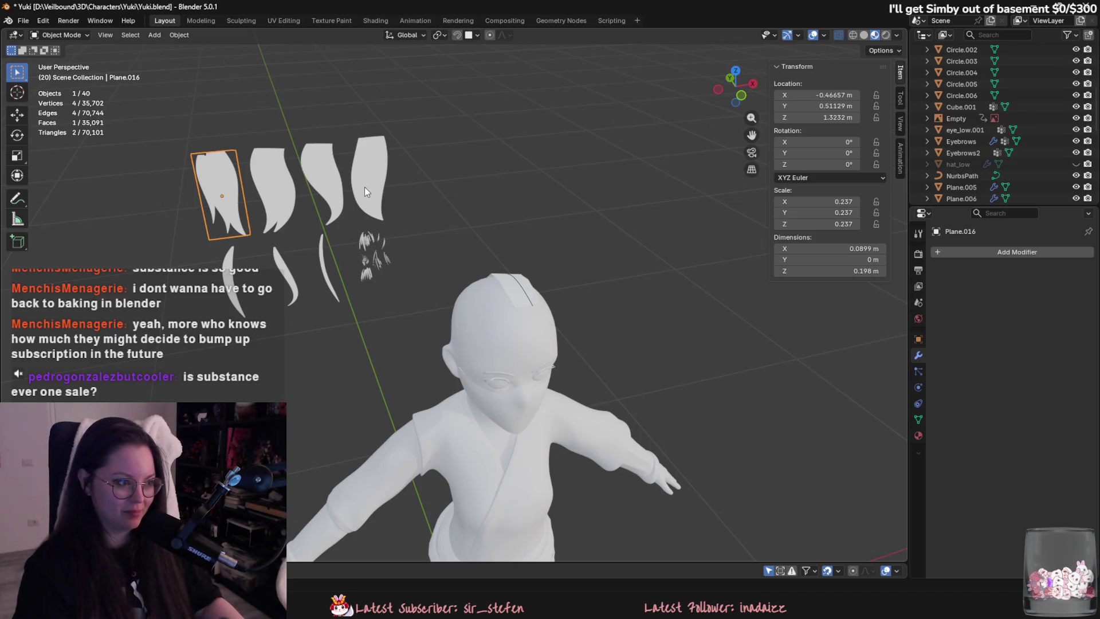
{"action": "left_click", "coordinate": [286, 211]}
Duplicate the NurbsPath hair curve and slide the copy sideways along X.
{"action": "middle_click_drag", "start_coordinate": [372, 308], "coordinate": [353, 297]}
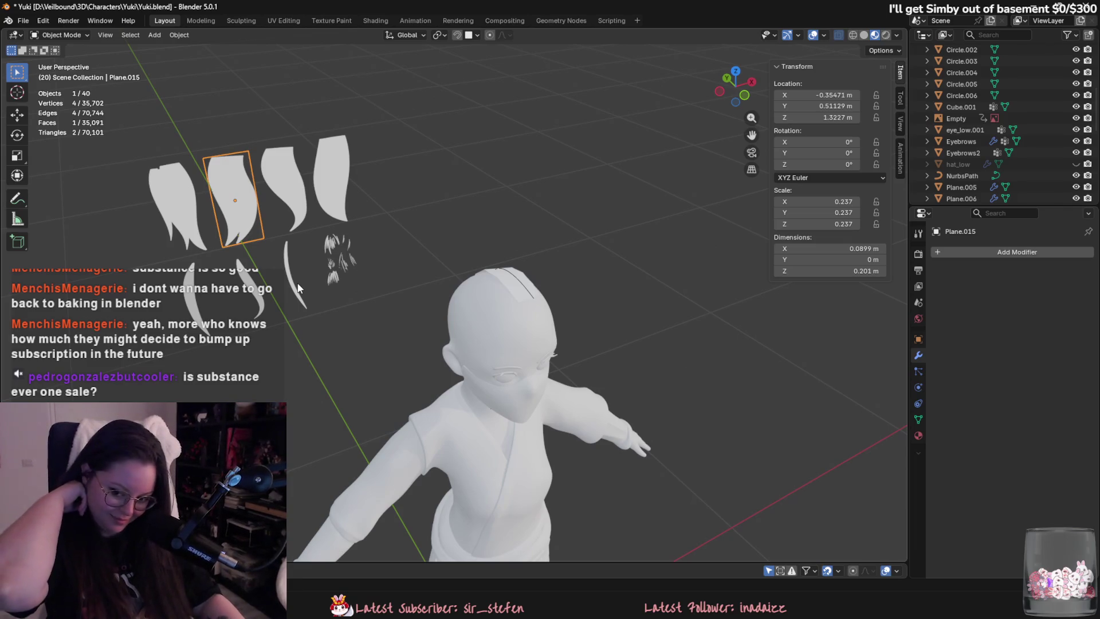
{"action": "mouse_move", "coordinate": [507, 352]}
{"action": "middle_mouse_down", "text": "shift"}
{"action": "mouse_move", "coordinate": [571, 198]}
{"action": "mouse_move", "coordinate": [586, 429]}
{"action": "mouse_move", "coordinate": [532, 228]}
{"action": "mouse_move", "coordinate": [479, 290]}
{"action": "middle_mouse_up", "text": "shift"}
{"action": "left_click", "coordinate": [527, 227]}
{"action": "mouse_move", "coordinate": [545, 280]}
{"action": "middle_mouse_down"}
{"action": "mouse_move", "coordinate": [506, 400]}
{"action": "mouse_move", "coordinate": [478, 428]}
{"action": "middle_mouse_up"}
{"action": "left_click", "coordinate": [507, 400]}
{"action": "left_click", "coordinate": [500, 405]}
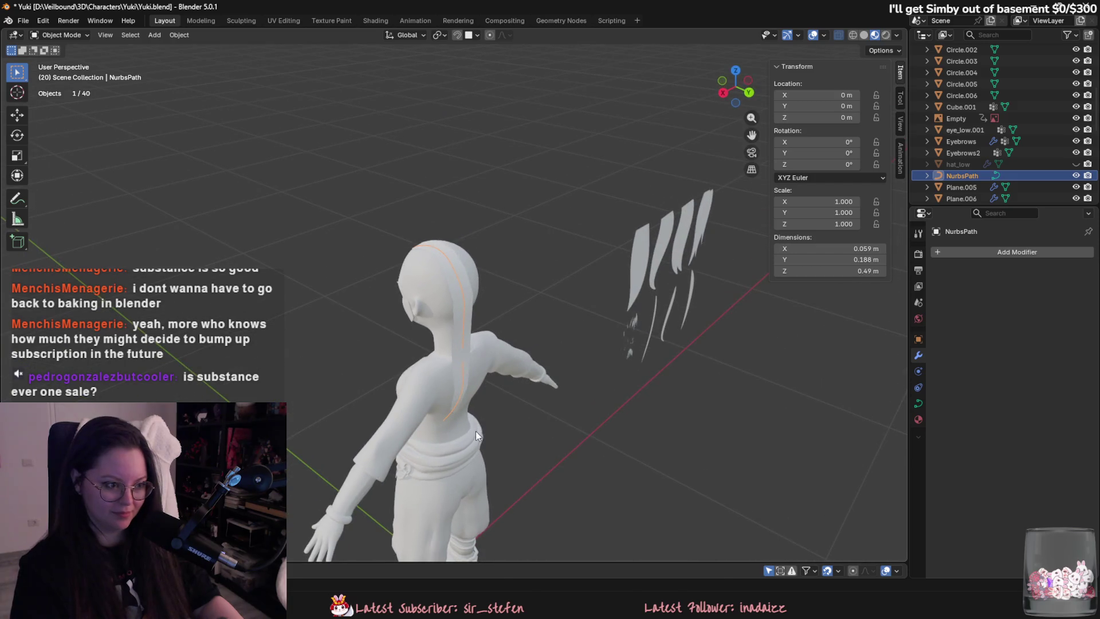
{"action": "key", "text": "shift+d"}
{"action": "key", "text": "x"}
{"action": "left_click", "coordinate": [493, 426]}
Duplicate the bent hair card and slide the copy sideways along X.
{"action": "mouse_move", "coordinate": [538, 415]}
{"action": "middle_mouse_down"}
{"action": "mouse_move", "coordinate": [632, 428]}
{"action": "mouse_move", "coordinate": [541, 497]}
{"action": "mouse_move", "coordinate": [582, 372]}
{"action": "middle_mouse_up"}
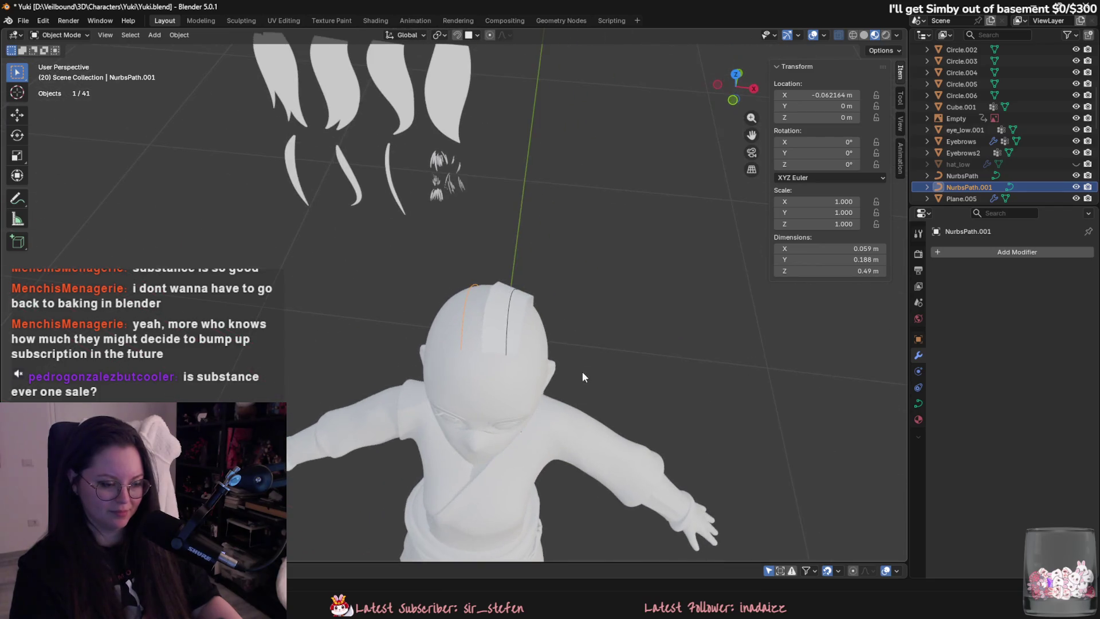
{"action": "left_click", "coordinate": [504, 325], "text": "shift"}
{"action": "key", "text": "shift+d"}
{"action": "key", "text": "x"}
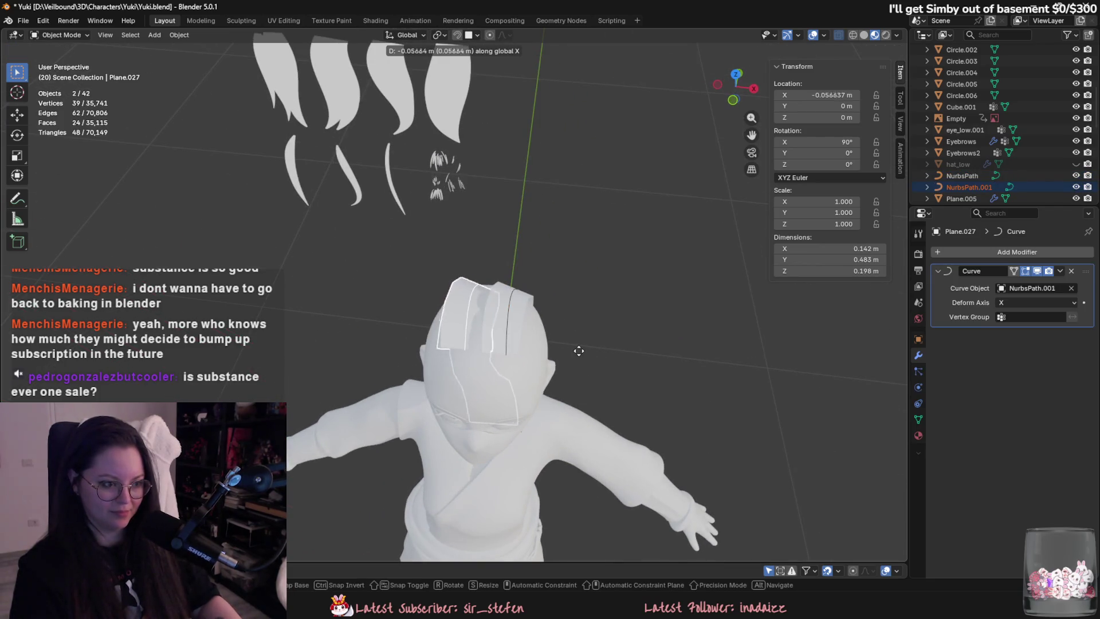
{"action": "left_click", "coordinate": [583, 350]}
Select the copied curve NurbsPath.001 and enter Edit Mode on its points.
{"action": "mouse_move", "coordinate": [476, 335]}
{"action": "middle_mouse_down"}
{"action": "mouse_move", "coordinate": [642, 321]}
{"action": "mouse_move", "coordinate": [601, 403]}
{"action": "mouse_move", "coordinate": [576, 391]}
{"action": "mouse_move", "coordinate": [464, 434]}
{"action": "middle_mouse_up"}
{"action": "left_click", "coordinate": [441, 436]}
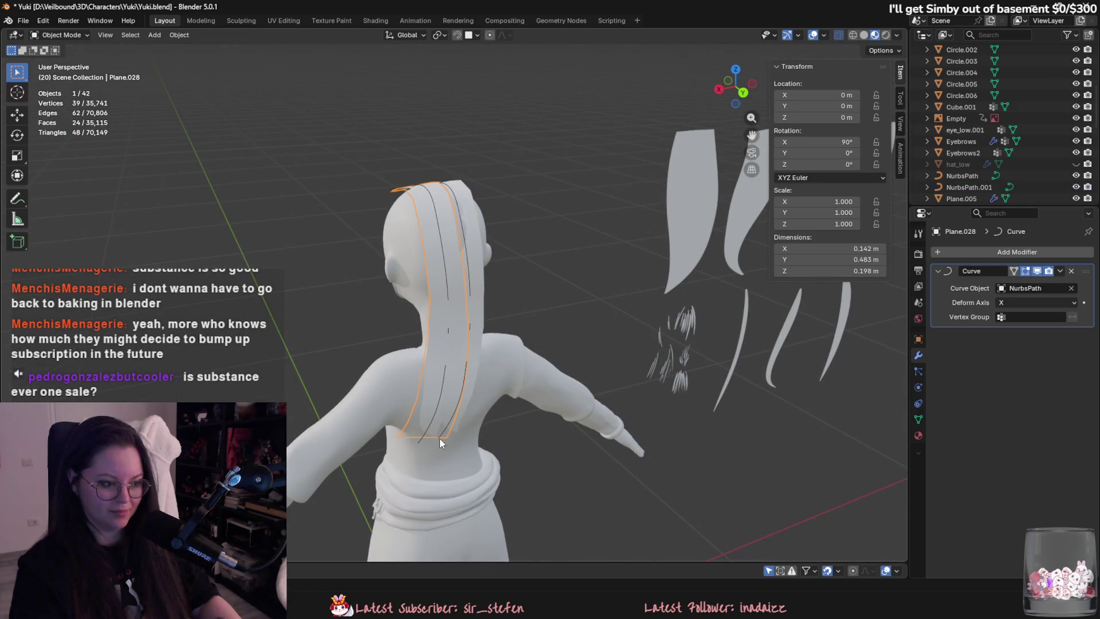
{"action": "left_click", "coordinate": [438, 440]}
{"action": "key", "text": "Tab"}
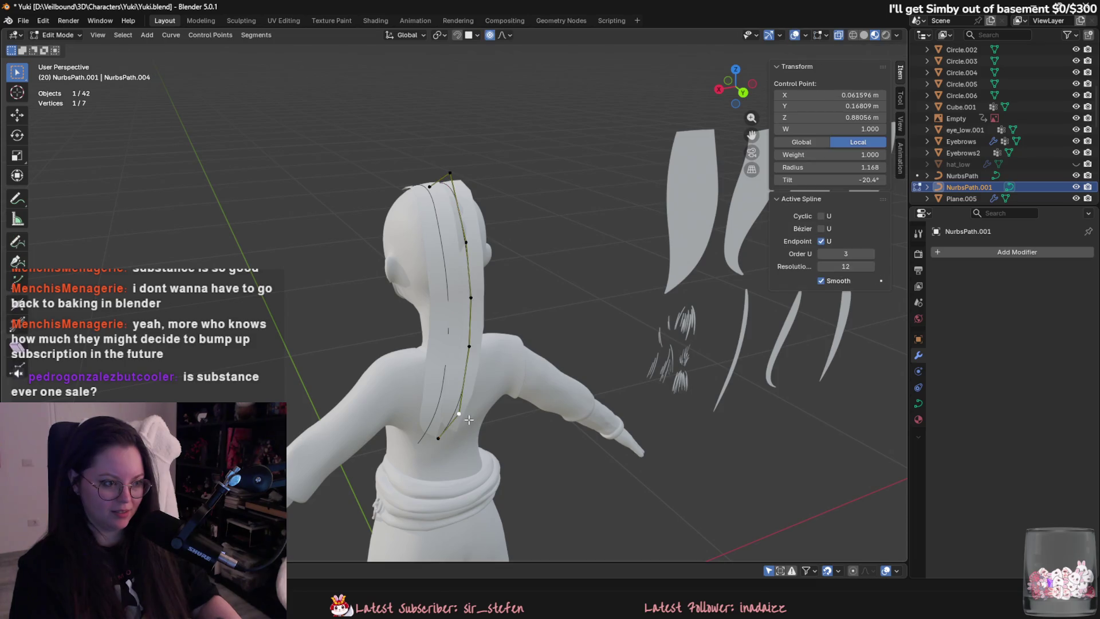
Move a higher NurbsPath.001 control point behind the head to a new position.
{"action": "middle_click_drag", "start_coordinate": [477, 311], "coordinate": [523, 295]}
{"action": "left_click", "coordinate": [489, 245]}
{"action": "key", "text": "g"}
{"action": "left_click", "coordinate": [466, 228]}
{"action": "mouse_move", "coordinate": [467, 228]}
{"action": "middle_mouse_down"}
{"action": "mouse_move", "coordinate": [469, 277]}
{"action": "mouse_move", "coordinate": [492, 187]}
{"action": "mouse_move", "coordinate": [478, 285]}
{"action": "mouse_move", "coordinate": [550, 224]}
{"action": "middle_mouse_up"}
{"action": "key", "text": "c"}
Twist the curve at the control point near the top of the head.
{"action": "left_click", "coordinate": [491, 187]}
{"action": "key", "text": "Escape"}
{"action": "key", "text": "ctrl+t"}
{"action": "left_click", "coordinate": [560, 219]}
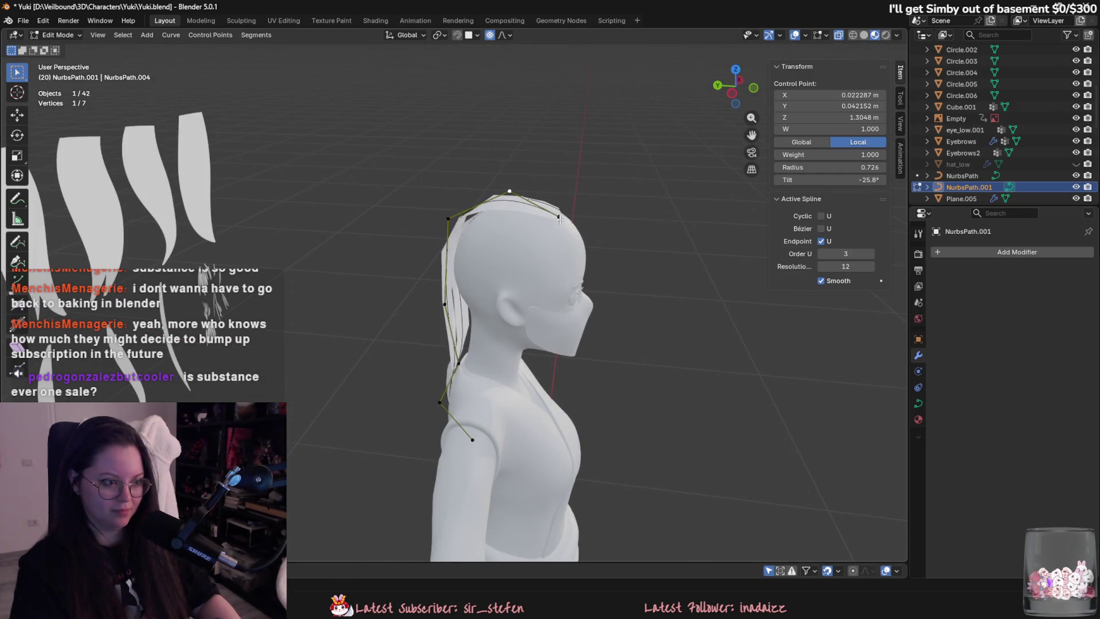
{"action": "mouse_move", "coordinate": [474, 253]}
{"action": "middle_mouse_down"}
{"action": "mouse_move", "coordinate": [516, 270]}
{"action": "mouse_move", "coordinate": [514, 312]}
{"action": "mouse_move", "coordinate": [577, 295]}
{"action": "middle_mouse_up"}
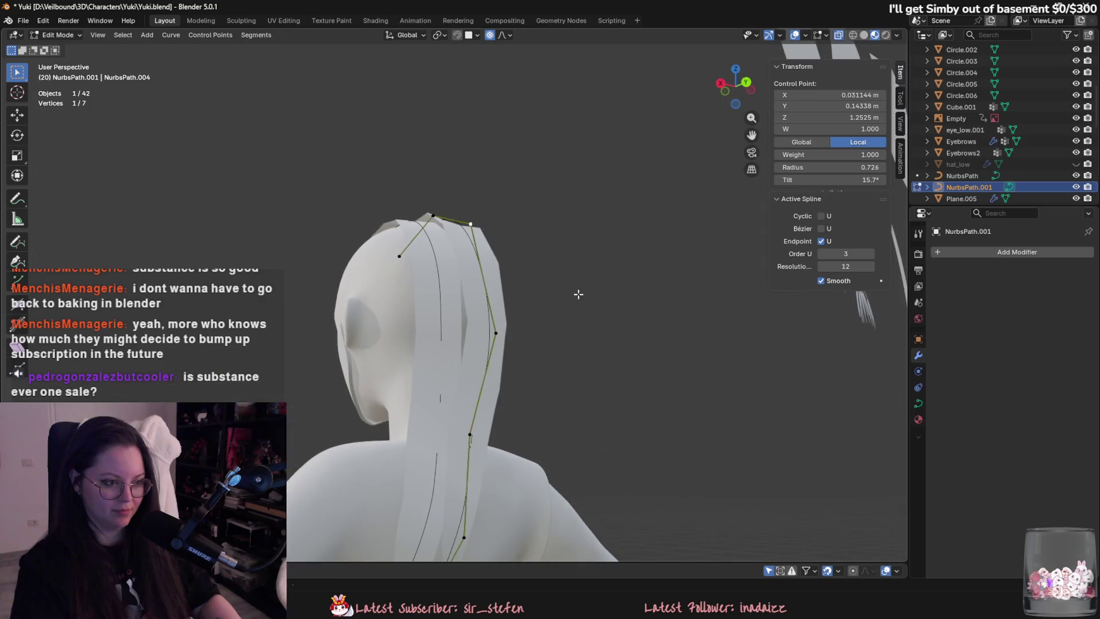
{"action": "key", "text": "ctrl+t"}
{"action": "key", "text": "Escape"}
Reposition the top control point of the hair curve.
{"action": "left_click", "coordinate": [433, 216]}
{"action": "key", "text": "g"}
{"action": "left_click", "coordinate": [452, 253]}
{"action": "middle_click_drag", "start_coordinate": [452, 254], "coordinate": [516, 252]}
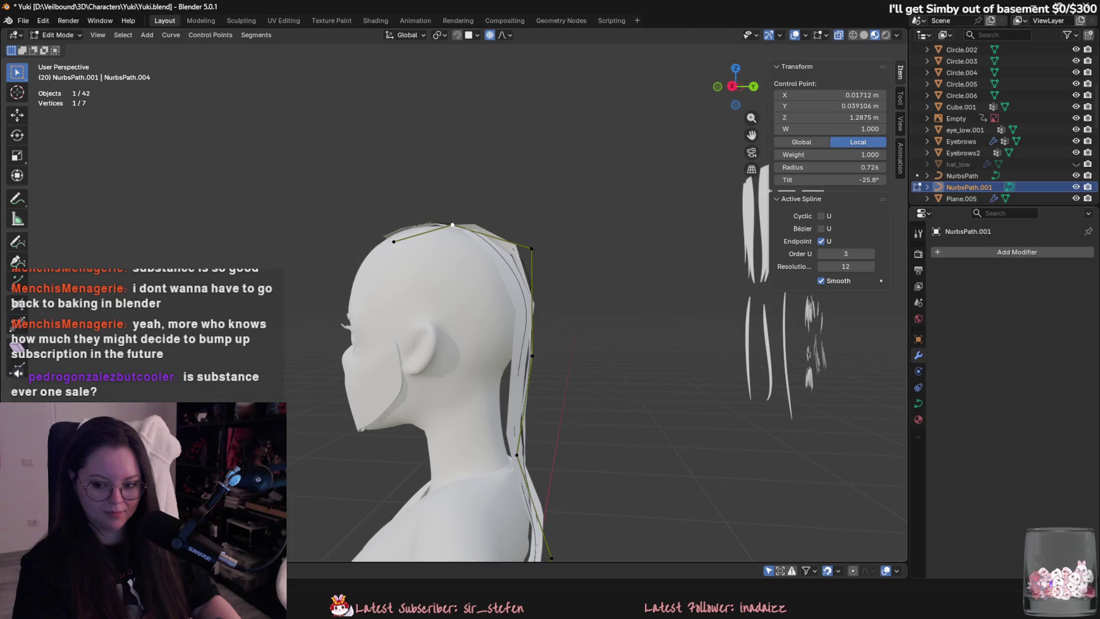
{"action": "mouse_move", "coordinate": [579, 323]}
{"action": "middle_mouse_down"}
{"action": "mouse_move", "coordinate": [626, 289]}
{"action": "mouse_move", "coordinate": [589, 252]}
{"action": "mouse_move", "coordinate": [580, 269]}
{"action": "mouse_move", "coordinate": [550, 252]}
{"action": "mouse_move", "coordinate": [497, 266]}
{"action": "mouse_move", "coordinate": [498, 252]}
{"action": "middle_mouse_up"}
Nudge a different control point slightly with proportional falloff.
{"action": "key", "text": "g"}
{"action": "right_click", "coordinate": [580, 271]}
{"action": "key", "text": "g"}
{"action": "right_click", "coordinate": [548, 251]}
{"action": "left_click", "coordinate": [535, 241]}
{"action": "key", "text": "g"}
{"action": "left_click", "coordinate": [533, 247]}
Reduce the twist at another control point back to near zero.
{"action": "left_click", "coordinate": [499, 189]}
{"action": "key", "text": "g"}
{"action": "right_click", "coordinate": [504, 184]}
{"action": "mouse_move", "coordinate": [504, 184]}
{"action": "middle_mouse_down"}
{"action": "mouse_move", "coordinate": [540, 244]}
{"action": "mouse_move", "coordinate": [567, 235]}
{"action": "mouse_move", "coordinate": [514, 253]}
{"action": "mouse_move", "coordinate": [479, 234]}
{"action": "mouse_move", "coordinate": [523, 256]}
{"action": "middle_mouse_up"}
{"action": "key", "text": "ctrl+t"}
{"action": "left_click", "coordinate": [578, 230]}
{"action": "key", "text": "ctrl+t"}
{"action": "left_click", "coordinate": [538, 292]}
Fine-tune that point's twist from a new angle around the head.
{"action": "middle_click_drag", "start_coordinate": [537, 292], "coordinate": [544, 280]}
{"action": "key", "text": "ctrl+t"}
{"action": "left_click", "coordinate": [542, 270]}
{"action": "left_click", "coordinate": [441, 253]}
{"action": "middle_click_drag", "start_coordinate": [441, 254], "coordinate": [536, 316]}
Place the hair reference artwork beside the model and twist two more points, one to about 7°.
{"action": "key", "text": "alt+Tab"}
{"action": "key", "text": "alt+Tab"}
{"action": "middle_click_drag", "start_coordinate": [410, 298], "coordinate": [510, 302]}
{"action": "key", "text": "ctrl+t"}
{"action": "left_click", "coordinate": [537, 242]}
{"action": "left_click", "coordinate": [523, 353]}
{"action": "key", "text": "ctrl+t"}
{"action": "left_click", "coordinate": [515, 401]}
{"action": "mouse_move", "coordinate": [515, 401]}
{"action": "middle_mouse_down"}
{"action": "mouse_move", "coordinate": [520, 430]}
{"action": "mouse_move", "coordinate": [479, 358]}
{"action": "middle_mouse_up"}
Move the back and tip control points down the back and twist the strand tip.
{"action": "left_click", "coordinate": [479, 358]}
{"action": "key", "text": "g"}
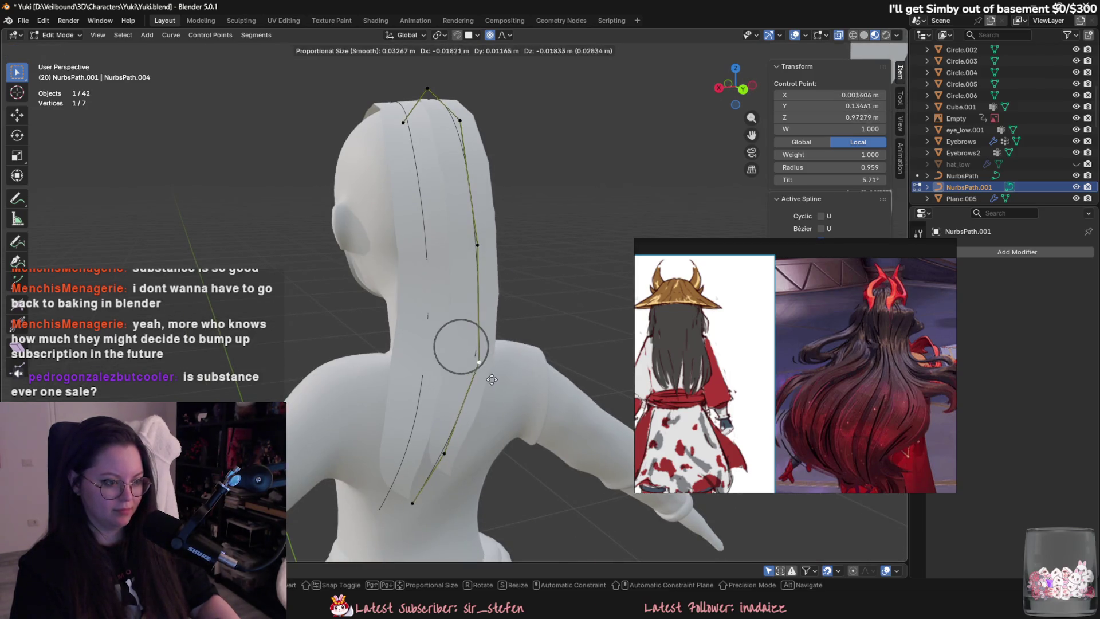
{"action": "left_click", "coordinate": [487, 399]}
{"action": "key", "text": "g"}
{"action": "left_click", "coordinate": [410, 467]}
{"action": "key", "text": "ctrl+t"}
{"action": "left_click", "coordinate": [432, 441]}
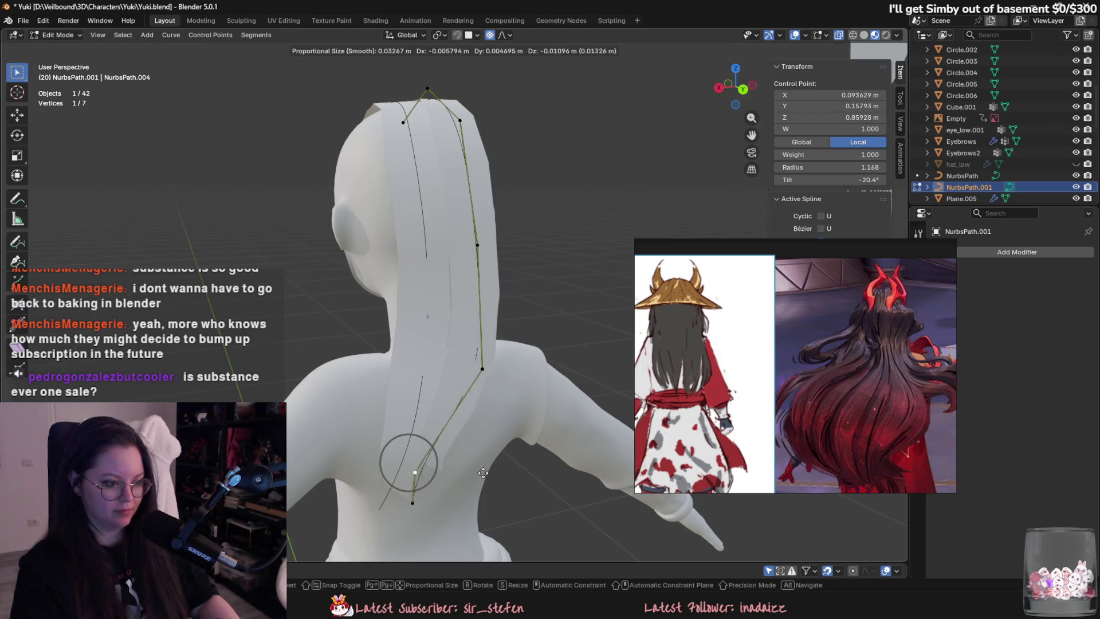
Adjust a control point further up the strand with smooth falloff.
{"action": "left_click", "coordinate": [482, 368]}
{"action": "key", "text": "g"}
{"action": "left_click", "coordinate": [455, 395]}
{"action": "mouse_move", "coordinate": [455, 395]}
{"action": "middle_mouse_down"}
{"action": "mouse_move", "coordinate": [464, 424]}
{"action": "mouse_move", "coordinate": [429, 480]}
{"action": "middle_mouse_up"}
{"action": "key", "text": "g"}
{"action": "left_click", "coordinate": [493, 395]}
Check the strand against the face, then shift a side control point.
{"action": "key", "text": "Tab"}
{"action": "mouse_move", "coordinate": [498, 392]}
{"action": "middle_mouse_down"}
{"action": "mouse_move", "coordinate": [609, 463]}
{"action": "mouse_move", "coordinate": [543, 414]}
{"action": "mouse_move", "coordinate": [446, 482]}
{"action": "middle_mouse_up"}
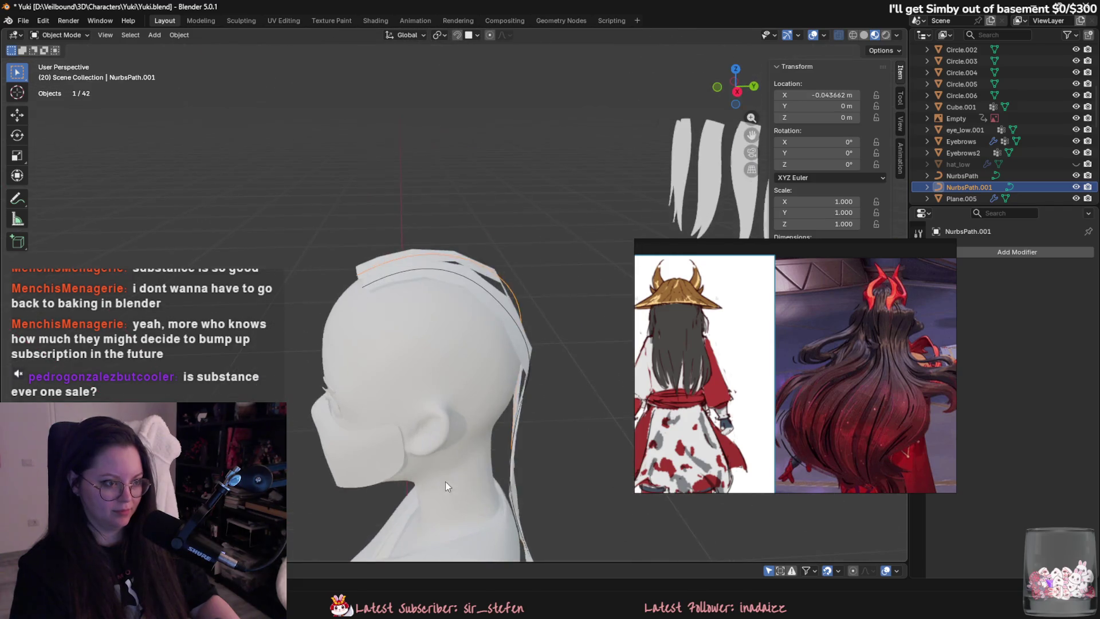
{"action": "key", "text": "Tab"}
{"action": "left_click", "coordinate": [429, 233]}
{"action": "key", "text": "g"}
{"action": "left_click", "coordinate": [422, 234]}
Move two more hair-curve points outward around the head.
{"action": "left_click", "coordinate": [519, 277]}
{"action": "key", "text": "g"}
{"action": "left_click", "coordinate": [511, 290]}
{"action": "mouse_move", "coordinate": [511, 290]}
{"action": "middle_mouse_down"}
{"action": "mouse_move", "coordinate": [492, 355]}
{"action": "mouse_move", "coordinate": [504, 378]}
{"action": "mouse_move", "coordinate": [481, 401]}
{"action": "mouse_move", "coordinate": [522, 394]}
{"action": "middle_mouse_up"}
{"action": "left_click", "coordinate": [456, 404]}
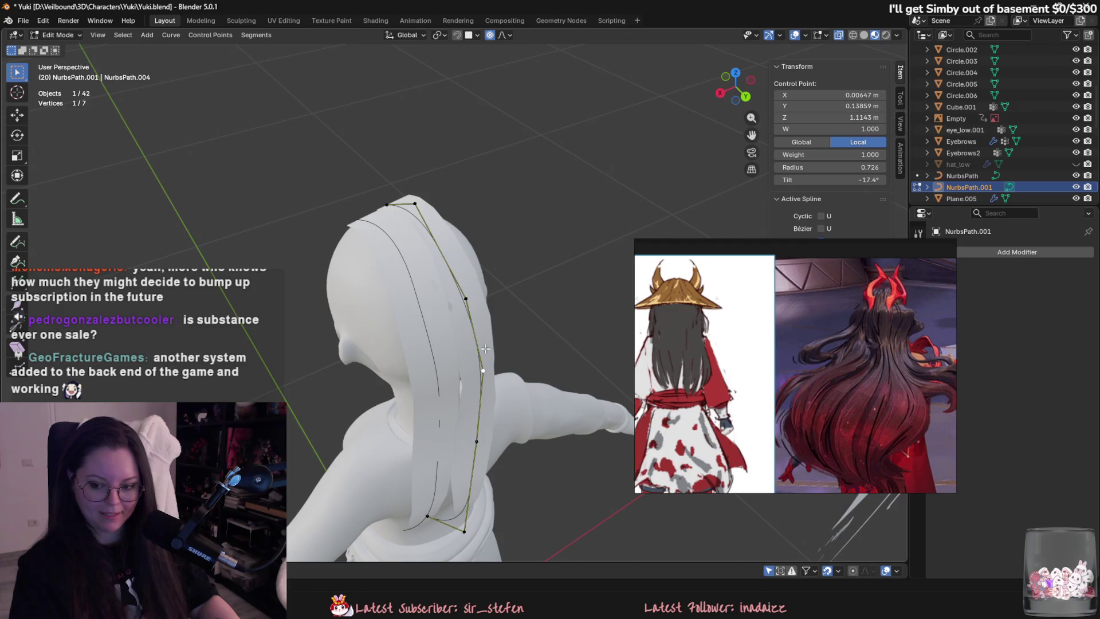
{"action": "middle_click_drag", "start_coordinate": [482, 343], "coordinate": [476, 338]}
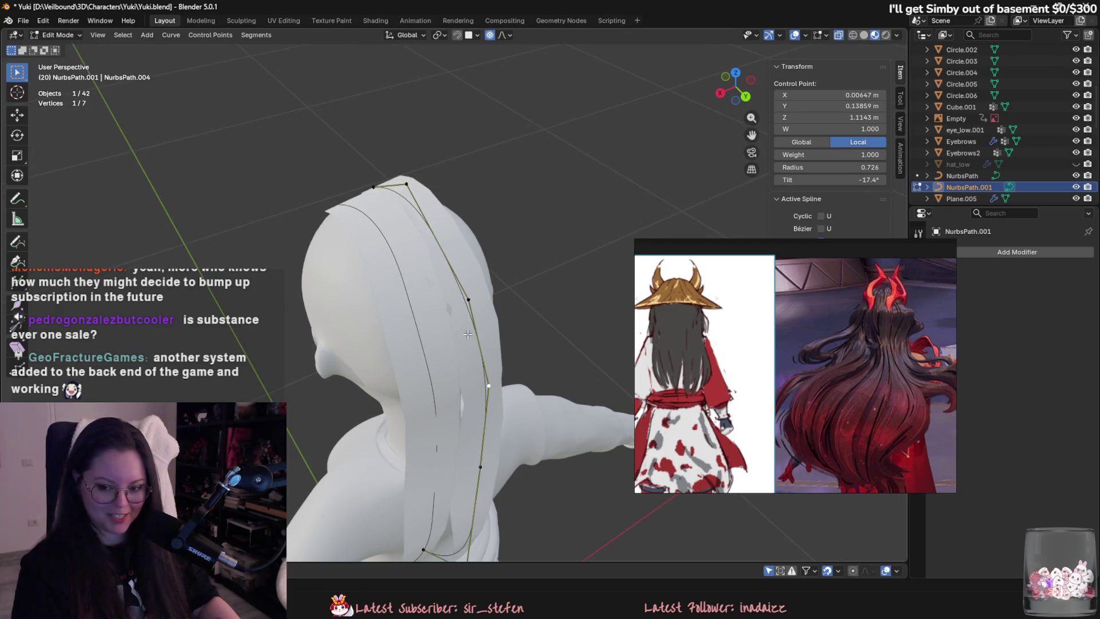
{"action": "key", "text": "r"}
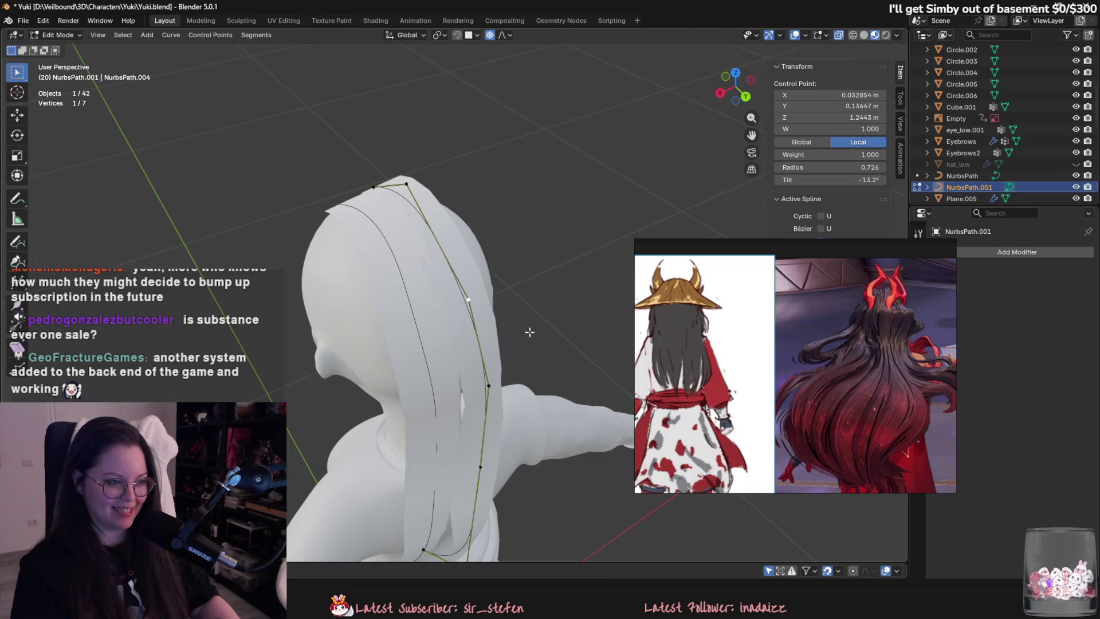
{"action": "left_click", "coordinate": [408, 219]}
Adjust the top point's twist and make the curve radius thinner.
{"action": "key", "text": "ctrl+t"}
{"action": "key", "text": "Escape"}
{"action": "mouse_move", "coordinate": [489, 180]}
{"action": "middle_mouse_down"}
{"action": "mouse_move", "coordinate": [481, 226]}
{"action": "mouse_move", "coordinate": [493, 189]}
{"action": "middle_mouse_up"}
{"action": "key", "text": "ctrl+t"}
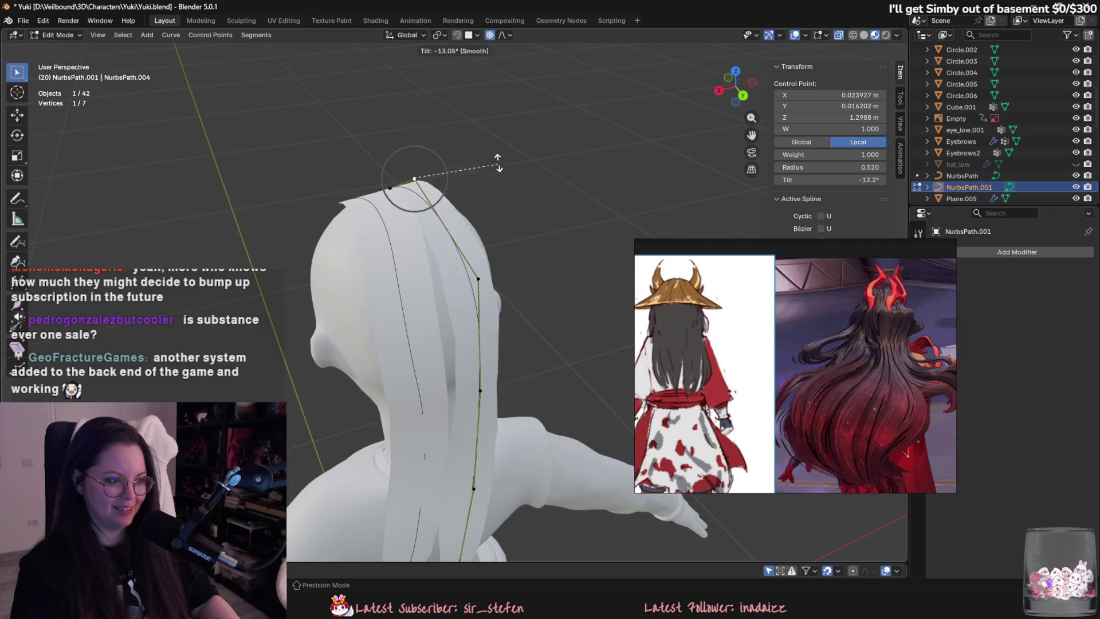
{"action": "left_click", "coordinate": [467, 138]}
{"action": "middle_click_drag", "start_coordinate": [467, 138], "coordinate": [594, 231]}
{"action": "middle_click_drag", "start_coordinate": [507, 264], "coordinate": [536, 273]}
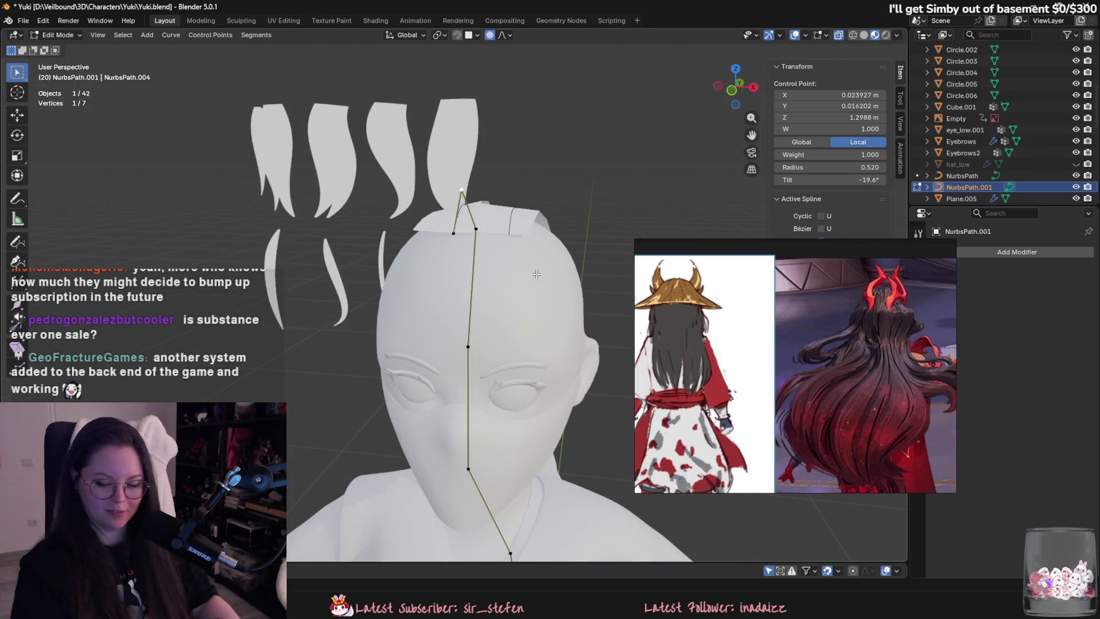
{"action": "left_click", "coordinate": [482, 281]}
{"action": "key", "text": "Tab"}
Move a control point on the second hair curve with smooth falloff.
{"action": "left_click", "coordinate": [516, 253]}
{"action": "middle_click_drag", "start_coordinate": [516, 253], "coordinate": [456, 231]}
{"action": "left_click", "coordinate": [411, 235]}
{"action": "key", "text": "Tab"}
{"action": "left_click", "coordinate": [392, 243]}
{"action": "mouse_move", "coordinate": [392, 242]}
{"action": "middle_mouse_down"}
{"action": "mouse_move", "coordinate": [458, 282]}
{"action": "mouse_move", "coordinate": [479, 239]}
{"action": "mouse_move", "coordinate": [500, 239]}
{"action": "mouse_move", "coordinate": [542, 300]}
{"action": "mouse_move", "coordinate": [519, 348]}
{"action": "mouse_move", "coordinate": [495, 321]}
{"action": "mouse_move", "coordinate": [439, 342]}
{"action": "mouse_move", "coordinate": [449, 395]}
{"action": "mouse_move", "coordinate": [528, 381]}
{"action": "mouse_move", "coordinate": [432, 370]}
{"action": "middle_mouse_up"}
{"action": "key", "text": "g"}
{"action": "left_click", "coordinate": [543, 299]}
Thicken the second curve's radius at its upper point and move that point backward.
{"action": "key", "text": "Tab"}
{"action": "scroll", "coordinate": [432, 370], "scroll_direction": "up", "scroll_amount": 4}
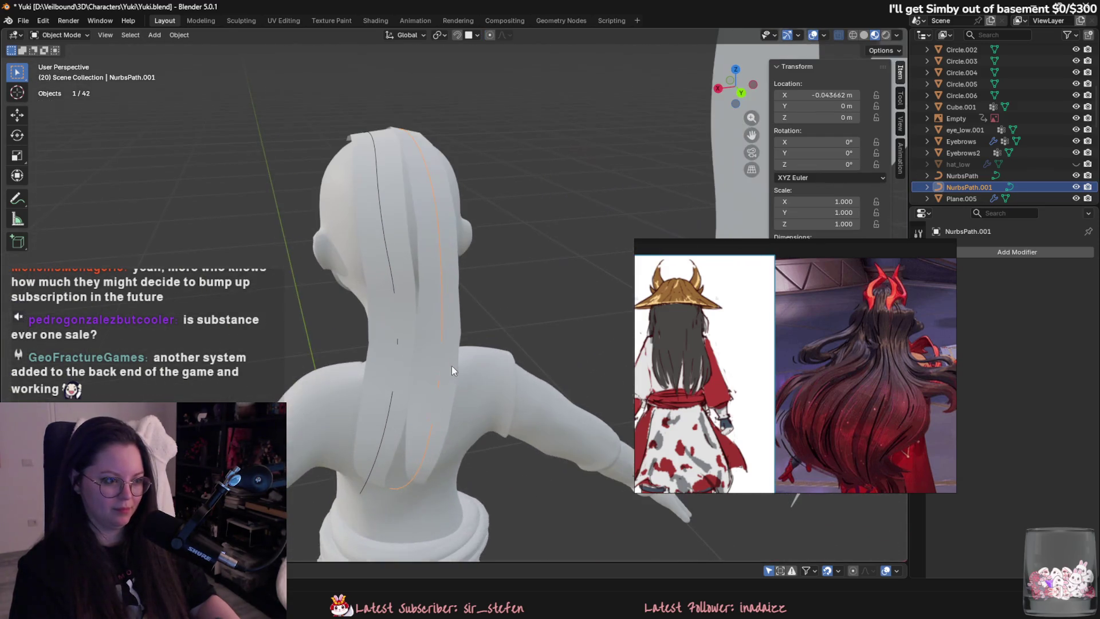
{"action": "key", "text": "Tab"}
{"action": "left_click", "coordinate": [443, 274]}
{"action": "left_click", "coordinate": [433, 177]}
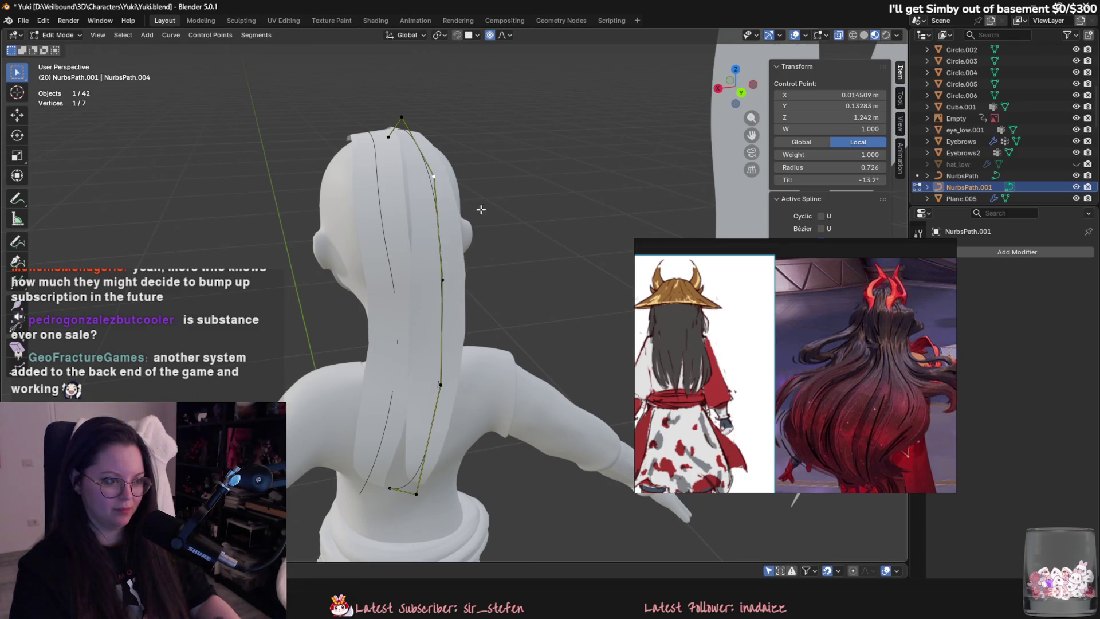
{"action": "left_click", "coordinate": [510, 216]}
{"action": "mouse_move", "coordinate": [518, 239]}
{"action": "middle_mouse_down"}
{"action": "mouse_move", "coordinate": [594, 271]}
{"action": "mouse_move", "coordinate": [550, 216]}
{"action": "mouse_move", "coordinate": [537, 248]}
{"action": "middle_mouse_up"}
{"action": "key", "text": "g"}
{"action": "left_click", "coordinate": [560, 193]}
{"action": "key", "text": "Tab"}
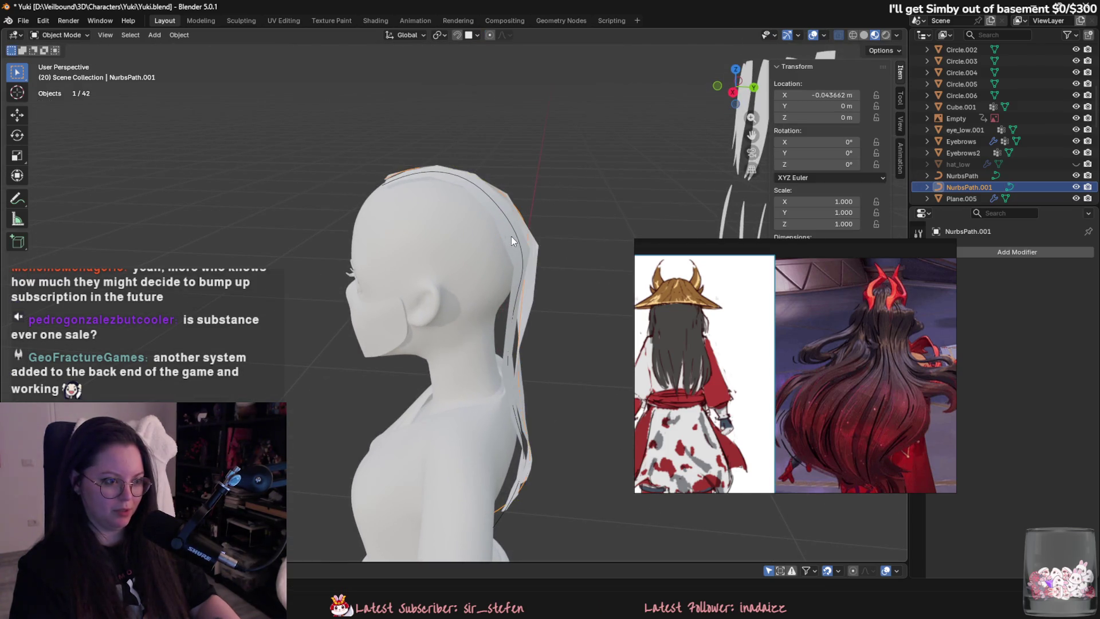
Select NurbsPath.001 and edit its control points, viewed from behind.
{"action": "left_click", "coordinate": [518, 241]}
{"action": "left_click", "coordinate": [518, 241]}
{"action": "key", "text": "Tab"}
{"action": "key", "text": "Tab"}
{"action": "middle_click_drag", "start_coordinate": [541, 263], "coordinate": [526, 240]}
{"action": "left_click", "coordinate": [524, 239]}
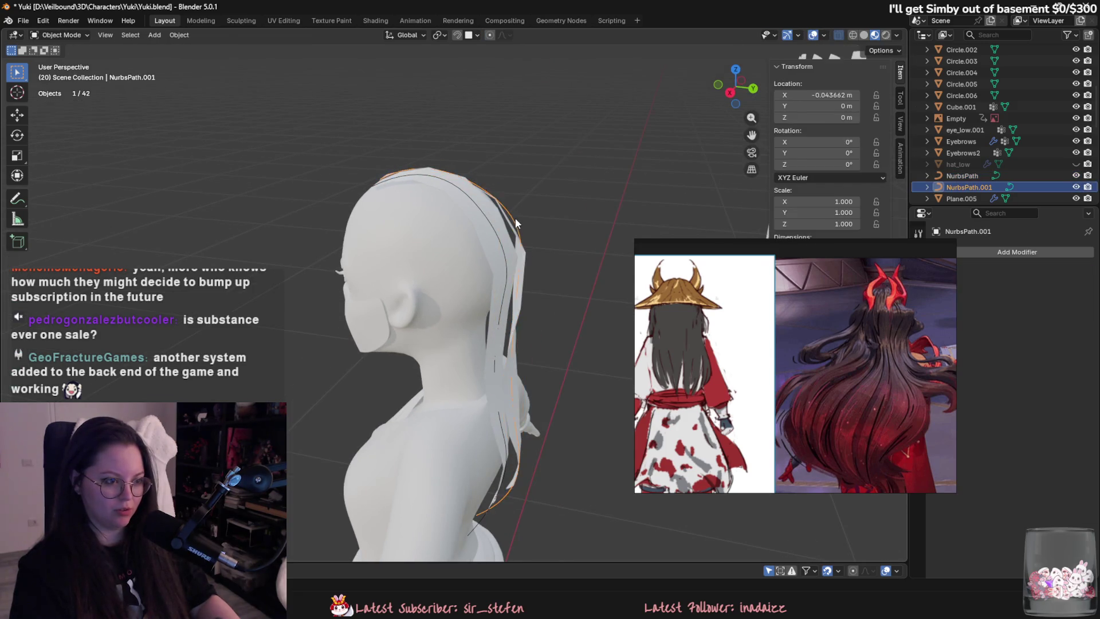
{"action": "key", "text": "Tab"}
{"action": "mouse_move", "coordinate": [515, 223]}
{"action": "middle_mouse_down"}
{"action": "mouse_move", "coordinate": [457, 227]}
{"action": "mouse_move", "coordinate": [430, 271]}
{"action": "mouse_move", "coordinate": [452, 224]}
{"action": "mouse_move", "coordinate": [493, 355]}
{"action": "middle_mouse_up"}
Move two NurbsPath.001 control points with falloff, leaving the bottom point in place.
{"action": "key", "text": "g"}
{"action": "left_click", "coordinate": [458, 229]}
{"action": "key", "text": "g"}
{"action": "left_click", "coordinate": [460, 219]}
{"action": "left_click", "coordinate": [487, 374]}
{"action": "key", "text": "g"}
{"action": "key", "text": "Escape"}
{"action": "key", "text": "Tab"}
{"action": "left_click", "coordinate": [450, 354]}
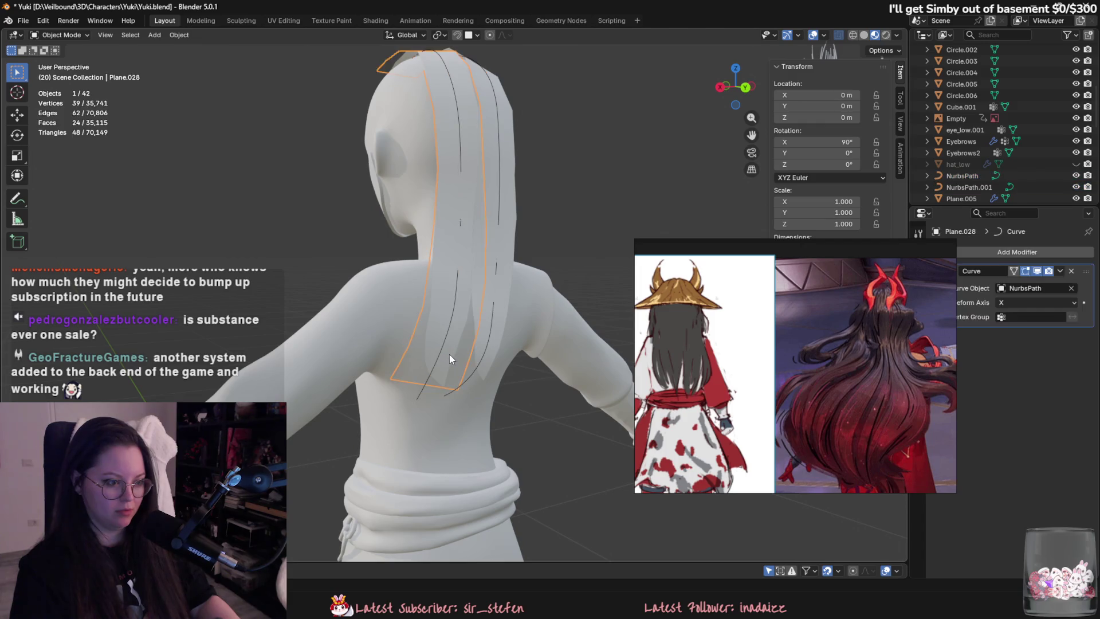
Slide Plane.028's vertices along the X axis.
{"action": "scroll", "coordinate": [449, 354], "scroll_direction": "down", "scroll_amount": 3}
{"action": "key", "text": "Tab"}
{"action": "scroll", "coordinate": [449, 342], "scroll_direction": "down", "scroll_amount": 3}
{"action": "mouse_move", "coordinate": [449, 342]}
{"action": "middle_mouse_down"}
{"action": "mouse_move", "coordinate": [381, 523]}
{"action": "mouse_move", "coordinate": [457, 421]}
{"action": "middle_mouse_up"}
{"action": "key", "text": "g"}
{"action": "key", "text": "x"}
{"action": "scroll", "coordinate": [457, 421], "scroll_direction": "down", "scroll_amount": 6}
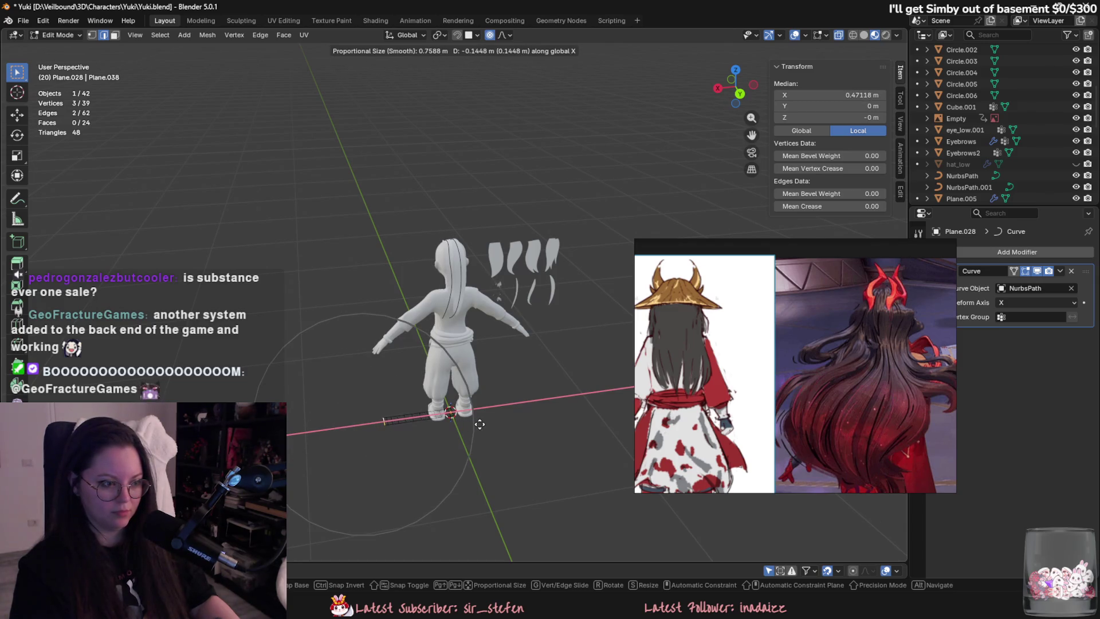
{"action": "left_click", "coordinate": [479, 424]}
{"action": "scroll", "coordinate": [480, 435], "scroll_direction": "up", "scroll_amount": 3}
Switch to Plane.027, select all its vertices and slide them along X.
{"action": "key", "text": "alt+q"}
{"action": "scroll", "coordinate": [460, 425], "scroll_direction": "down", "scroll_amount": 3}
{"action": "key", "text": "a"}
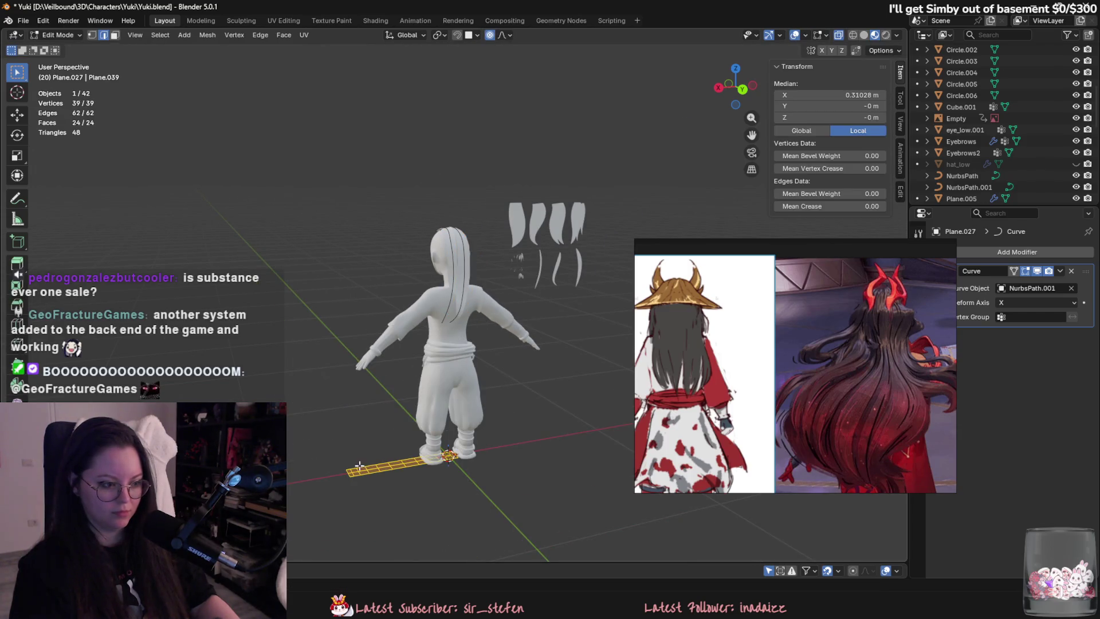
{"action": "key", "text": "g"}
{"action": "key", "text": "x"}
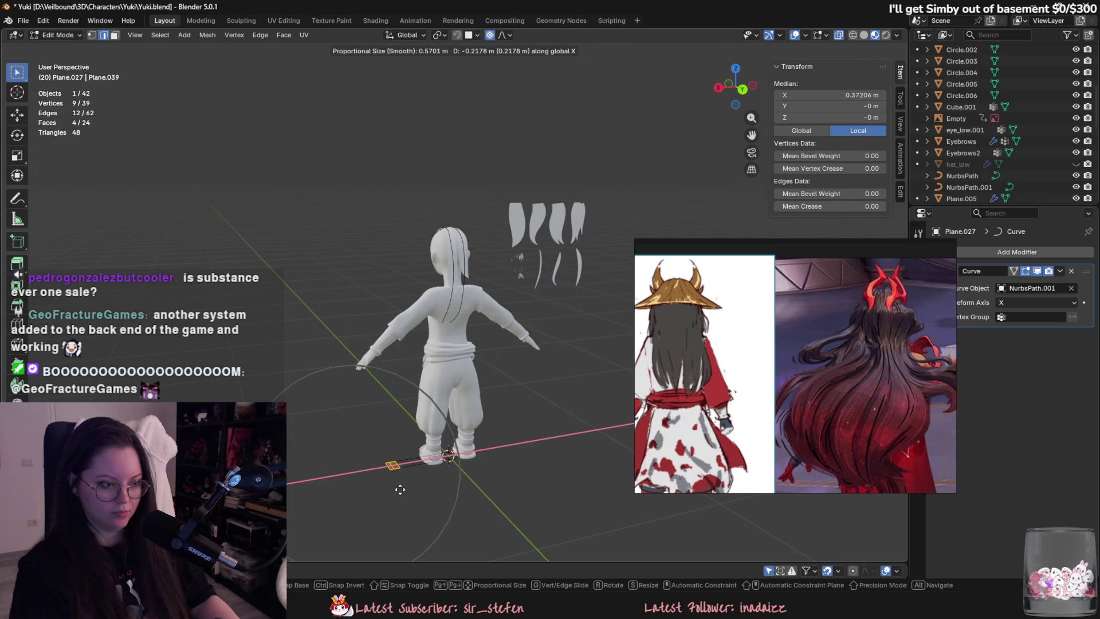
{"action": "left_click", "coordinate": [396, 489]}
{"action": "key", "text": "Tab"}
{"action": "scroll", "coordinate": [425, 280], "scroll_direction": "up", "scroll_amount": 4}
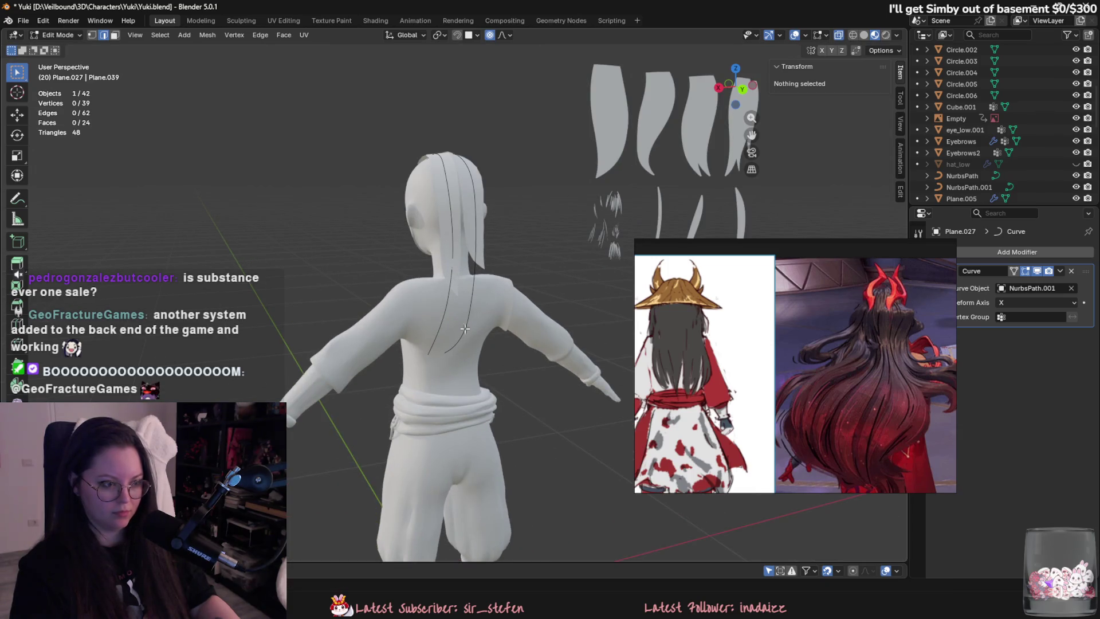
{"action": "left_click", "coordinate": [475, 268]}
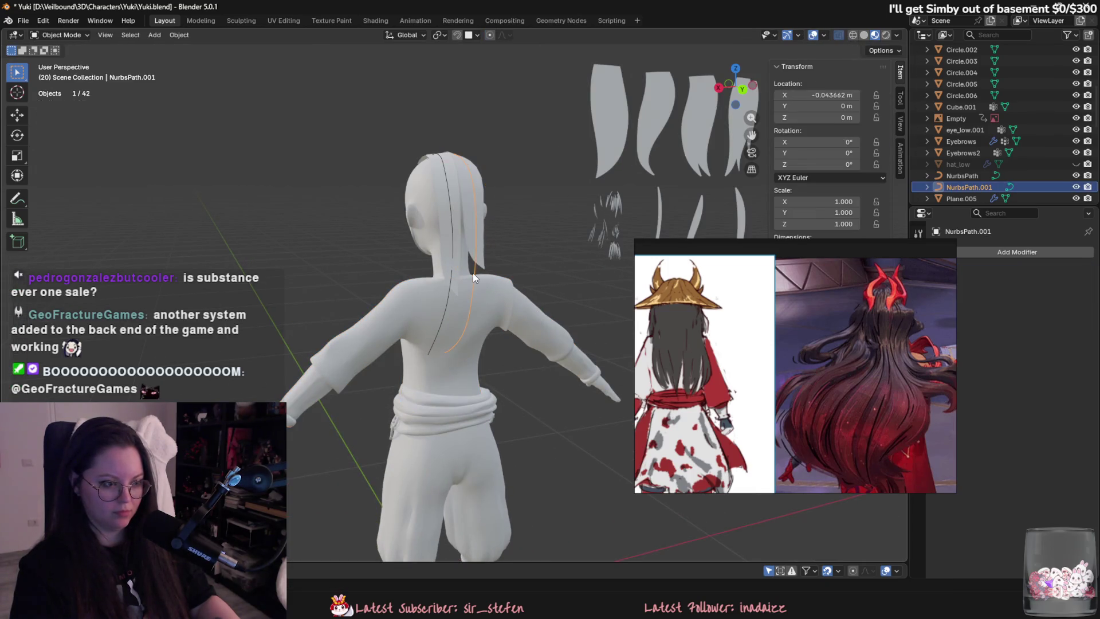
Pull NurbsPath.001's lower control points down the back with proportional falloff and twist its tilt.
{"action": "key", "text": "Tab"}
{"action": "scroll", "coordinate": [498, 275], "scroll_direction": "up", "scroll_amount": 3}
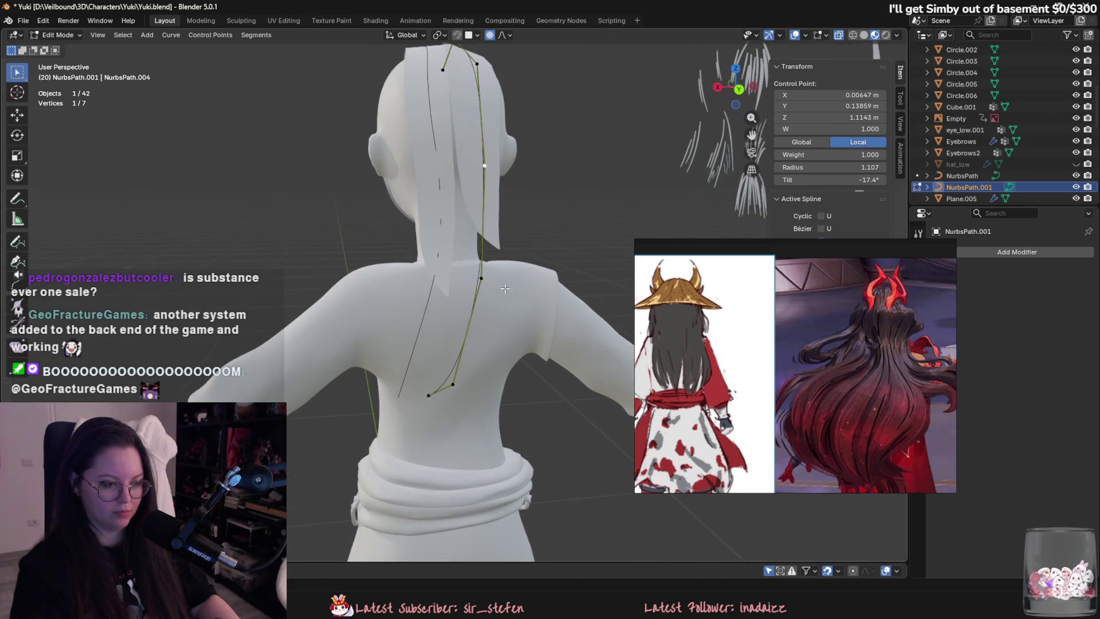
{"action": "key", "text": "g"}
{"action": "scroll", "coordinate": [503, 288], "scroll_direction": "up", "scroll_amount": 9}
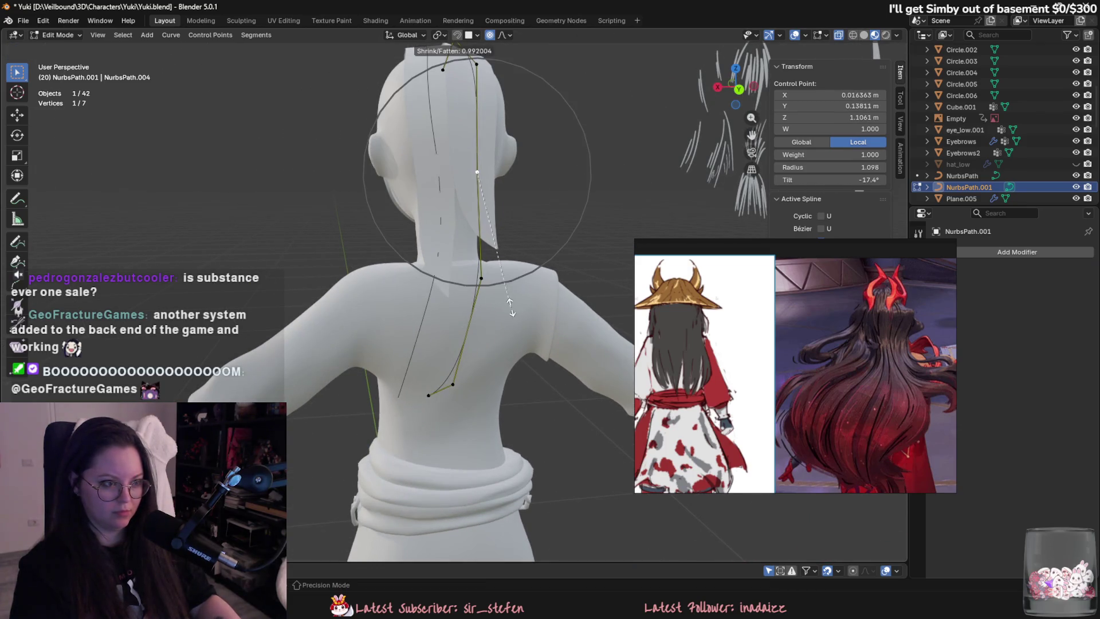
{"action": "left_click", "coordinate": [497, 293]}
{"action": "scroll", "coordinate": [503, 292], "scroll_direction": "down", "scroll_amount": 3}
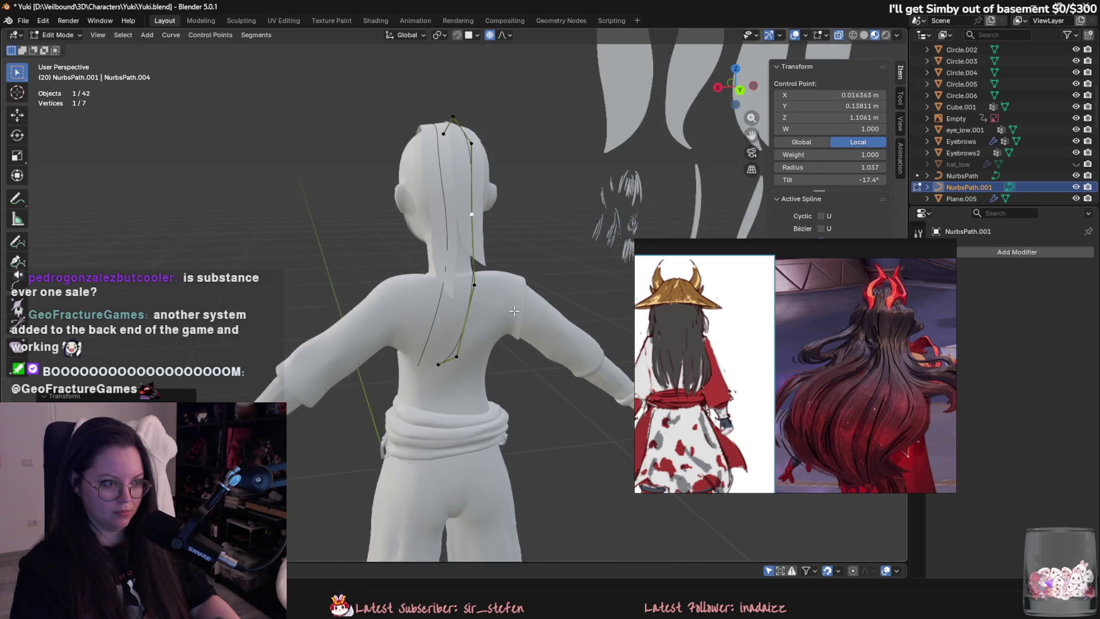
{"action": "left_click", "coordinate": [471, 307]}
{"action": "key", "text": "g"}
{"action": "left_click", "coordinate": [481, 337]}
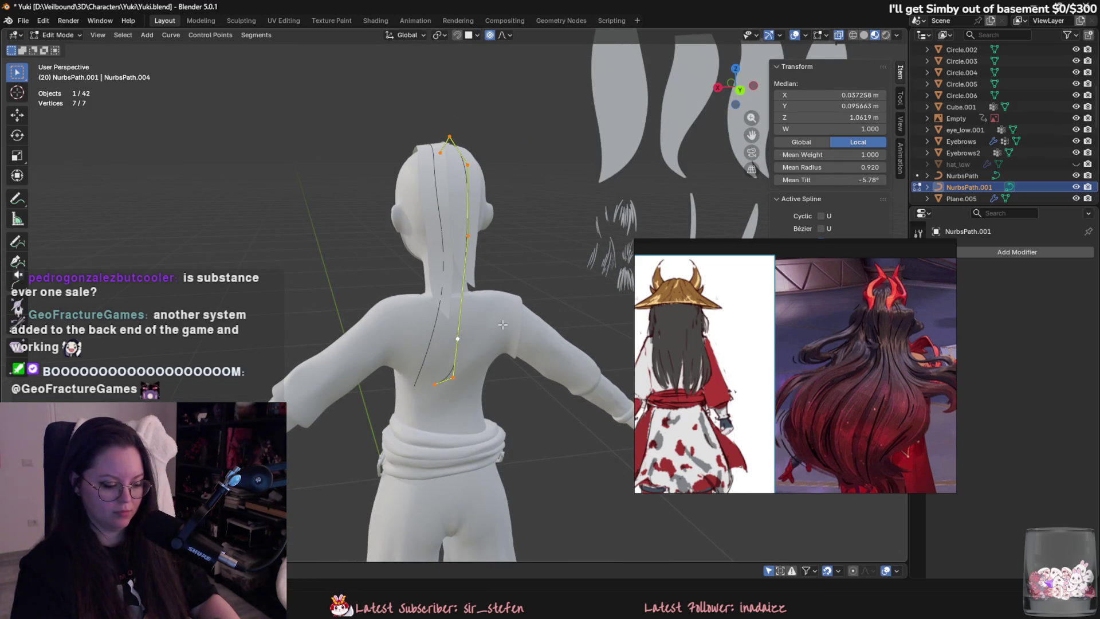
{"action": "key", "text": "ctrl+t"}
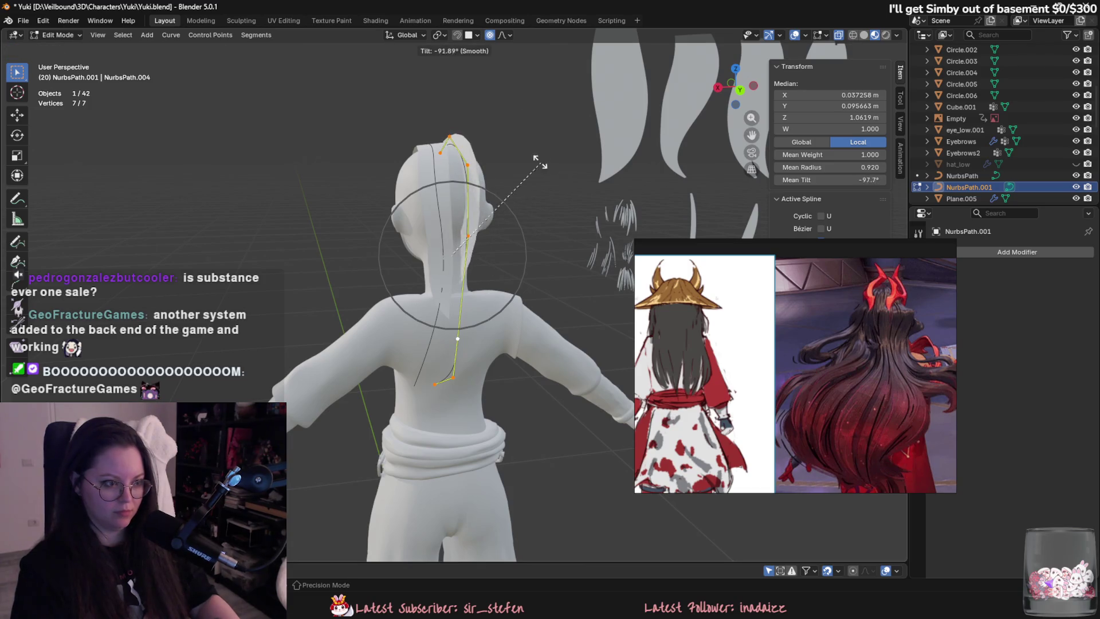
{"action": "left_click", "coordinate": [506, 155]}
Move the mid and upper points so the card arcs over the crown, then select the strand mesh too.
{"action": "left_click", "coordinate": [468, 236]}
{"action": "scroll", "coordinate": [467, 235], "scroll_direction": "up", "scroll_amount": 2}
{"action": "key", "text": "g"}
{"action": "left_click", "coordinate": [466, 235]}
{"action": "left_click", "coordinate": [470, 136]}
{"action": "key", "text": "g"}
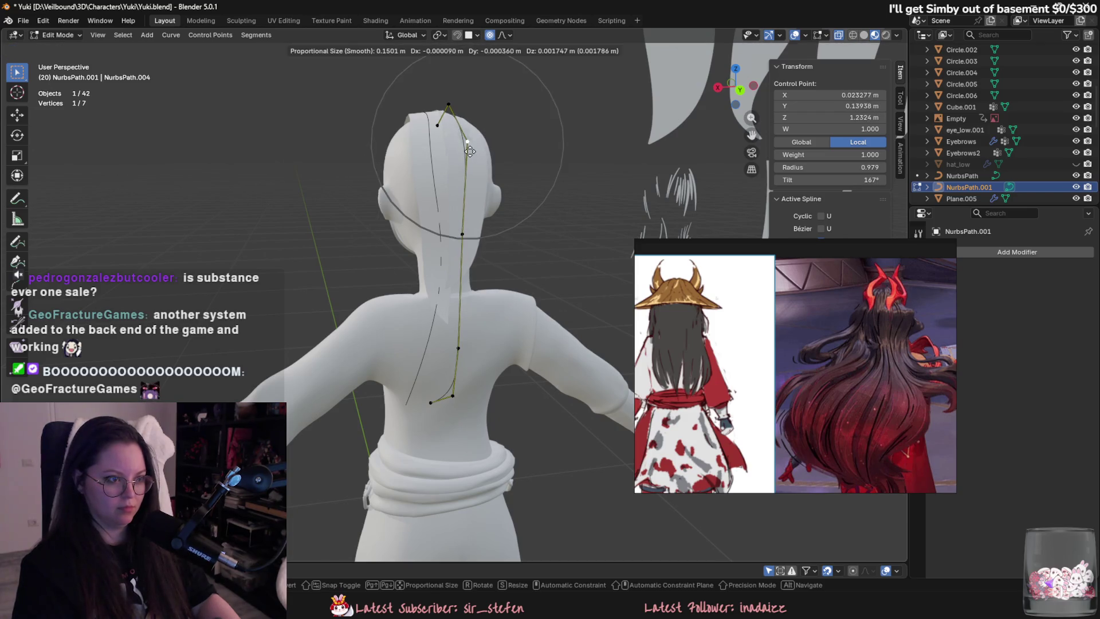
{"action": "middle_click_drag", "start_coordinate": [475, 150], "coordinate": [487, 189], "text": "shift"}
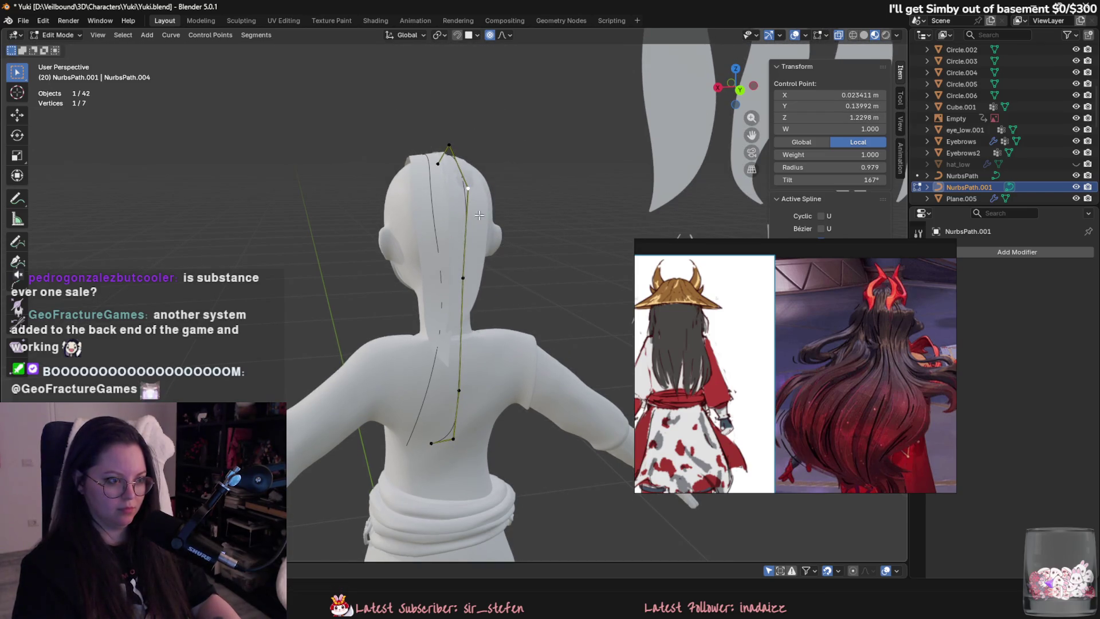
{"action": "left_click", "coordinate": [498, 221]}
{"action": "key", "text": "g"}
{"action": "left_click", "coordinate": [498, 222]}
{"action": "mouse_move", "coordinate": [498, 221]}
{"action": "middle_mouse_down"}
{"action": "mouse_move", "coordinate": [546, 221]}
{"action": "mouse_move", "coordinate": [464, 235]}
{"action": "middle_mouse_up"}
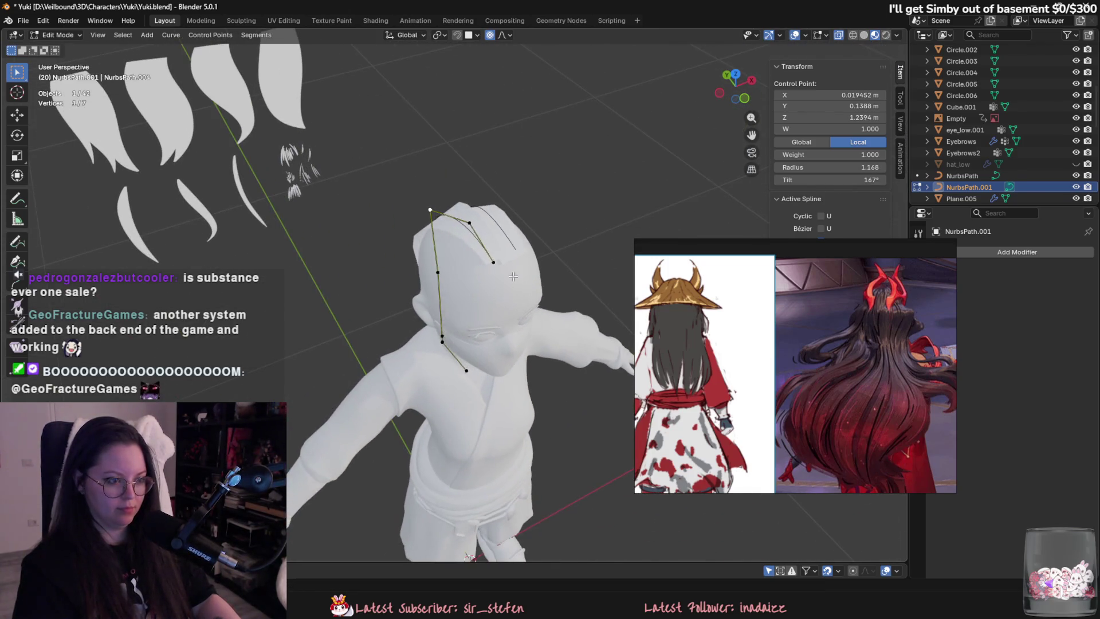
{"action": "key", "text": "Tab"}
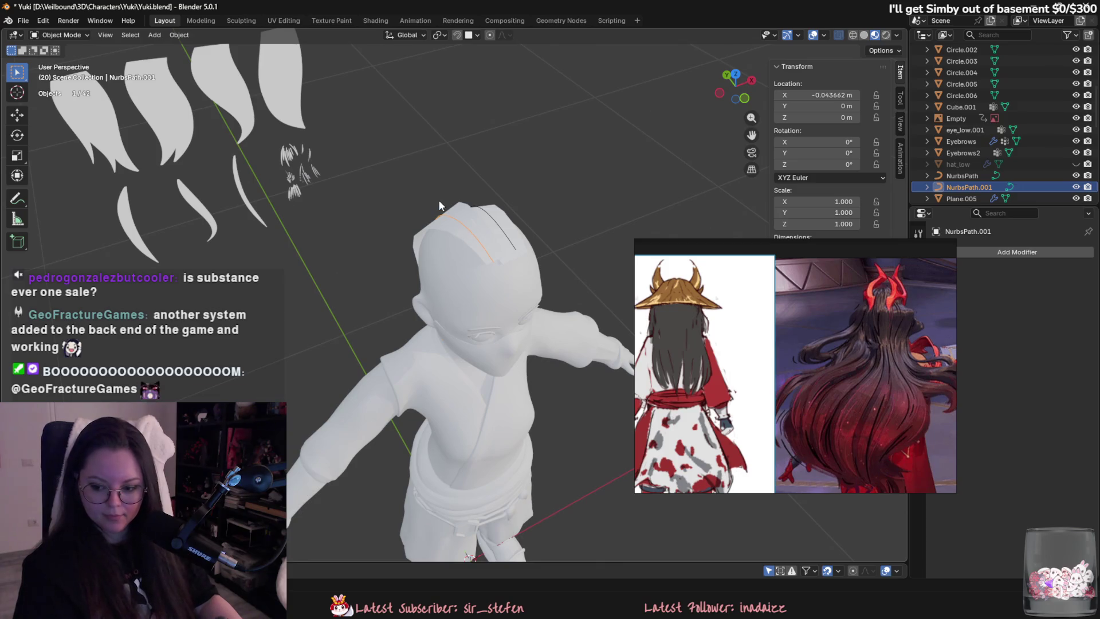
{"action": "mouse_move", "coordinate": [445, 222]}
{"action": "middle_mouse_down"}
{"action": "mouse_move", "coordinate": [591, 222]}
{"action": "mouse_move", "coordinate": [533, 252]}
{"action": "middle_mouse_up"}
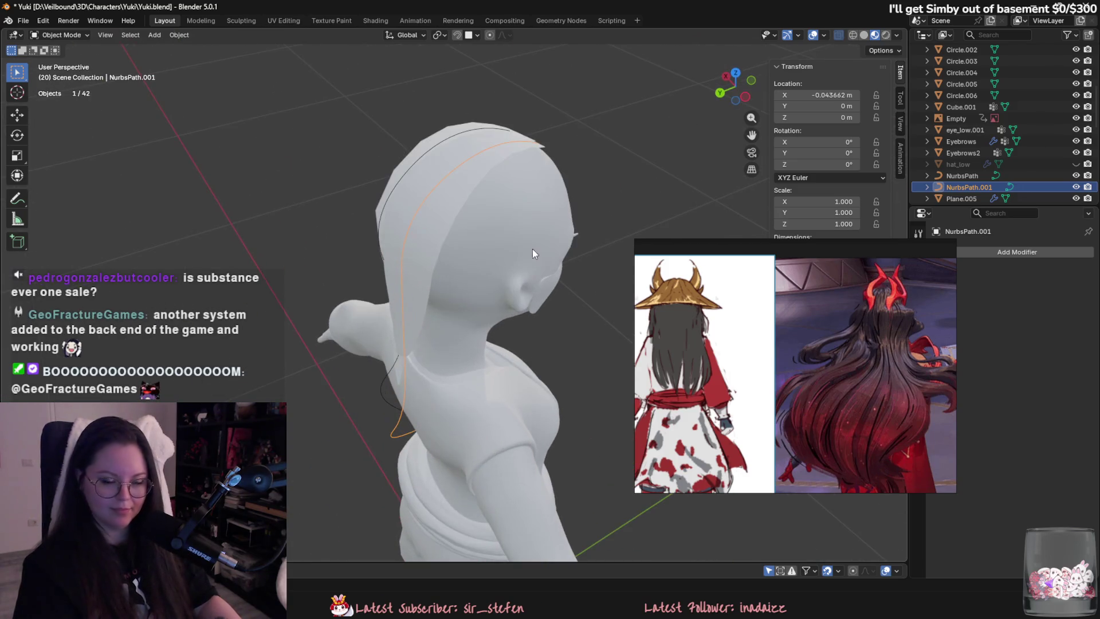
{"action": "left_click", "coordinate": [461, 212], "text": "shift"}
Duplicate the hair card and its path, rotating the copy about Z and moving it aside.
{"action": "key", "text": "shift+d"}
{"action": "key", "text": "r"}
{"action": "key", "text": "z"}
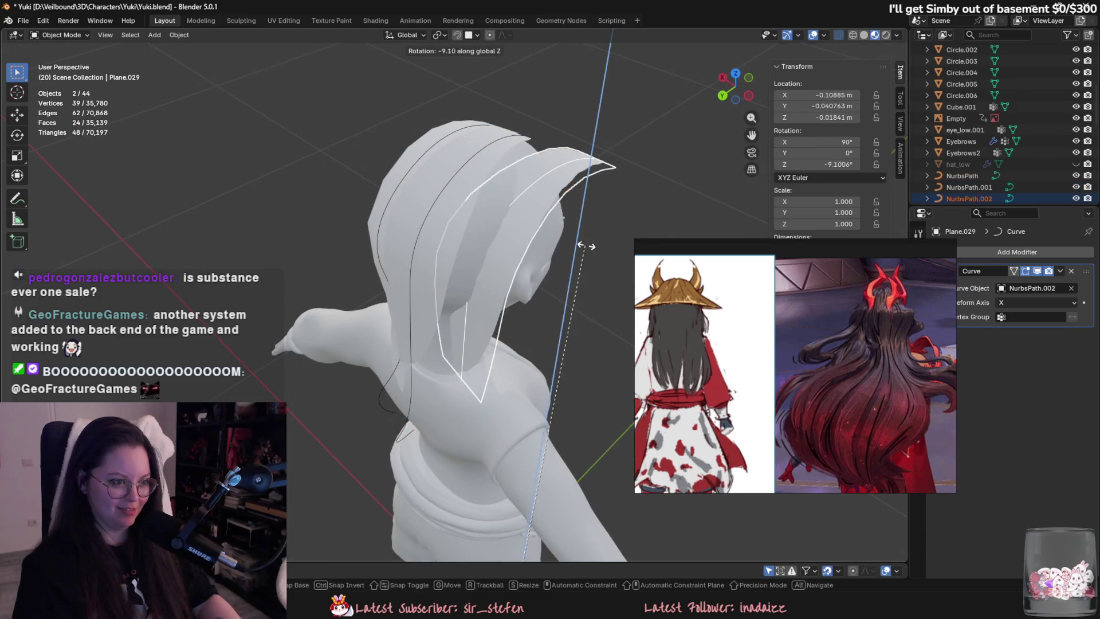
{"action": "left_click", "coordinate": [559, 259]}
{"action": "mouse_move", "coordinate": [559, 259]}
{"action": "middle_mouse_down"}
{"action": "mouse_move", "coordinate": [494, 218]}
{"action": "mouse_move", "coordinate": [545, 198]}
{"action": "mouse_move", "coordinate": [435, 390]}
{"action": "middle_mouse_up"}
{"action": "key", "text": "g"}
{"action": "left_click", "coordinate": [542, 248]}
Dissolve NurbsPath.002 down to five points and flip its tilt by 180°.
{"action": "left_click", "coordinate": [421, 407]}
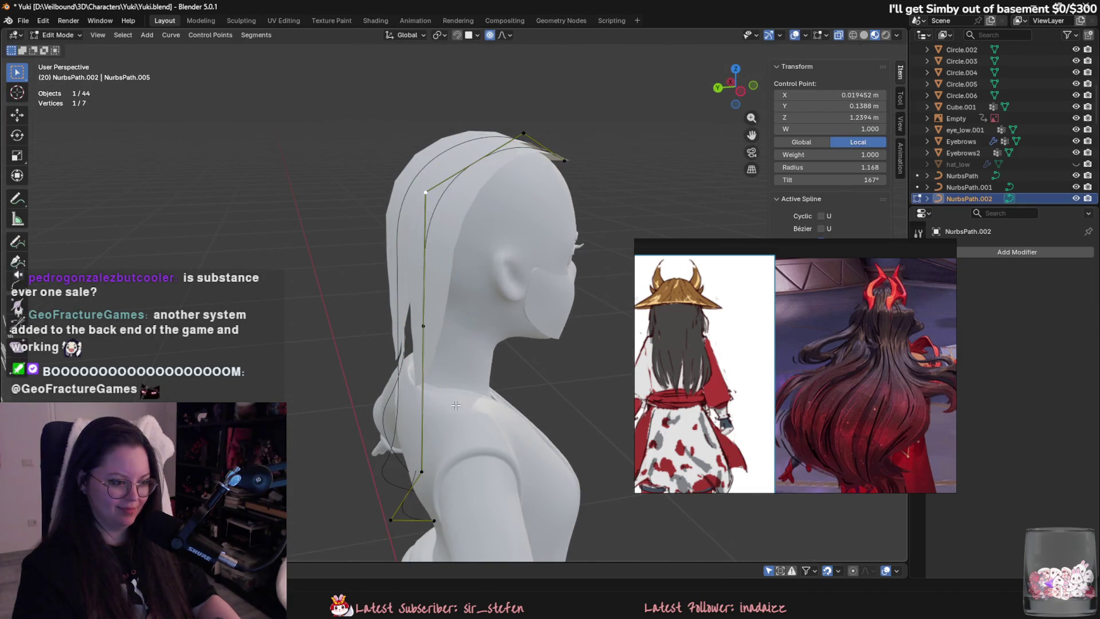
{"action": "key", "text": "Tab"}
{"action": "scroll", "coordinate": [428, 471], "scroll_direction": "down", "scroll_amount": 3}
{"action": "right_click", "coordinate": [412, 431]}
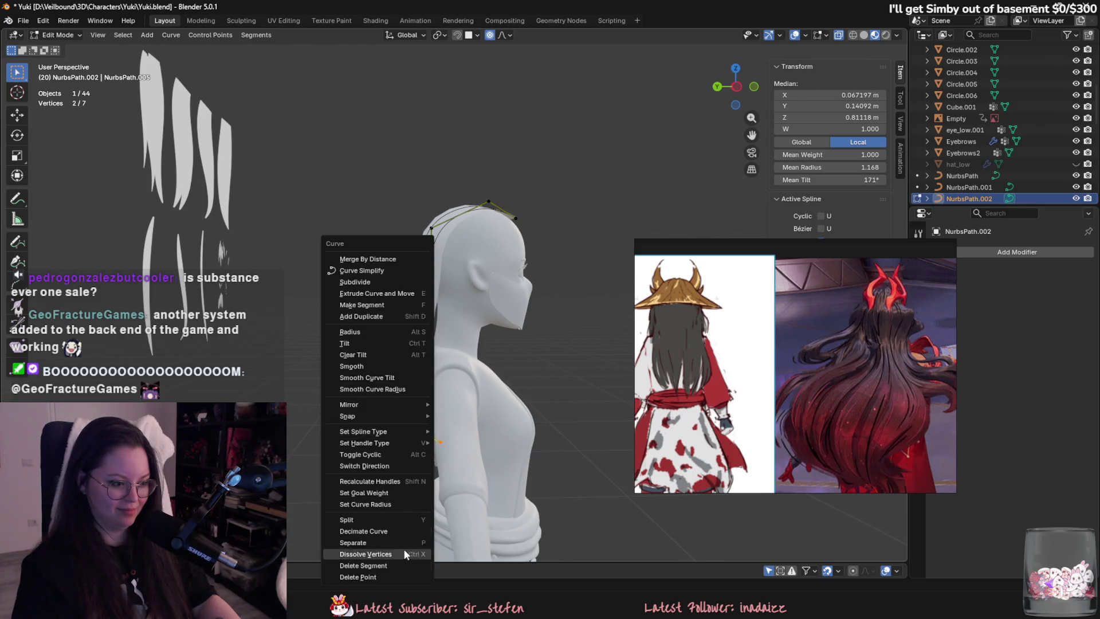
{"action": "left_click", "coordinate": [403, 548]}
{"action": "middle_click_drag", "start_coordinate": [435, 504], "coordinate": [542, 387]}
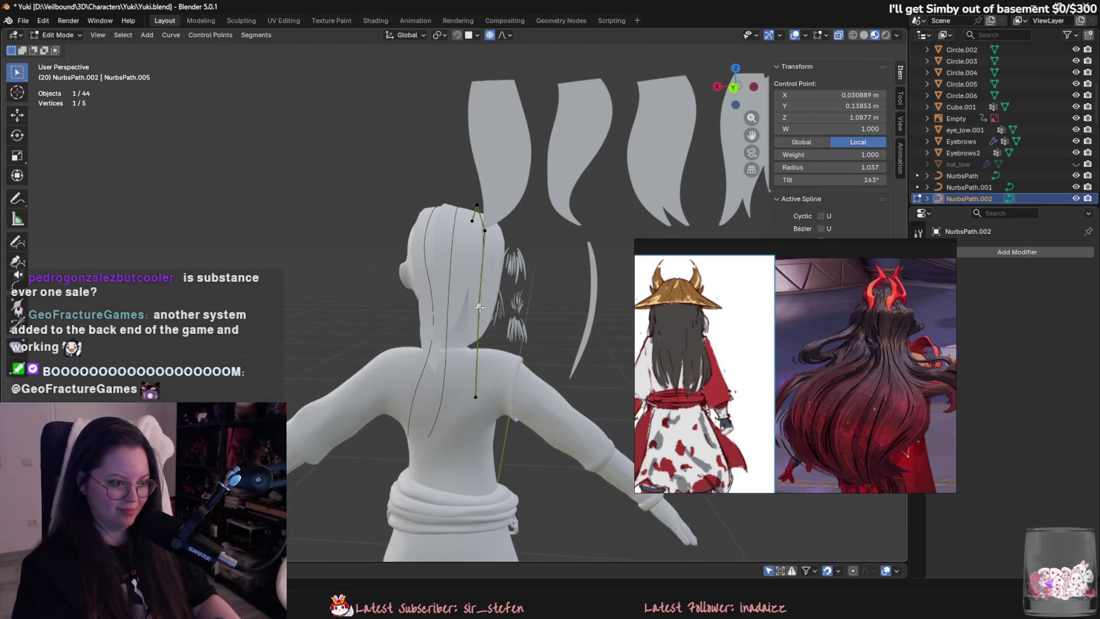
{"action": "middle_click_drag", "start_coordinate": [480, 307], "coordinate": [544, 285]}
{"action": "type", "text": "a180"}
{"action": "key", "text": "Return"}
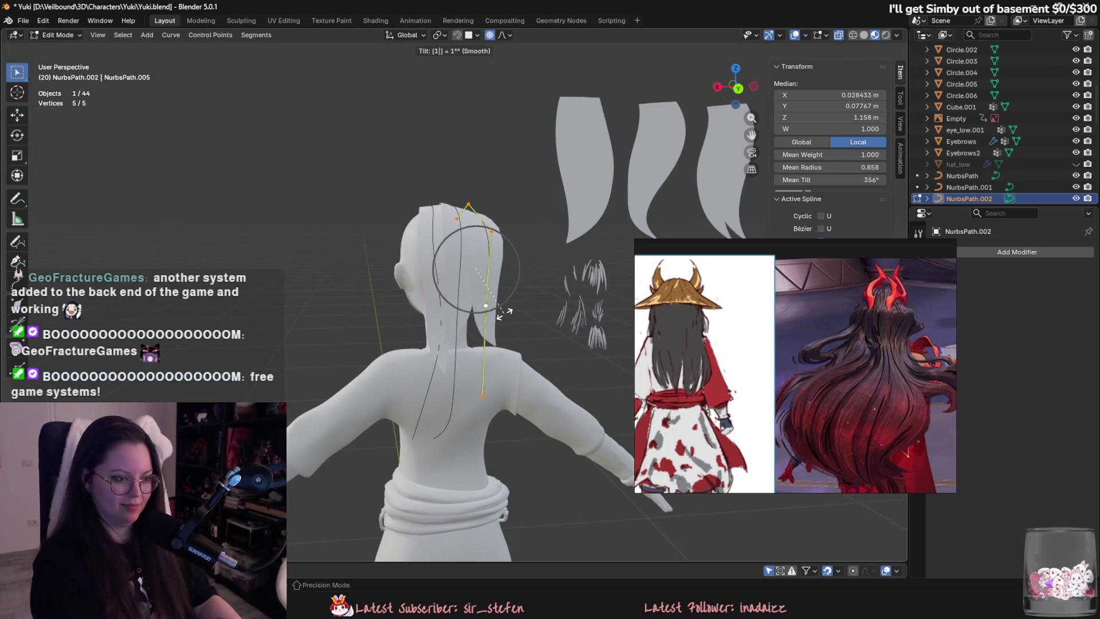
Shift the middle curve point left and twist the tilt at a lower point.
{"action": "left_click_drag", "start_coordinate": [490, 314], "coordinate": [473, 322]}
{"action": "middle_click_drag", "start_coordinate": [474, 322], "coordinate": [486, 397]}
{"action": "left_click", "coordinate": [486, 397]}
{"action": "middle_click_drag", "start_coordinate": [497, 348], "coordinate": [430, 344]}
{"action": "left_click", "coordinate": [426, 343]}
{"action": "key", "text": "ctrl+t"}
{"action": "left_click", "coordinate": [490, 313]}
Narrow the strand at the lower point, upper bend and tip, and reposition the tip.
{"action": "key", "text": "alt+s"}
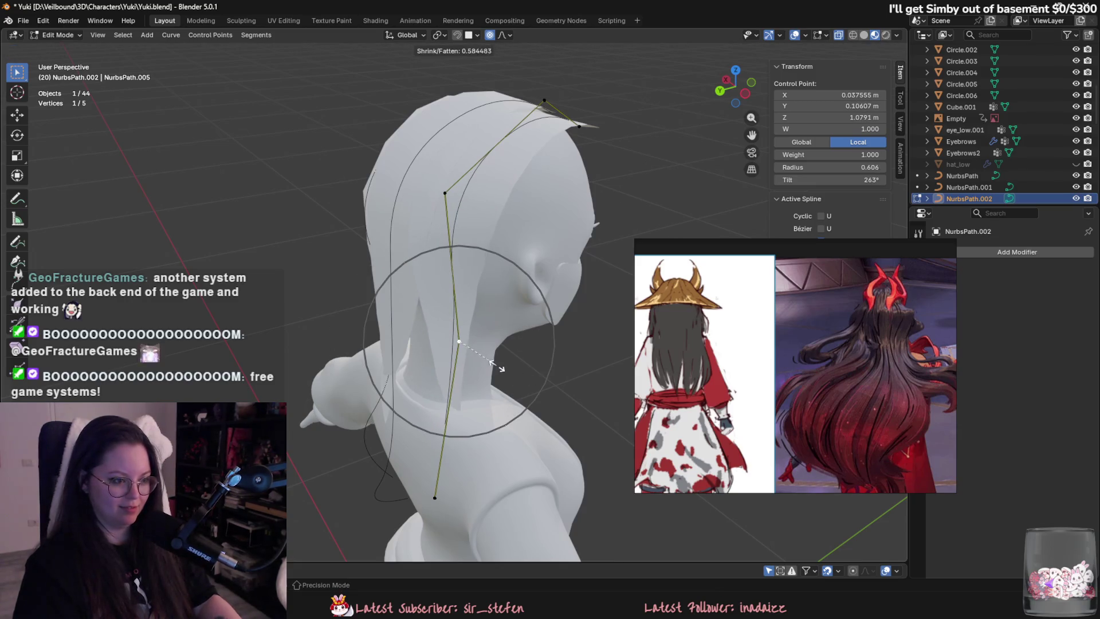
{"action": "middle_click_drag", "start_coordinate": [464, 228], "coordinate": [482, 211]}
{"action": "left_click", "coordinate": [481, 211]}
{"action": "key", "text": "alt+s"}
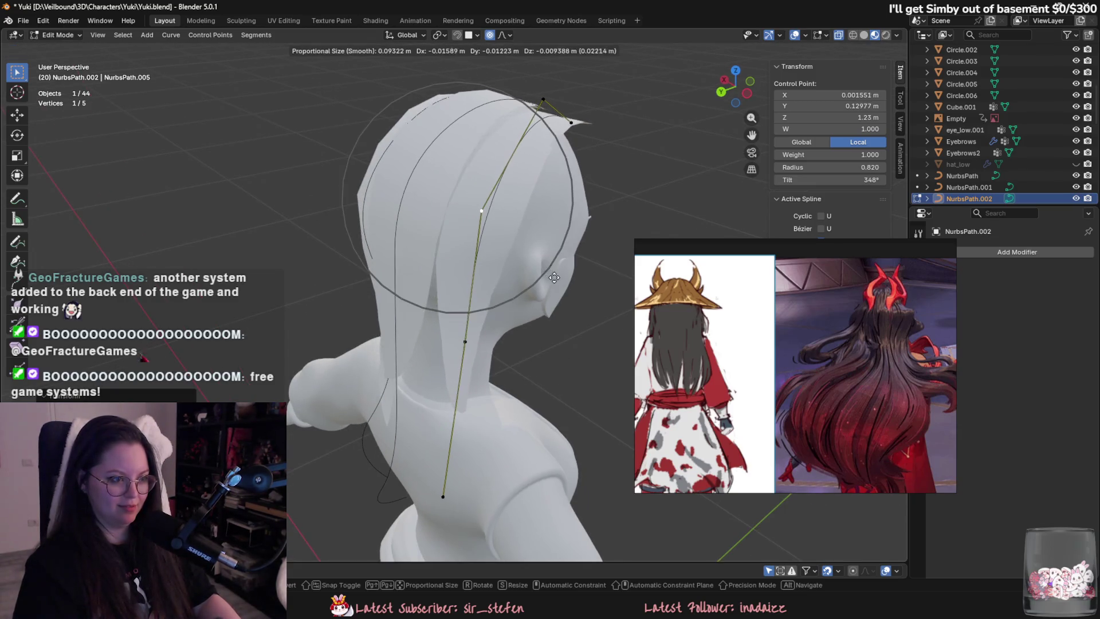
{"action": "left_click", "coordinate": [547, 276]}
{"action": "left_click", "coordinate": [571, 122]}
{"action": "middle_click_drag", "start_coordinate": [571, 122], "coordinate": [594, 313]}
{"action": "key", "text": "alt+s"}
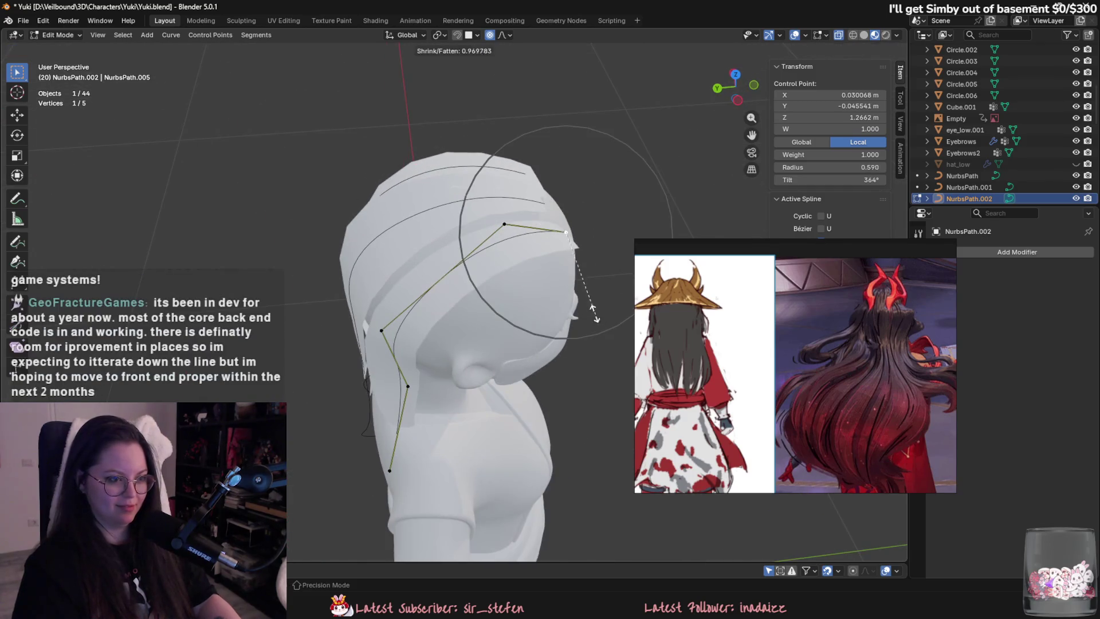
{"action": "key", "text": "g"}
{"action": "left_click", "coordinate": [564, 275]}
{"action": "middle_click_drag", "start_coordinate": [565, 275], "coordinate": [501, 277]}
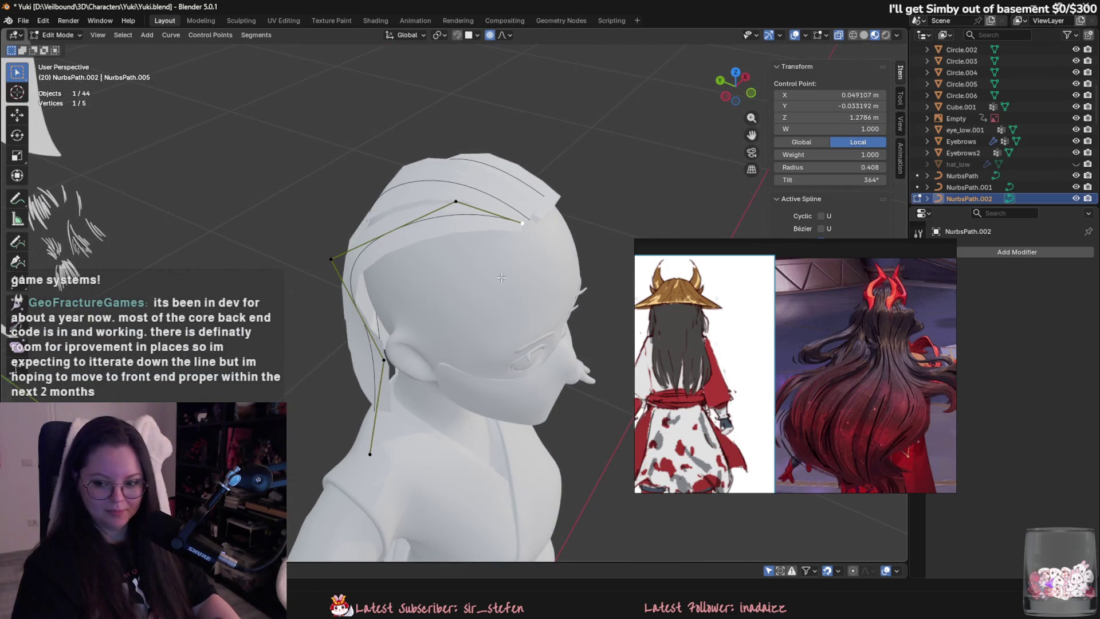
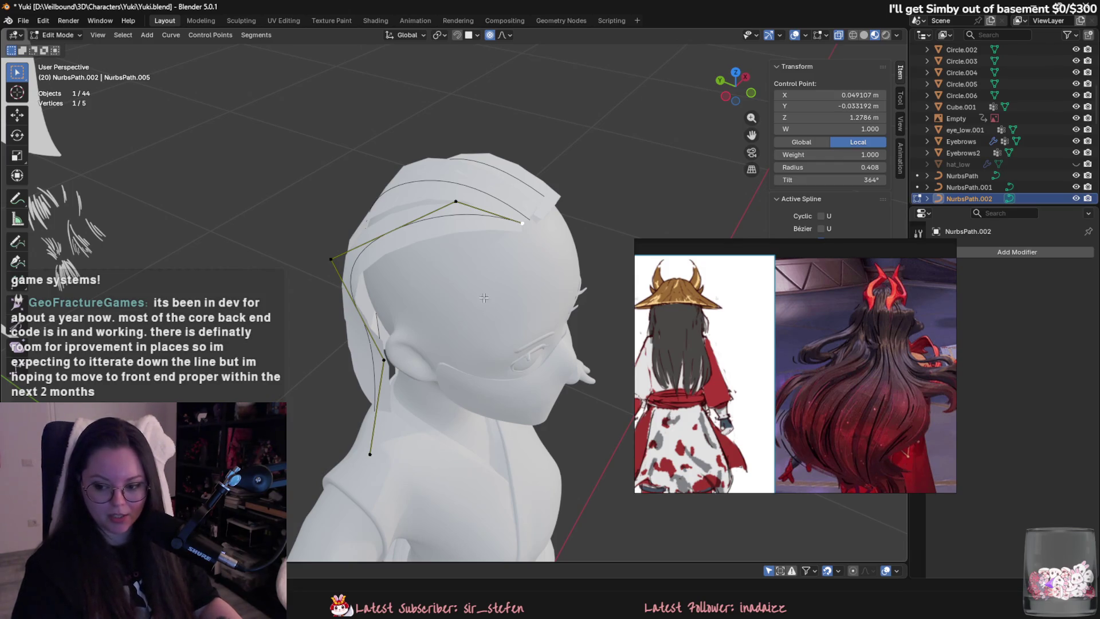
Reposition three NurbsPath.002 control points along the back of the head, including the top point.
{"action": "middle_click_drag", "start_coordinate": [337, 282], "coordinate": [481, 298]}
{"action": "key", "text": "g"}
{"action": "left_click", "coordinate": [504, 305]}
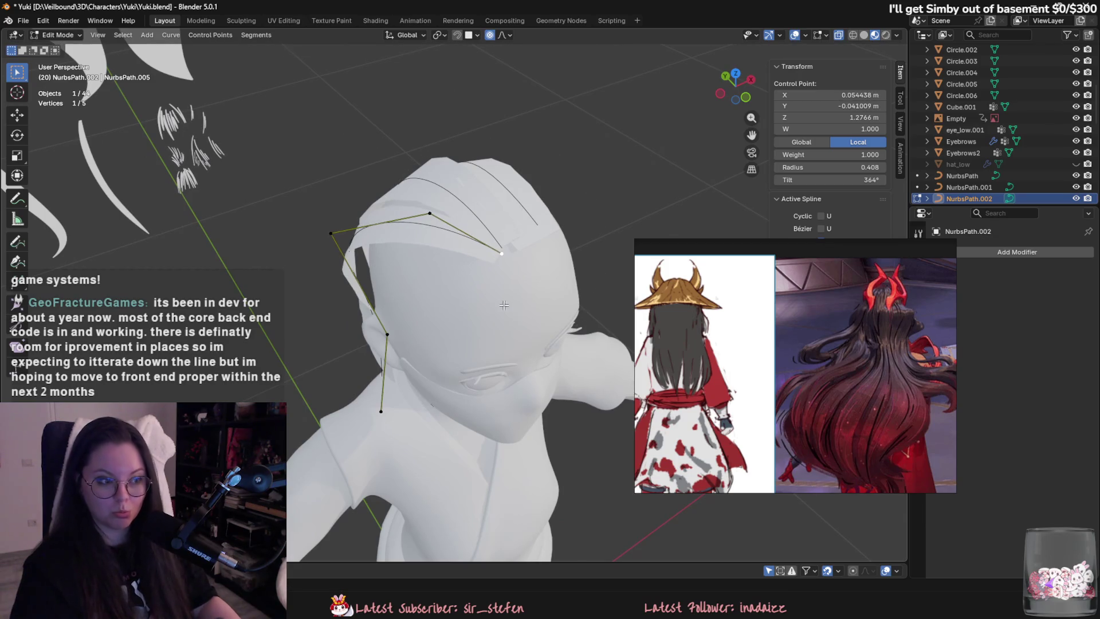
{"action": "mouse_move", "coordinate": [422, 237]}
{"action": "middle_mouse_down"}
{"action": "mouse_move", "coordinate": [458, 270]}
{"action": "mouse_move", "coordinate": [495, 249]}
{"action": "mouse_move", "coordinate": [547, 180]}
{"action": "middle_mouse_up"}
{"action": "key", "text": "g"}
{"action": "left_click", "coordinate": [470, 284]}
{"action": "scroll", "coordinate": [547, 180], "scroll_direction": "up", "scroll_amount": 2}
{"action": "key", "text": "g"}
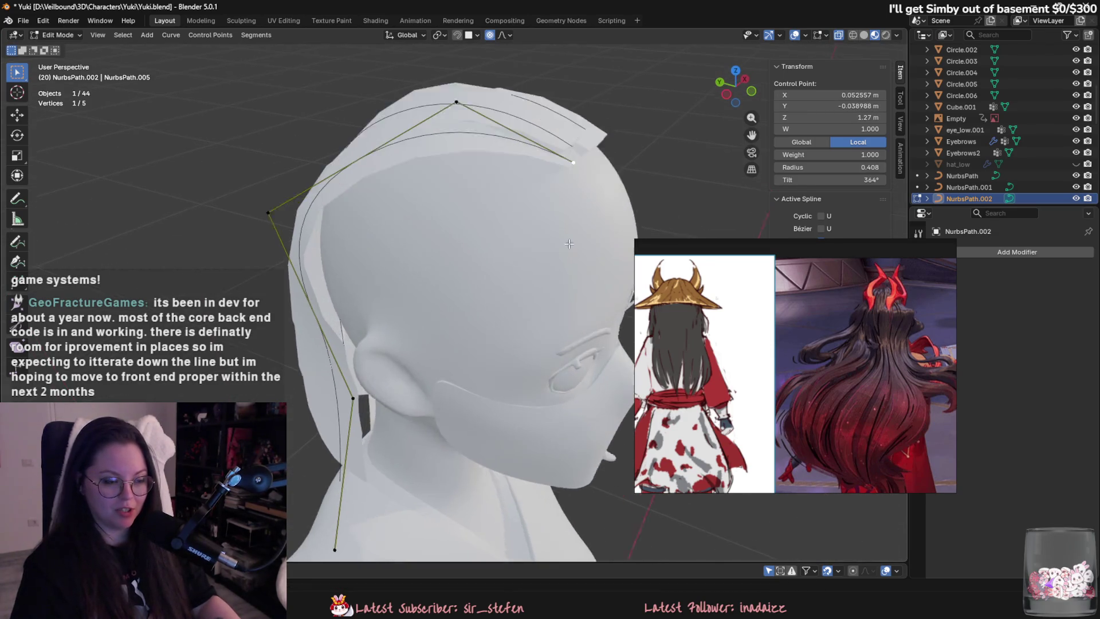
{"action": "scroll", "coordinate": [567, 217], "scroll_direction": "up", "scroll_amount": 2}
{"action": "left_click", "coordinate": [587, 248]}
Twist one point's tilt and thin the strand's radius at another point.
{"action": "middle_click_drag", "start_coordinate": [587, 248], "coordinate": [580, 294]}
{"action": "key", "text": "ctrl+t"}
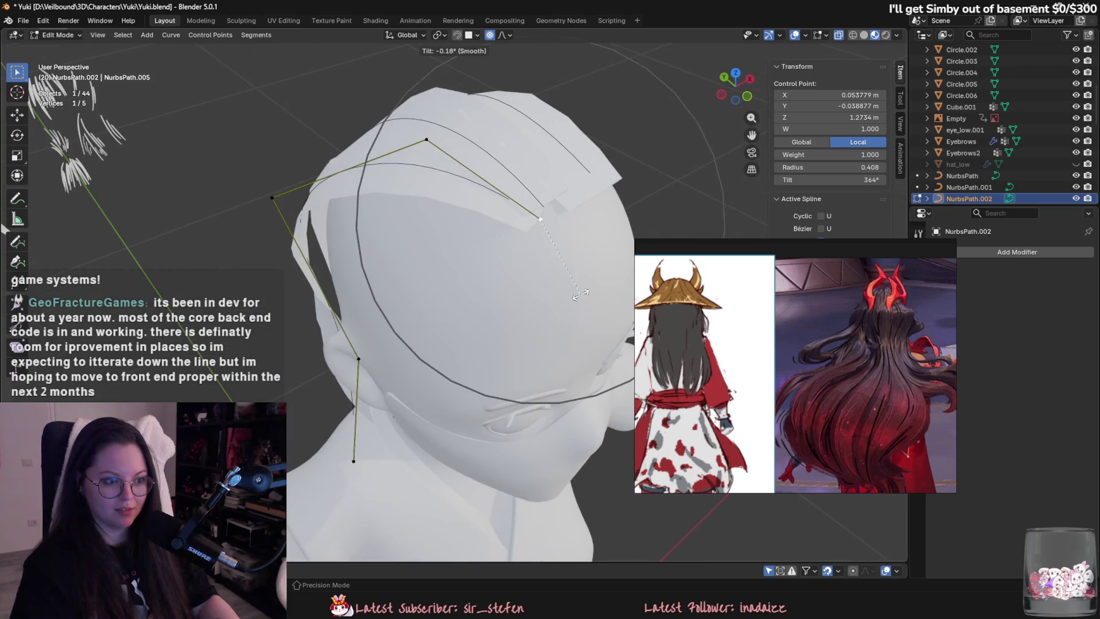
{"action": "mouse_move", "coordinate": [583, 250]}
{"action": "middle_mouse_down"}
{"action": "mouse_move", "coordinate": [562, 261]}
{"action": "mouse_move", "coordinate": [573, 172]}
{"action": "mouse_move", "coordinate": [615, 245]}
{"action": "mouse_move", "coordinate": [593, 244]}
{"action": "middle_mouse_up"}
{"action": "left_click", "coordinate": [564, 152]}
{"action": "key", "text": "alt+s"}
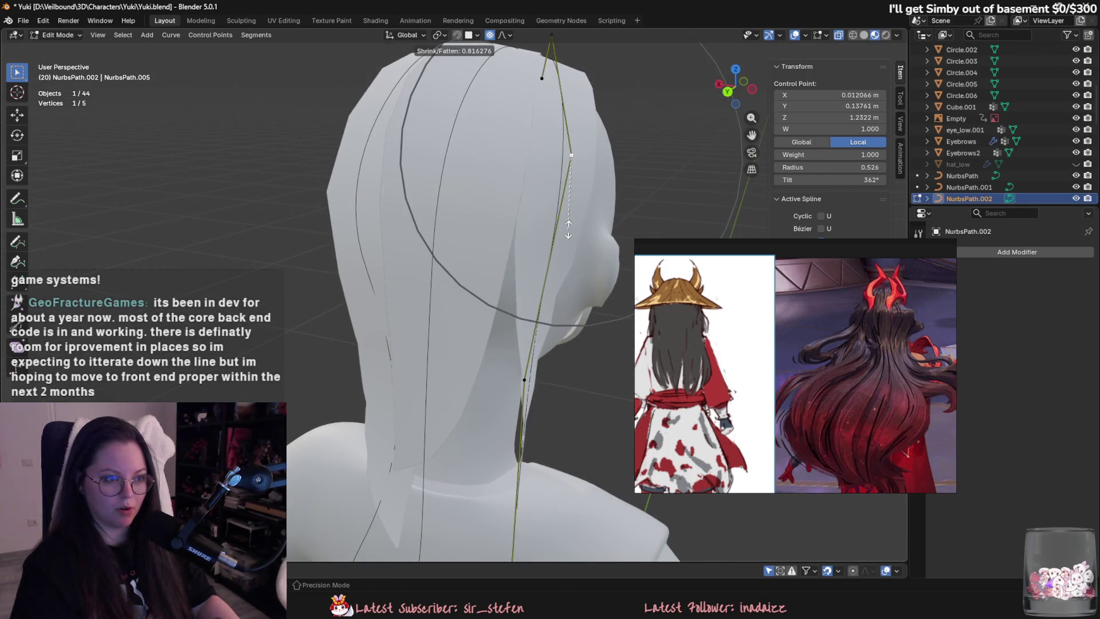
{"action": "left_click", "coordinate": [567, 232]}
Pull the lower curve point into place behind the head, then return to Object Mode.
{"action": "left_click", "coordinate": [525, 380]}
{"action": "key", "text": "alt+s"}
{"action": "left_click", "coordinate": [499, 471]}
{"action": "mouse_move", "coordinate": [499, 470]}
{"action": "middle_mouse_down"}
{"action": "mouse_move", "coordinate": [548, 338]}
{"action": "mouse_move", "coordinate": [497, 270]}
{"action": "middle_mouse_up"}
{"action": "key", "text": "g"}
{"action": "left_click", "coordinate": [513, 405]}
{"action": "key", "text": "Tab"}
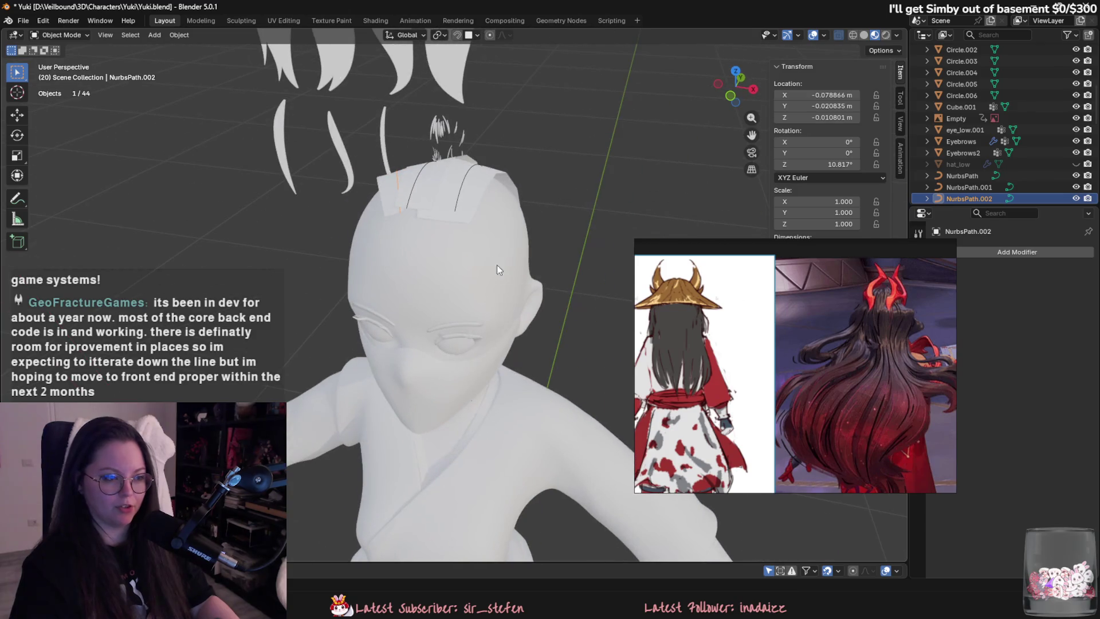
Select the Plane.029 hair card together with the NurbsPath.002 curve.
{"action": "mouse_move", "coordinate": [453, 214]}
{"action": "middle_mouse_down"}
{"action": "mouse_move", "coordinate": [577, 238]}
{"action": "mouse_move", "coordinate": [624, 203]}
{"action": "middle_mouse_up"}
{"action": "left_click", "coordinate": [628, 201]}
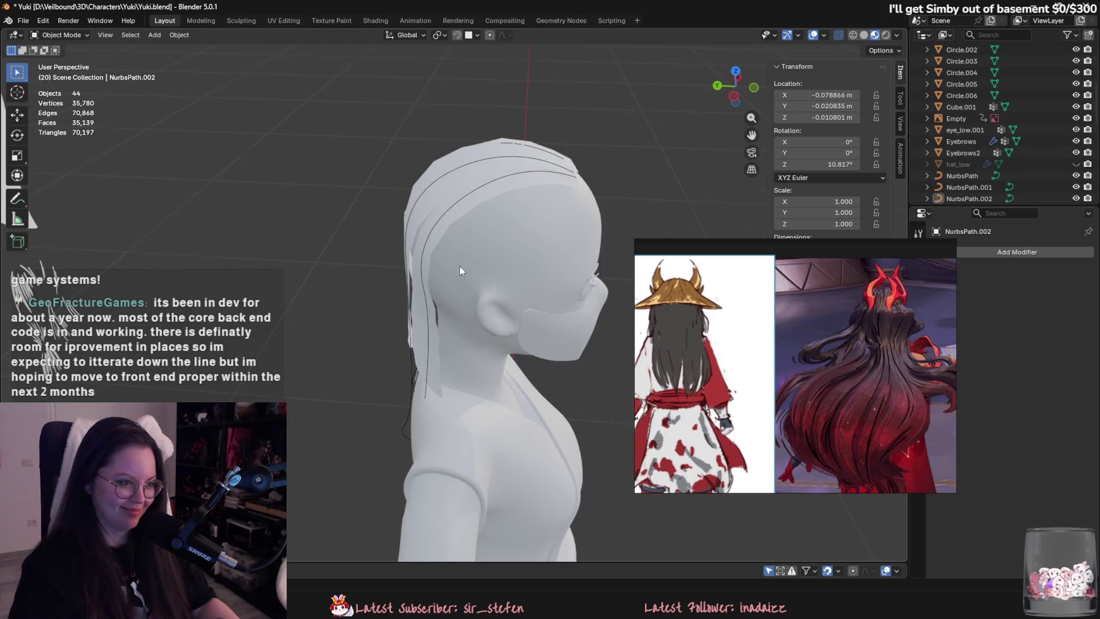
{"action": "middle_click_drag", "start_coordinate": [459, 266], "coordinate": [503, 245]}
{"action": "left_click", "coordinate": [487, 238]}
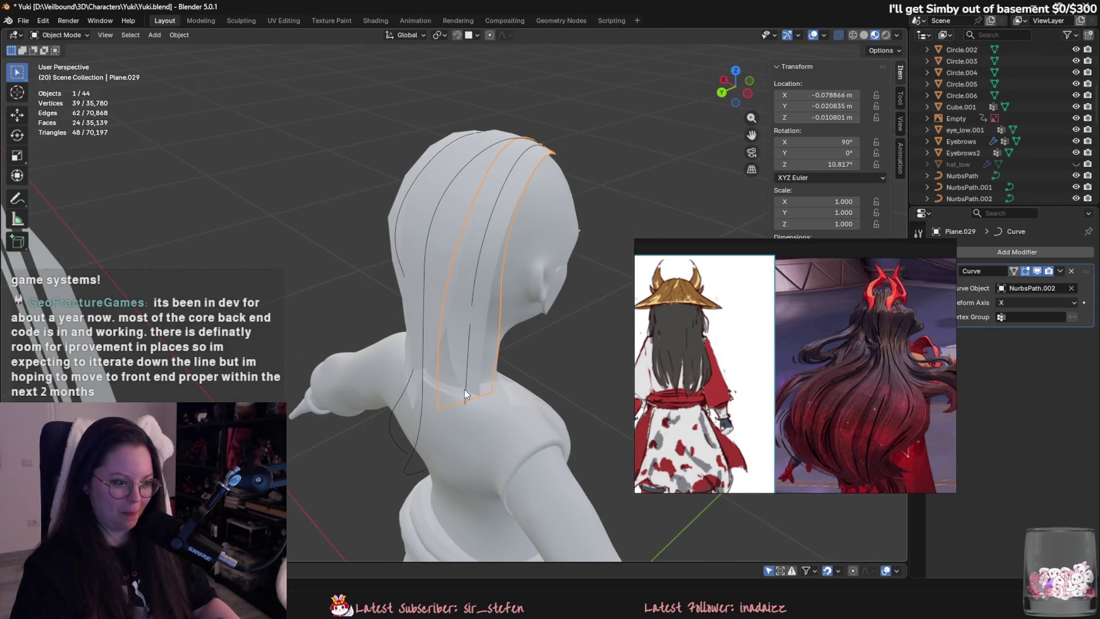
{"action": "middle_click_drag", "start_coordinate": [464, 404], "coordinate": [466, 404]}
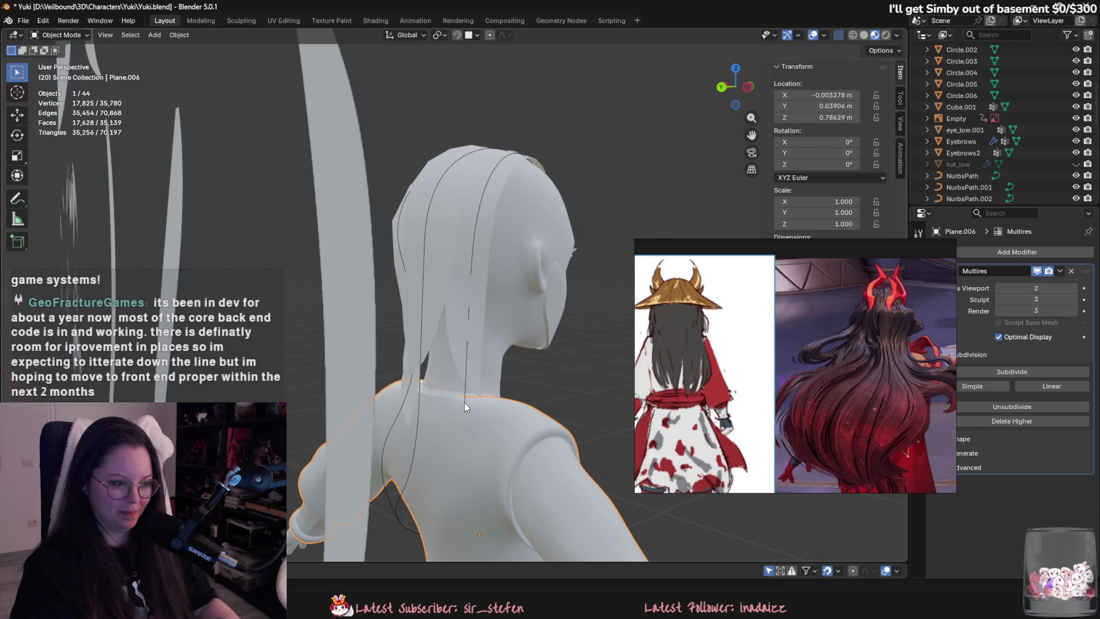
{"action": "left_click", "coordinate": [464, 401], "text": "shift"}
{"action": "left_click", "coordinate": [459, 399], "text": "shift"}
{"action": "mouse_move", "coordinate": [478, 373]}
{"action": "middle_mouse_down"}
{"action": "mouse_move", "coordinate": [521, 332]}
{"action": "mouse_move", "coordinate": [361, 296]}
{"action": "mouse_move", "coordinate": [442, 320]}
{"action": "middle_mouse_up"}
Duplicate the card and curve and rotate the copies about 28° around Z.
{"action": "key", "text": "shift+d"}
{"action": "key", "text": "r"}
{"action": "key", "text": "z"}
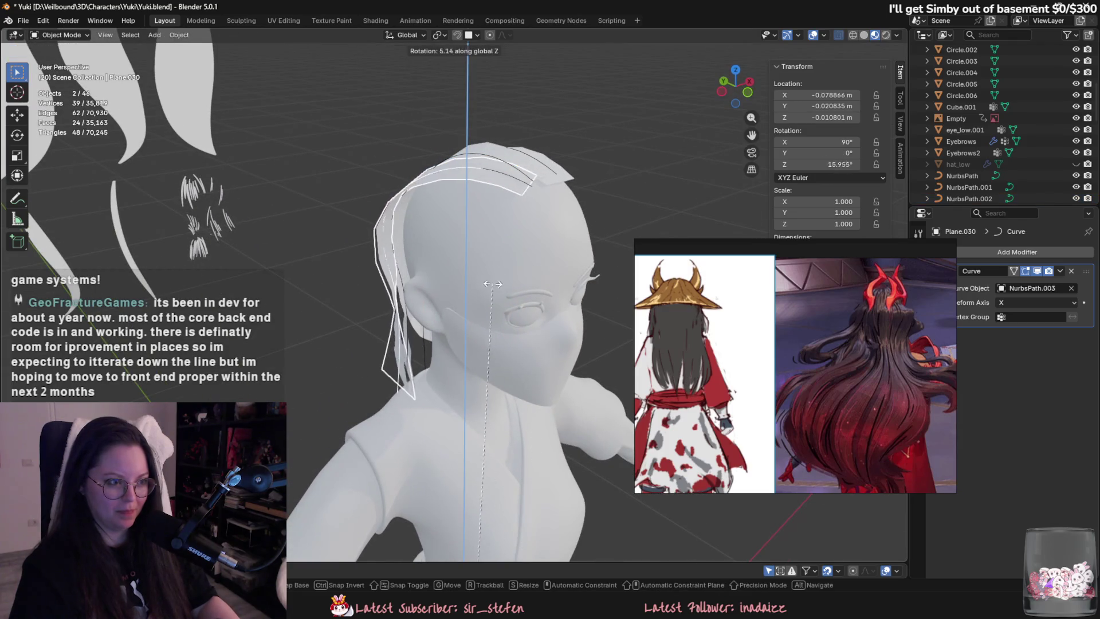
{"action": "left_click", "coordinate": [367, 313]}
{"action": "middle_click_drag", "start_coordinate": [367, 312], "coordinate": [607, 350]}
{"action": "middle_click_drag", "start_coordinate": [535, 344], "coordinate": [480, 422]}
Move NurbsPath.003 points so the Plane.030 strip runs down beside the ear.
{"action": "left_click", "coordinate": [483, 427]}
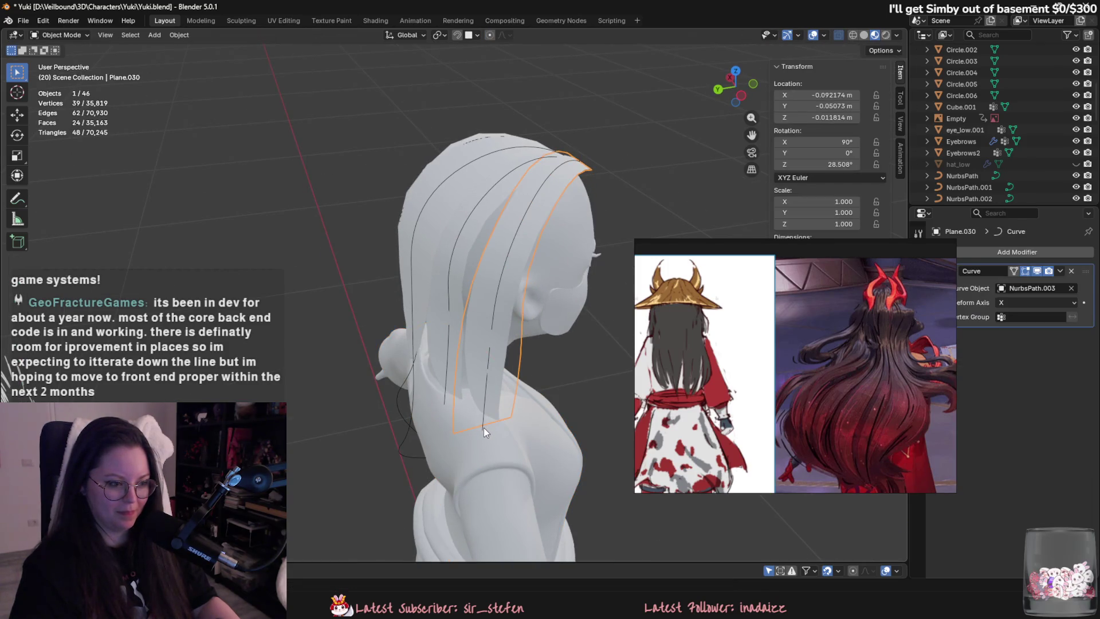
{"action": "key", "text": "ctrl+z"}
{"action": "key", "text": "ctrl+shift+z"}
{"action": "key", "text": "ctrl+z"}
{"action": "key", "text": "ctrl+z"}
{"action": "left_click_drag", "start_coordinate": [496, 359], "coordinate": [507, 350]}
{"action": "middle_click_drag", "start_coordinate": [507, 351], "coordinate": [571, 276]}
{"action": "left_click_drag", "start_coordinate": [568, 195], "coordinate": [569, 133]}
{"action": "mouse_move", "coordinate": [570, 132]}
{"action": "middle_mouse_down"}
{"action": "mouse_move", "coordinate": [475, 252]}
{"action": "mouse_move", "coordinate": [460, 253]}
{"action": "mouse_move", "coordinate": [454, 238]}
{"action": "middle_mouse_up"}
Adjust the tilt of the selected NurbsPath.003 control point.
{"action": "key", "text": "g"}
{"action": "key", "text": "Escape"}
{"action": "key", "text": "ctrl+t"}
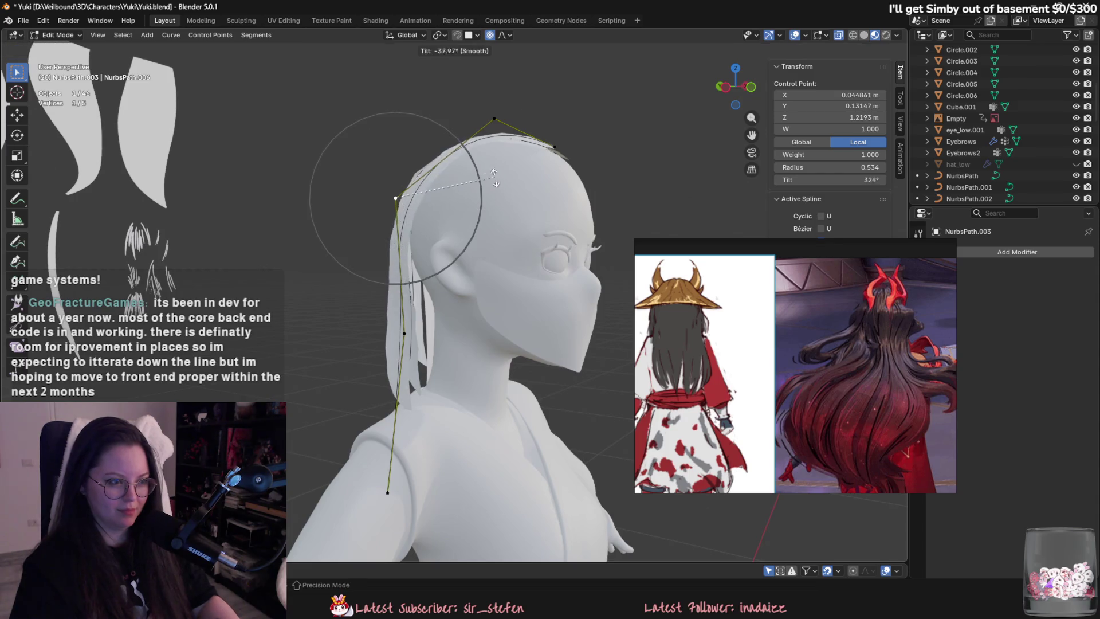
{"action": "left_click", "coordinate": [495, 179]}
{"action": "middle_click_drag", "start_coordinate": [495, 179], "coordinate": [587, 236]}
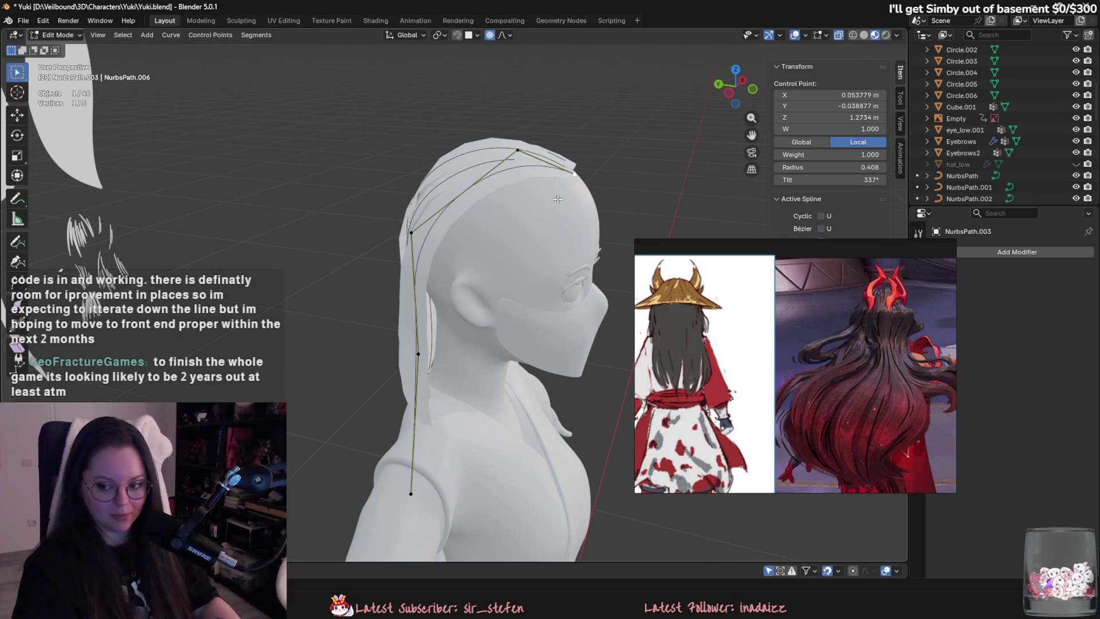
Move NurbsPath.003 control points so the strand sweeps down from the crown.
{"action": "key", "text": "g"}
{"action": "left_click", "coordinate": [601, 219]}
{"action": "middle_click_drag", "start_coordinate": [601, 219], "coordinate": [515, 241]}
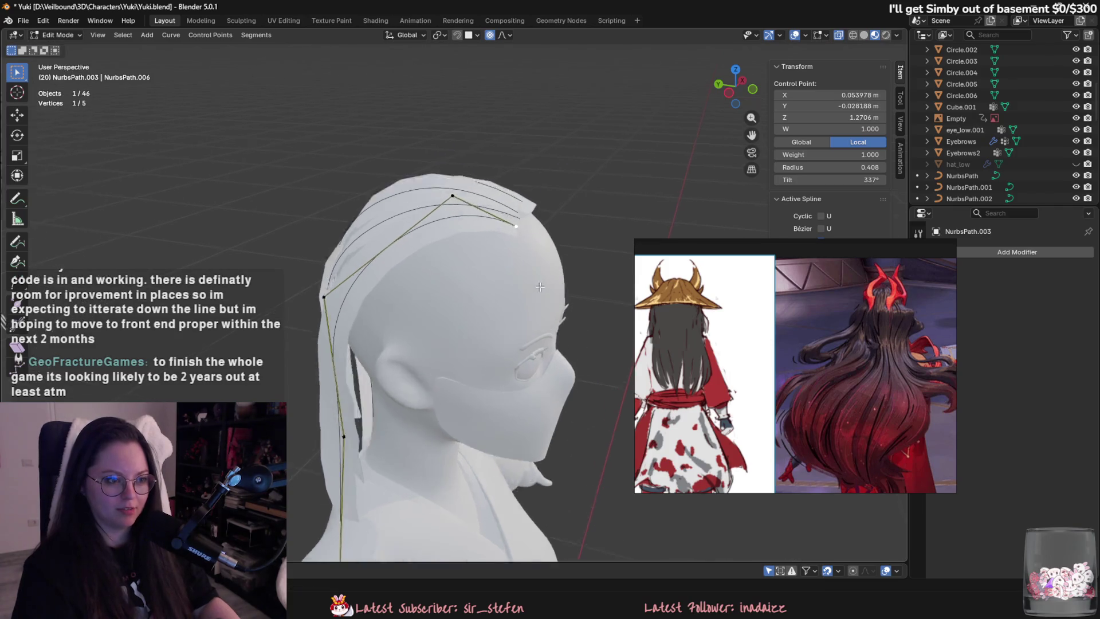
{"action": "scroll", "coordinate": [515, 241], "scroll_direction": "up", "scroll_amount": 3}
{"action": "scroll", "coordinate": [516, 241], "scroll_direction": "down", "scroll_amount": 2}
{"action": "middle_click_drag", "start_coordinate": [738, 321], "coordinate": [793, 331]}
{"action": "mouse_move", "coordinate": [515, 287]}
{"action": "middle_mouse_down"}
{"action": "mouse_move", "coordinate": [585, 282]}
{"action": "mouse_move", "coordinate": [556, 225]}
{"action": "middle_mouse_up"}
{"action": "key", "text": "g"}
{"action": "left_click", "coordinate": [585, 282]}
{"action": "key", "text": "g"}
{"action": "mouse_move", "coordinate": [366, 161]}
{"action": "middle_mouse_down"}
{"action": "mouse_move", "coordinate": [321, 224]}
{"action": "mouse_move", "coordinate": [350, 249]}
{"action": "mouse_move", "coordinate": [524, 314]}
{"action": "middle_mouse_up"}
{"action": "left_click", "coordinate": [310, 237]}
Tilt another point to 297° and raise it slightly.
{"action": "left_click", "coordinate": [427, 279]}
{"action": "key", "text": "ctrl+t"}
{"action": "left_click", "coordinate": [449, 289]}
{"action": "middle_click_drag", "start_coordinate": [450, 289], "coordinate": [414, 295]}
{"action": "key", "text": "g"}
{"action": "left_click", "coordinate": [416, 290]}
{"action": "left_click", "coordinate": [459, 338]}
Reposition one point and increase the tilt of the next control point.
{"action": "middle_click_drag", "start_coordinate": [458, 338], "coordinate": [533, 293]}
{"action": "key", "text": "g"}
{"action": "left_click", "coordinate": [536, 292]}
{"action": "key", "text": "ctrl+t"}
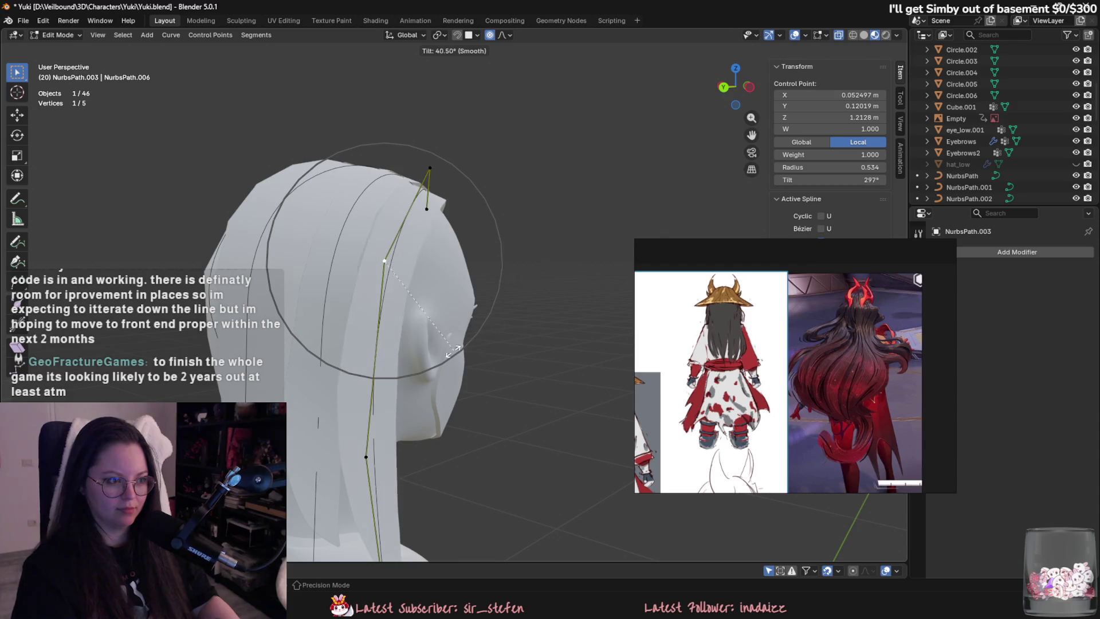
{"action": "middle_click_drag", "start_coordinate": [400, 372], "coordinate": [436, 367]}
{"action": "left_click", "coordinate": [409, 355]}
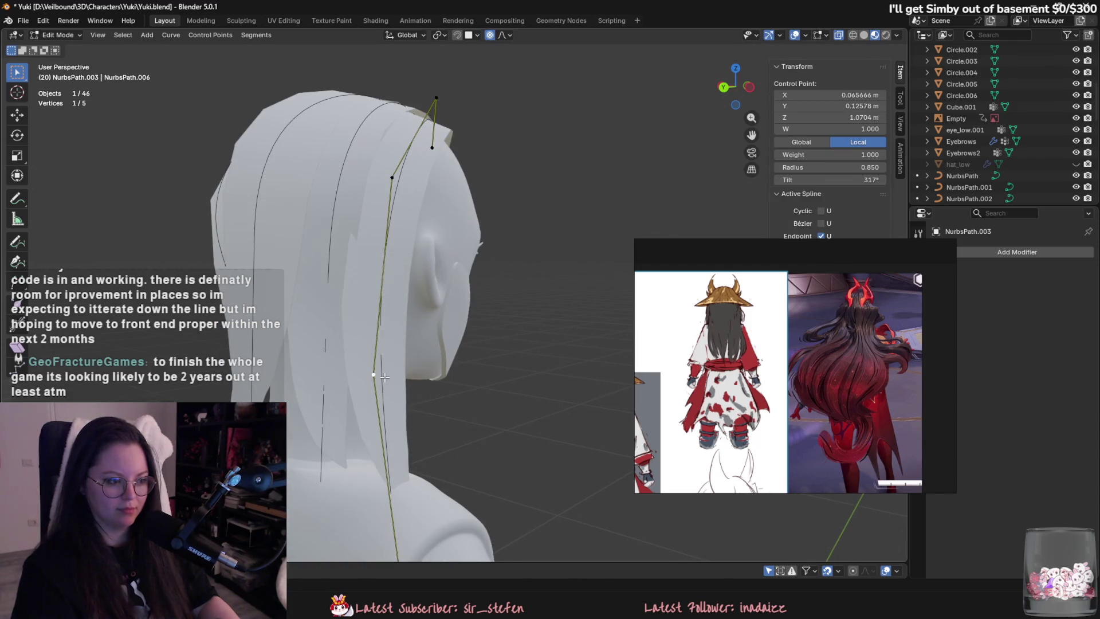
{"action": "key", "text": "ctrl+t"}
{"action": "key", "text": "ctrl+t"}
{"action": "left_click", "coordinate": [452, 399]}
Move the lower control points and reduce one point's tilt.
{"action": "mouse_move", "coordinate": [452, 399]}
{"action": "middle_mouse_down"}
{"action": "mouse_move", "coordinate": [488, 402]}
{"action": "mouse_move", "coordinate": [415, 458]}
{"action": "middle_mouse_up"}
{"action": "key", "text": "g"}
{"action": "left_click", "coordinate": [488, 402]}
{"action": "left_click", "coordinate": [414, 462]}
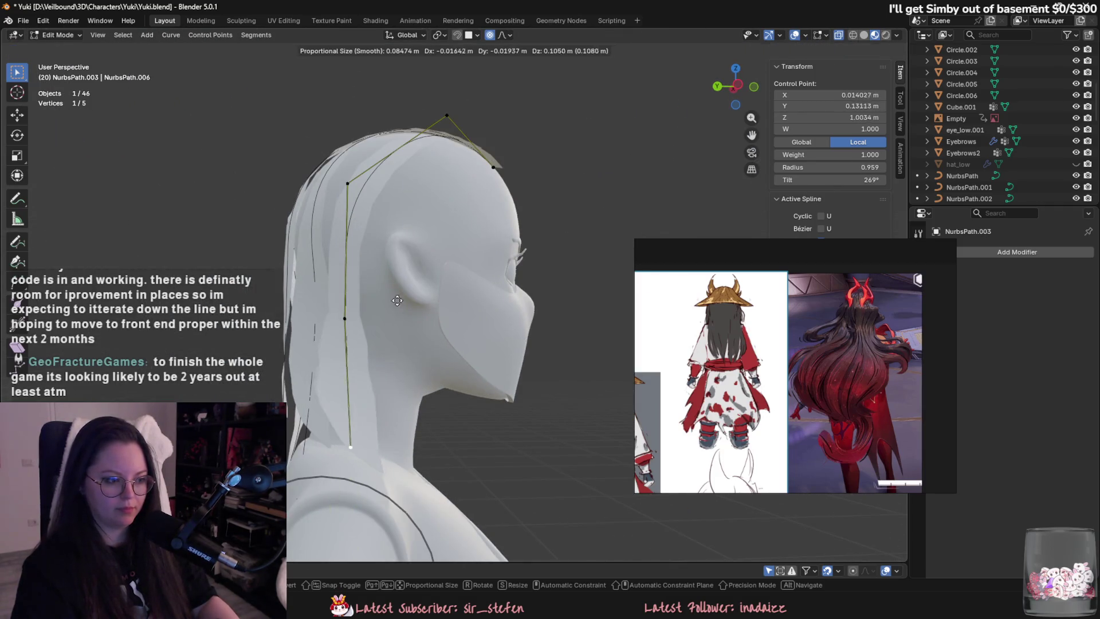
{"action": "left_click", "coordinate": [388, 430]}
{"action": "mouse_move", "coordinate": [388, 430]}
{"action": "middle_mouse_down"}
{"action": "mouse_move", "coordinate": [428, 411]}
{"action": "mouse_move", "coordinate": [340, 475]}
{"action": "middle_mouse_up"}
{"action": "scroll", "coordinate": [340, 474], "scroll_direction": "up", "scroll_amount": 2}
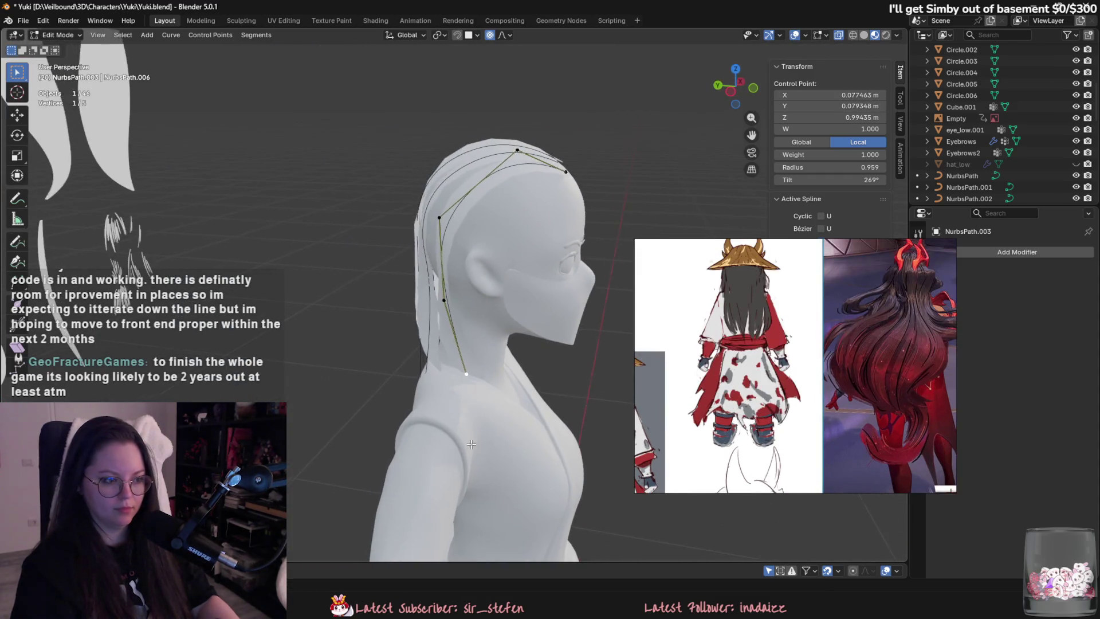
{"action": "left_click", "coordinate": [431, 214]}
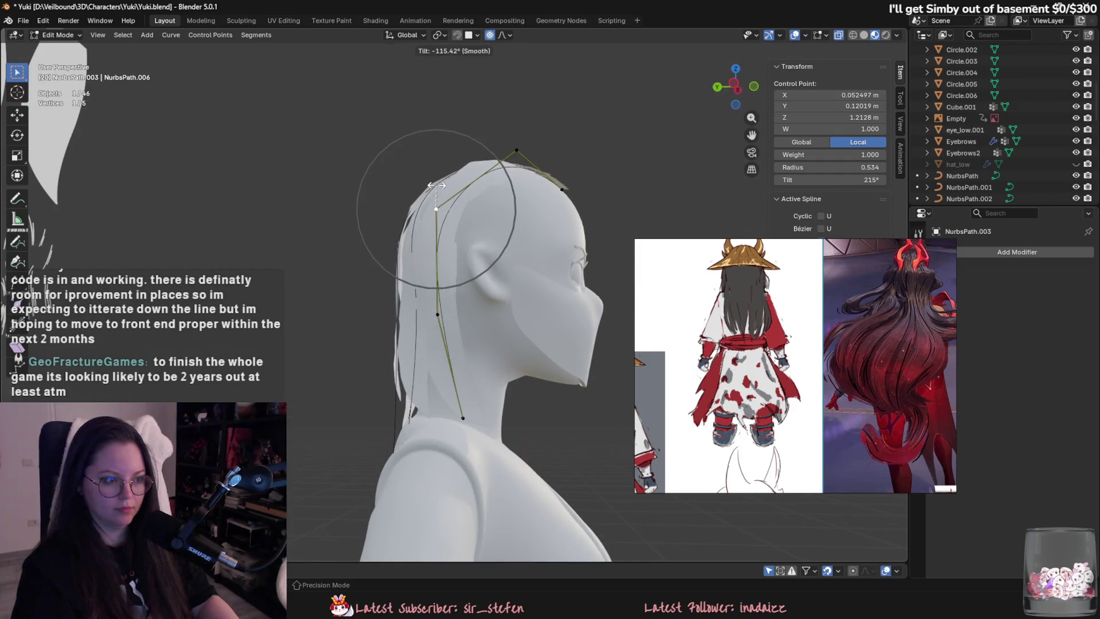
{"action": "left_click", "coordinate": [441, 200]}
{"action": "mouse_move", "coordinate": [441, 201]}
{"action": "middle_mouse_down"}
{"action": "mouse_move", "coordinate": [558, 377]}
{"action": "mouse_move", "coordinate": [511, 344]}
{"action": "middle_mouse_up"}
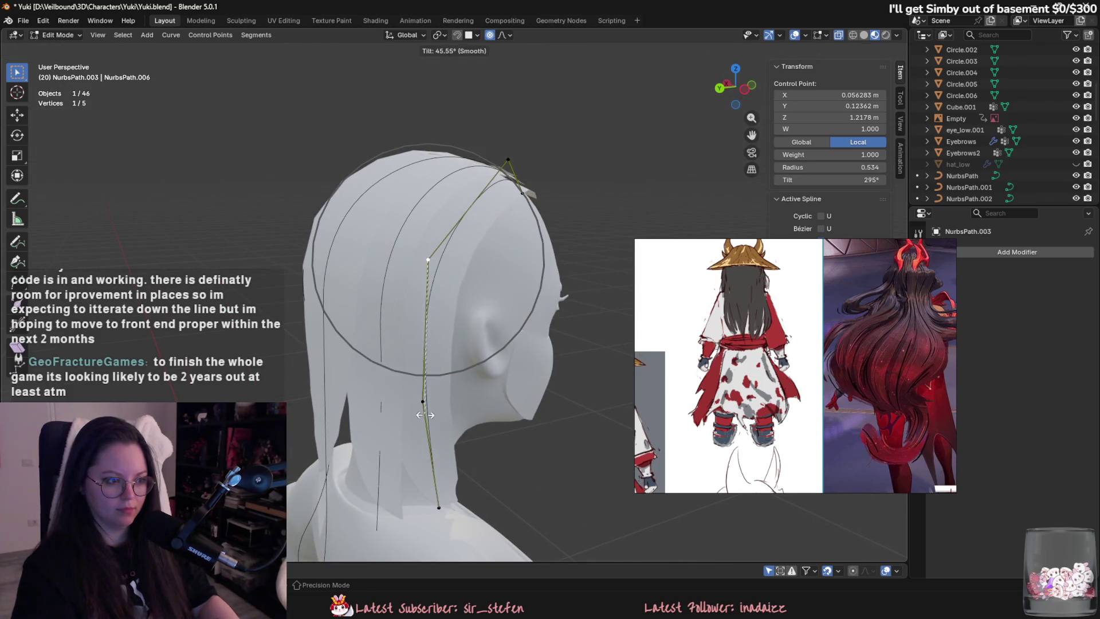
{"action": "middle_click_drag", "start_coordinate": [407, 403], "coordinate": [573, 266]}
Swing the second point about Z, nudge it, then reselect Plane.029 in Object Mode.
{"action": "left_click", "coordinate": [448, 255]}
{"action": "mouse_move", "coordinate": [448, 255]}
{"action": "middle_mouse_down"}
{"action": "mouse_move", "coordinate": [425, 327]}
{"action": "mouse_move", "coordinate": [562, 274]}
{"action": "mouse_move", "coordinate": [591, 250]}
{"action": "mouse_move", "coordinate": [559, 280]}
{"action": "mouse_move", "coordinate": [598, 289]}
{"action": "mouse_move", "coordinate": [492, 298]}
{"action": "middle_mouse_up"}
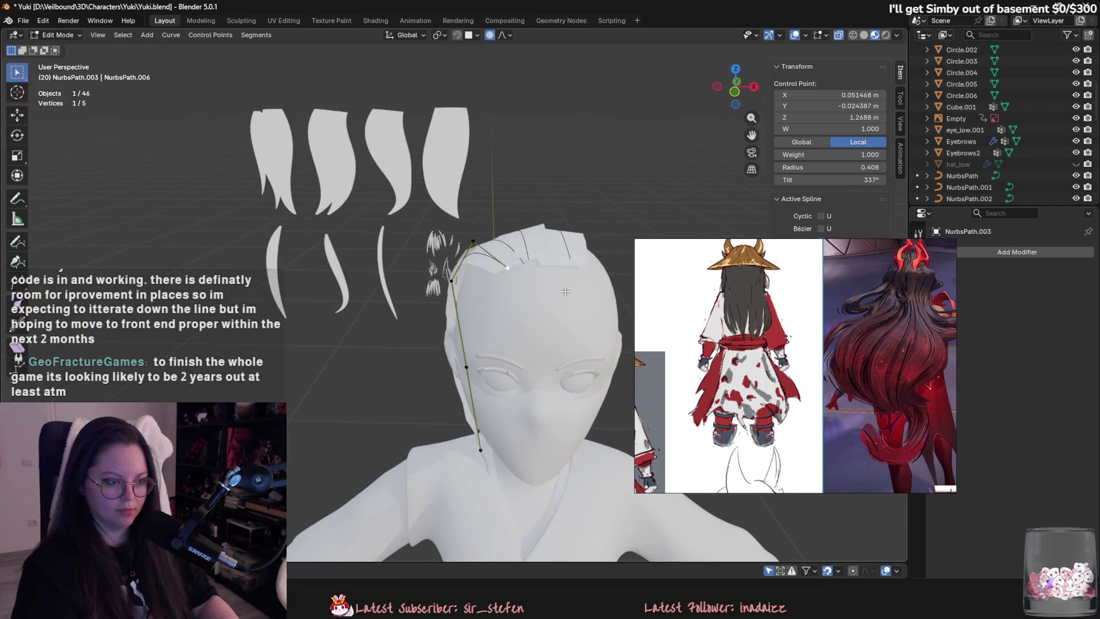
{"action": "middle_click_drag", "start_coordinate": [564, 289], "coordinate": [565, 303]}
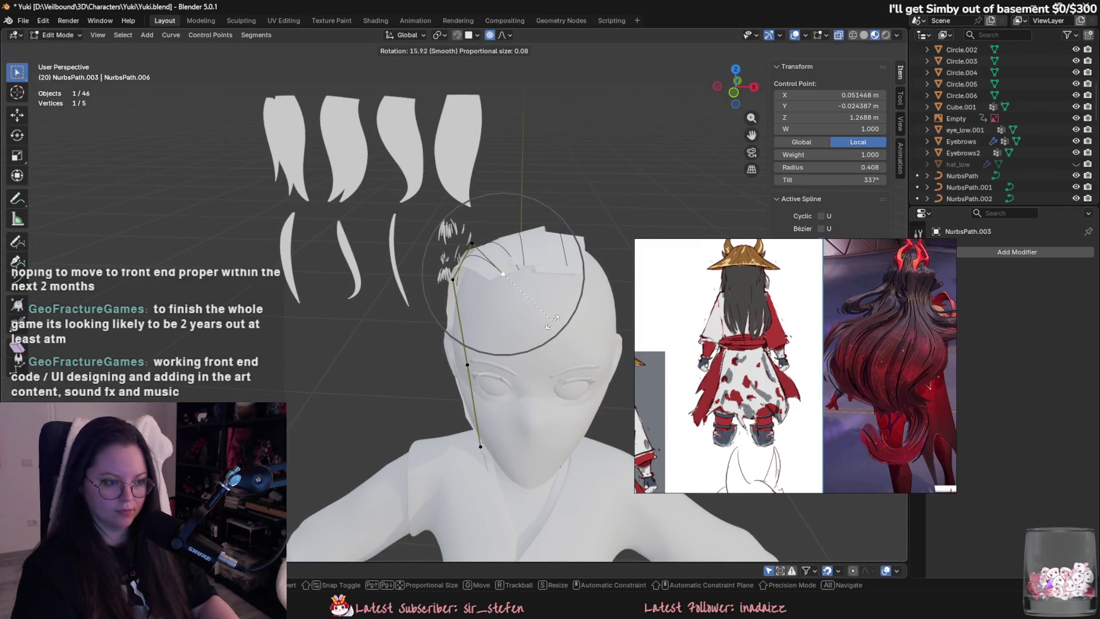
{"action": "key", "text": "r"}
{"action": "key", "text": "z"}
{"action": "left_click", "coordinate": [424, 329]}
{"action": "key", "text": "g"}
{"action": "left_click", "coordinate": [533, 260]}
{"action": "middle_click_drag", "start_coordinate": [573, 264], "coordinate": [537, 259]}
{"action": "key", "text": "Tab"}
{"action": "left_click", "coordinate": [536, 259]}
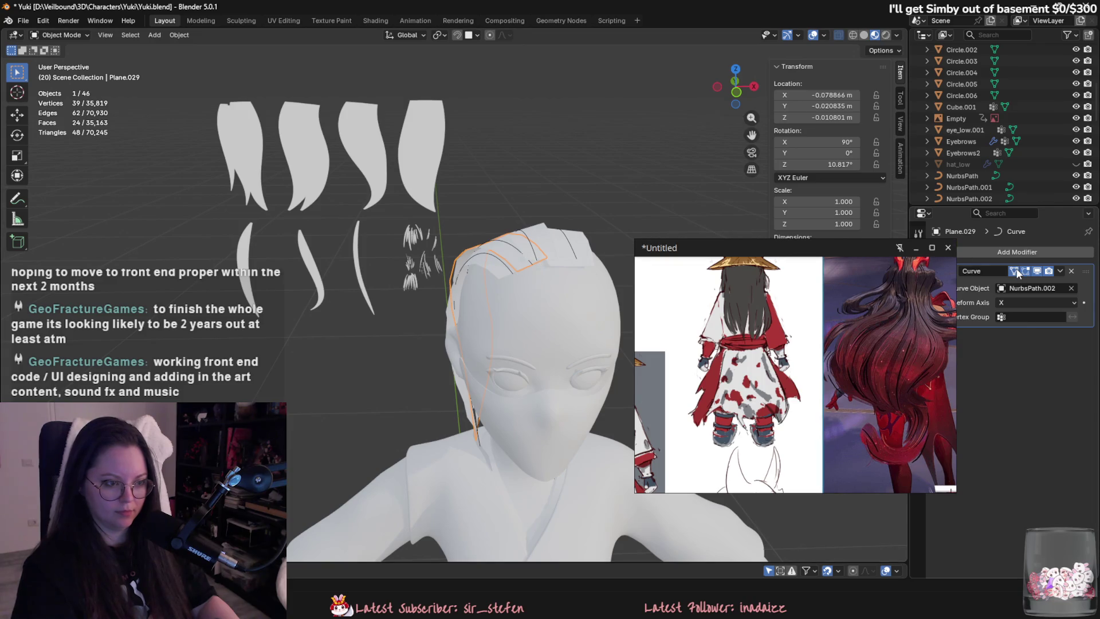
Add Plane.030 to the selection, duplicate it, and rotate the copy around Z.
{"action": "mouse_move", "coordinate": [524, 273]}
{"action": "middle_mouse_down"}
{"action": "mouse_move", "coordinate": [513, 321]}
{"action": "mouse_move", "coordinate": [449, 422]}
{"action": "middle_mouse_up"}
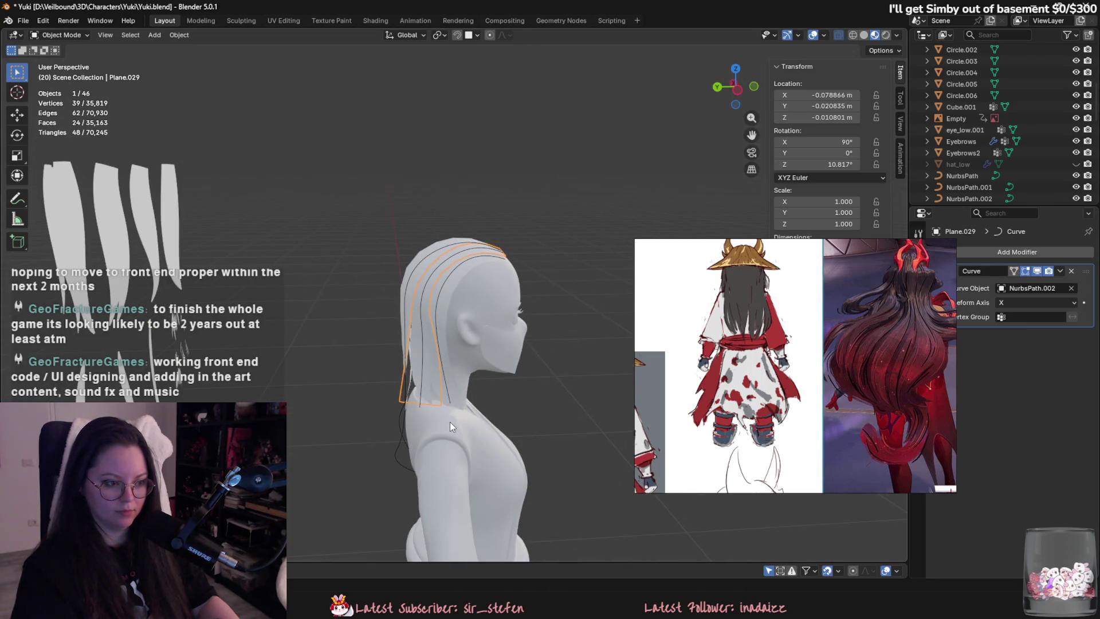
{"action": "left_click", "coordinate": [452, 398], "text": "shift"}
{"action": "key", "text": "shift+d"}
{"action": "middle_click_drag", "start_coordinate": [478, 385], "coordinate": [498, 440]}
{"action": "key", "text": "r"}
{"action": "key", "text": "z"}
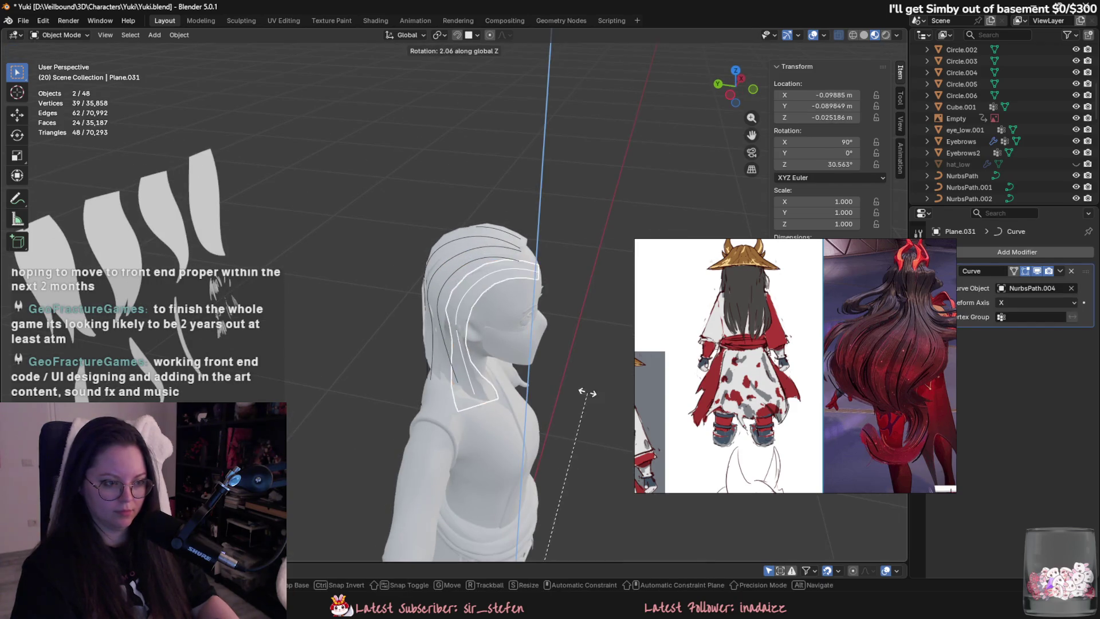
{"action": "left_click", "coordinate": [527, 318]}
Switch to editing the new NurbsPath.004 guide curve of Plane.031.
{"action": "key", "text": "Tab"}
{"action": "middle_click_drag", "start_coordinate": [494, 324], "coordinate": [537, 361]}
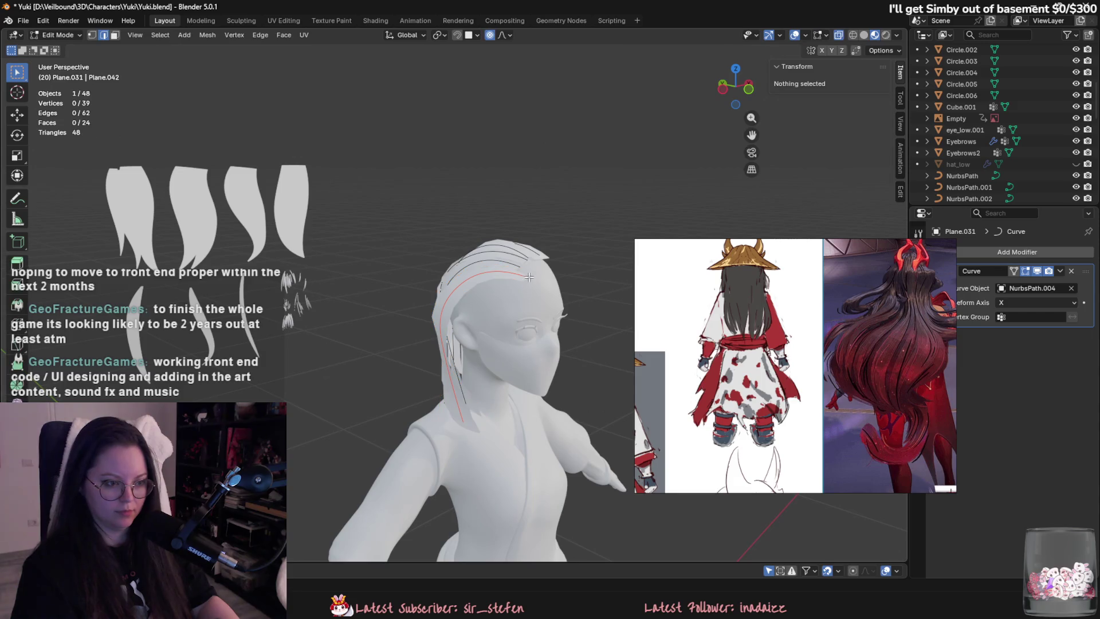
{"action": "key", "text": "alt+q"}
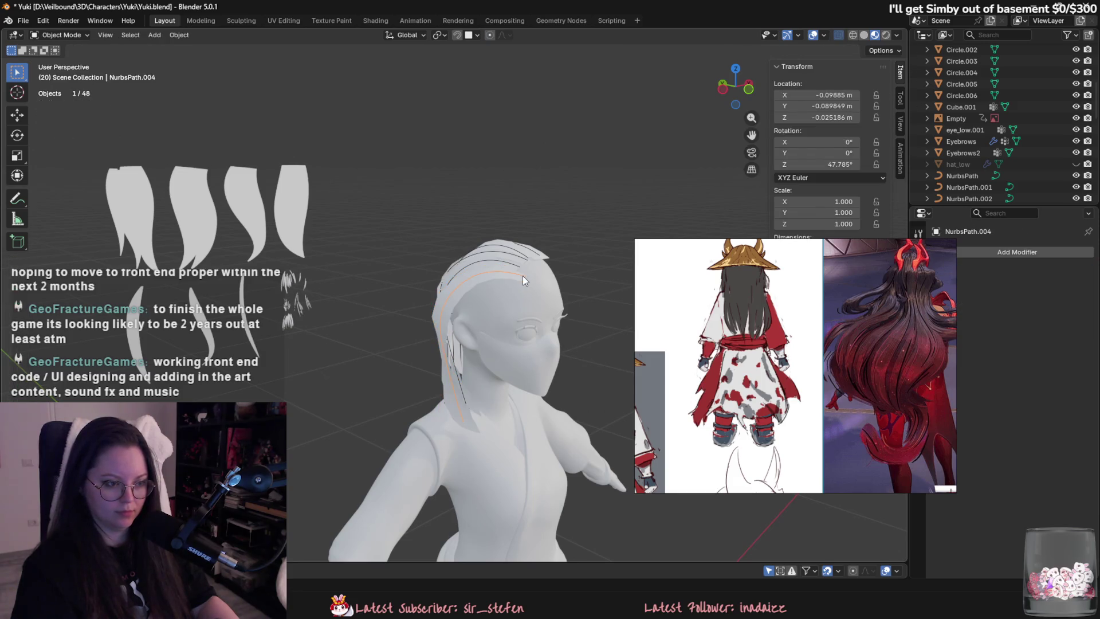
{"action": "scroll", "coordinate": [523, 276], "scroll_direction": "up", "scroll_amount": 2}
{"action": "scroll", "coordinate": [499, 279], "scroll_direction": "up", "scroll_amount": 1}
{"action": "mouse_move", "coordinate": [517, 252]}
{"action": "middle_mouse_down"}
{"action": "mouse_move", "coordinate": [533, 286]}
{"action": "mouse_move", "coordinate": [522, 298]}
{"action": "mouse_move", "coordinate": [470, 240]}
{"action": "middle_mouse_up"}
Move NurbsPath.004's first control points over the crown, then shift a side point with smooth falloff.
{"action": "key", "text": "g"}
{"action": "left_click", "coordinate": [507, 325]}
{"action": "key", "text": "g"}
{"action": "left_click", "coordinate": [455, 169]}
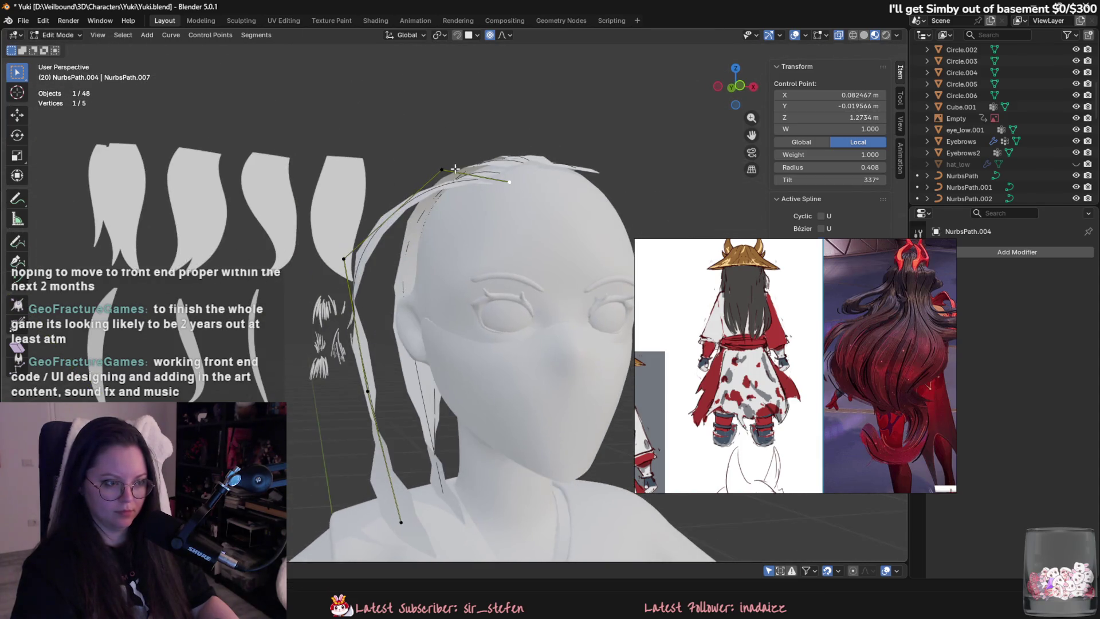
{"action": "left_click", "coordinate": [346, 258]}
{"action": "mouse_move", "coordinate": [345, 258]}
{"action": "middle_mouse_down"}
{"action": "mouse_move", "coordinate": [557, 309]}
{"action": "mouse_move", "coordinate": [478, 171]}
{"action": "middle_mouse_up"}
{"action": "left_click", "coordinate": [479, 172]}
{"action": "key", "text": "g"}
{"action": "left_click", "coordinate": [472, 259]}
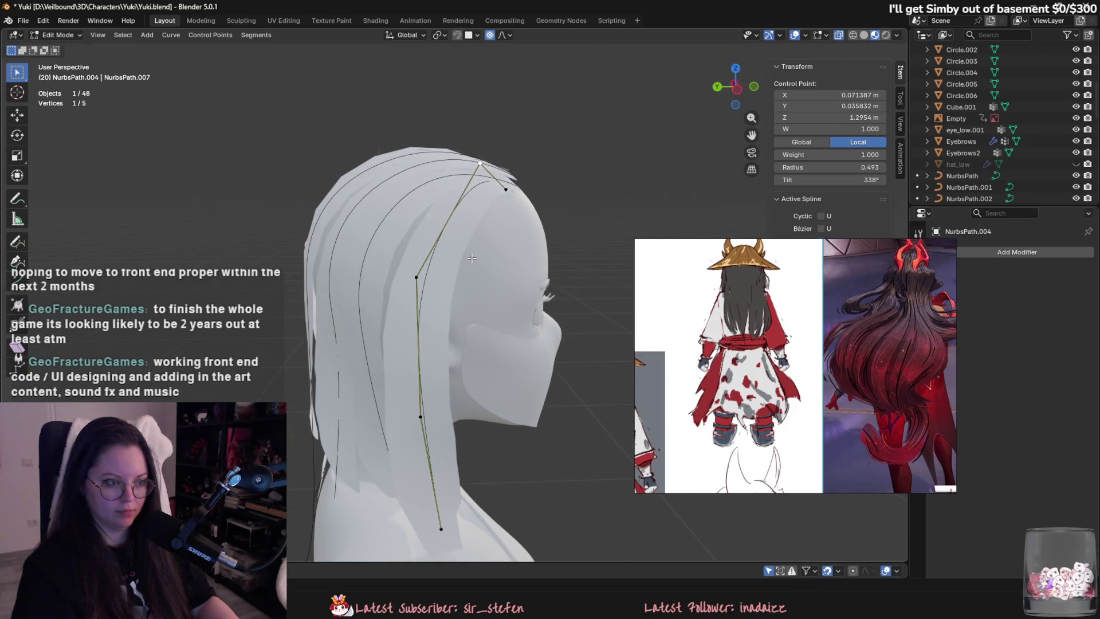
From the front, pull the lower control points down so the strand falls beside the face.
{"action": "mouse_move", "coordinate": [415, 292]}
{"action": "middle_mouse_down"}
{"action": "mouse_move", "coordinate": [372, 349]}
{"action": "mouse_move", "coordinate": [373, 372]}
{"action": "mouse_move", "coordinate": [389, 384]}
{"action": "middle_mouse_up"}
{"action": "left_click", "coordinate": [395, 321]}
{"action": "key", "text": "g"}
{"action": "left_click", "coordinate": [352, 362]}
{"action": "key", "text": "g"}
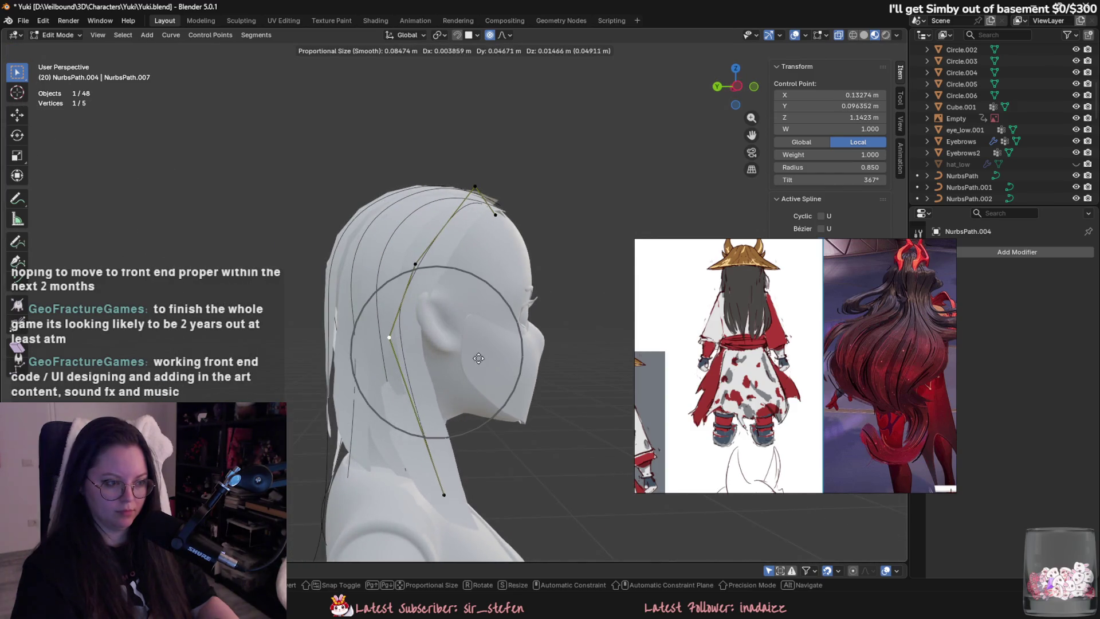
{"action": "left_click", "coordinate": [393, 396]}
{"action": "middle_click_drag", "start_coordinate": [771, 389], "coordinate": [911, 384]}
{"action": "mouse_move", "coordinate": [424, 366]}
{"action": "middle_mouse_down"}
{"action": "mouse_move", "coordinate": [537, 352]}
{"action": "mouse_move", "coordinate": [390, 362]}
{"action": "mouse_move", "coordinate": [554, 376]}
{"action": "mouse_move", "coordinate": [499, 423]}
{"action": "middle_mouse_up"}
Refine the middle control points against the front reference sketch with smooth falloff.
{"action": "key", "text": "g"}
{"action": "left_click", "coordinate": [446, 367]}
{"action": "key", "text": "g"}
{"action": "left_click", "coordinate": [559, 339]}
{"action": "key", "text": "g"}
{"action": "left_click", "coordinate": [553, 376]}
From above and behind, reposition control points so the strand hugs the head's curve.
{"action": "mouse_move", "coordinate": [473, 325]}
{"action": "middle_mouse_down"}
{"action": "mouse_move", "coordinate": [513, 381]}
{"action": "mouse_move", "coordinate": [447, 413]}
{"action": "mouse_move", "coordinate": [533, 370]}
{"action": "middle_mouse_up"}
{"action": "key", "text": "g"}
{"action": "left_click", "coordinate": [515, 385]}
{"action": "key", "text": "g"}
{"action": "left_click", "coordinate": [457, 415]}
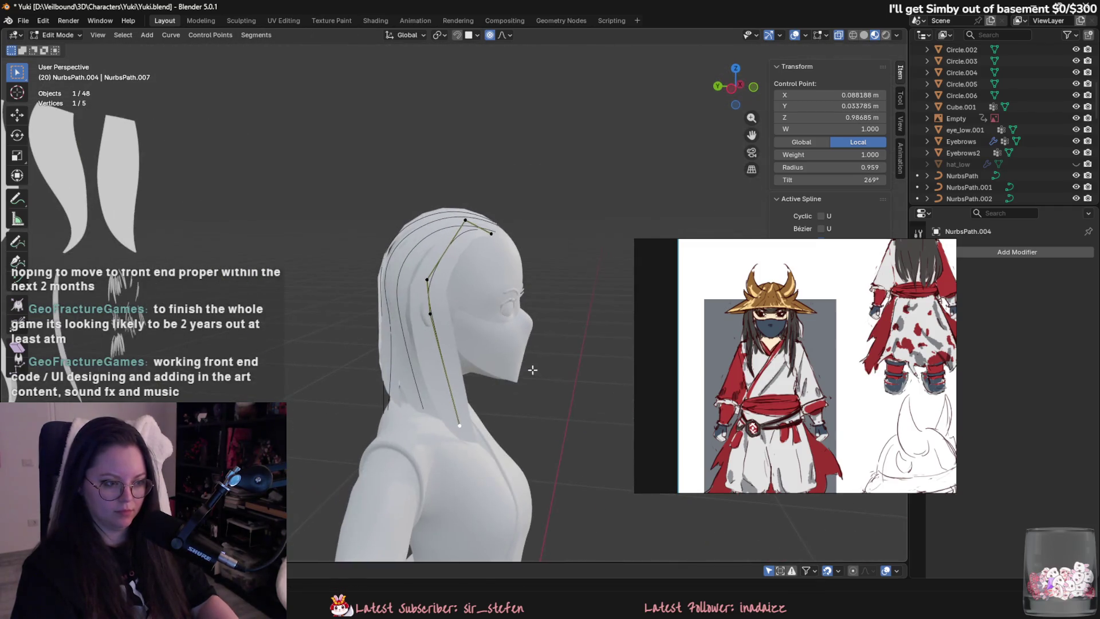
{"action": "left_click", "coordinate": [432, 316]}
{"action": "mouse_move", "coordinate": [432, 317]}
{"action": "middle_mouse_down"}
{"action": "mouse_move", "coordinate": [508, 364]}
{"action": "mouse_move", "coordinate": [453, 374]}
{"action": "mouse_move", "coordinate": [444, 359]}
{"action": "mouse_move", "coordinate": [450, 366]}
{"action": "middle_mouse_up"}
{"action": "key", "text": "g"}
{"action": "left_click", "coordinate": [441, 355]}
Fine-tune the remaining points and top point from a front three-quarter view, then exit Edit Mode.
{"action": "mouse_move", "coordinate": [445, 291]}
{"action": "middle_mouse_down"}
{"action": "mouse_move", "coordinate": [429, 321]}
{"action": "mouse_move", "coordinate": [482, 390]}
{"action": "mouse_move", "coordinate": [485, 342]}
{"action": "mouse_move", "coordinate": [502, 339]}
{"action": "mouse_move", "coordinate": [464, 401]}
{"action": "mouse_move", "coordinate": [455, 375]}
{"action": "middle_mouse_up"}
{"action": "key", "text": "g"}
{"action": "left_click", "coordinate": [419, 338]}
{"action": "key", "text": "g"}
{"action": "left_click", "coordinate": [439, 336]}
{"action": "key", "text": "g"}
{"action": "left_click", "coordinate": [438, 338]}
{"action": "left_click", "coordinate": [477, 308]}
{"action": "left_click", "coordinate": [458, 407]}
{"action": "left_click", "coordinate": [448, 205]}
{"action": "left_click", "coordinate": [413, 282]}
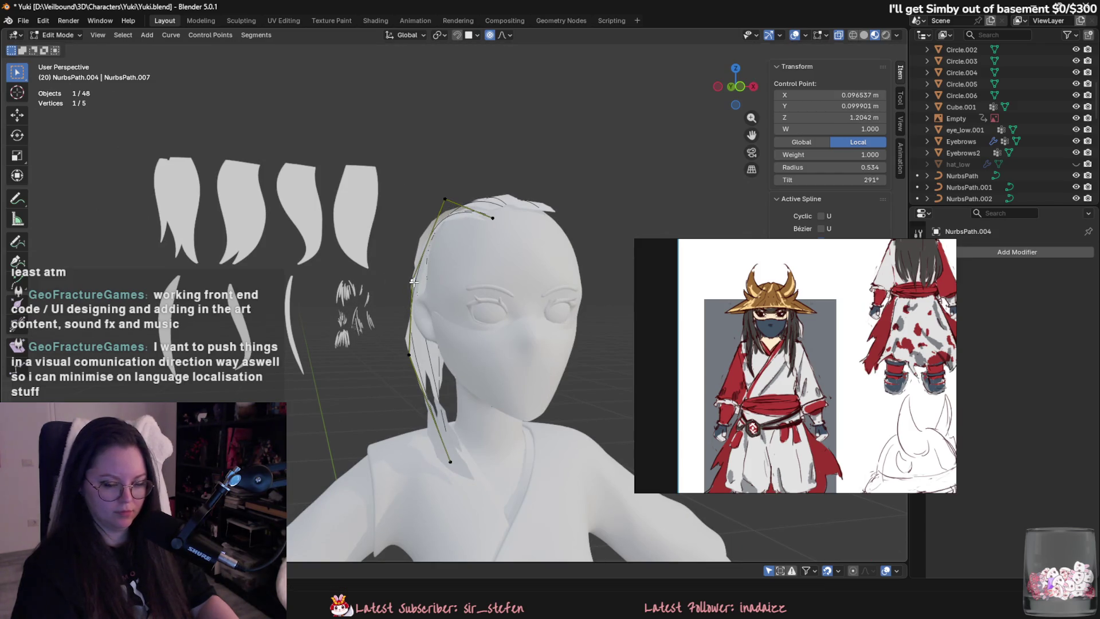
{"action": "key", "text": "Tab"}
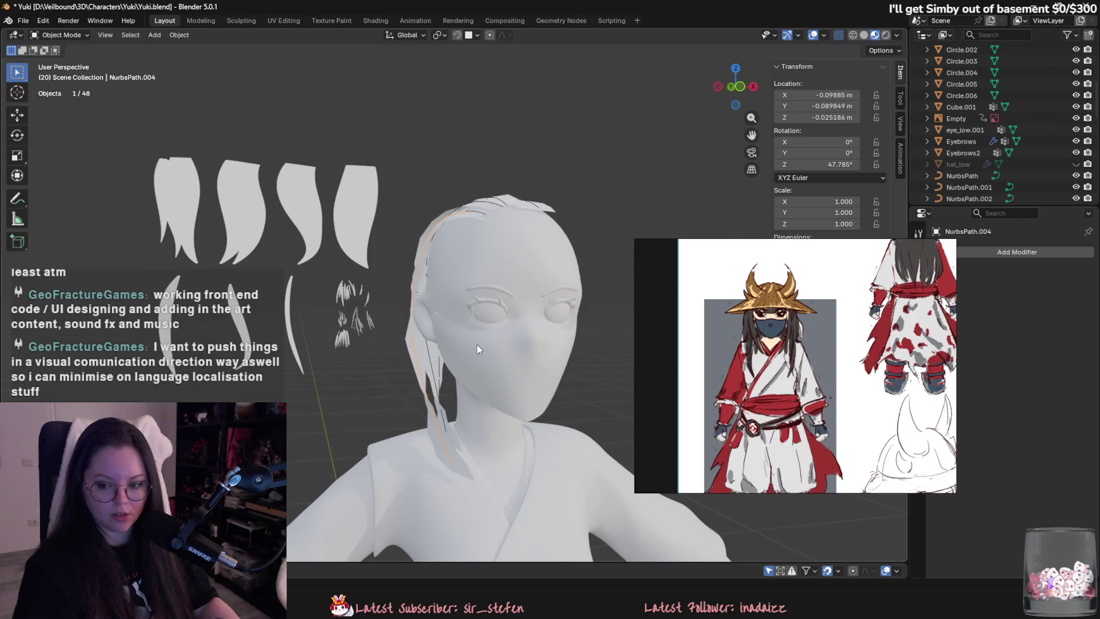
{"action": "middle_click_drag", "start_coordinate": [474, 342], "coordinate": [435, 366]}
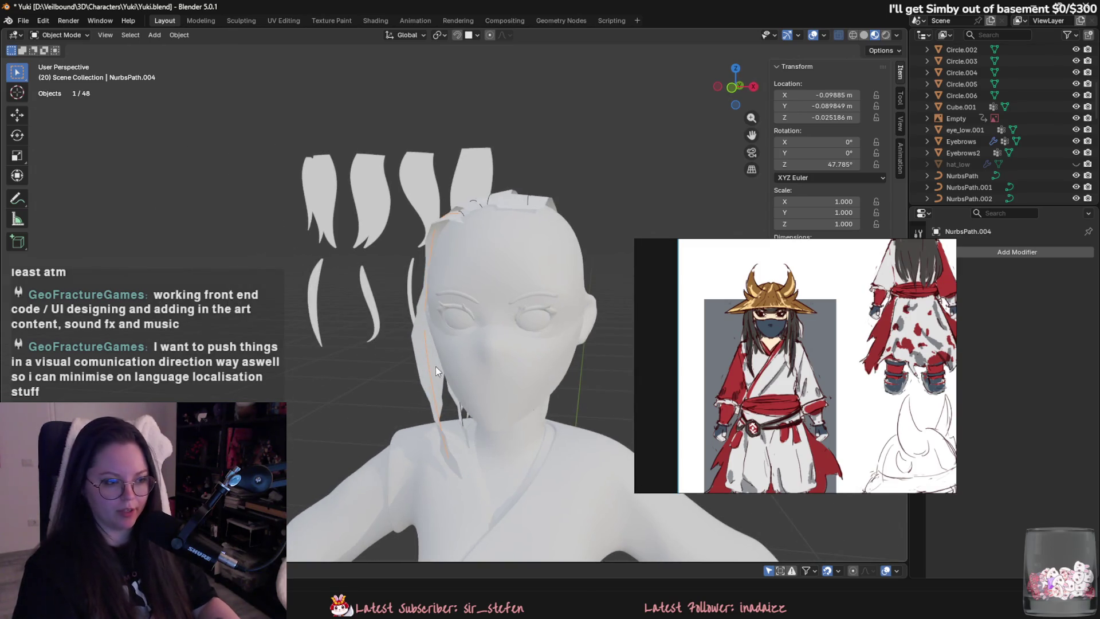
Add a Mirror modifier to the selected guide curve.
{"action": "middle_click_drag", "start_coordinate": [448, 312], "coordinate": [453, 239]}
{"action": "left_click", "coordinate": [1008, 252]}
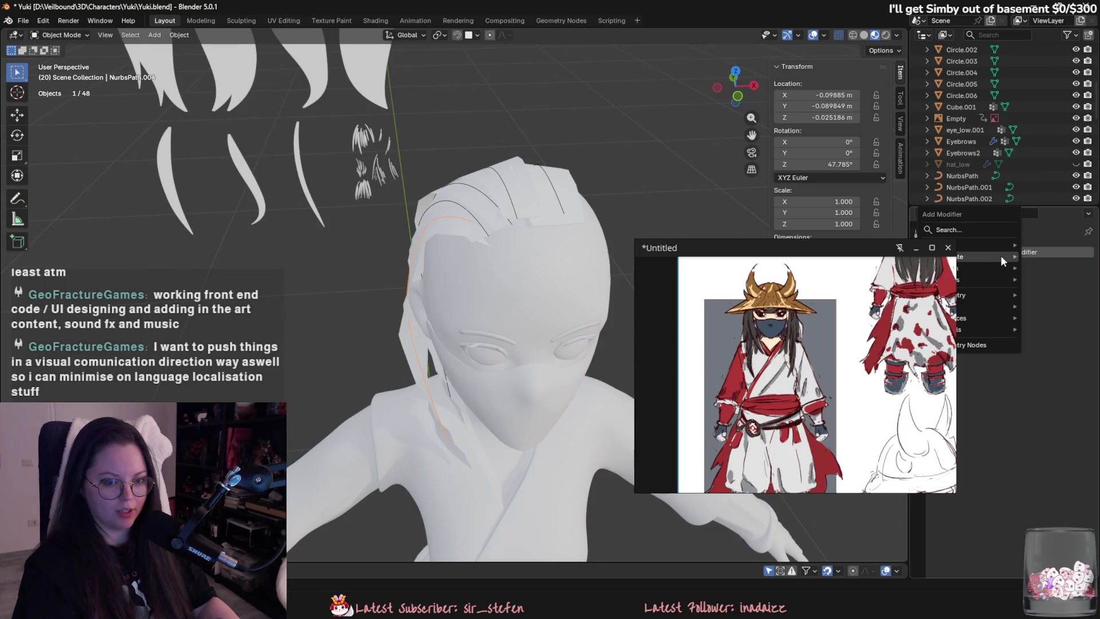
{"action": "left_click", "coordinate": [916, 248]}
{"action": "left_click", "coordinate": [945, 252]}
{"action": "mouse_move", "coordinate": [951, 252]}
{"action": "left_click", "coordinate": [864, 332]}
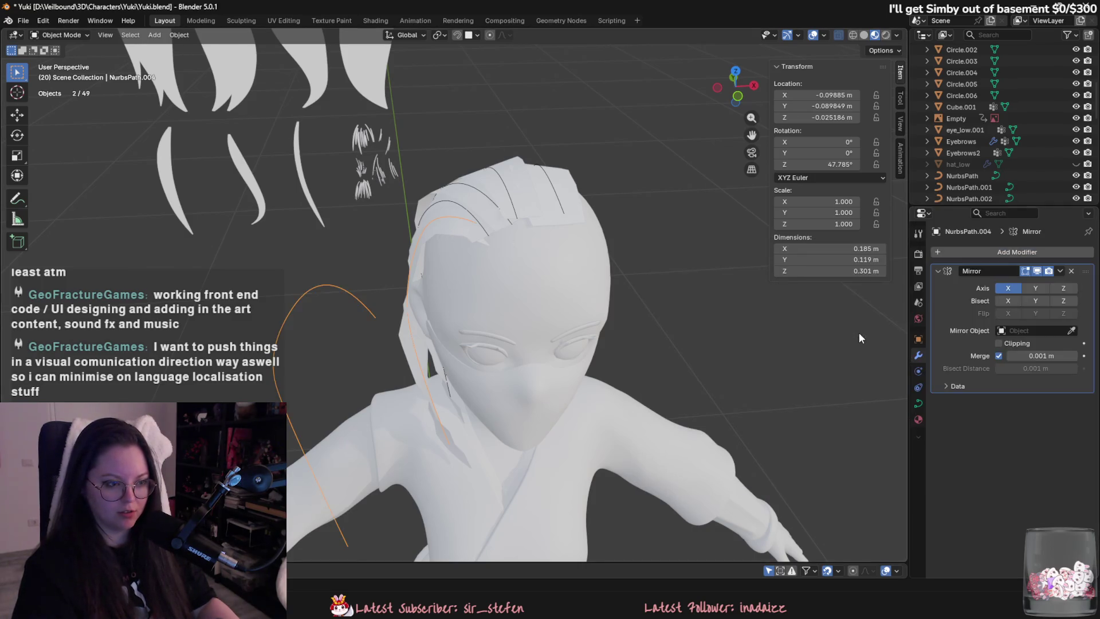
Give Plane.031 a Mirror modifier with the body as its mirror object, undoing a stray selection.
{"action": "left_click", "coordinate": [458, 226]}
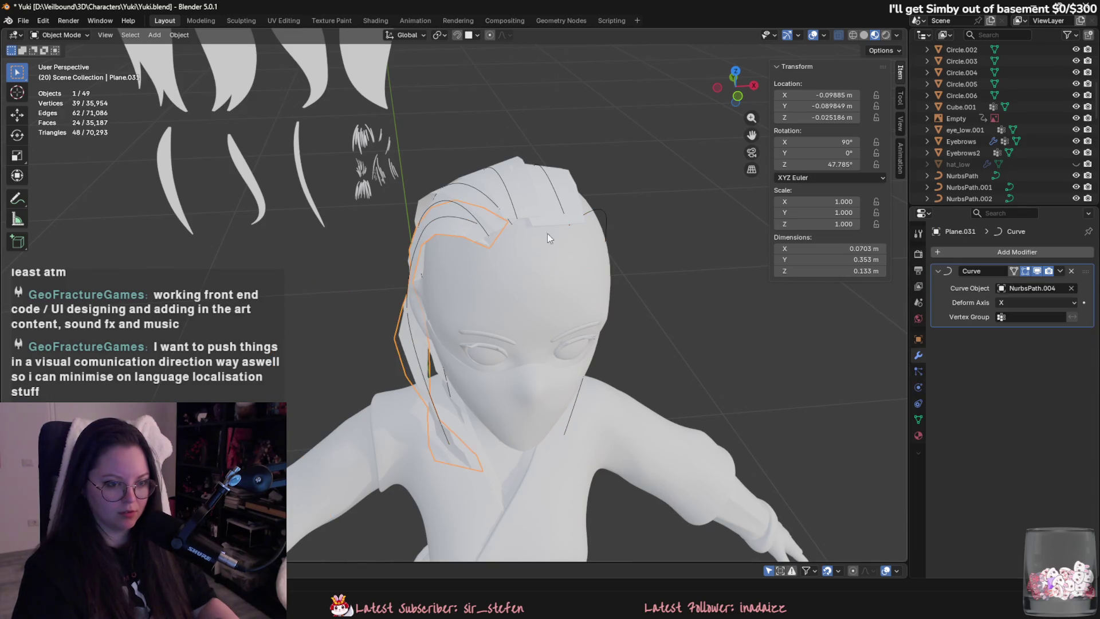
{"action": "left_click", "coordinate": [1054, 251]}
{"action": "mouse_move", "coordinate": [1054, 251]}
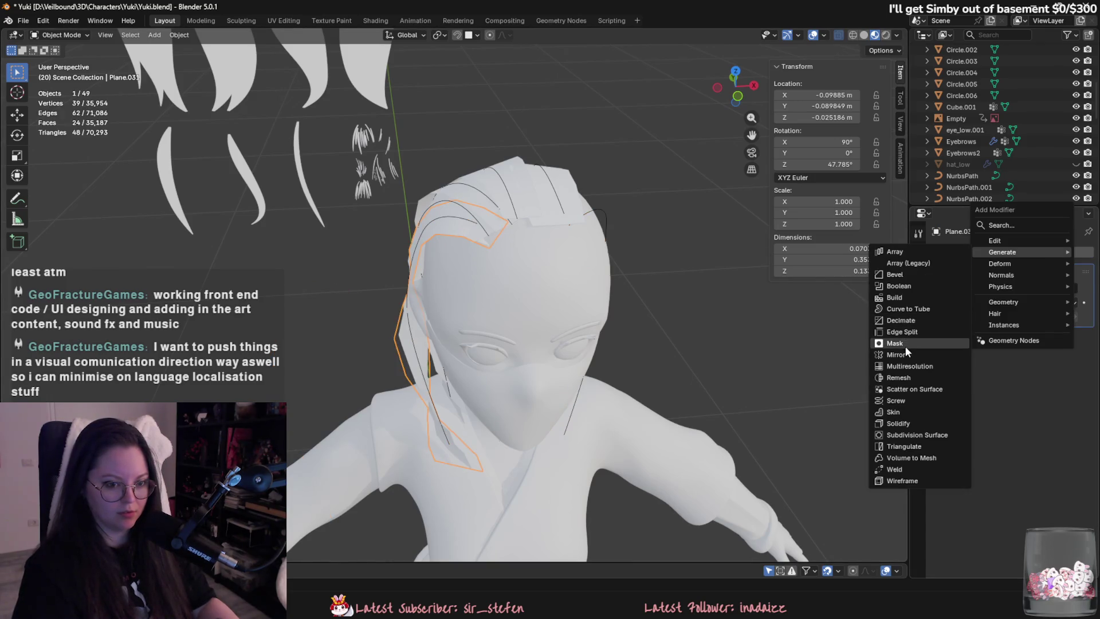
{"action": "left_click", "coordinate": [905, 346]}
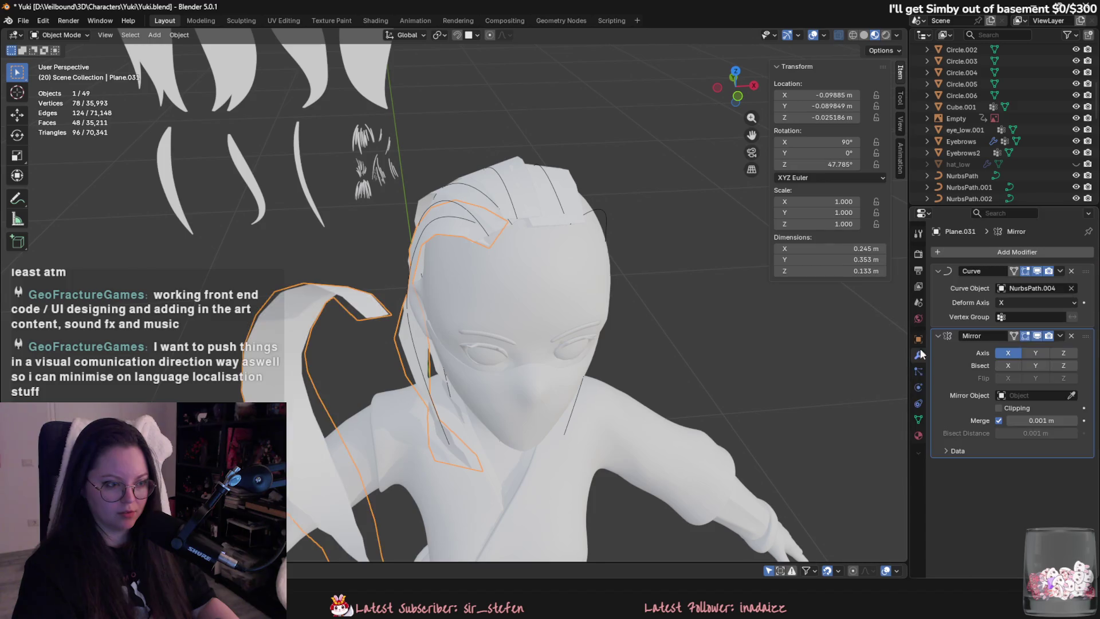
{"action": "left_click", "coordinate": [608, 224]}
{"action": "left_click", "coordinate": [605, 229]}
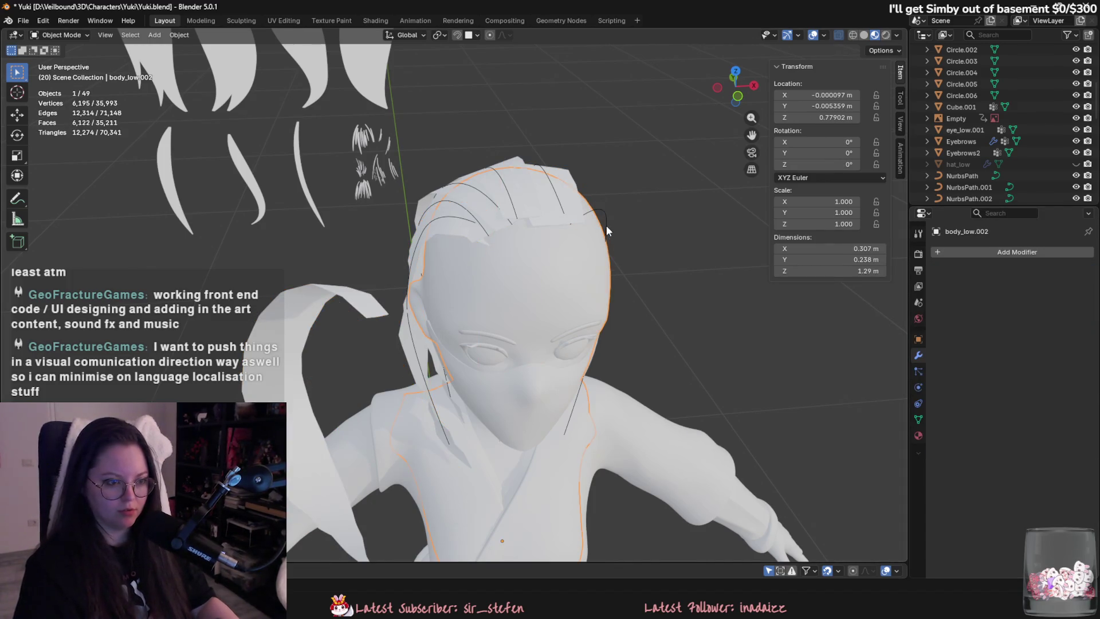
{"action": "left_click", "coordinate": [606, 224], "text": "shift"}
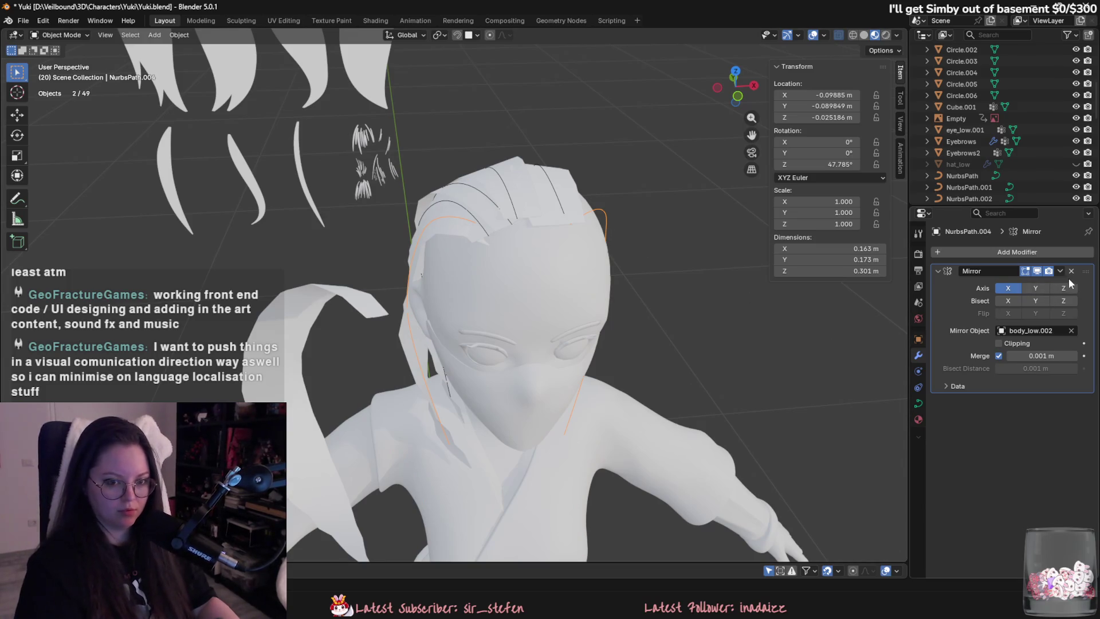
{"action": "key", "text": "ctrl+z"}
{"action": "key", "text": "ctrl+z"}
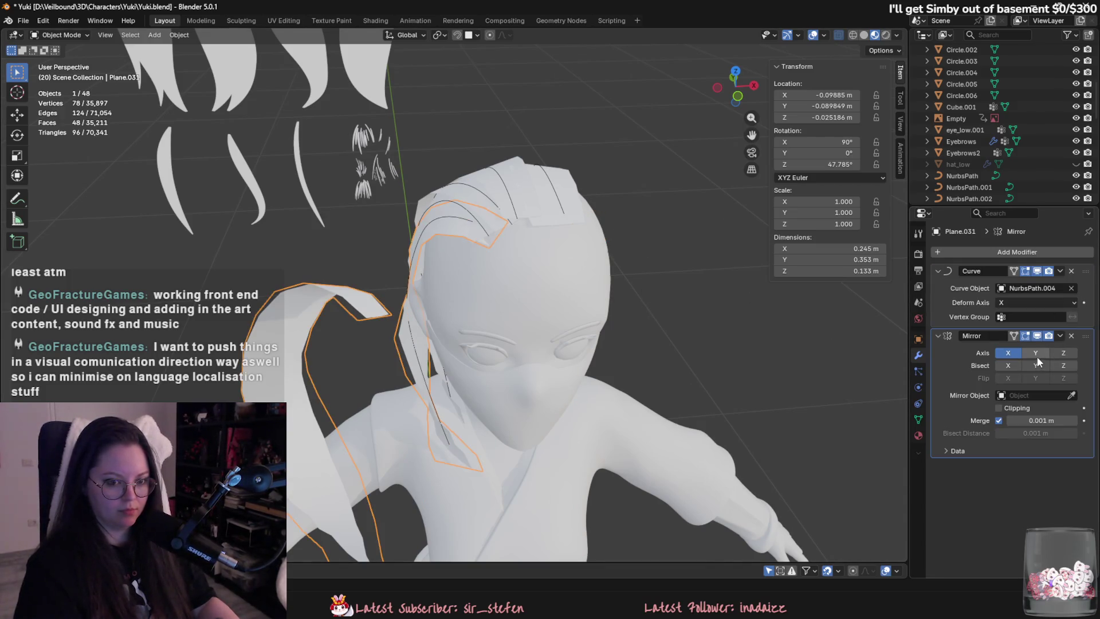
{"action": "left_click", "coordinate": [625, 264]}
{"action": "mouse_move", "coordinate": [650, 306]}
{"action": "middle_mouse_down"}
{"action": "mouse_move", "coordinate": [702, 338]}
{"action": "mouse_move", "coordinate": [613, 286]}
{"action": "mouse_move", "coordinate": [650, 333]}
{"action": "mouse_move", "coordinate": [490, 229]}
{"action": "middle_mouse_up"}
Add a Mirror modifier to Plane.029, mirrored across the body.
{"action": "left_click", "coordinate": [470, 239]}
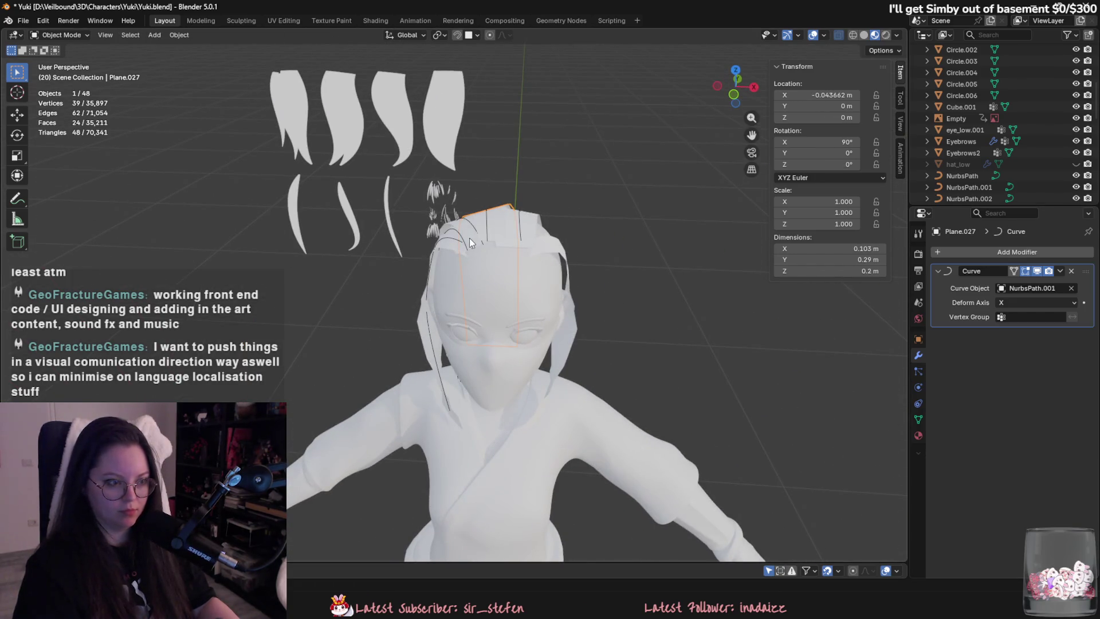
{"action": "left_click", "coordinate": [991, 252]}
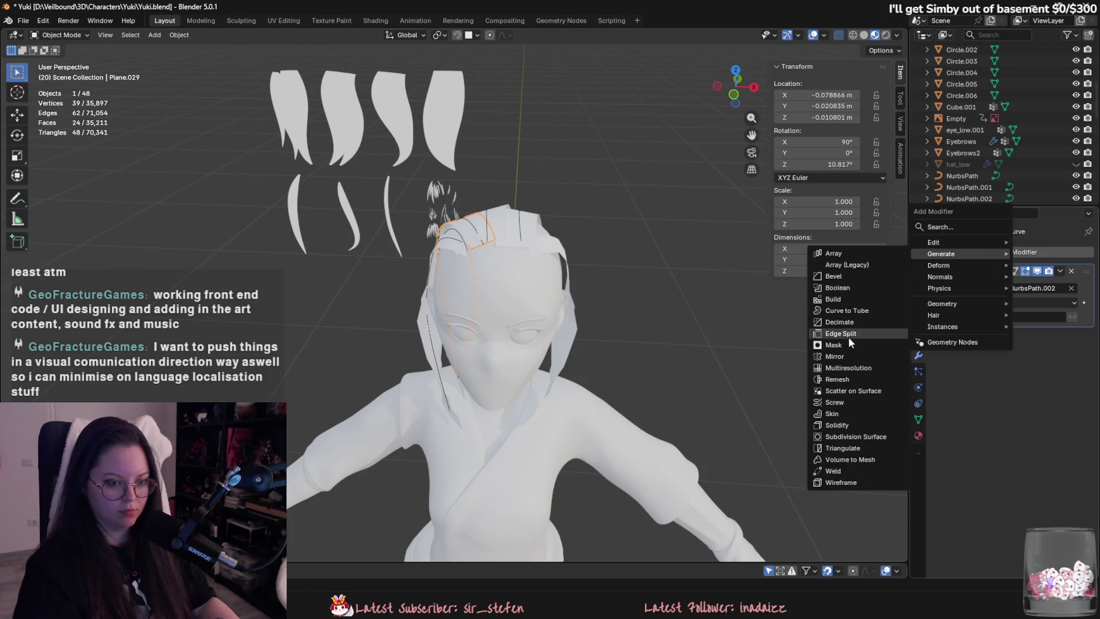
{"action": "left_click", "coordinate": [848, 357]}
{"action": "left_click", "coordinate": [533, 262]}
{"action": "mouse_move", "coordinate": [741, 346]}
{"action": "middle_mouse_down"}
{"action": "mouse_move", "coordinate": [711, 353]}
{"action": "mouse_move", "coordinate": [582, 336]}
{"action": "mouse_move", "coordinate": [659, 376]}
{"action": "mouse_move", "coordinate": [629, 337]}
{"action": "mouse_move", "coordinate": [777, 326]}
{"action": "middle_mouse_up"}
Add a Mirror modifier to another hair strand with body_low.002 as mirror object, checking both sides.
{"action": "left_click", "coordinate": [412, 248]}
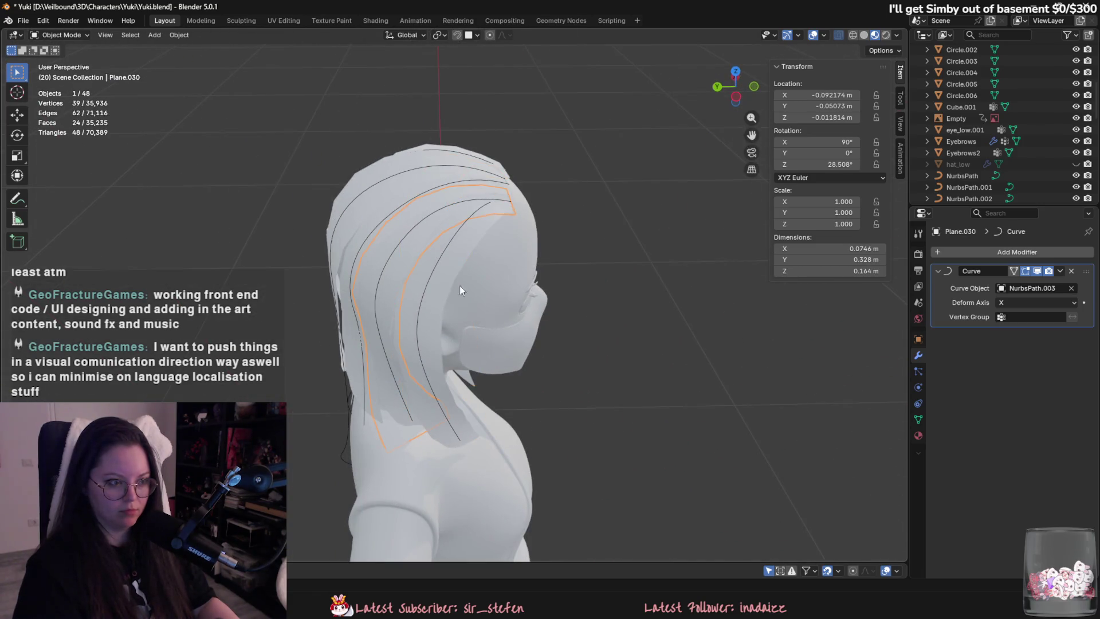
{"action": "middle_click_drag", "start_coordinate": [459, 285], "coordinate": [630, 275]}
{"action": "left_click", "coordinate": [995, 250]}
{"action": "mouse_move", "coordinate": [995, 252]}
{"action": "left_click", "coordinate": [881, 355]}
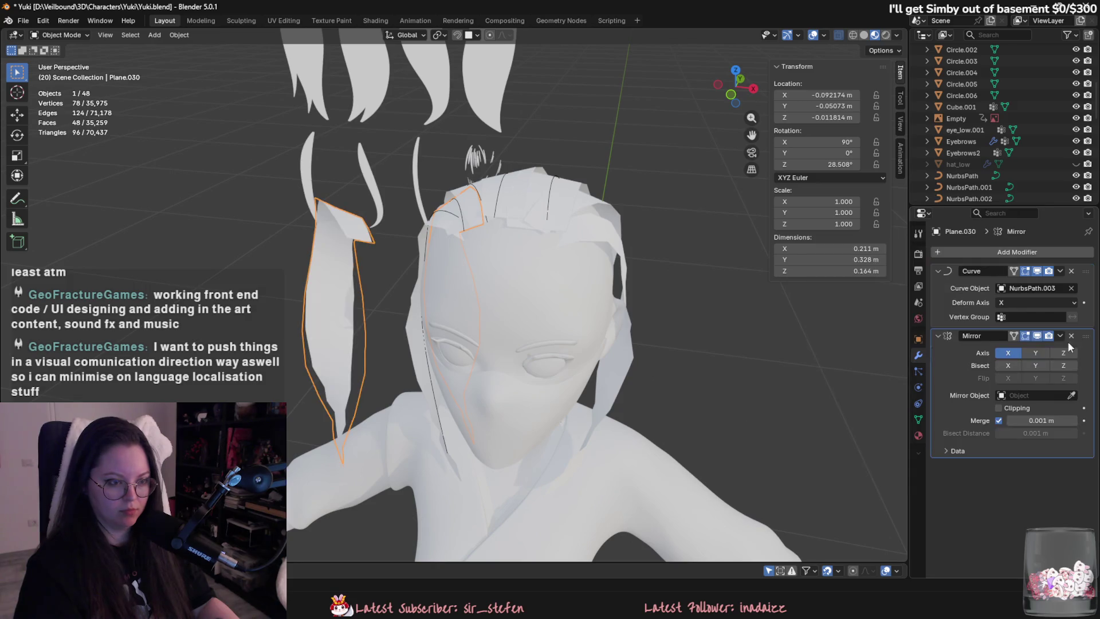
{"action": "left_click", "coordinate": [619, 315]}
{"action": "scroll", "coordinate": [668, 331], "scroll_direction": "down", "scroll_amount": 5}
{"action": "mouse_move", "coordinate": [669, 331]}
{"action": "middle_mouse_down"}
{"action": "mouse_move", "coordinate": [669, 376]}
{"action": "mouse_move", "coordinate": [624, 332]}
{"action": "mouse_move", "coordinate": [705, 367]}
{"action": "mouse_move", "coordinate": [799, 376]}
{"action": "mouse_move", "coordinate": [505, 356]}
{"action": "mouse_move", "coordinate": [593, 382]}
{"action": "mouse_move", "coordinate": [437, 325]}
{"action": "mouse_move", "coordinate": [318, 338]}
{"action": "mouse_move", "coordinate": [586, 357]}
{"action": "mouse_move", "coordinate": [595, 340]}
{"action": "mouse_move", "coordinate": [578, 333]}
{"action": "middle_mouse_up"}
{"action": "scroll", "coordinate": [490, 359], "scroll_direction": "up", "scroll_amount": 3}
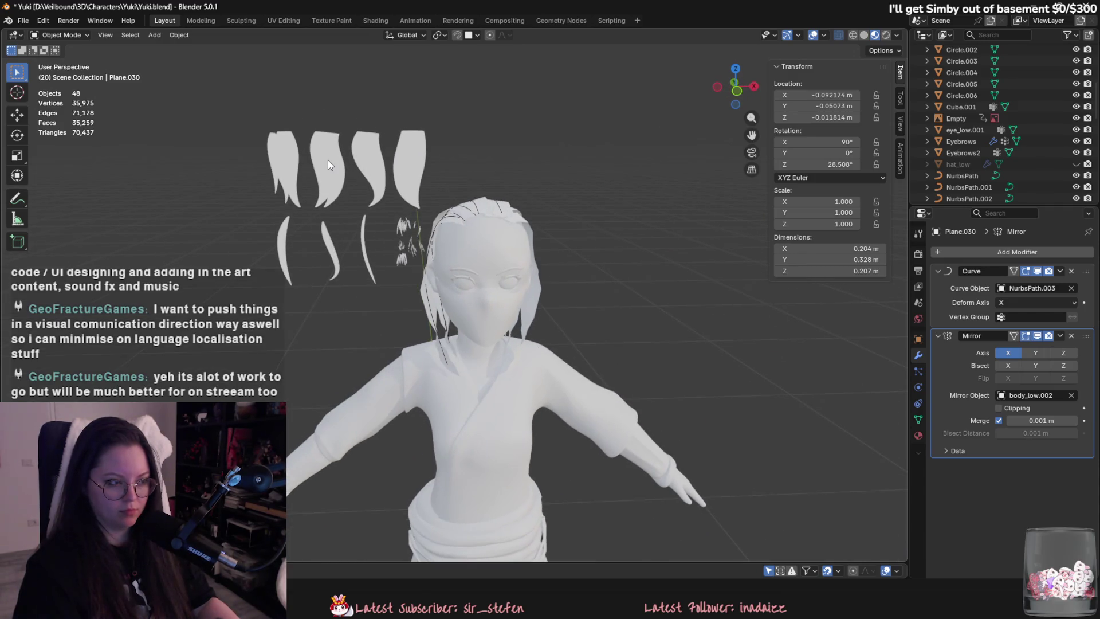
Select hair cards such as Plane.014 and orbit to inspect the mirrored strands from side and back.
{"action": "left_click", "coordinate": [328, 165]}
{"action": "mouse_move", "coordinate": [307, 173]}
{"action": "middle_mouse_down"}
{"action": "mouse_move", "coordinate": [440, 177]}
{"action": "mouse_move", "coordinate": [480, 328]}
{"action": "mouse_move", "coordinate": [569, 327]}
{"action": "middle_mouse_up"}
{"action": "left_click", "coordinate": [442, 317]}
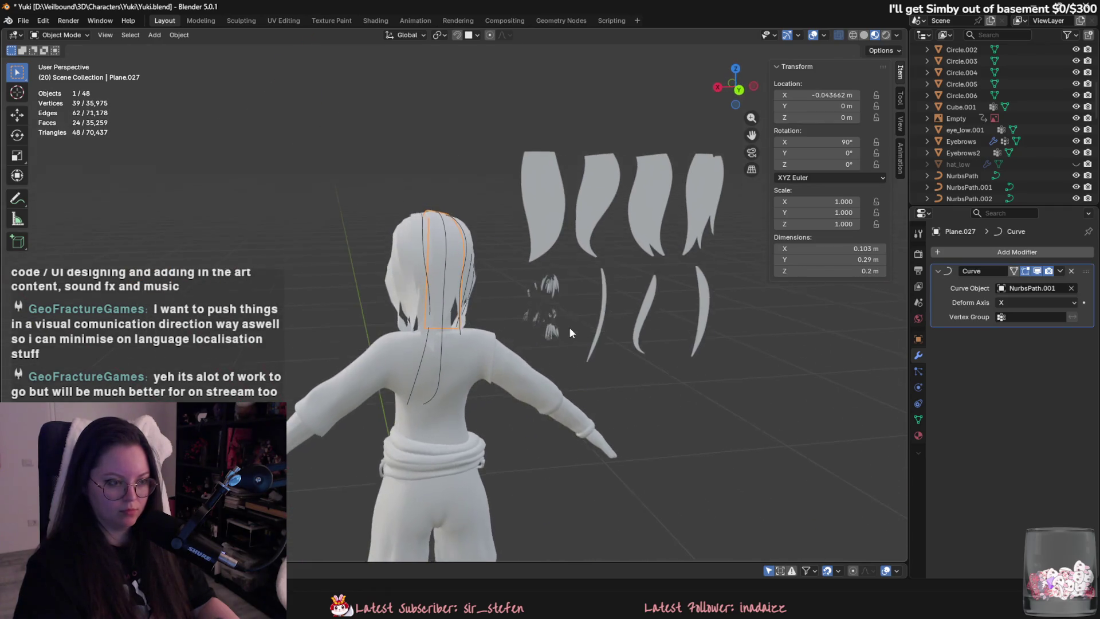
{"action": "left_click", "coordinate": [591, 215]}
{"action": "middle_click_drag", "start_coordinate": [590, 215], "coordinate": [464, 215]}
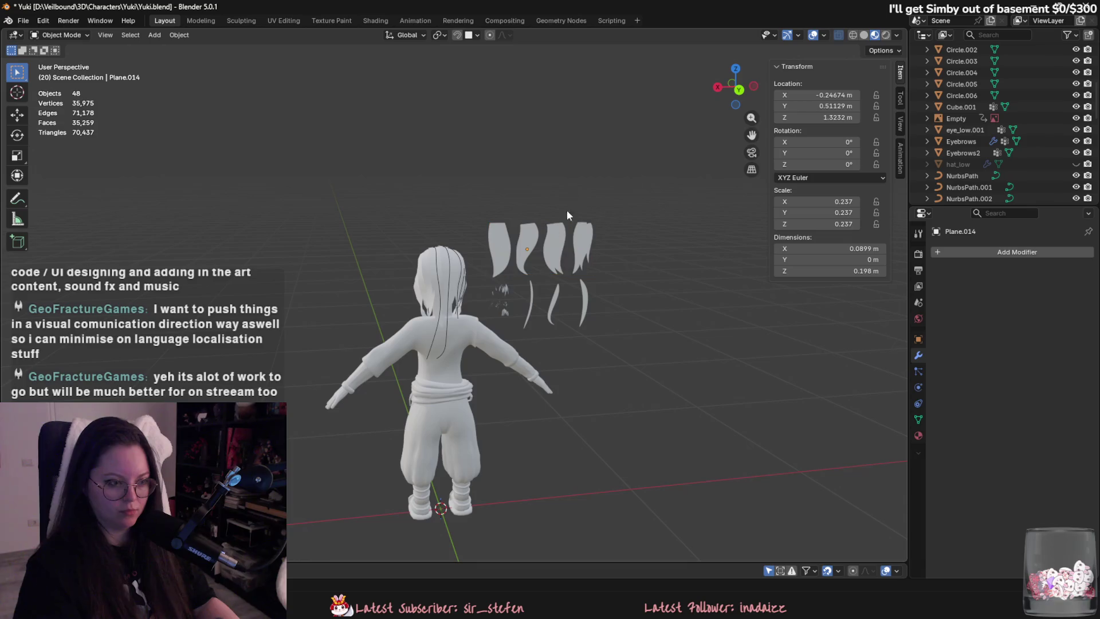
{"action": "mouse_move", "coordinate": [456, 262]}
{"action": "middle_mouse_down"}
{"action": "mouse_move", "coordinate": [546, 269]}
{"action": "mouse_move", "coordinate": [609, 257]}
{"action": "middle_mouse_up"}
{"action": "scroll", "coordinate": [544, 275], "scroll_direction": "up", "scroll_amount": 6}
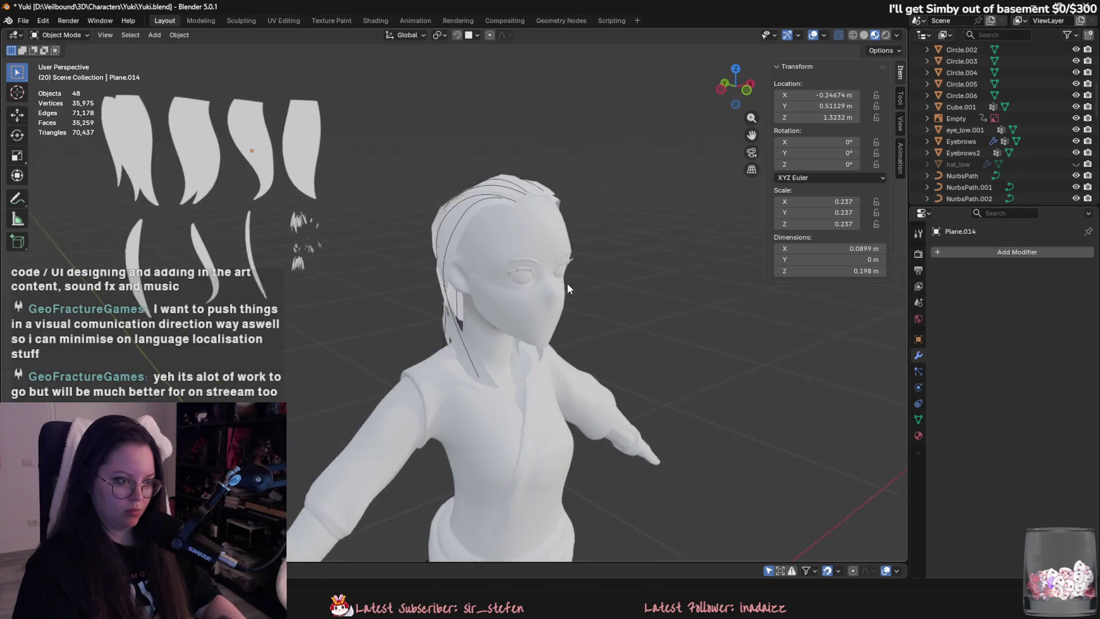
Duplicate the hair strand plane with its guide curve and slide the copy along X.
{"action": "left_click", "coordinate": [488, 206]}
{"action": "mouse_move", "coordinate": [489, 206]}
{"action": "middle_mouse_down"}
{"action": "mouse_move", "coordinate": [477, 315]}
{"action": "mouse_move", "coordinate": [487, 309]}
{"action": "middle_mouse_up"}
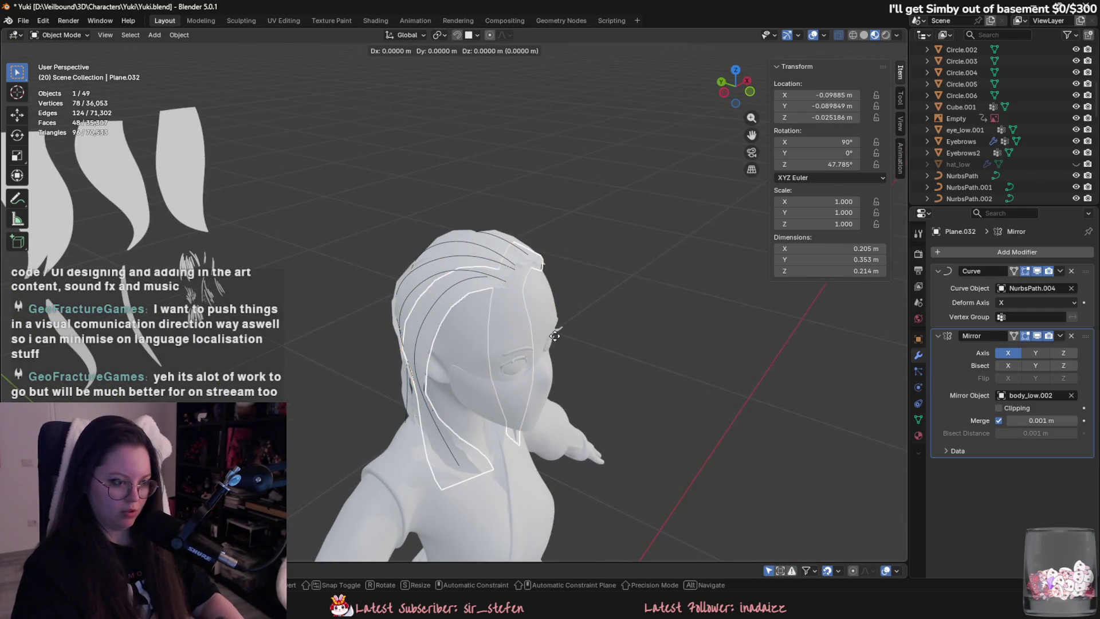
{"action": "left_click", "coordinate": [445, 298], "text": "shift"}
{"action": "left_click", "coordinate": [501, 311], "text": "shift"}
{"action": "key", "text": "shift+d"}
{"action": "key", "text": "x"}
{"action": "mouse_move", "coordinate": [502, 310]}
{"action": "middle_mouse_down"}
{"action": "mouse_move", "coordinate": [550, 327]}
{"action": "mouse_move", "coordinate": [539, 318]}
{"action": "middle_mouse_up"}
{"action": "key", "text": "y"}
{"action": "left_click", "coordinate": [569, 339]}
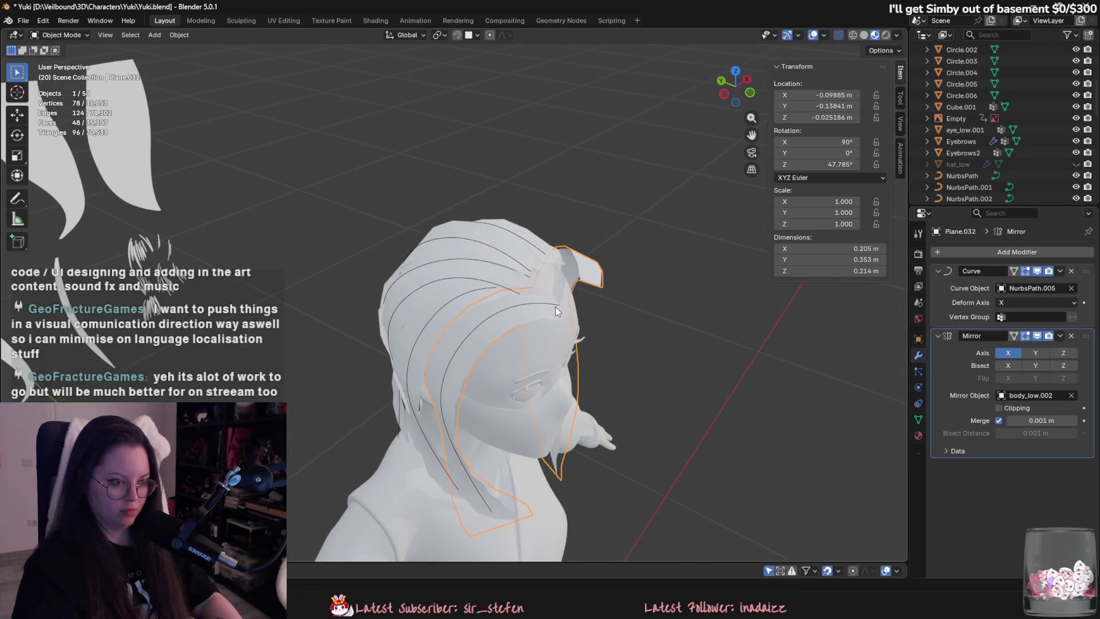
Enter edit mode on the copied NurbsPath.005 and reposition its top control point.
{"action": "left_click", "coordinate": [491, 511]}
{"action": "key", "text": "Tab"}
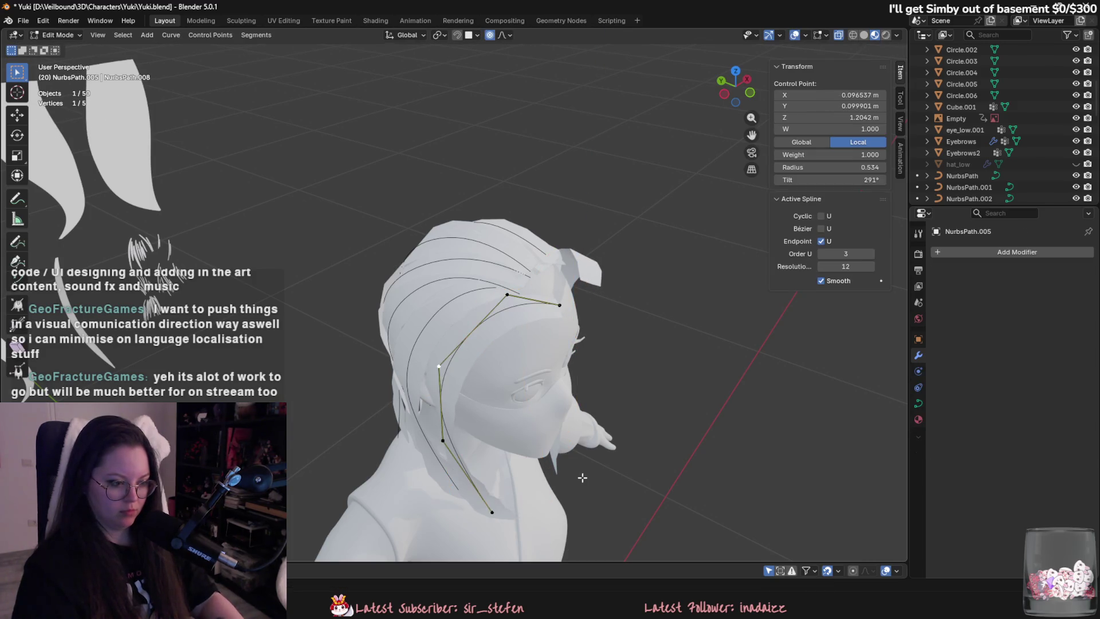
{"action": "left_click", "coordinate": [559, 304]}
{"action": "mouse_move", "coordinate": [559, 305]}
{"action": "middle_mouse_down"}
{"action": "mouse_move", "coordinate": [638, 348]}
{"action": "mouse_move", "coordinate": [487, 295]}
{"action": "middle_mouse_up"}
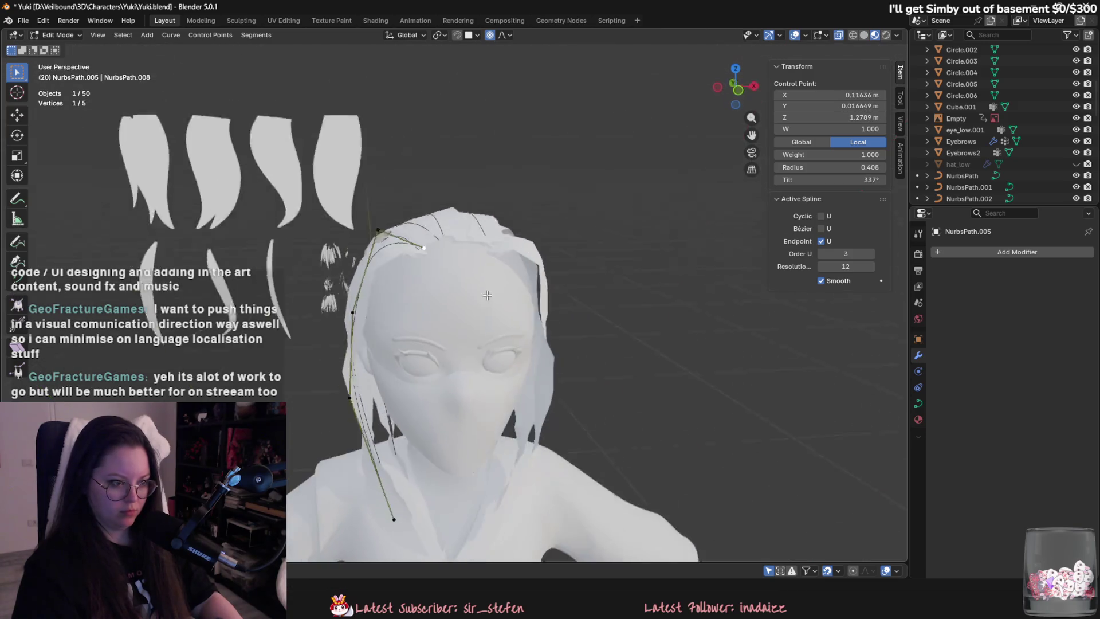
{"action": "left_click", "coordinate": [378, 230]}
{"action": "key", "text": "g"}
{"action": "left_click", "coordinate": [401, 223]}
Move the top and next control points with smooth falloff so the curve arcs over the crown.
{"action": "middle_click_drag", "start_coordinate": [401, 223], "coordinate": [408, 198]}
{"action": "key", "text": "g"}
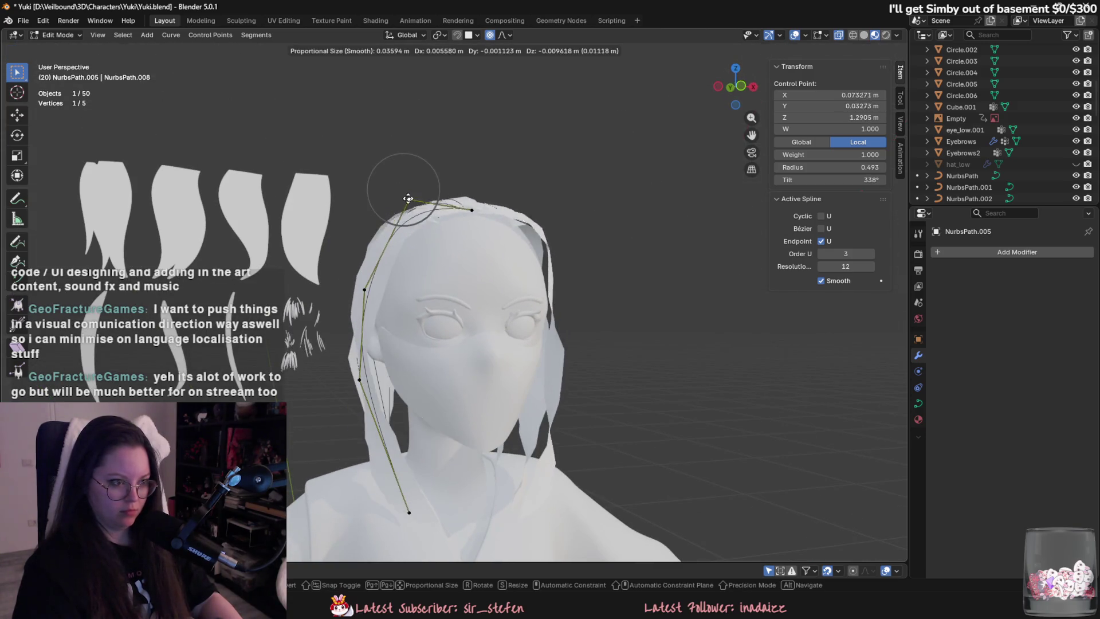
{"action": "left_click", "coordinate": [412, 221]}
{"action": "left_click", "coordinate": [472, 209]}
{"action": "key", "text": "g"}
{"action": "left_click", "coordinate": [467, 213]}
Move and tilt a middle control point so the strand runs down the side of the head.
{"action": "left_click", "coordinate": [371, 285]}
{"action": "middle_click_drag", "start_coordinate": [371, 284], "coordinate": [533, 338]}
{"action": "key", "text": "g"}
{"action": "left_click", "coordinate": [542, 341]}
{"action": "key", "text": "ctrl+t"}
{"action": "left_click", "coordinate": [503, 393]}
{"action": "key", "text": "g"}
{"action": "left_click", "coordinate": [496, 346]}
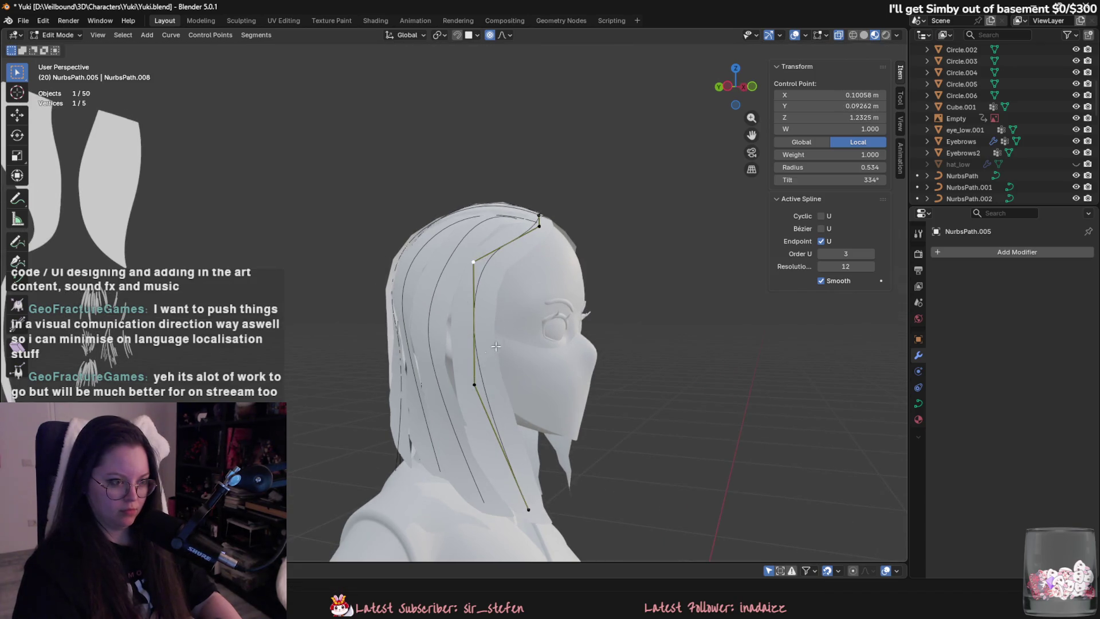
Reposition the bottom and middle control points to follow the side of the face.
{"action": "left_click", "coordinate": [474, 383]}
{"action": "key", "text": "g"}
{"action": "left_click", "coordinate": [461, 367]}
{"action": "left_click", "coordinate": [530, 505]}
{"action": "key", "text": "g"}
{"action": "left_click", "coordinate": [511, 465]}
{"action": "middle_click_drag", "start_coordinate": [511, 466], "coordinate": [459, 344]}
{"action": "key", "text": "g"}
{"action": "left_click", "coordinate": [446, 308]}
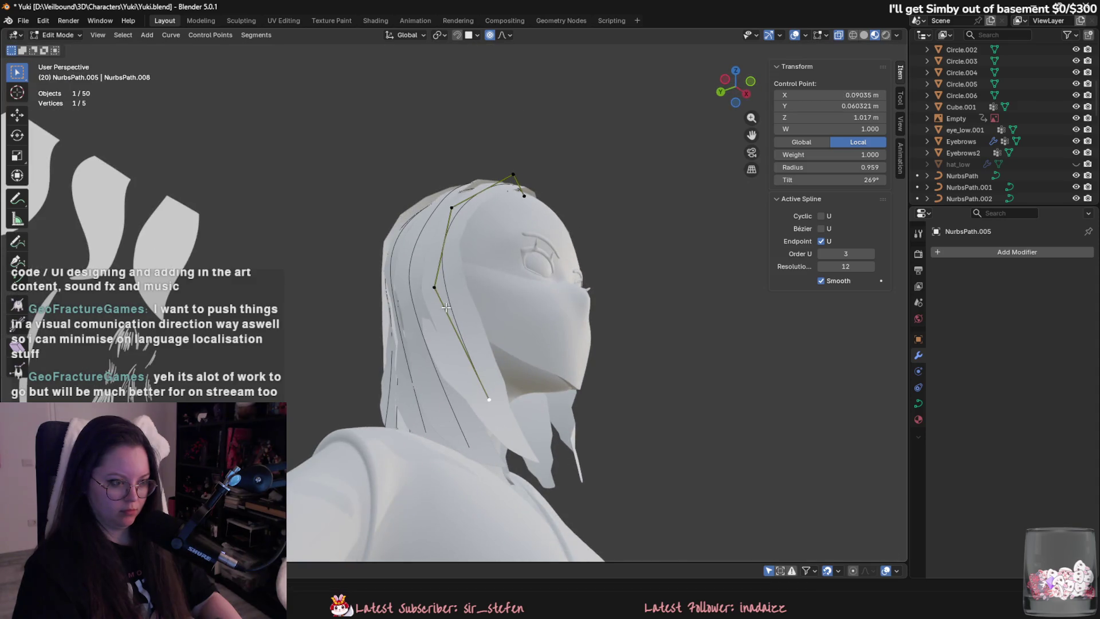
Adjust the tilt at the upper and lower control points to twist the strand.
{"action": "middle_click_drag", "start_coordinate": [458, 268], "coordinate": [560, 300]}
{"action": "left_click", "coordinate": [561, 280]}
{"action": "left_click", "coordinate": [545, 333]}
{"action": "key", "text": "ctrl+t"}
{"action": "middle_click_drag", "start_coordinate": [486, 460], "coordinate": [516, 367]}
{"action": "left_click", "coordinate": [519, 365]}
Move another control point up and right with smooth falloff and reduce its twist.
{"action": "left_click", "coordinate": [426, 224]}
{"action": "middle_click_drag", "start_coordinate": [430, 225], "coordinate": [506, 296]}
{"action": "key", "text": "g"}
{"action": "left_click", "coordinate": [550, 265]}
{"action": "key", "text": "g"}
{"action": "left_click", "coordinate": [552, 257]}
{"action": "middle_click_drag", "start_coordinate": [550, 258], "coordinate": [432, 232]}
{"action": "left_click", "coordinate": [531, 290]}
{"action": "key", "text": "g"}
Move a control point near the top twice with smooth falloff.
{"action": "left_click", "coordinate": [475, 246]}
{"action": "key", "text": "g"}
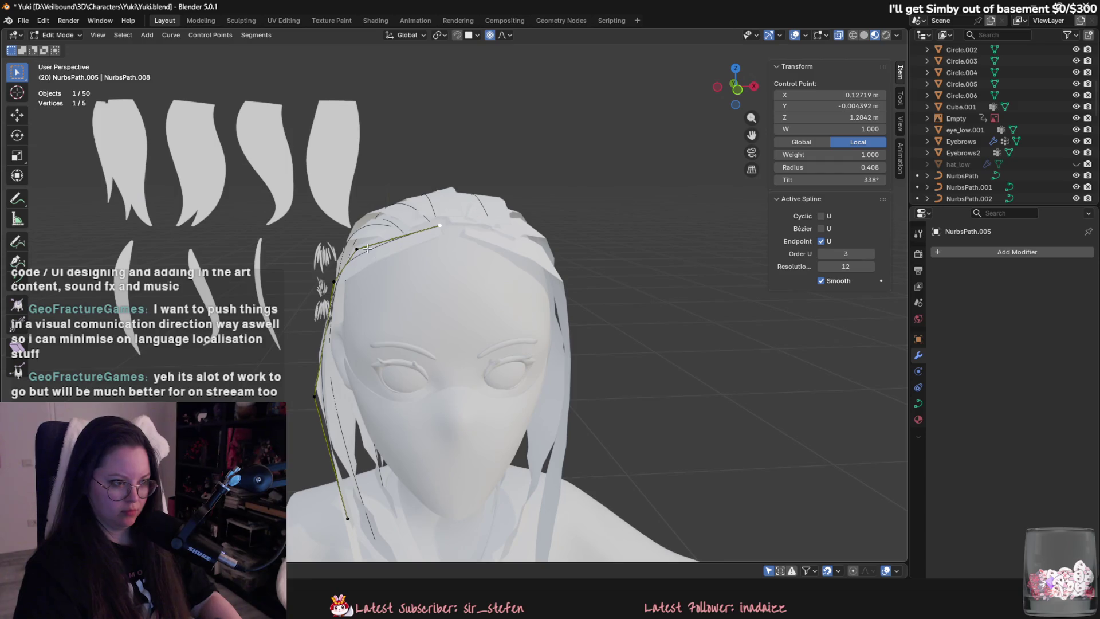
{"action": "scroll", "coordinate": [436, 229], "scroll_direction": "up", "scroll_amount": 2, "text": "alt"}
{"action": "left_click", "coordinate": [396, 209]}
{"action": "scroll", "coordinate": [430, 241], "scroll_direction": "down", "scroll_amount": 2}
{"action": "key", "text": "g"}
{"action": "left_click", "coordinate": [508, 346]}
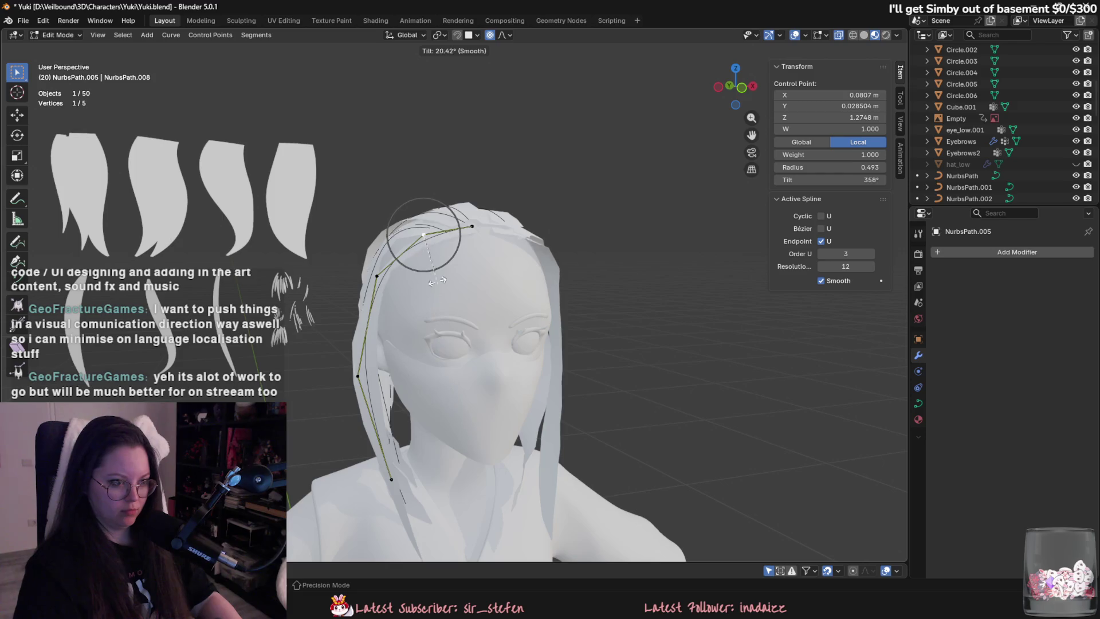
Tilt the strand at the top point and make it thinner there.
{"action": "middle_click_drag", "start_coordinate": [448, 331], "coordinate": [446, 313]}
{"action": "key", "text": "ctrl+t"}
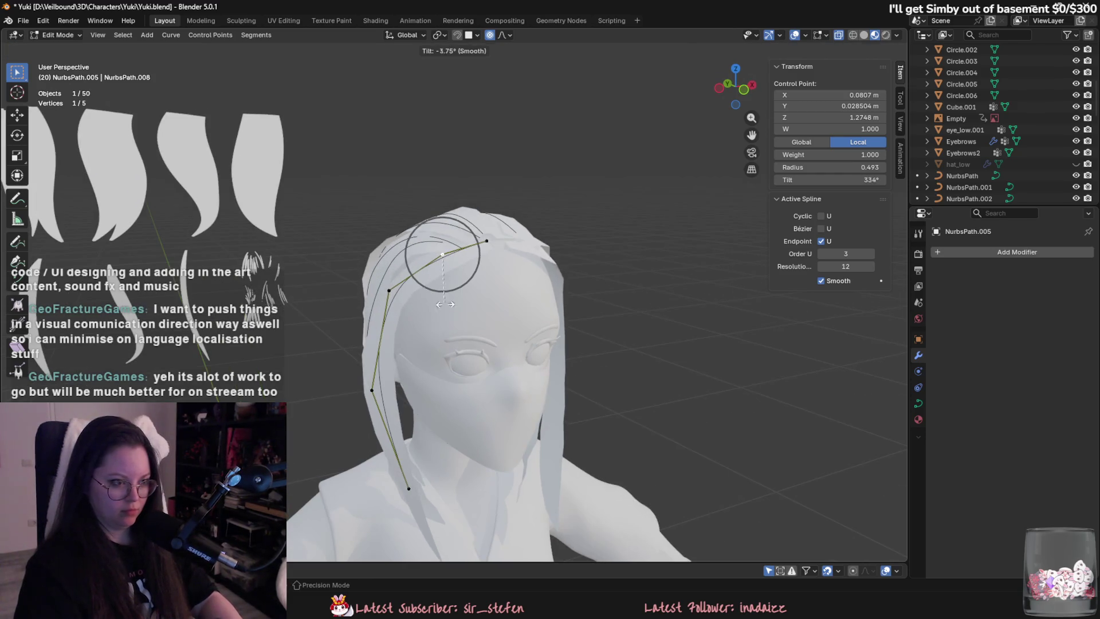
{"action": "middle_click_drag", "start_coordinate": [431, 394], "coordinate": [520, 269]}
{"action": "middle_click_drag", "start_coordinate": [532, 324], "coordinate": [439, 297]}
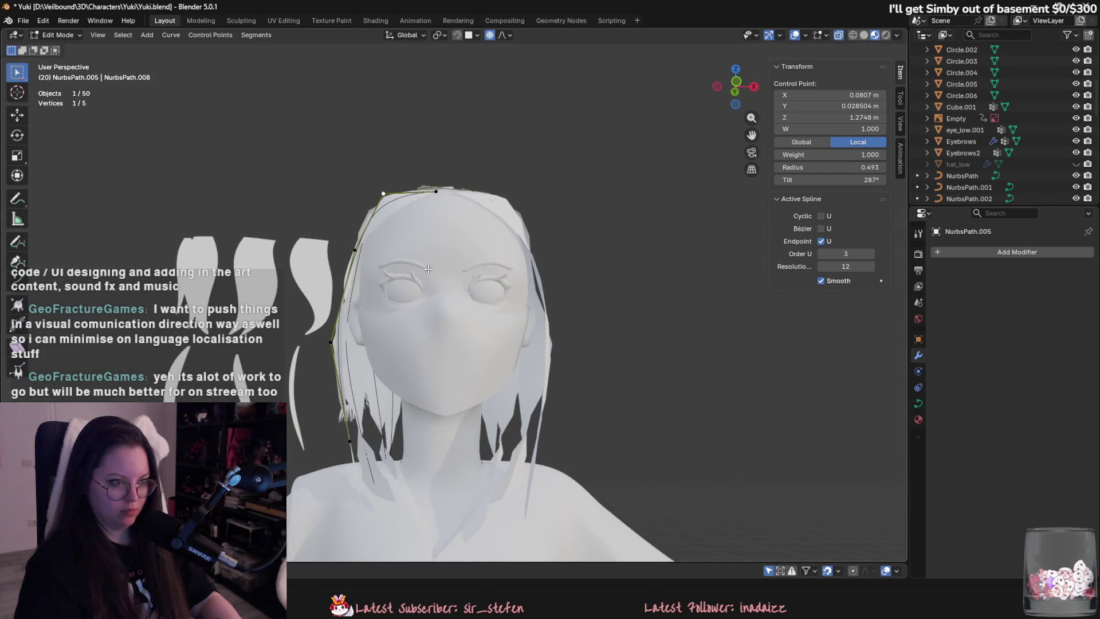
{"action": "left_click", "coordinate": [419, 252]}
Widen the strand's radius at the bottom and second-lowest control points.
{"action": "mouse_move", "coordinate": [418, 252]}
{"action": "middle_mouse_down"}
{"action": "mouse_move", "coordinate": [546, 339]}
{"action": "mouse_move", "coordinate": [411, 448]}
{"action": "middle_mouse_up"}
{"action": "left_click", "coordinate": [410, 449]}
{"action": "key", "text": "alt+s"}
{"action": "left_click", "coordinate": [500, 433]}
{"action": "left_click", "coordinate": [382, 366]}
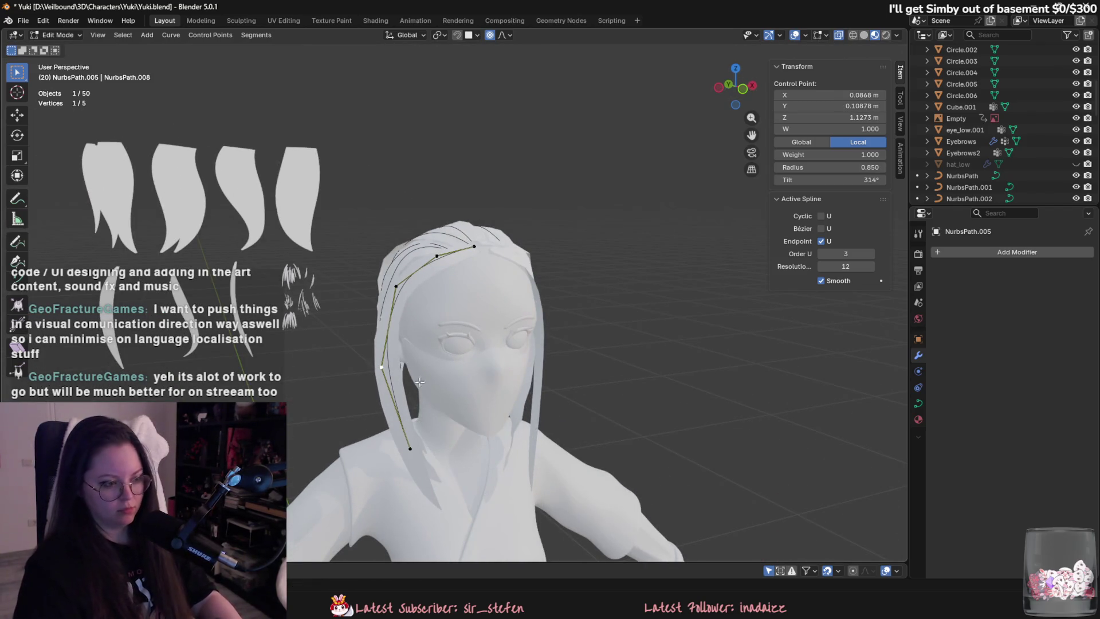
{"action": "key", "text": "alt+s"}
{"action": "left_click", "coordinate": [499, 401]}
Leave curve edit mode and select the hair card Plane.014.
{"action": "mouse_move", "coordinate": [498, 401]}
{"action": "middle_mouse_down"}
{"action": "mouse_move", "coordinate": [524, 393]}
{"action": "mouse_move", "coordinate": [473, 410]}
{"action": "mouse_move", "coordinate": [602, 381]}
{"action": "mouse_move", "coordinate": [597, 437]}
{"action": "mouse_move", "coordinate": [478, 435]}
{"action": "mouse_move", "coordinate": [316, 376]}
{"action": "mouse_move", "coordinate": [343, 419]}
{"action": "middle_mouse_up"}
{"action": "key", "text": "c"}
{"action": "key", "text": "Escape"}
{"action": "key", "text": "Tab"}
{"action": "left_click", "coordinate": [514, 184]}
{"action": "mouse_move", "coordinate": [478, 195]}
{"action": "middle_mouse_down"}
{"action": "mouse_move", "coordinate": [447, 191]}
{"action": "mouse_move", "coordinate": [398, 215]}
{"action": "mouse_move", "coordinate": [576, 228]}
{"action": "middle_mouse_up"}
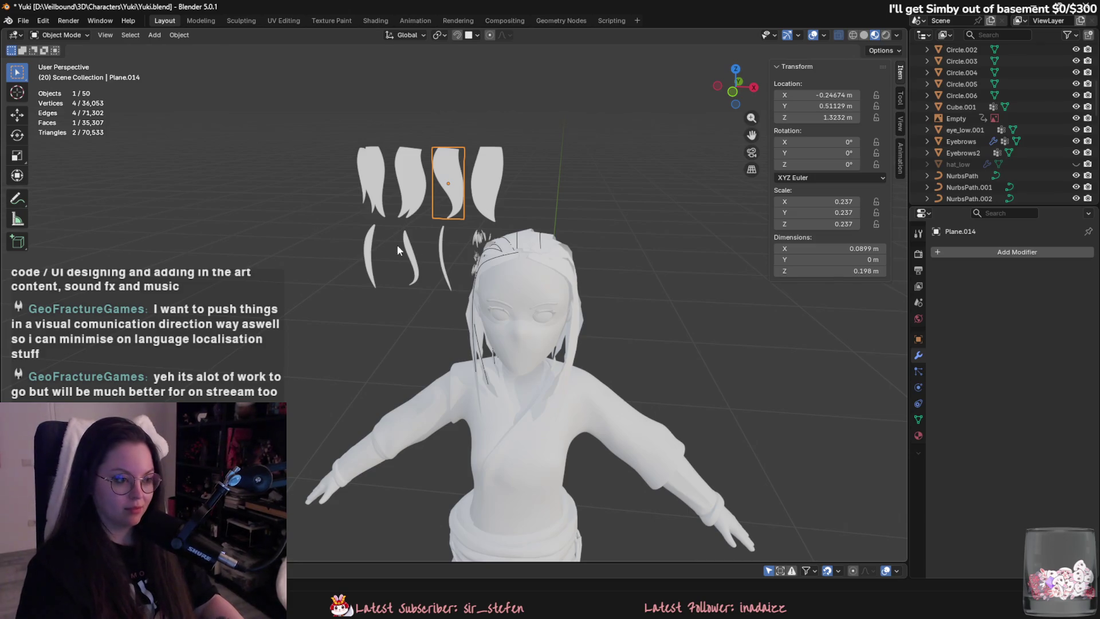
Save Yuki.blend.
{"action": "middle_click_drag", "start_coordinate": [397, 245], "coordinate": [616, 499]}
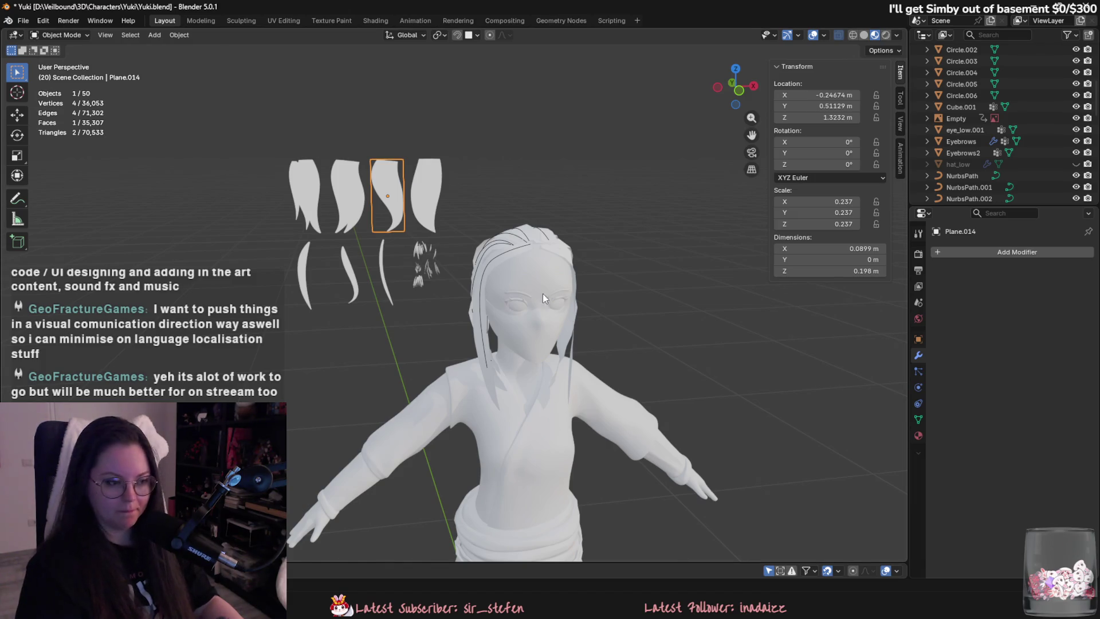
{"action": "key", "text": "ctrl+s"}
{"action": "mouse_move", "coordinate": [621, 302]}
{"action": "middle_mouse_down"}
{"action": "mouse_move", "coordinate": [631, 304]}
{"action": "mouse_move", "coordinate": [544, 298]}
{"action": "middle_mouse_up"}
Handwrite the note 'BRB Food !!' in the viewport with the Annotate tool.
{"action": "left_click", "coordinate": [17, 198]}
{"action": "mouse_move", "coordinate": [274, 238]}
{"action": "left_mouse_down"}
{"action": "mouse_move", "coordinate": [281, 270]}
{"action": "mouse_move", "coordinate": [299, 280]}
{"action": "left_mouse_up"}
{"action": "mouse_move", "coordinate": [227, 256]}
{"action": "left_mouse_down"}
{"action": "mouse_move", "coordinate": [237, 292]}
{"action": "mouse_move", "coordinate": [294, 279]}
{"action": "left_mouse_up"}
{"action": "mouse_move", "coordinate": [290, 233]}
{"action": "left_mouse_down"}
{"action": "mouse_move", "coordinate": [314, 253]}
{"action": "mouse_move", "coordinate": [301, 279]}
{"action": "left_mouse_up"}
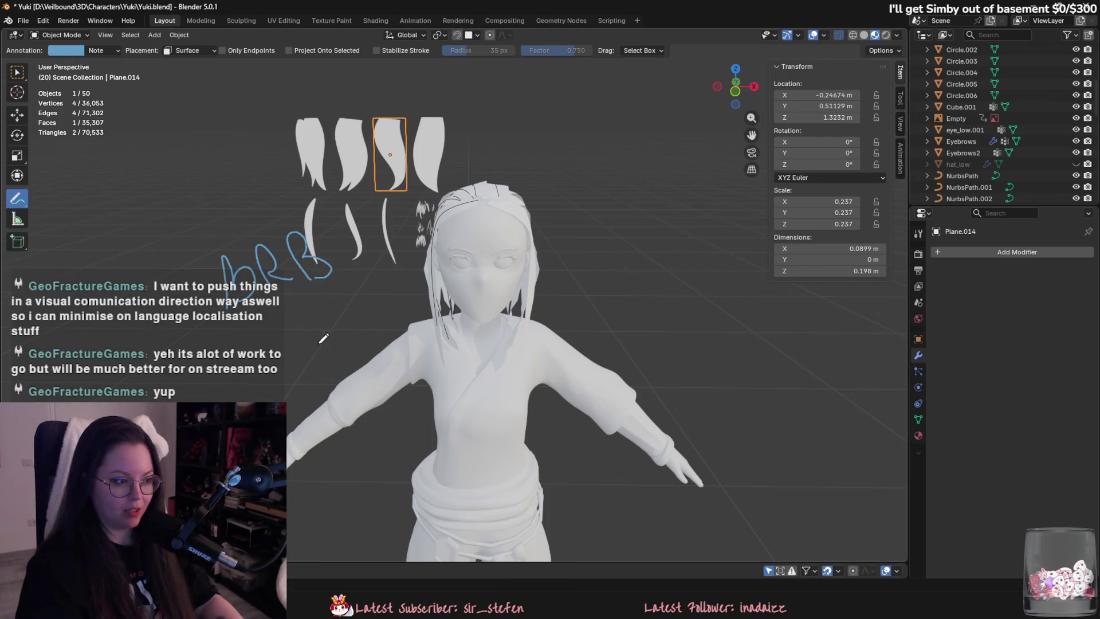
{"action": "mouse_move", "coordinate": [258, 332]}
{"action": "left_mouse_down"}
{"action": "mouse_move", "coordinate": [255, 362]}
{"action": "mouse_move", "coordinate": [287, 325]}
{"action": "left_mouse_up"}
{"action": "left_click_drag", "start_coordinate": [292, 349], "coordinate": [335, 360]}
{"action": "left_click_drag", "start_coordinate": [351, 324], "coordinate": [352, 337]}
{"action": "left_click_drag", "start_coordinate": [360, 322], "coordinate": [361, 335]}
{"action": "left_click", "coordinate": [352, 343]}
{"action": "left_click", "coordinate": [361, 342]}
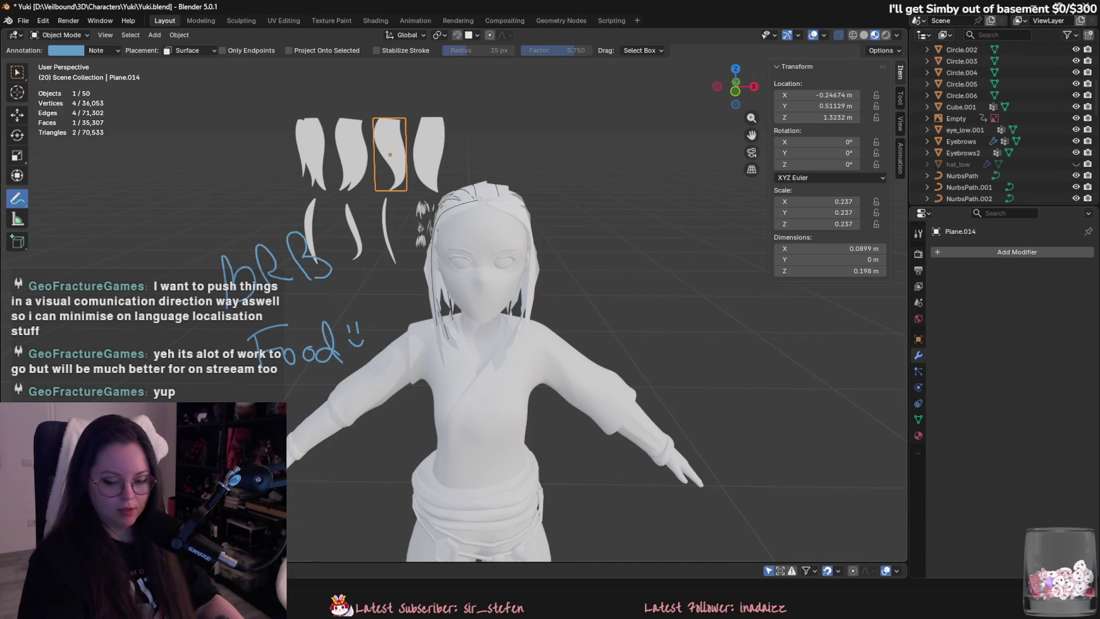